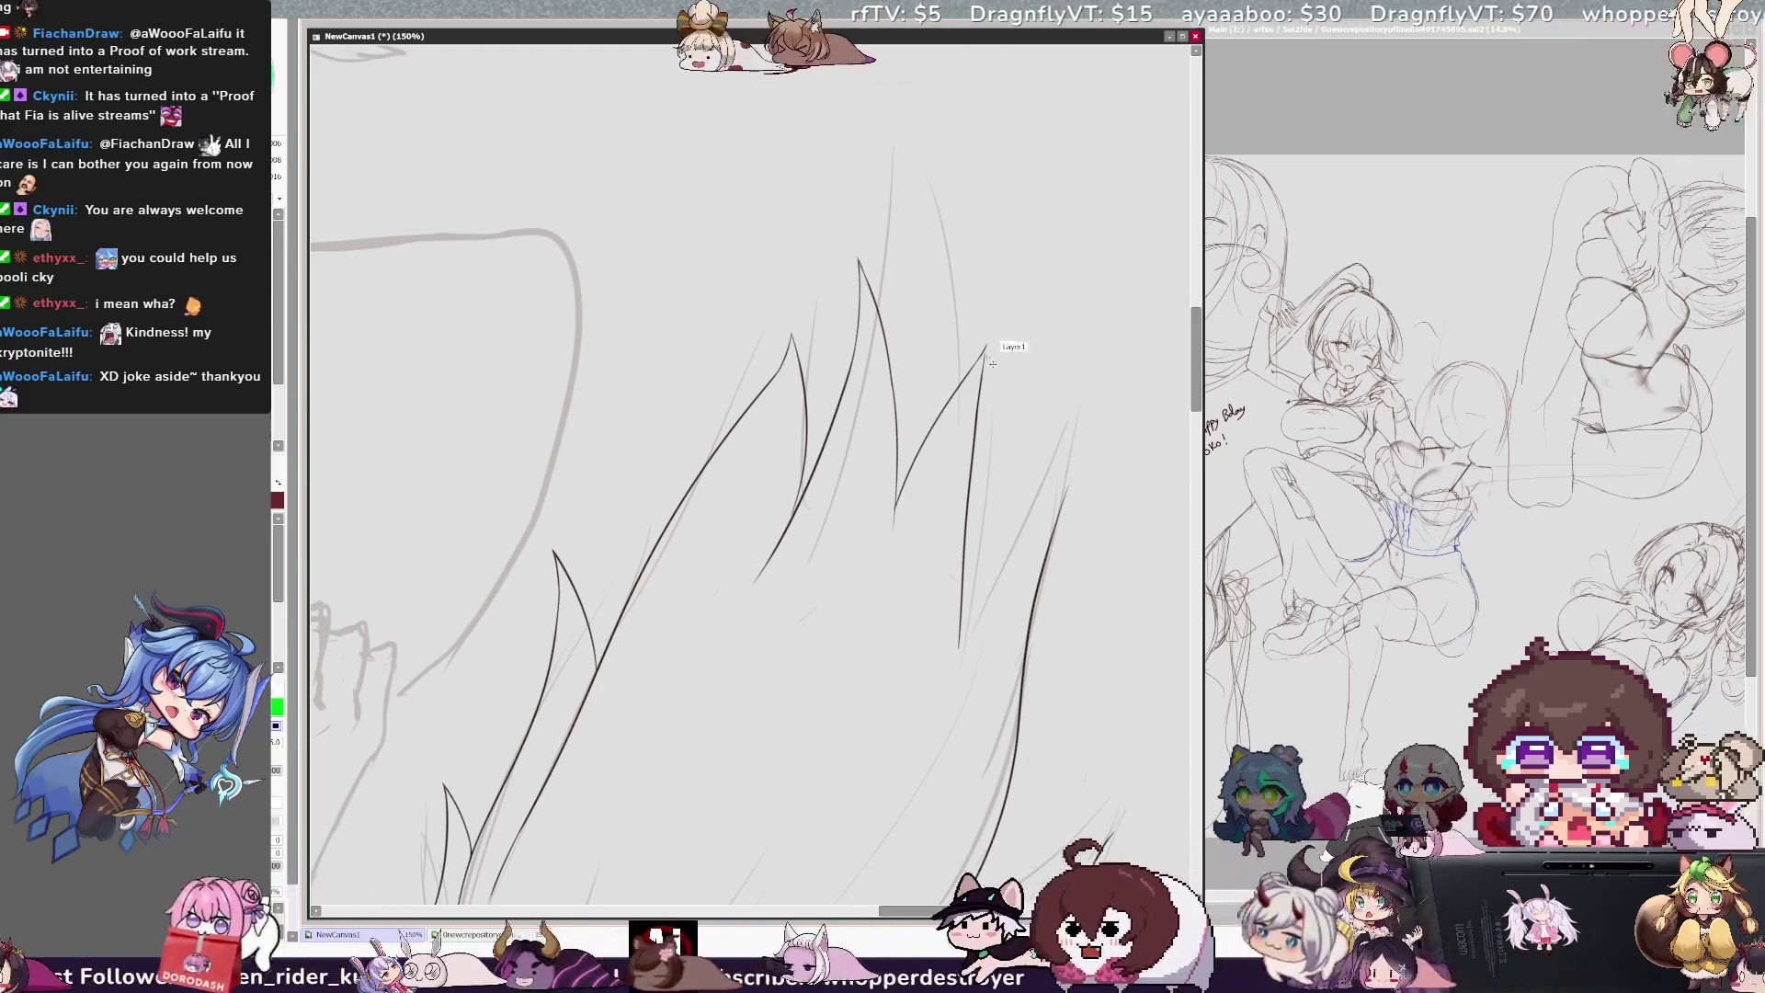
Step: Ink the broom's pointed bristle tips and diagonal strand outlines on Layer1, then rotate the canvas
{"action": "left_click_drag", "start_coordinate": [980, 375], "coordinate": [987, 346]}
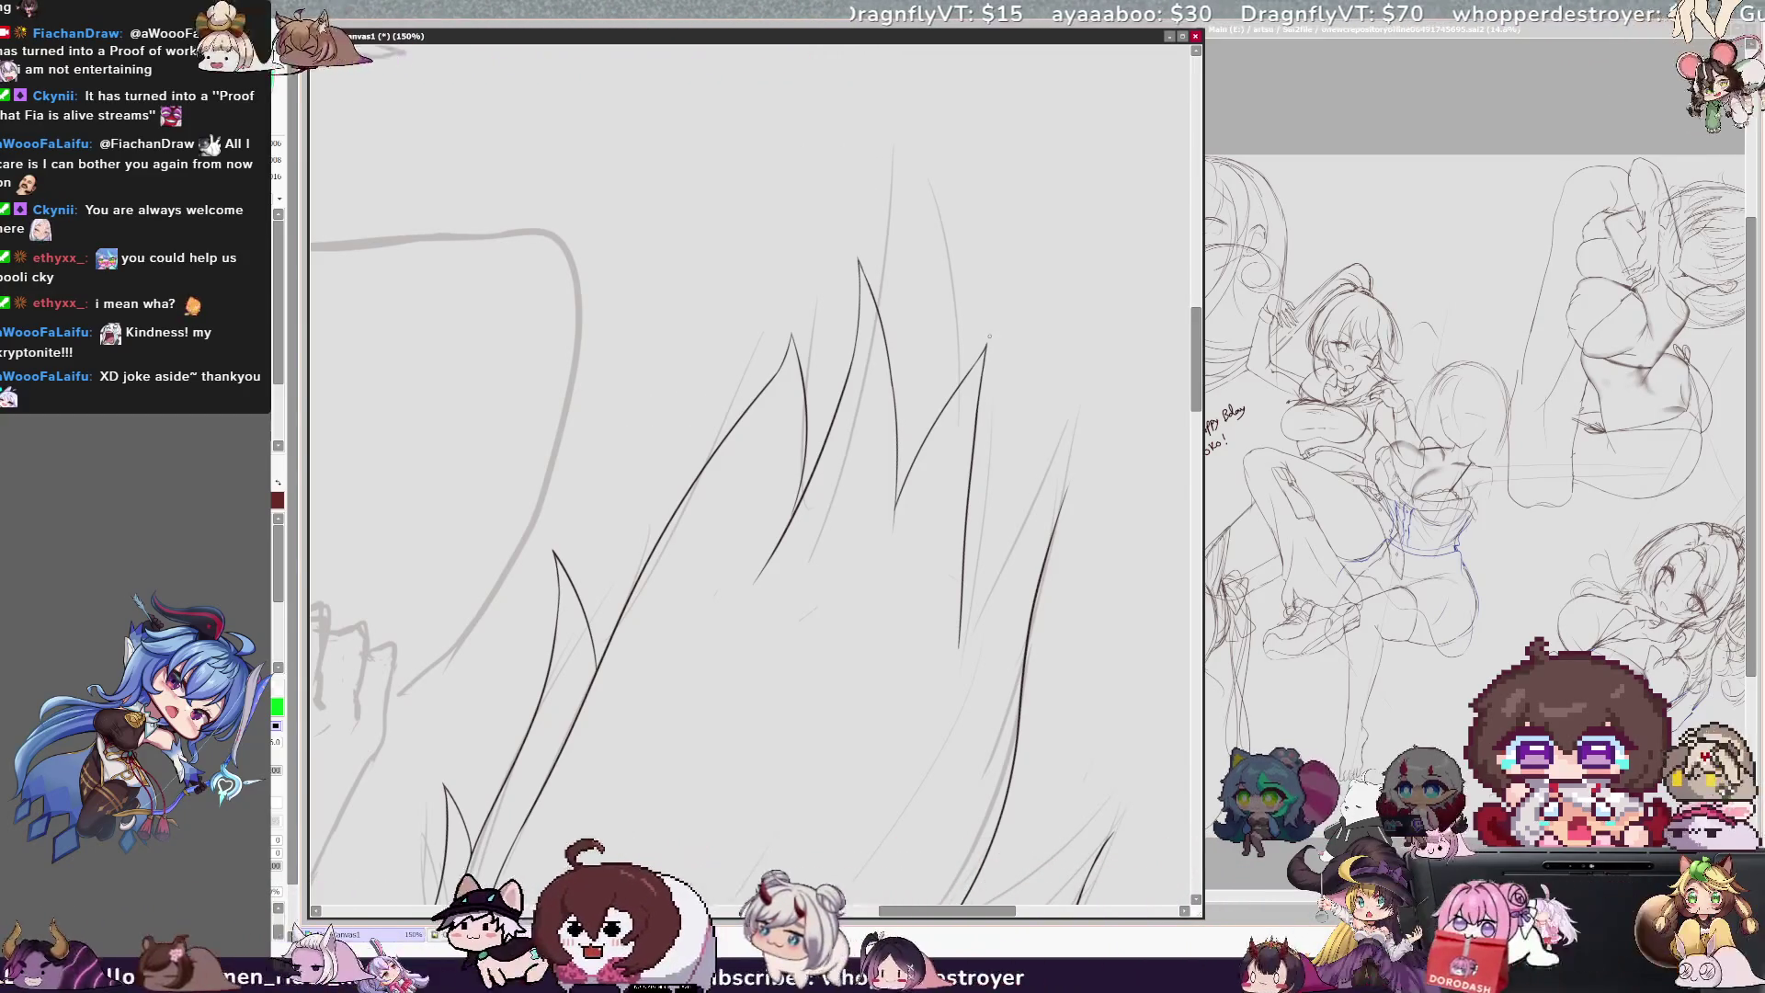
{"action": "left_click_drag", "start_coordinate": [959, 644], "coordinate": [1068, 487]}
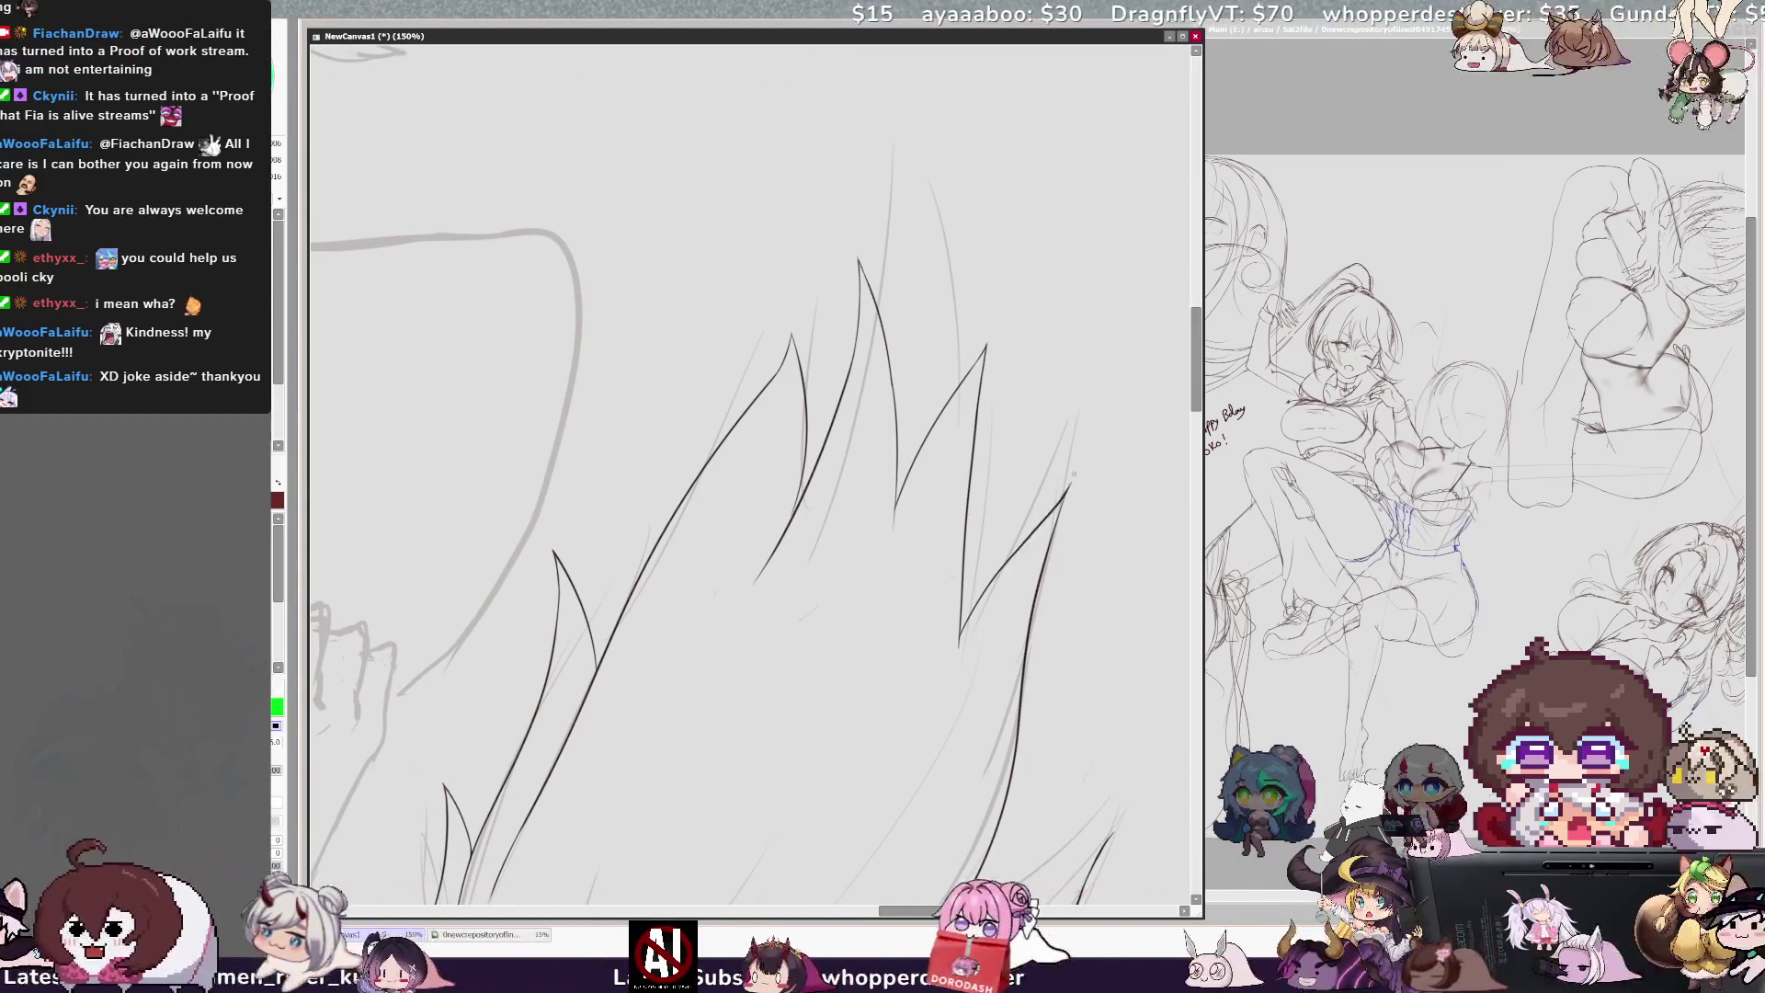
{"action": "left_click_drag", "start_coordinate": [961, 644], "coordinate": [1068, 488]}
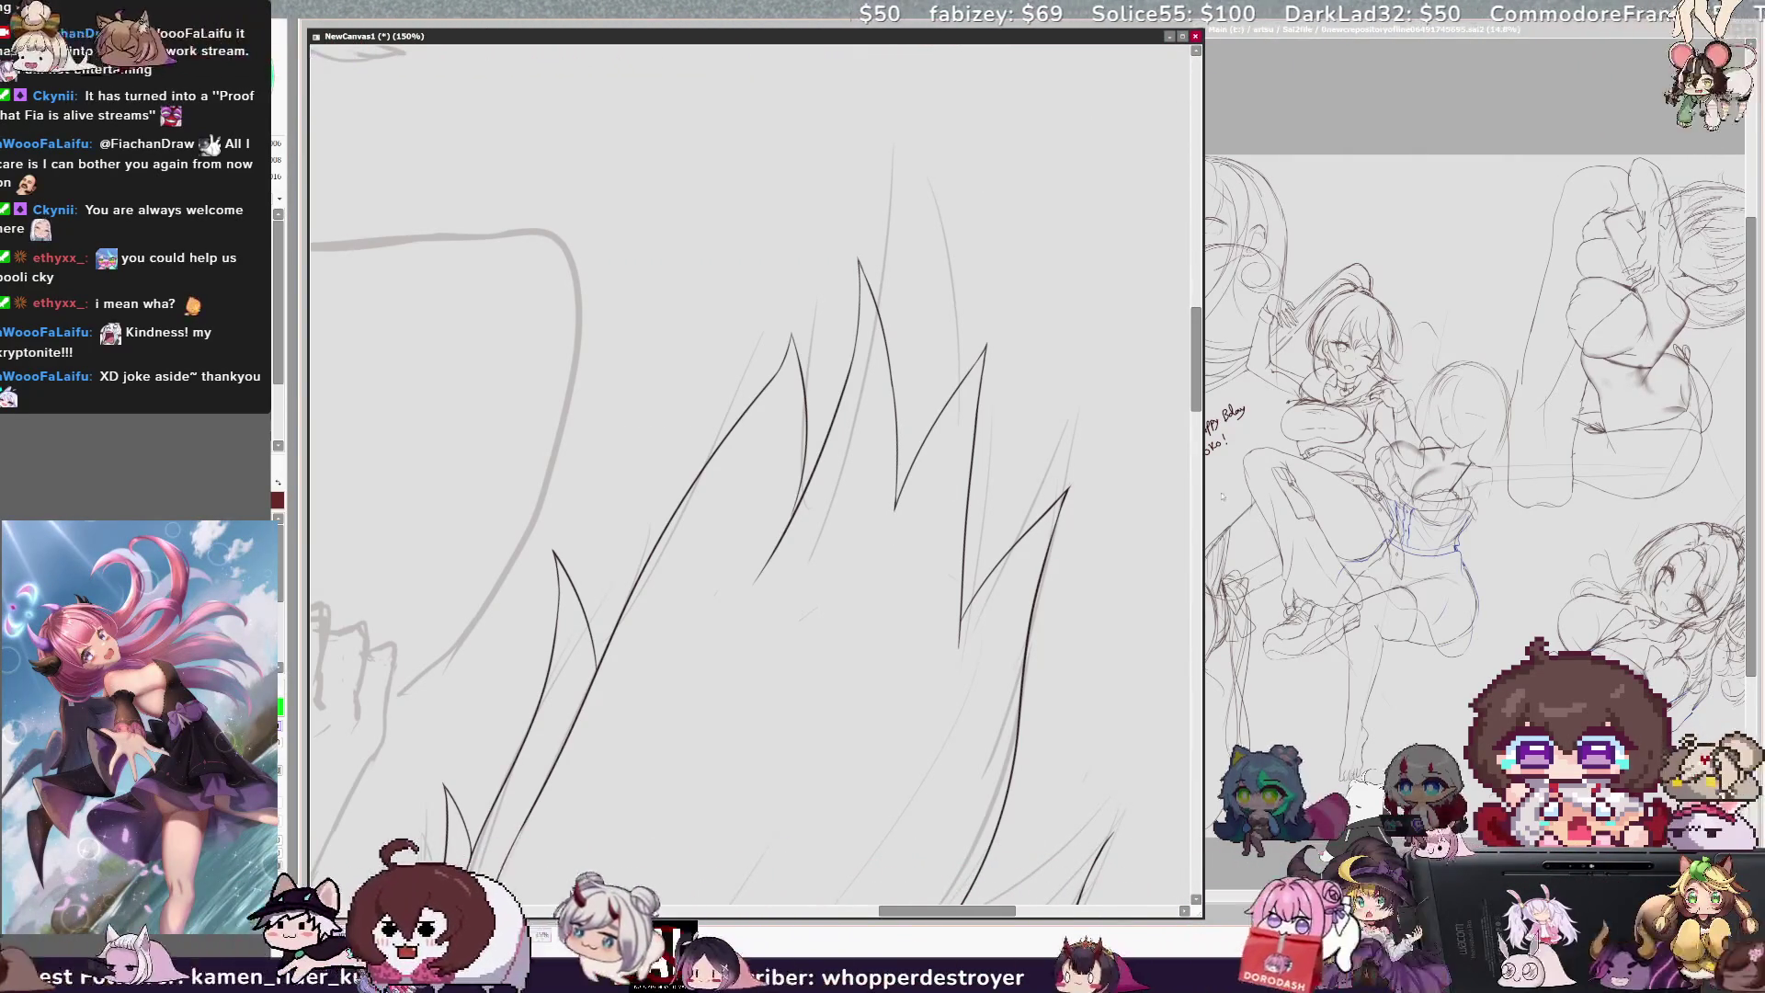
{"action": "left_click_drag", "start_coordinate": [644, 460], "coordinate": [465, 370]}
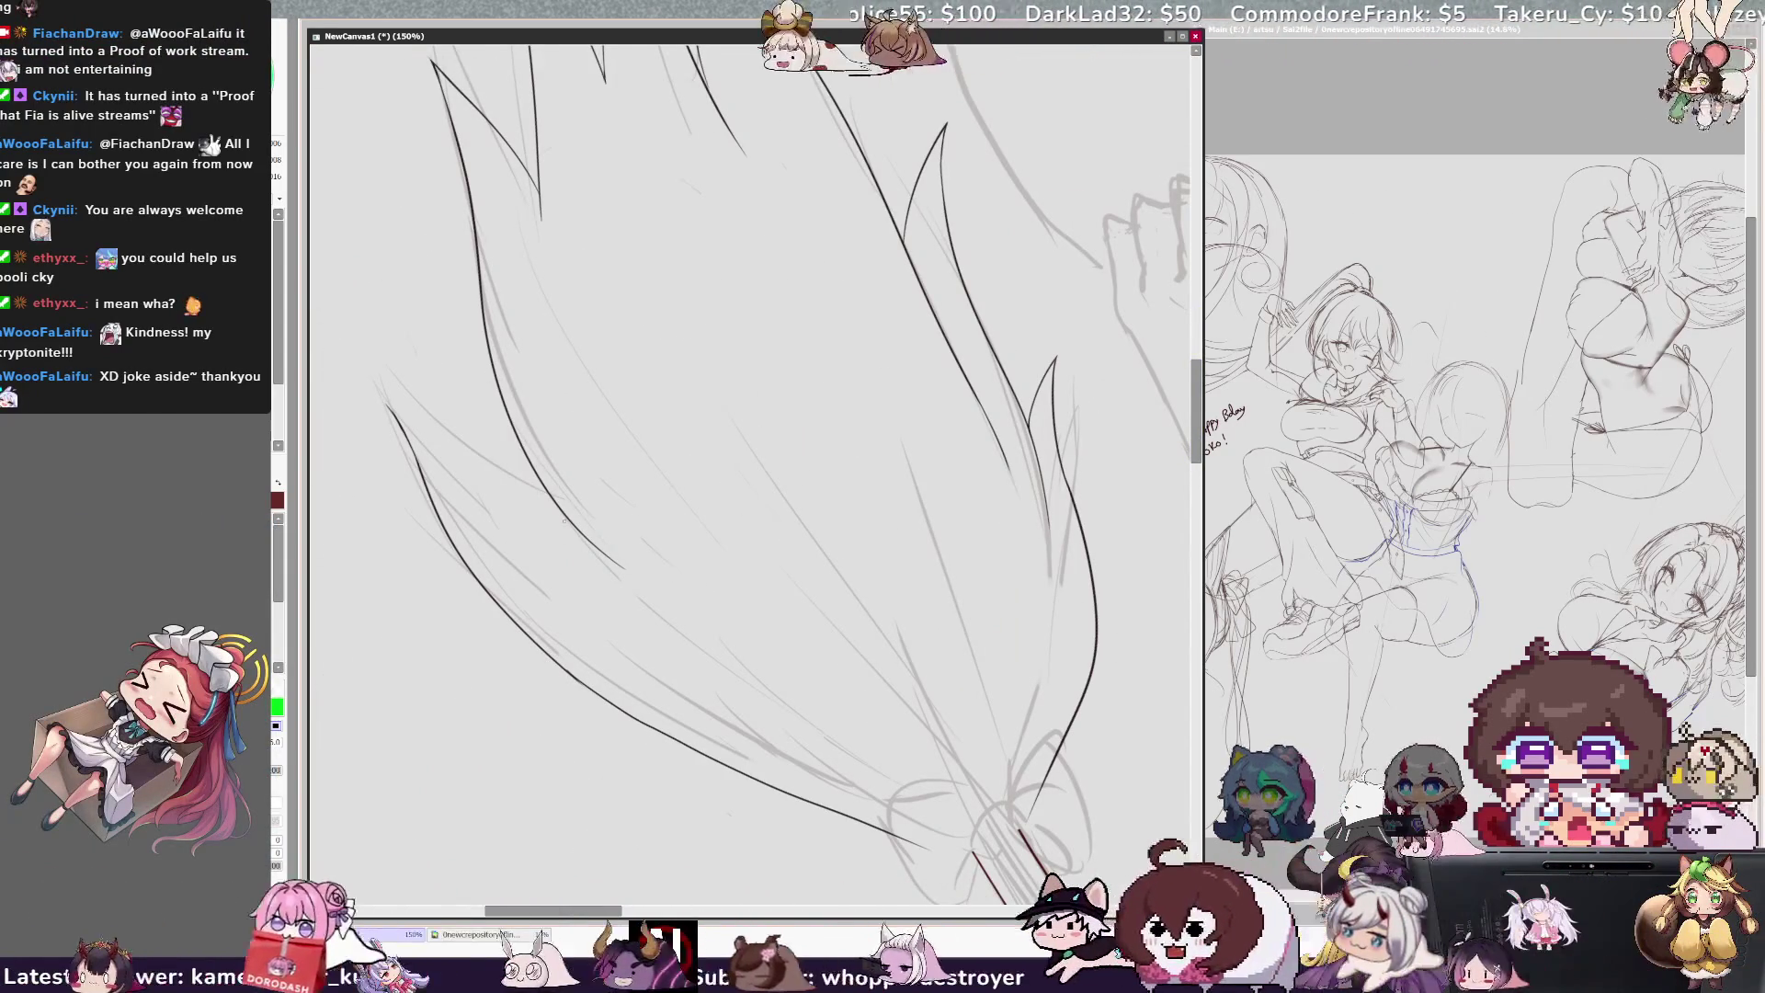
Step: Compare the last bristle stroke with undo/redo, remove it, and mirror the view
{"action": "key", "text": "ctrl+z"}
{"action": "key", "text": "ctrl+y"}
{"action": "key", "text": "ctrl+z"}
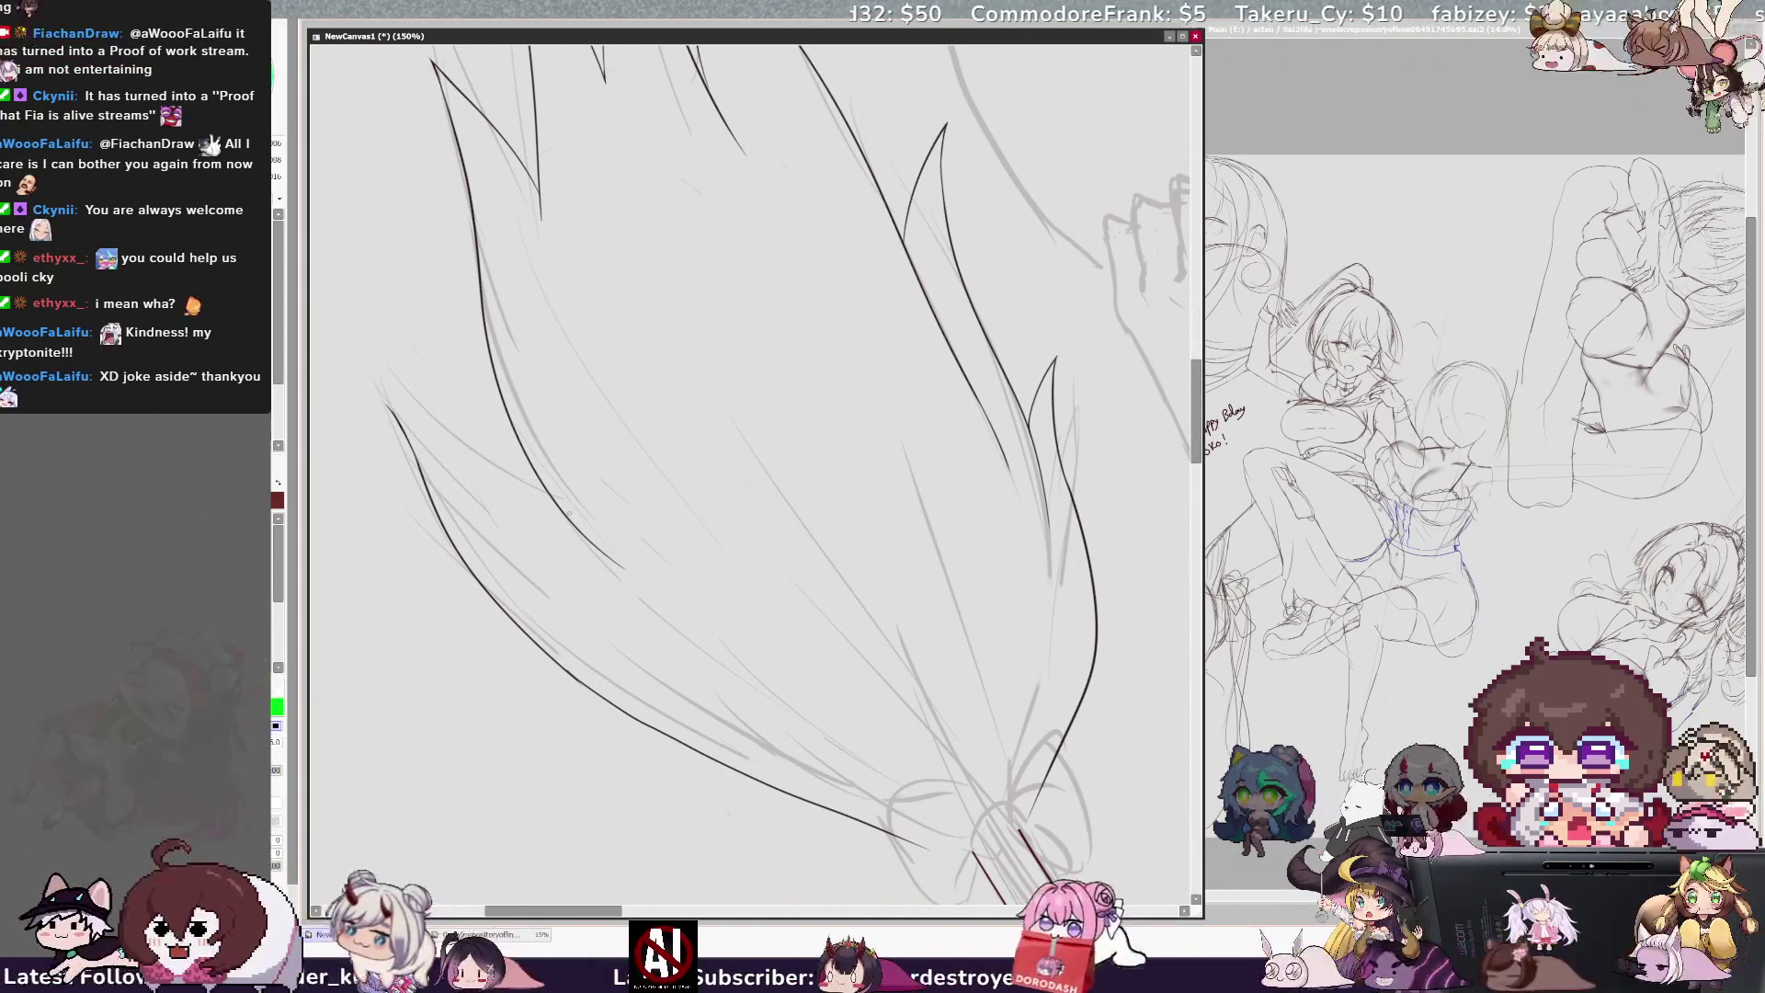
{"action": "key", "text": "h"}
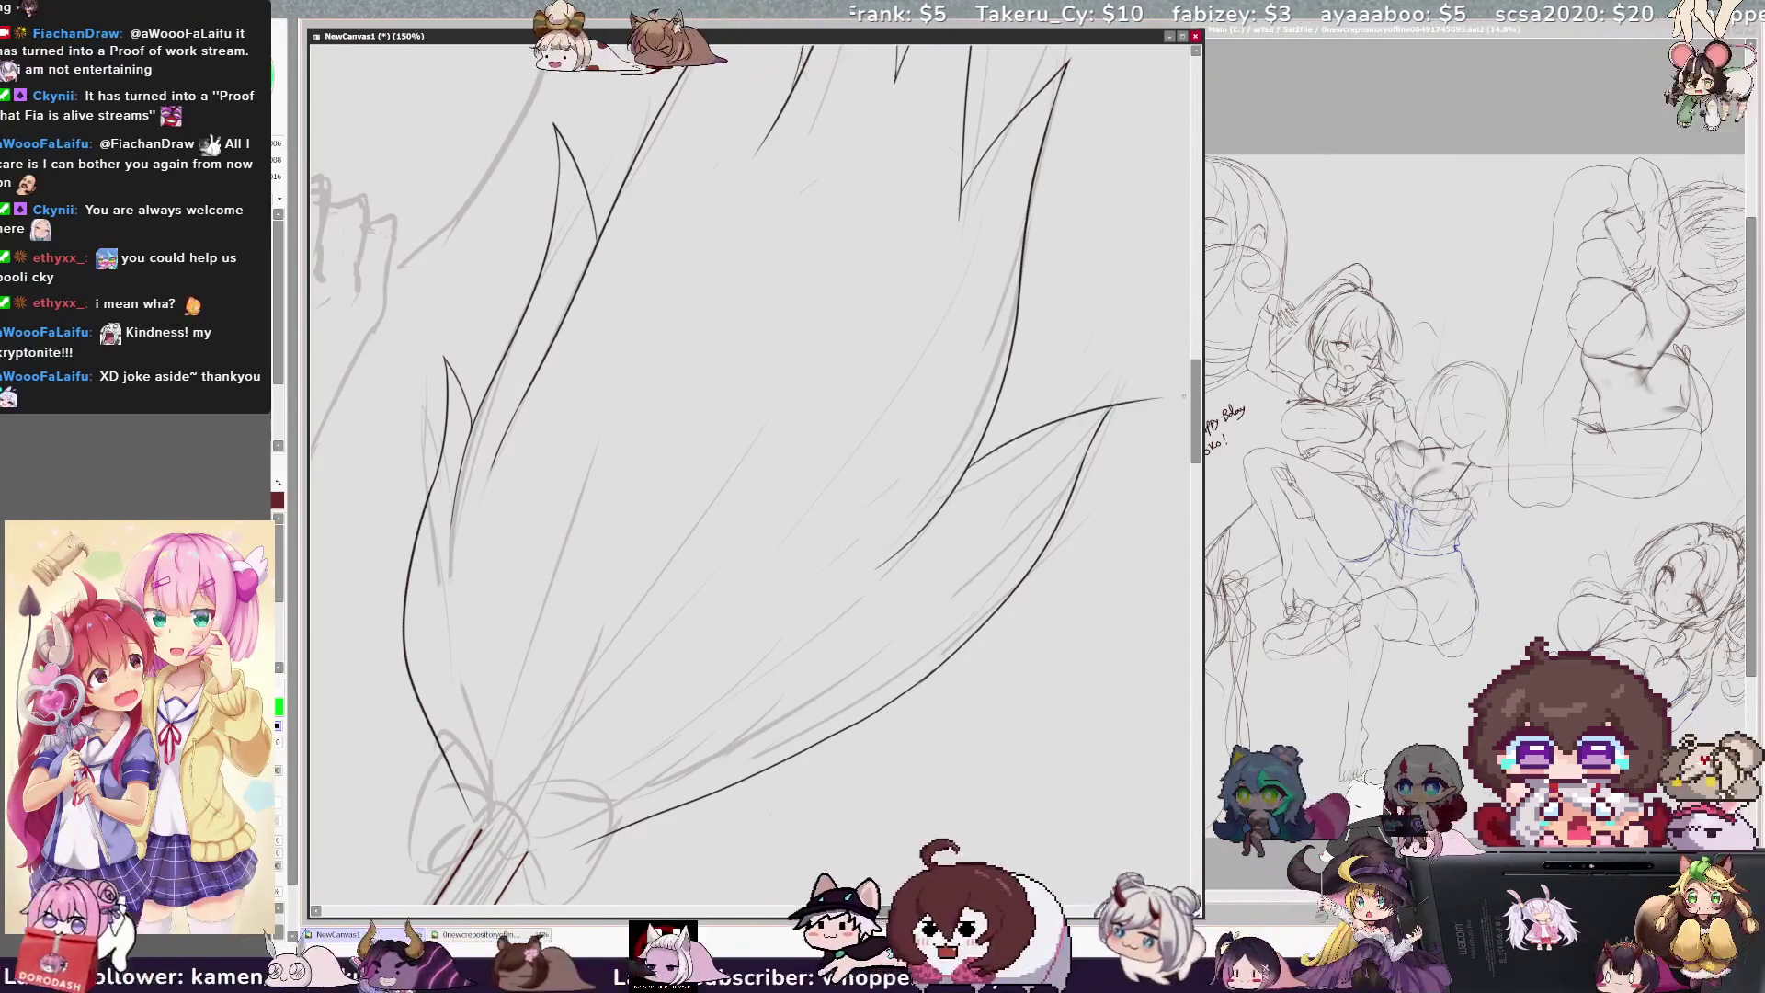
Step: Ink another rising bristle outline, then outline the top of the broom handle at 75% zoom
{"action": "left_click_drag", "start_coordinate": [957, 492], "coordinate": [1117, 400]}
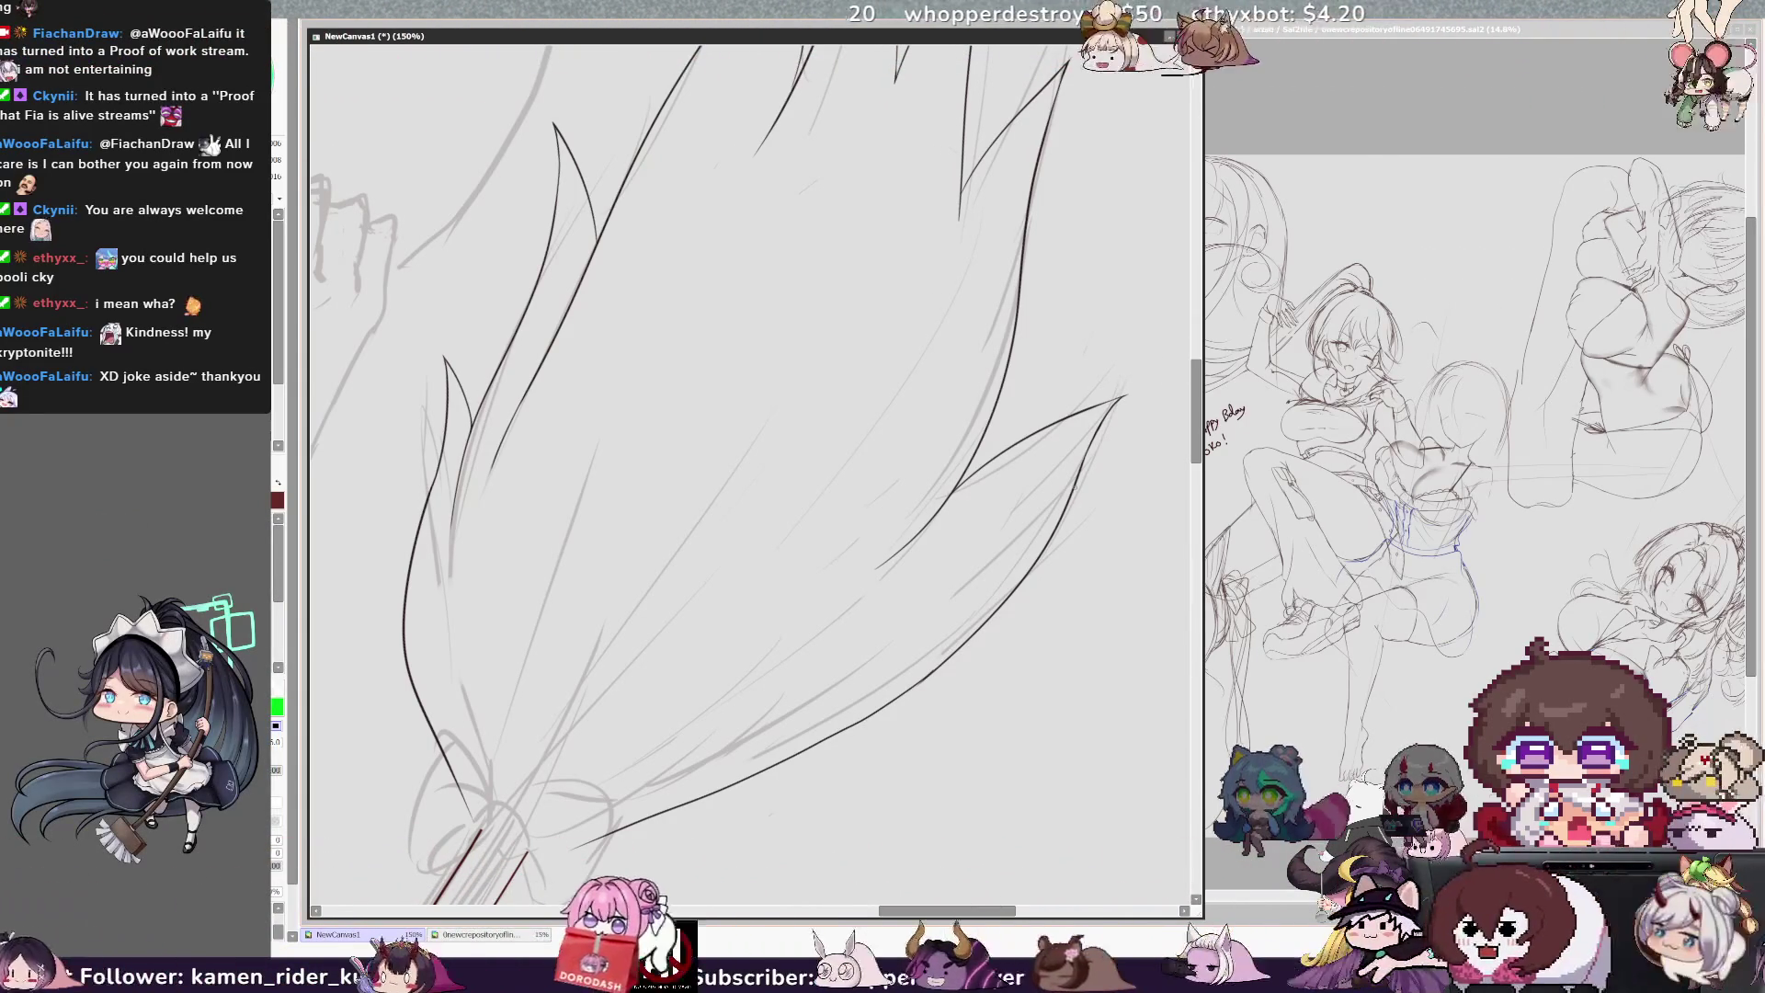
{"action": "key", "text": "ctrl+minus"}
{"action": "left_click_drag", "start_coordinate": [615, 654], "coordinate": [635, 642]}
{"action": "key", "text": "h"}
{"action": "key", "text": "h"}
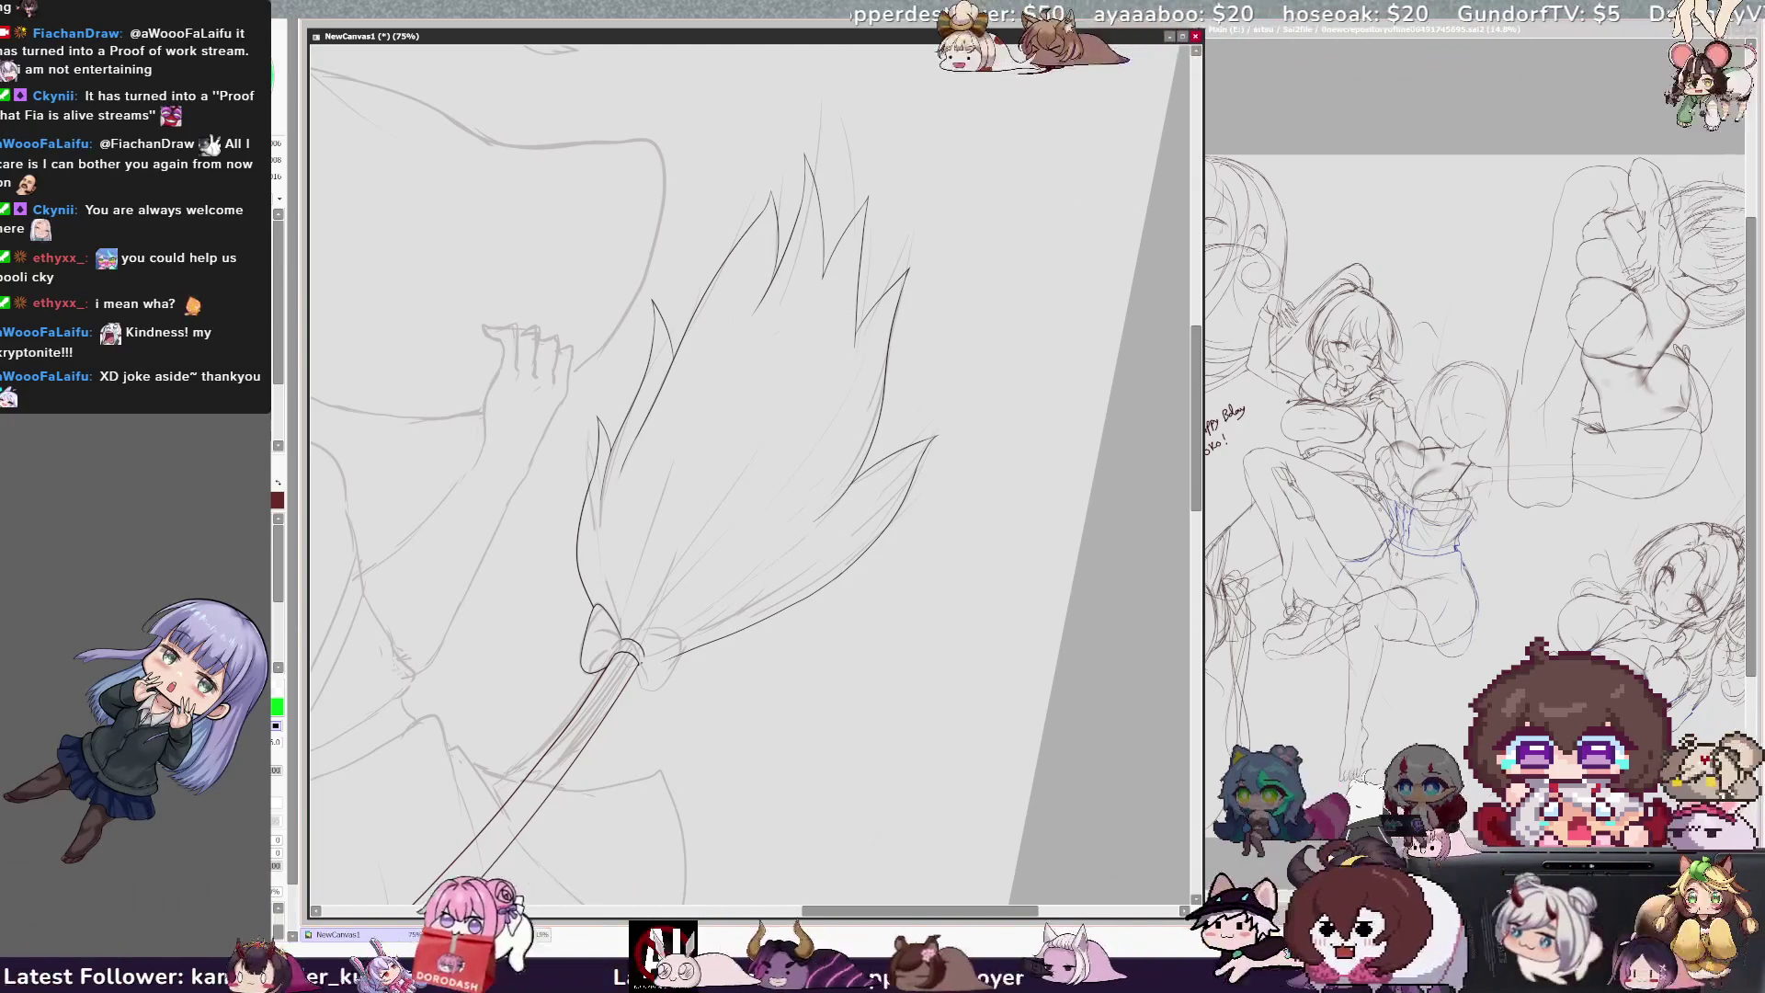
{"action": "key", "text": "h"}
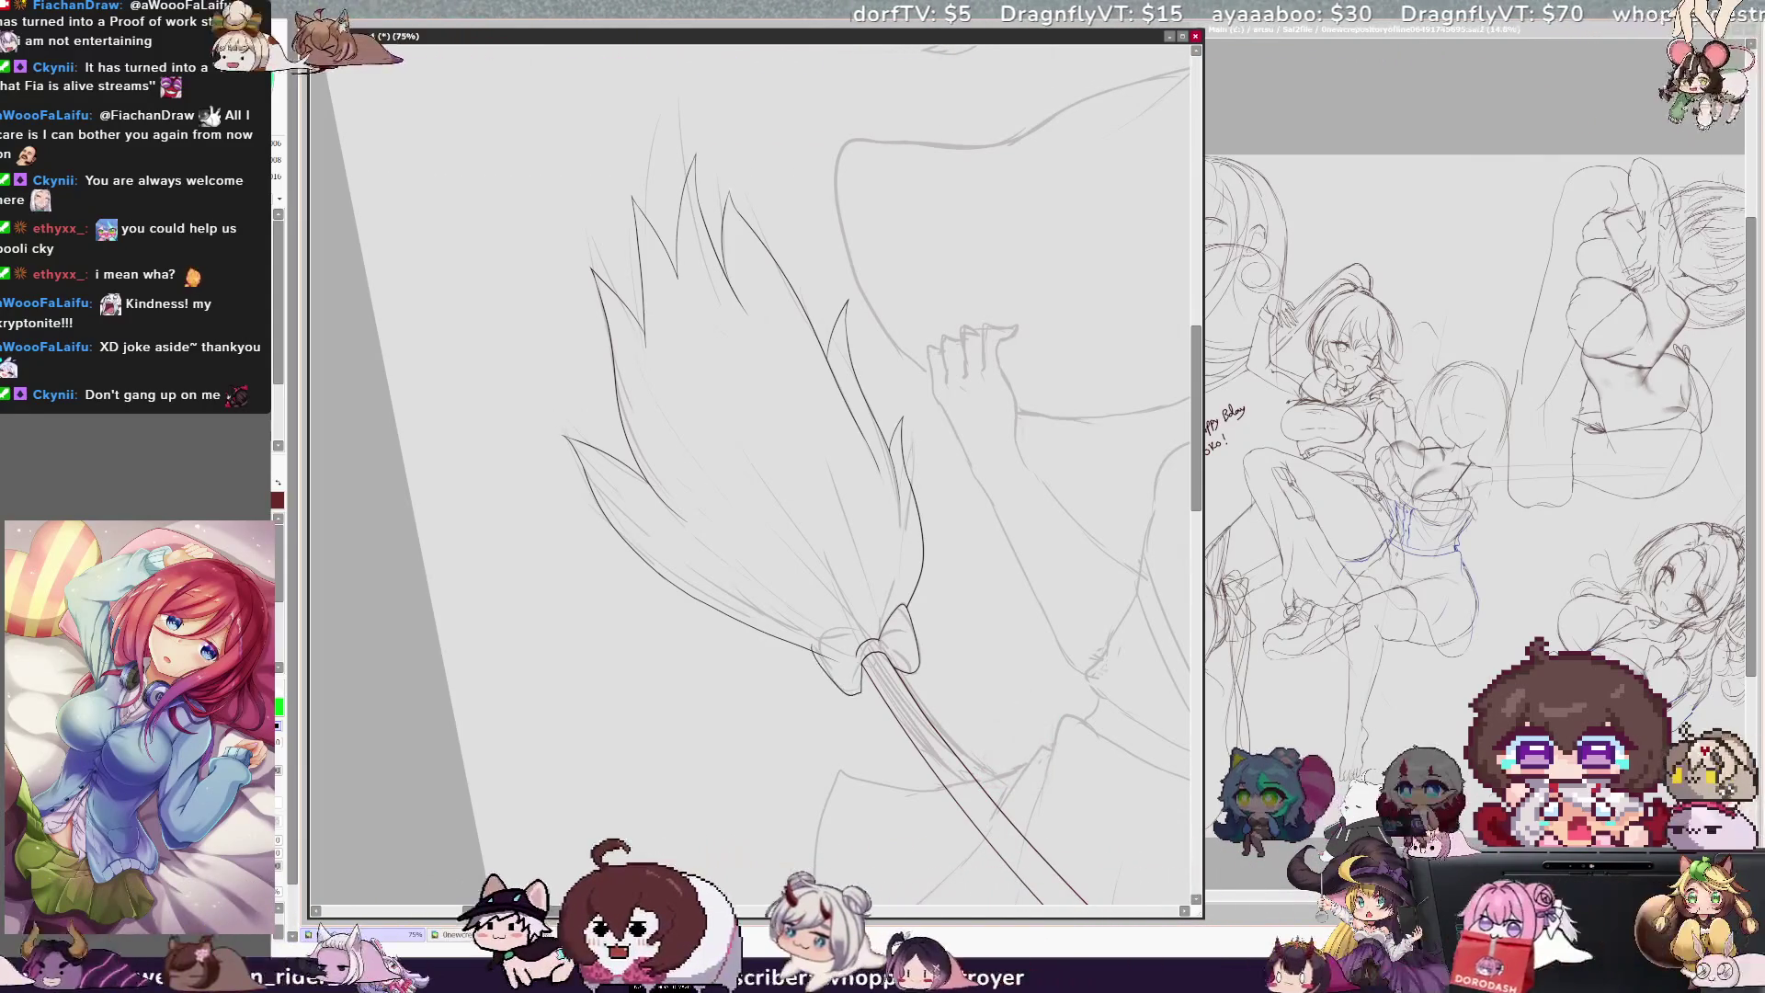
{"action": "key", "text": "ctrl+z"}
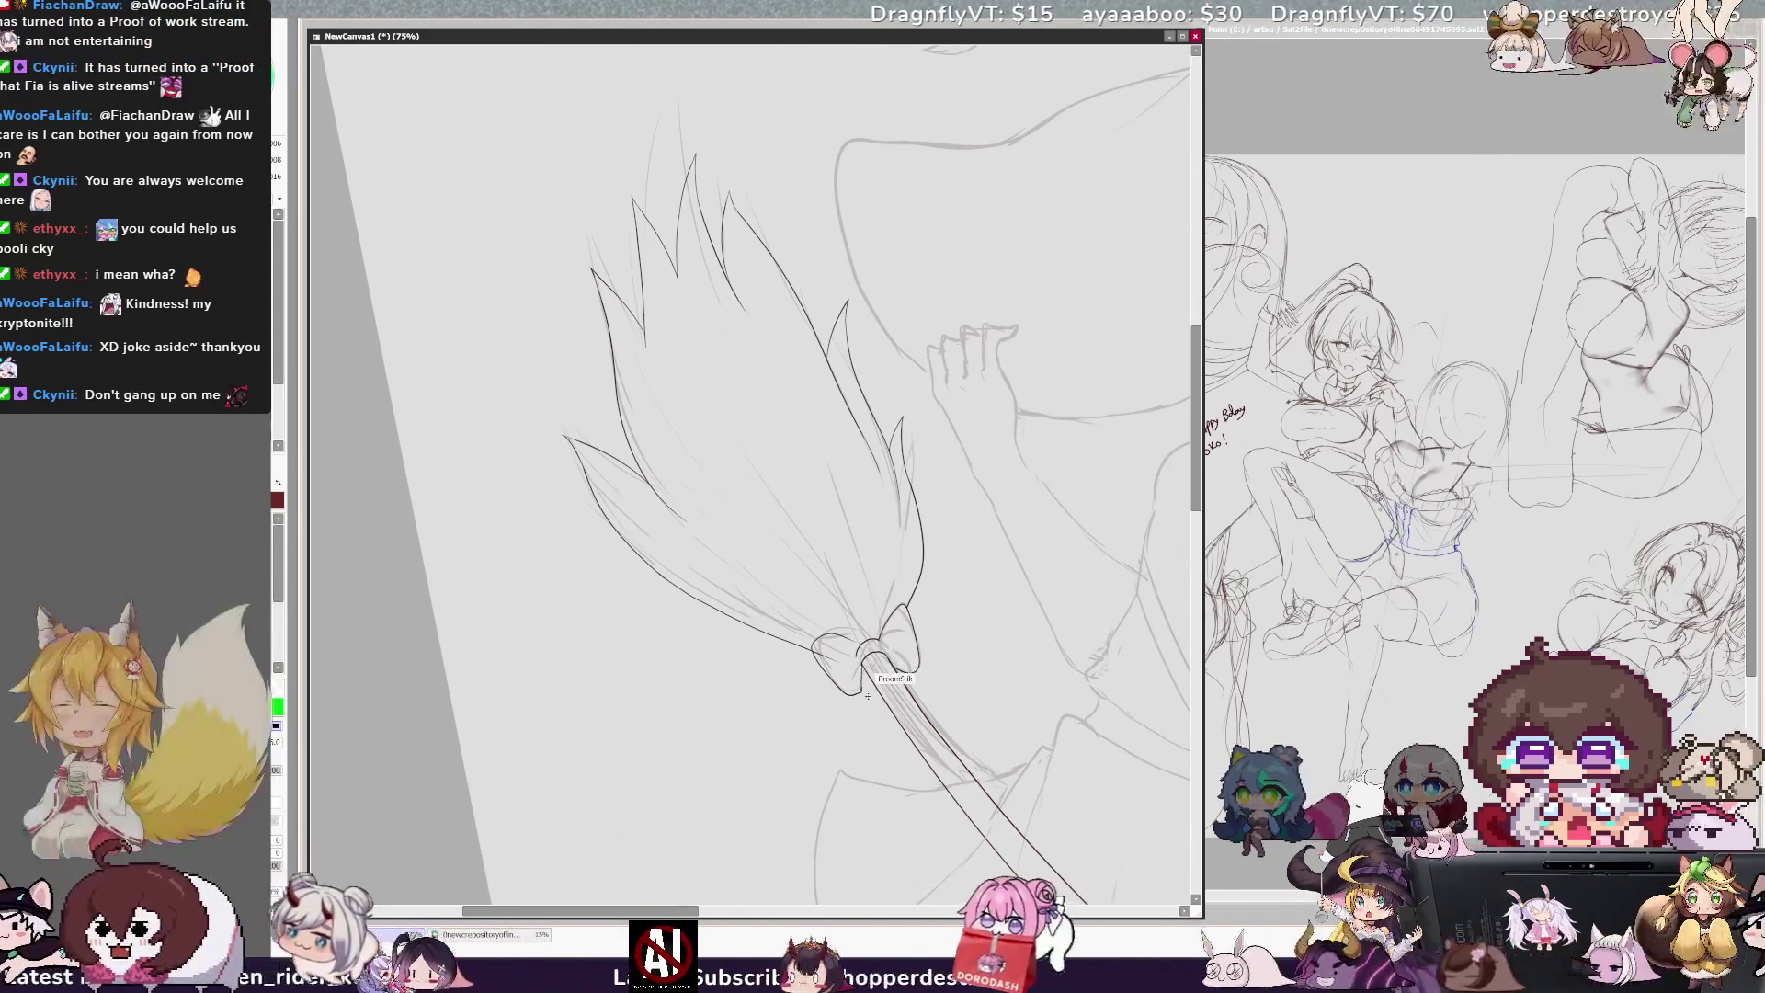
{"action": "key", "text": "ctrl+y"}
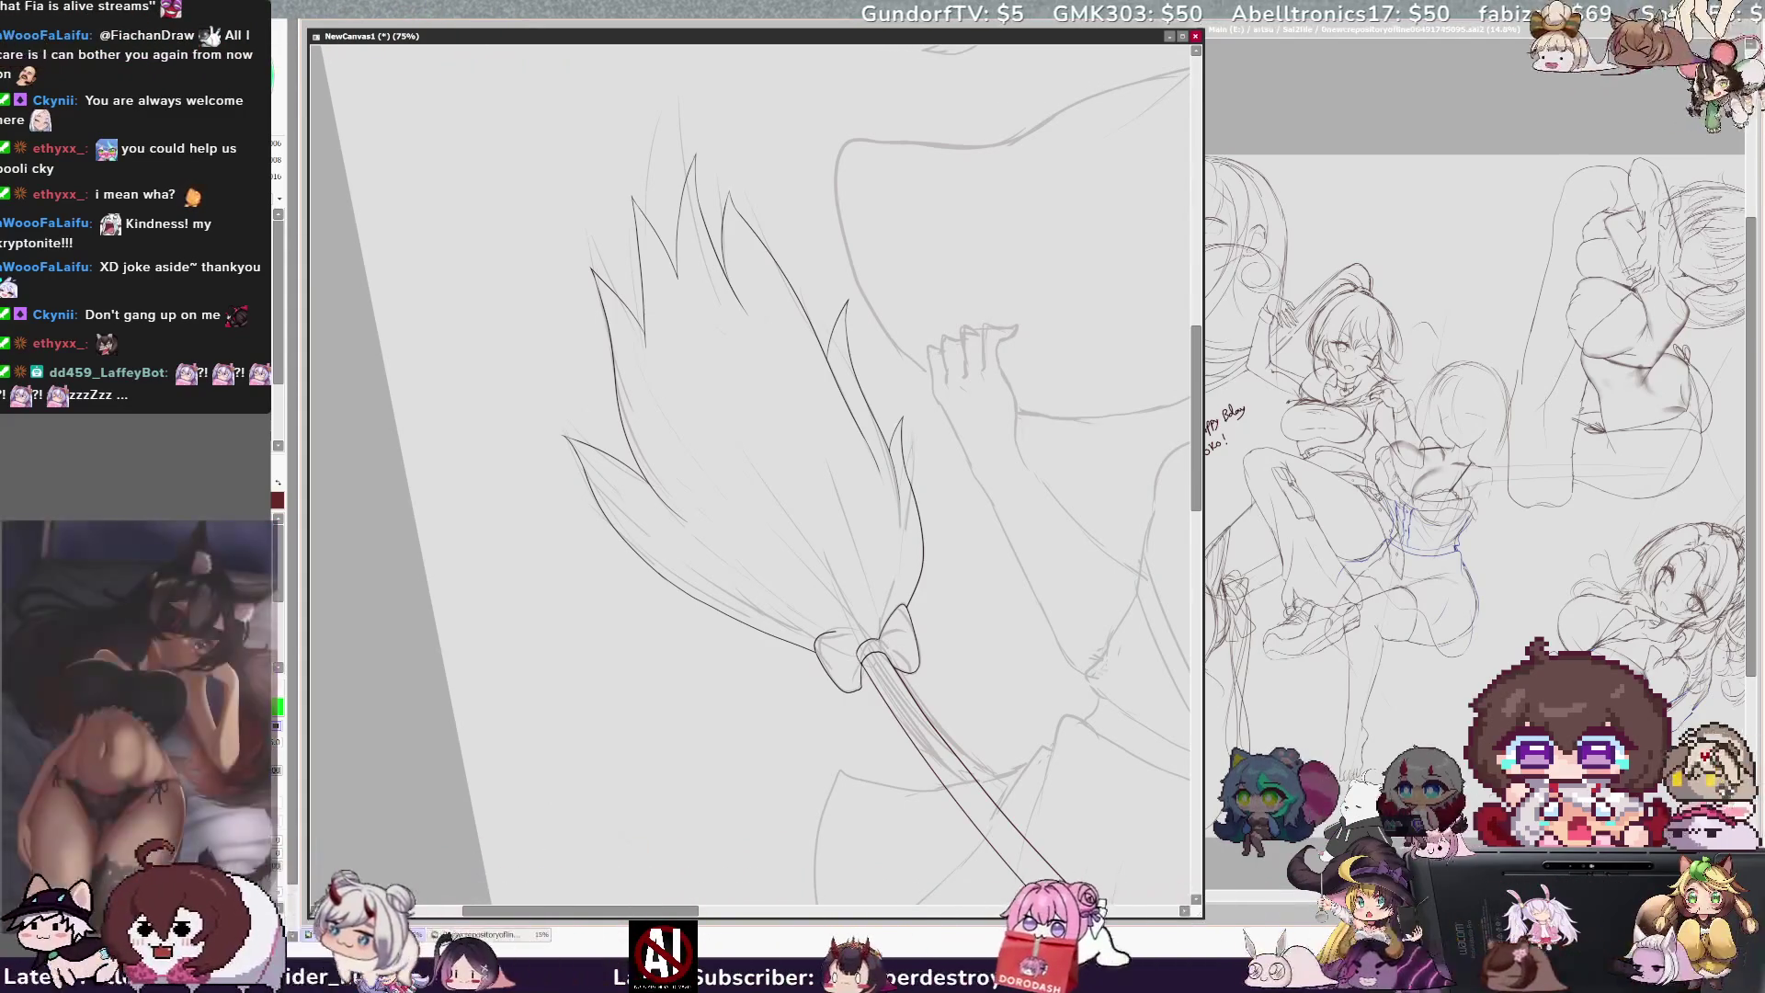
{"action": "key", "text": "h"}
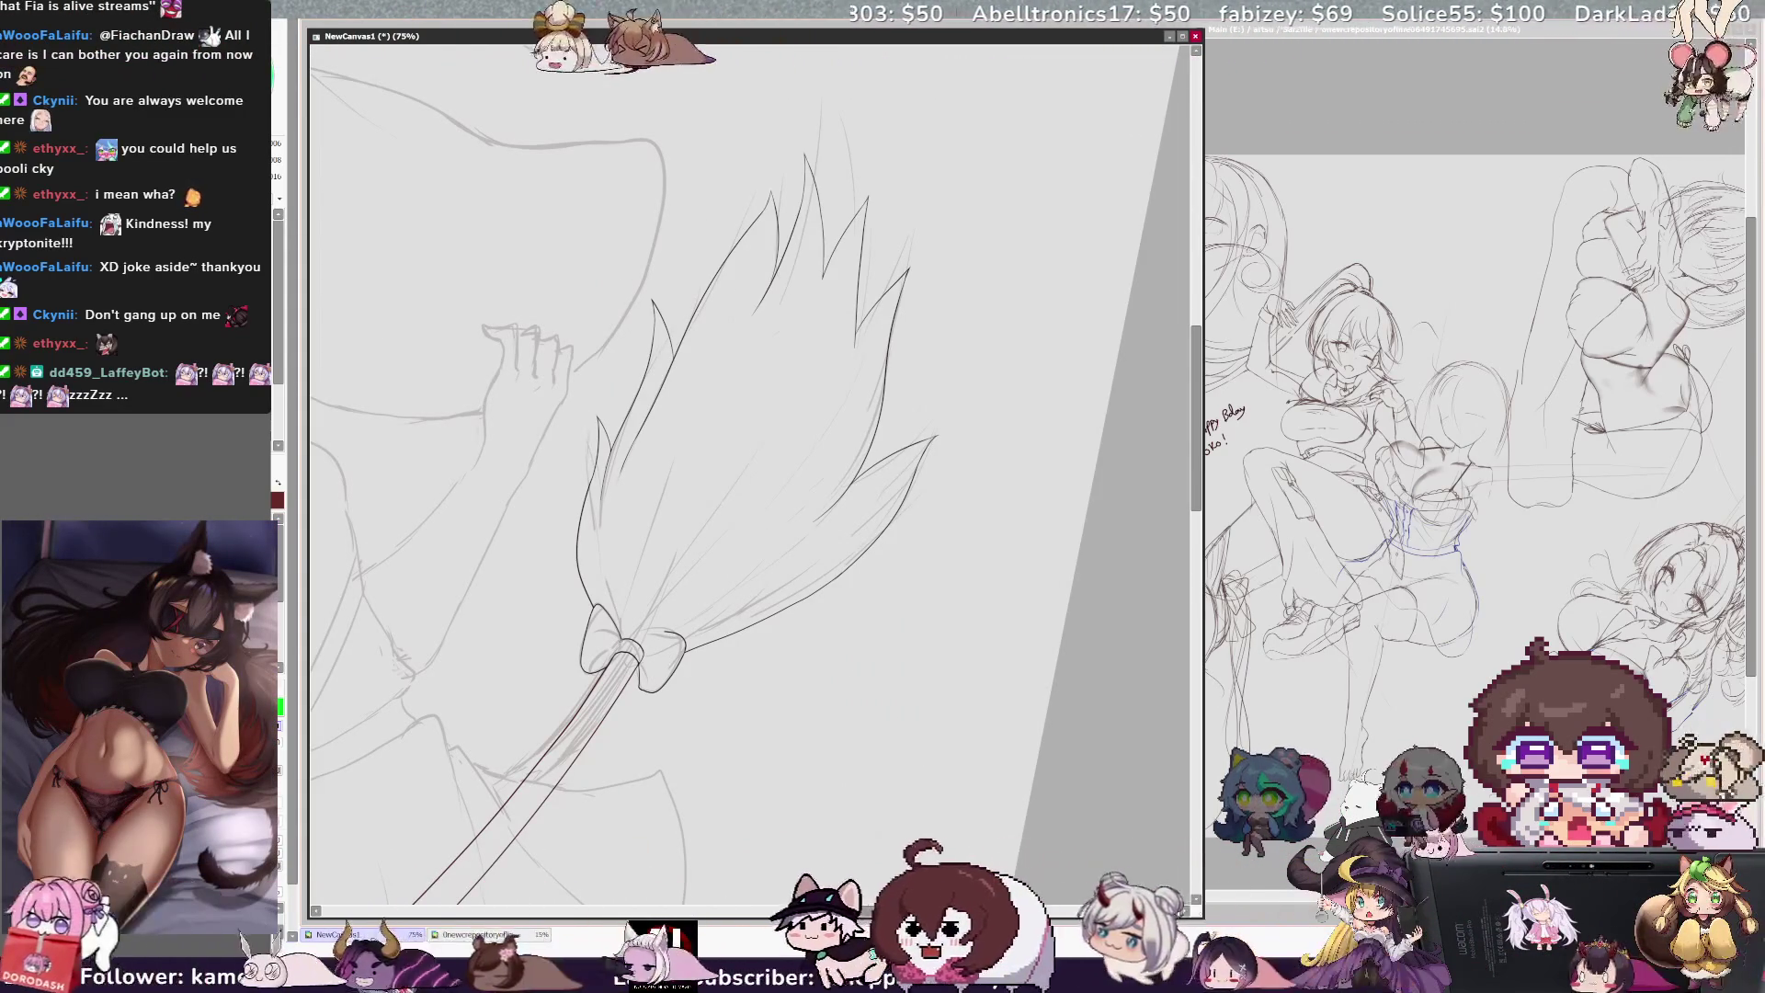
{"action": "key", "text": "h"}
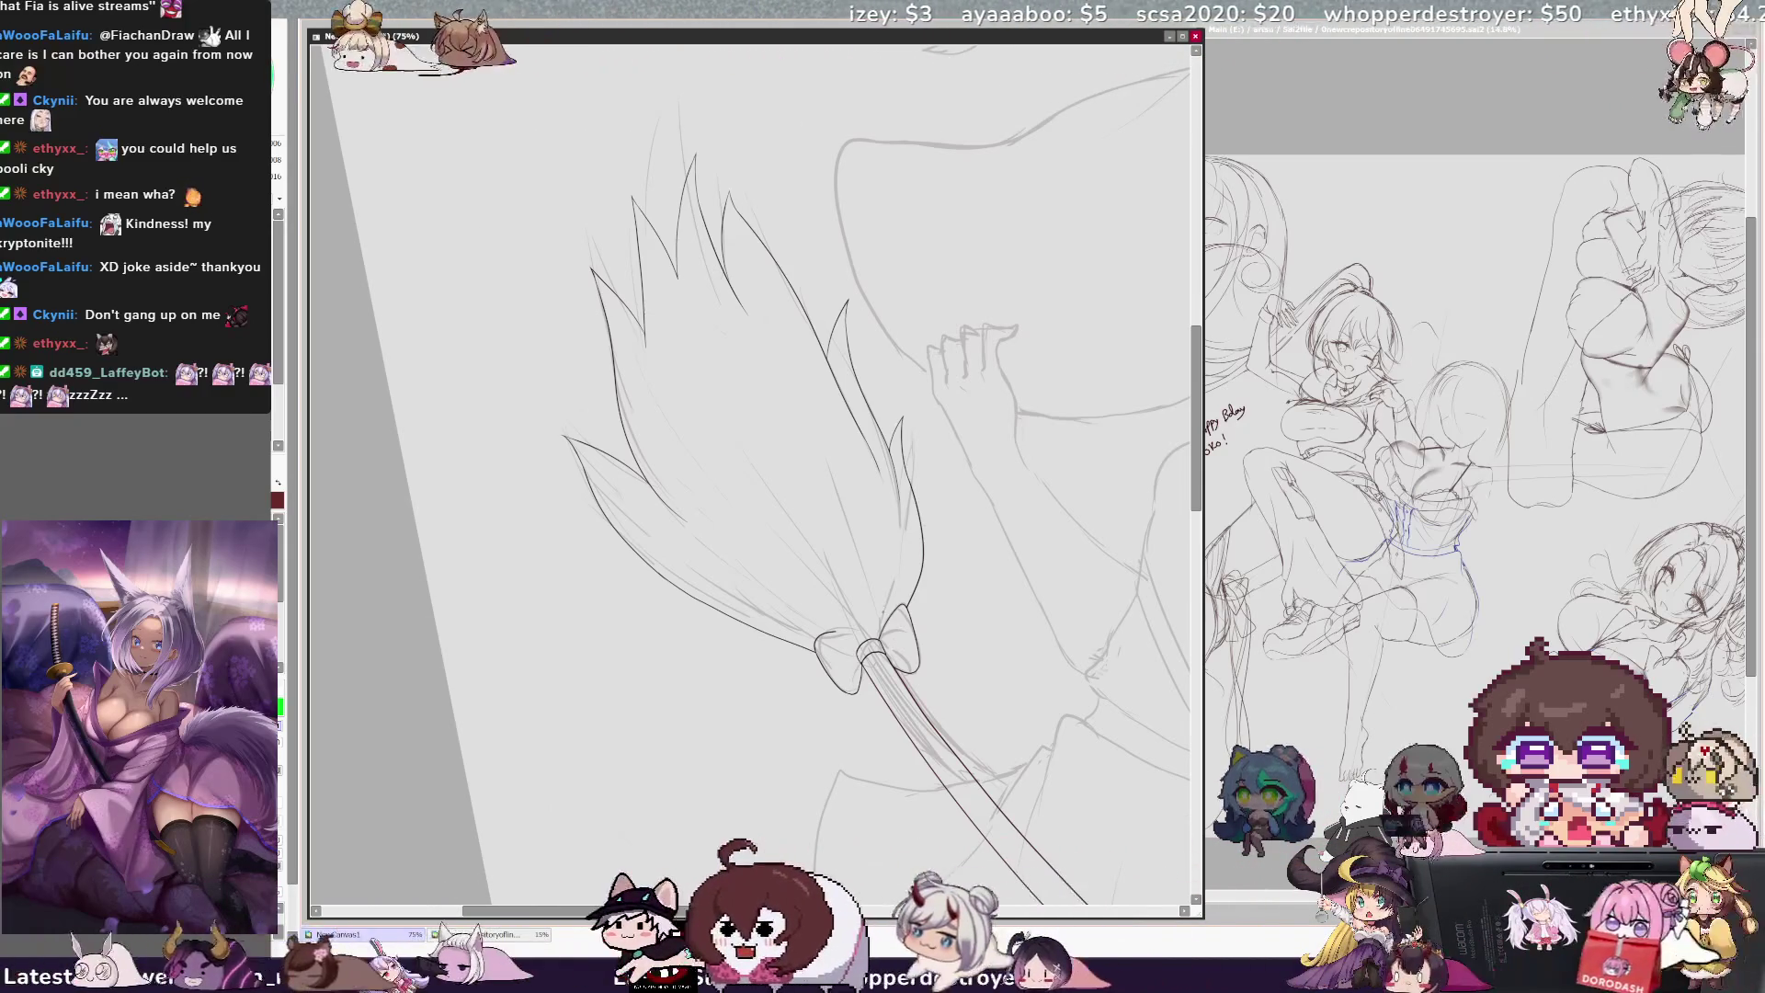
{"action": "key", "text": "h"}
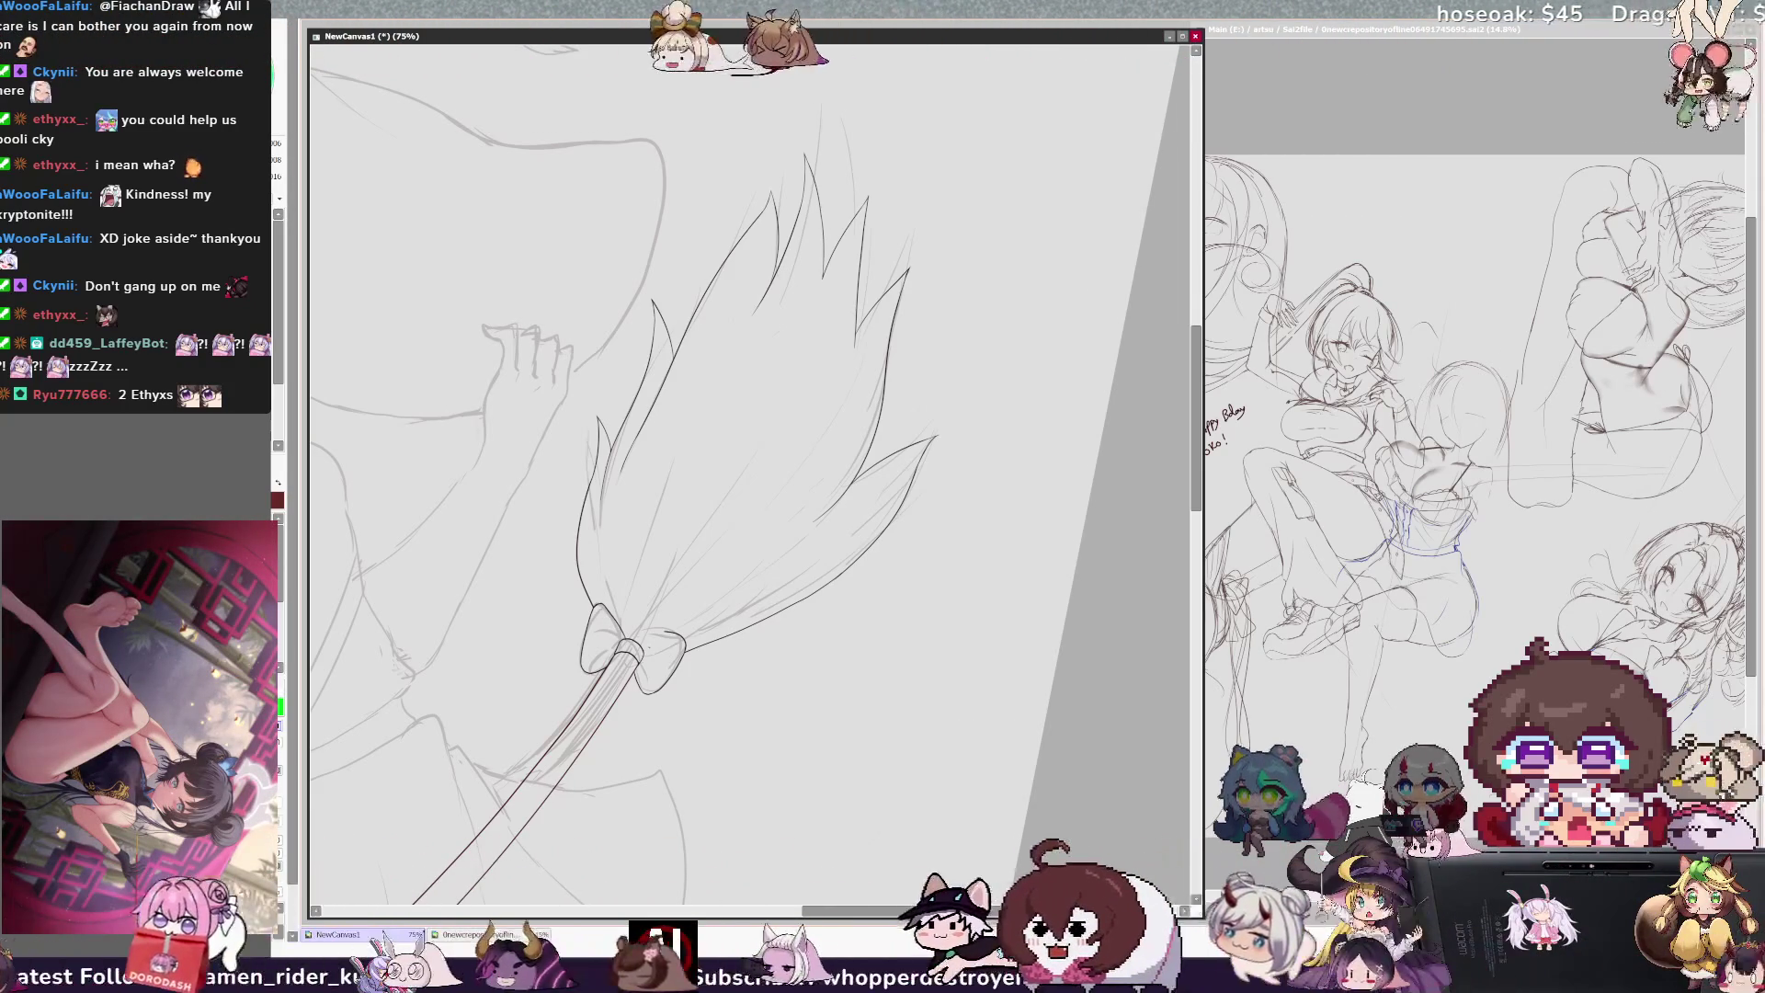
{"action": "key", "text": "h"}
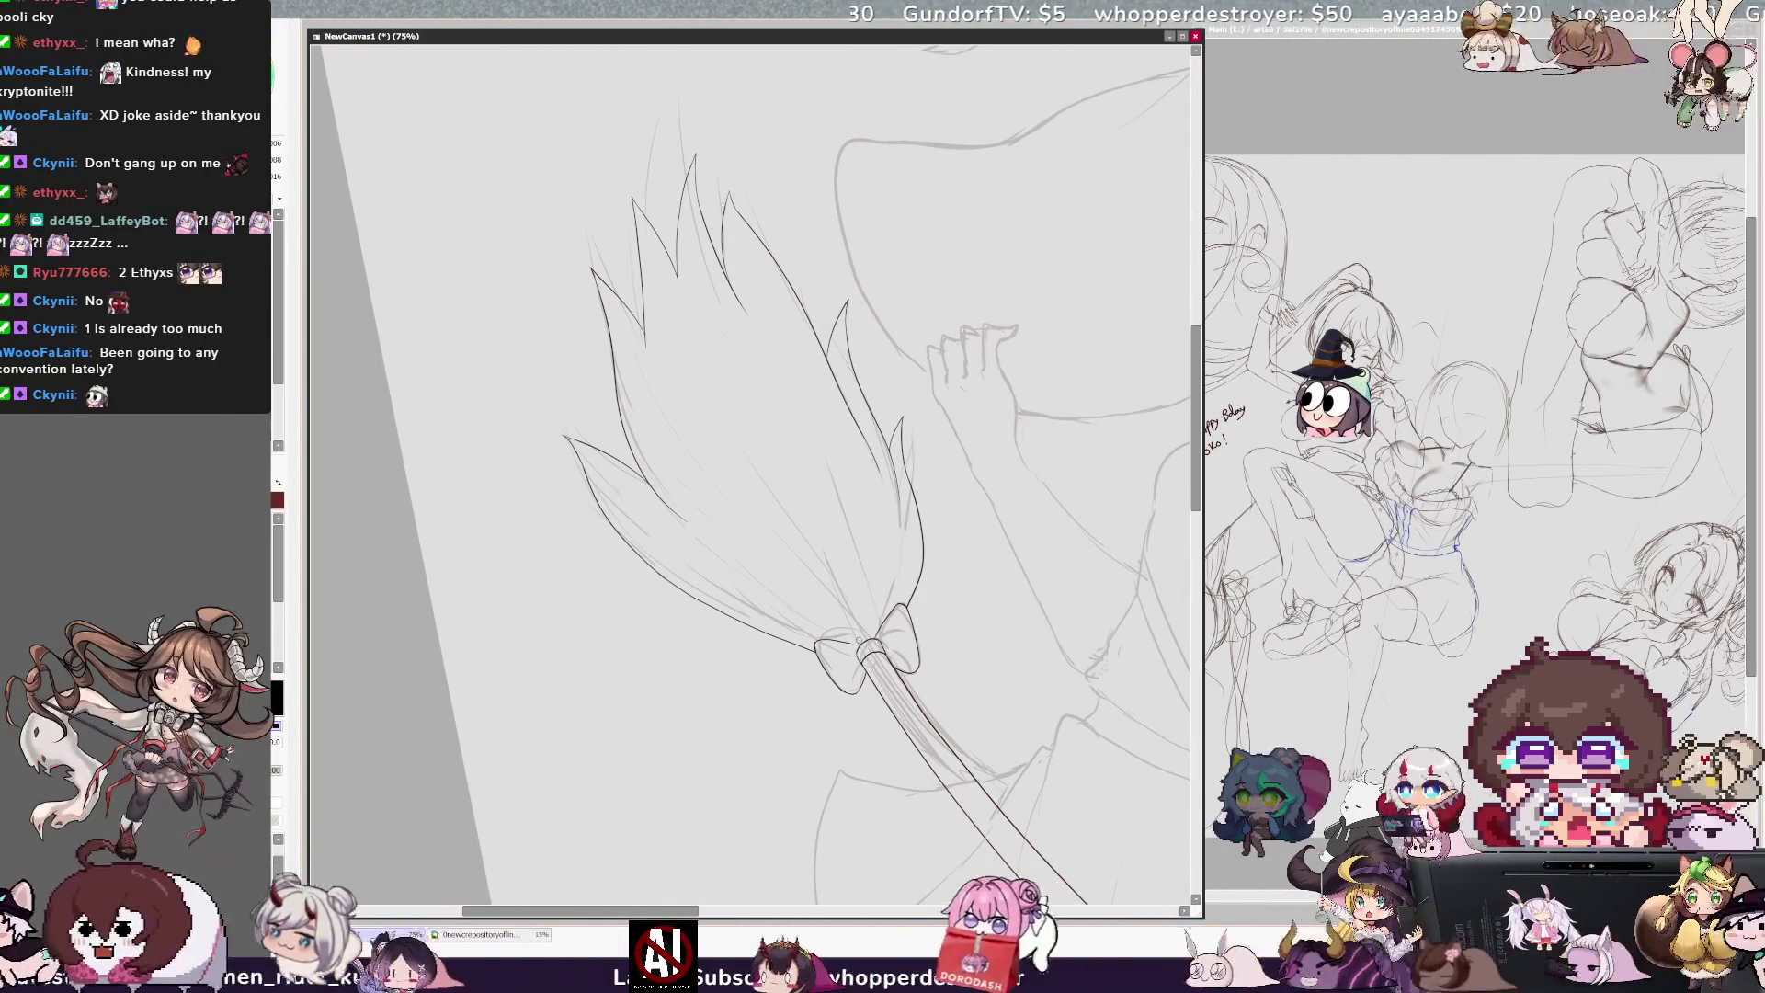
{"action": "key", "text": "h"}
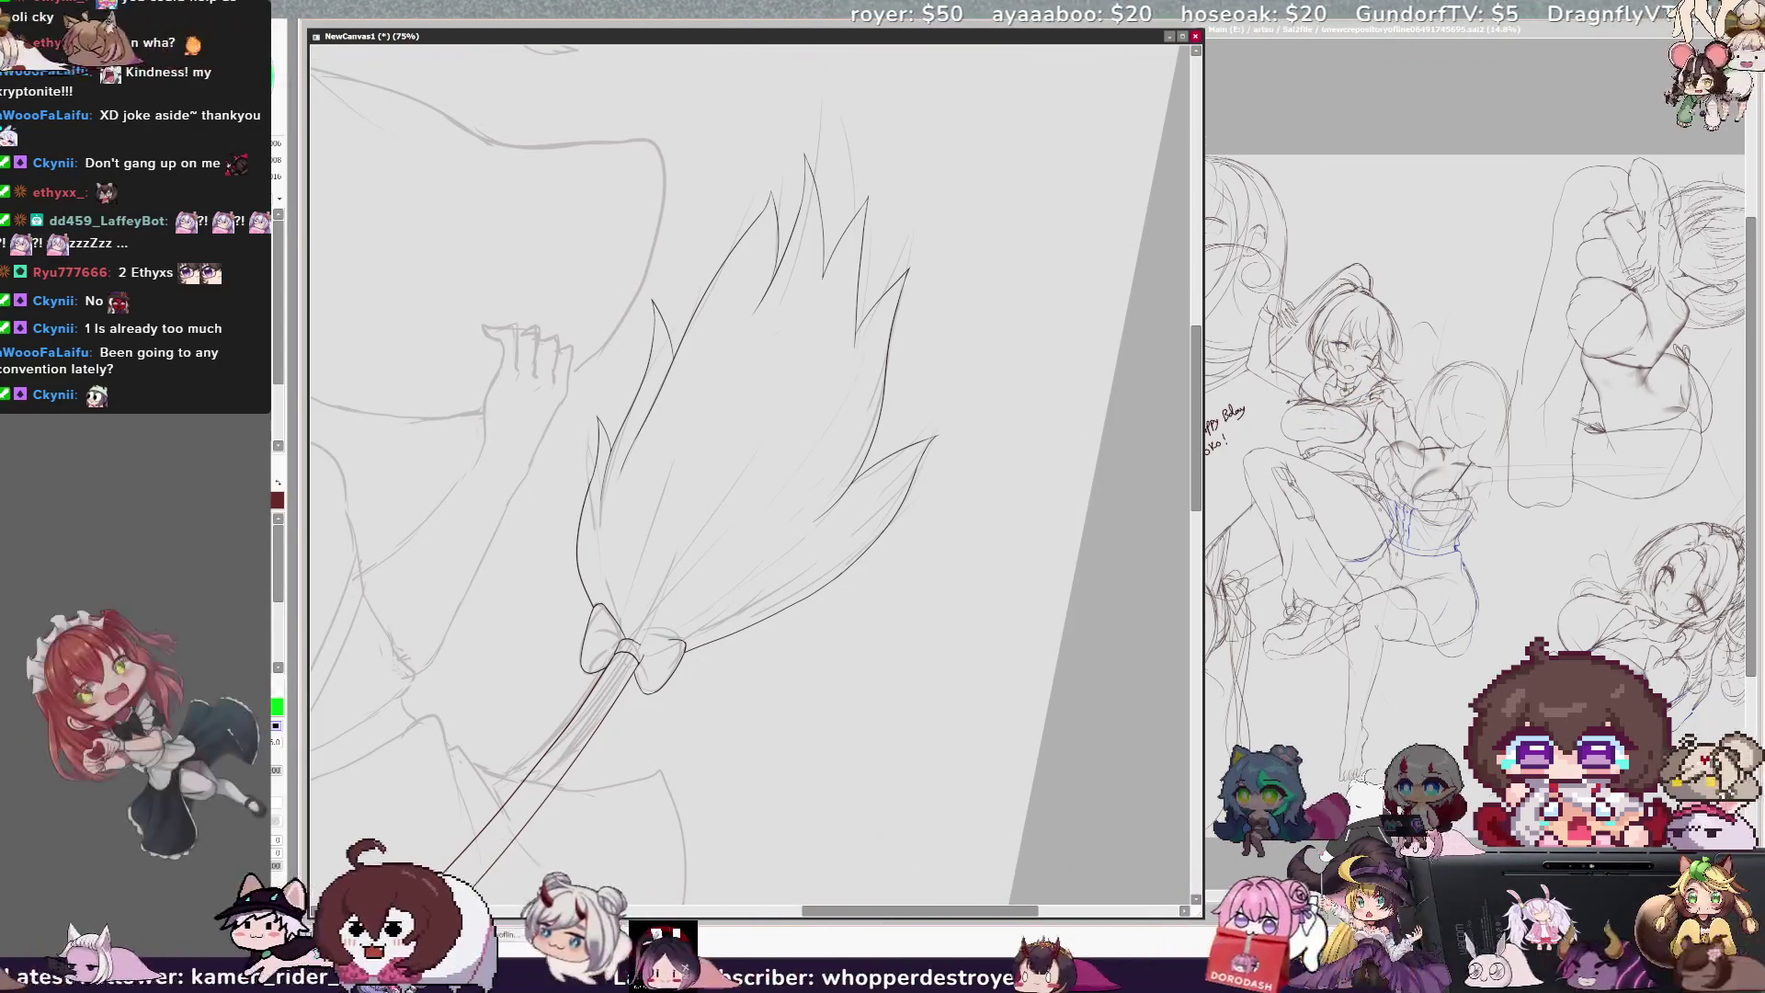
{"action": "key", "text": "h"}
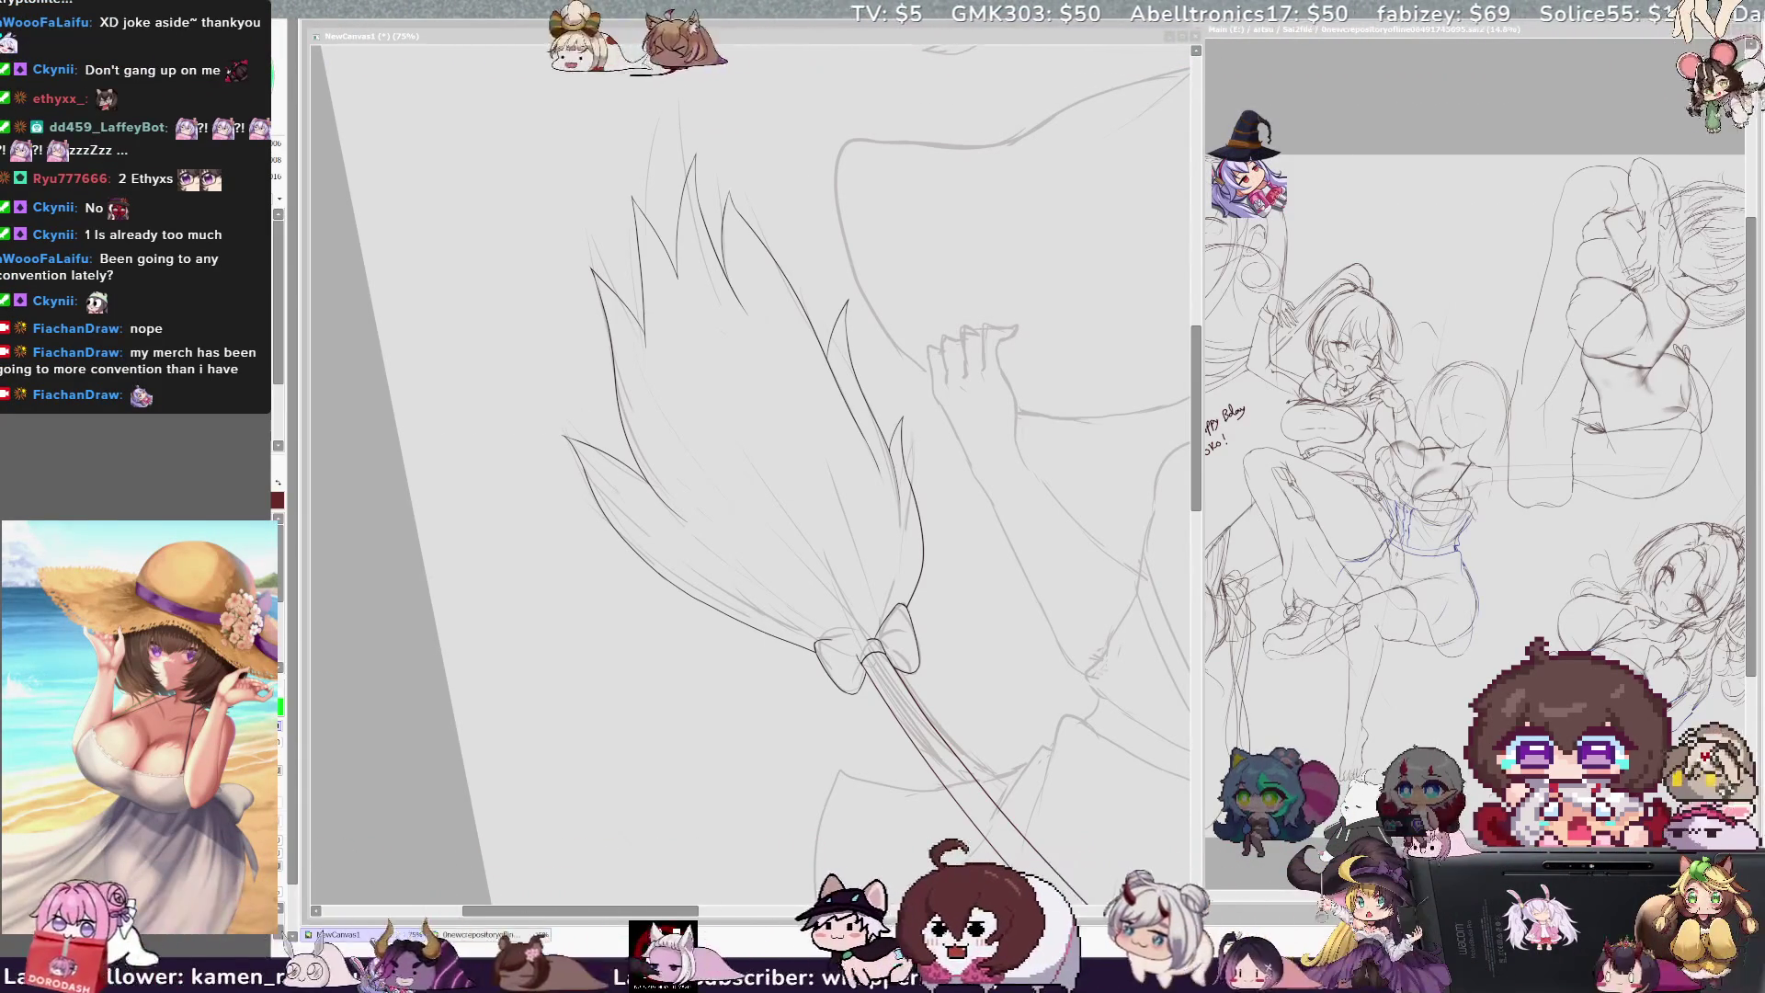
Step: Rotate the canvas so the broom lies horizontal and zoom to 200% on the bow
{"action": "key", "text": "Delete"}
{"action": "key", "text": "Delete"}
{"action": "key", "text": "Delete"}
{"action": "key", "text": "Delete"}
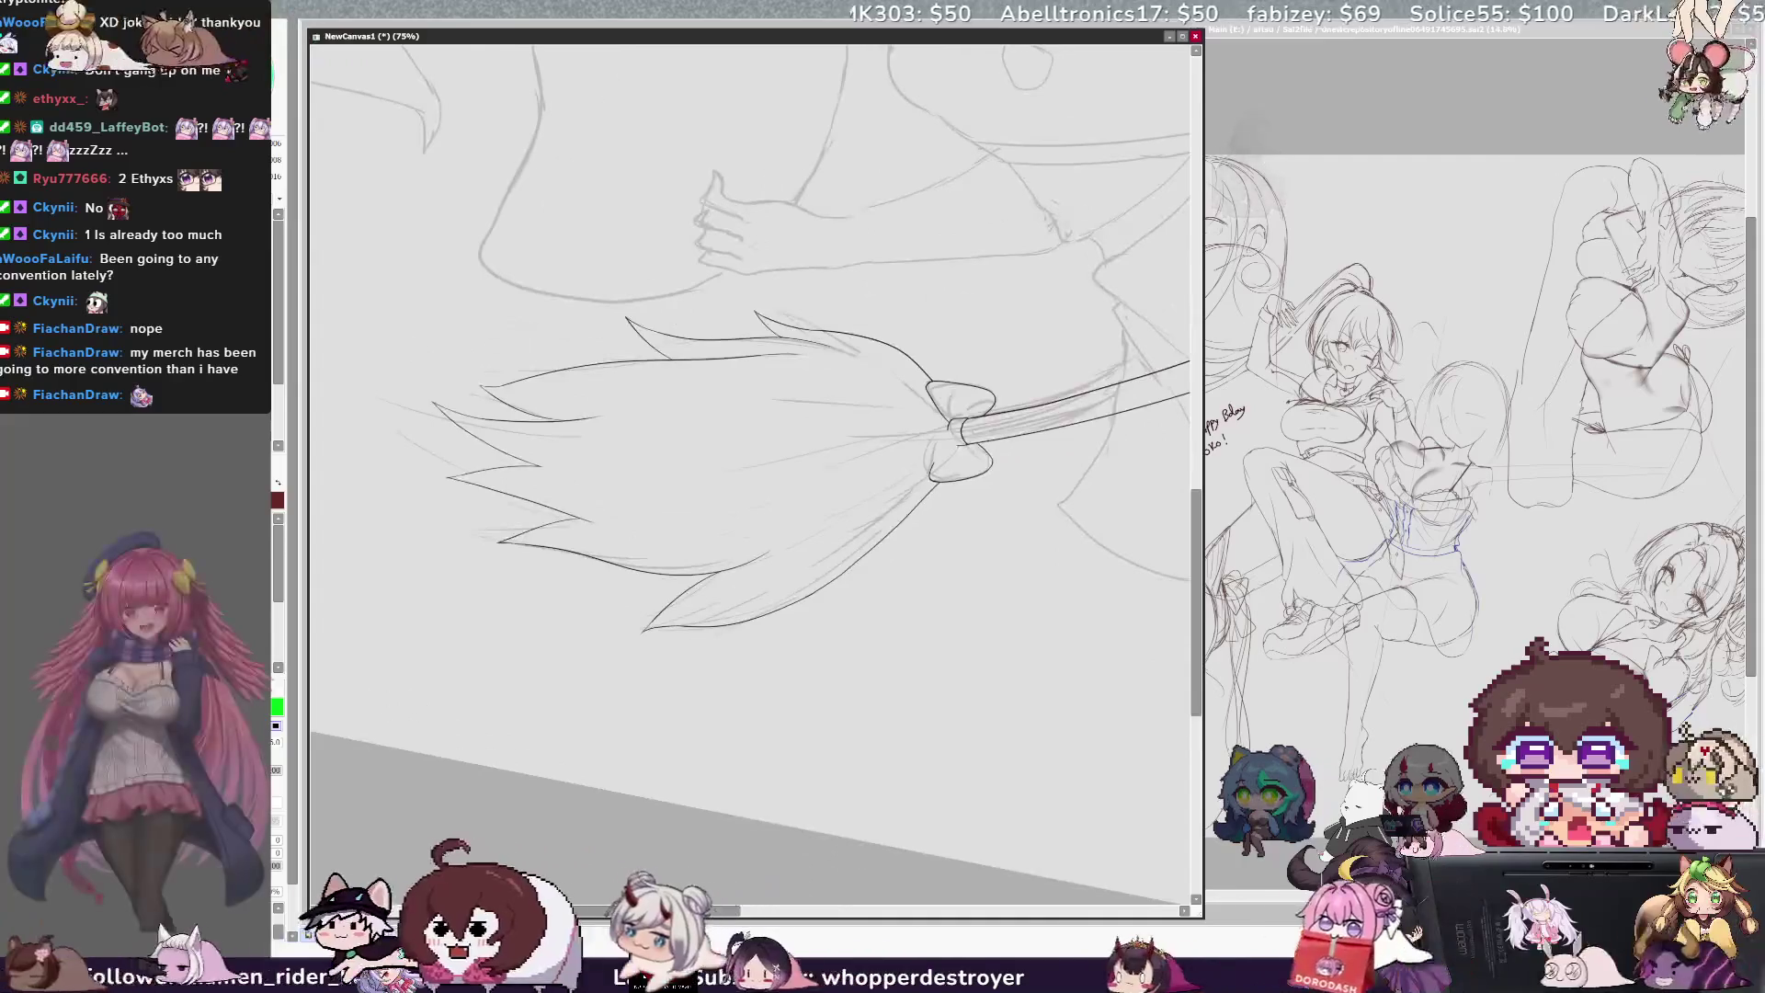
{"action": "left_click_drag", "start_coordinate": [737, 912], "coordinate": [781, 912]}
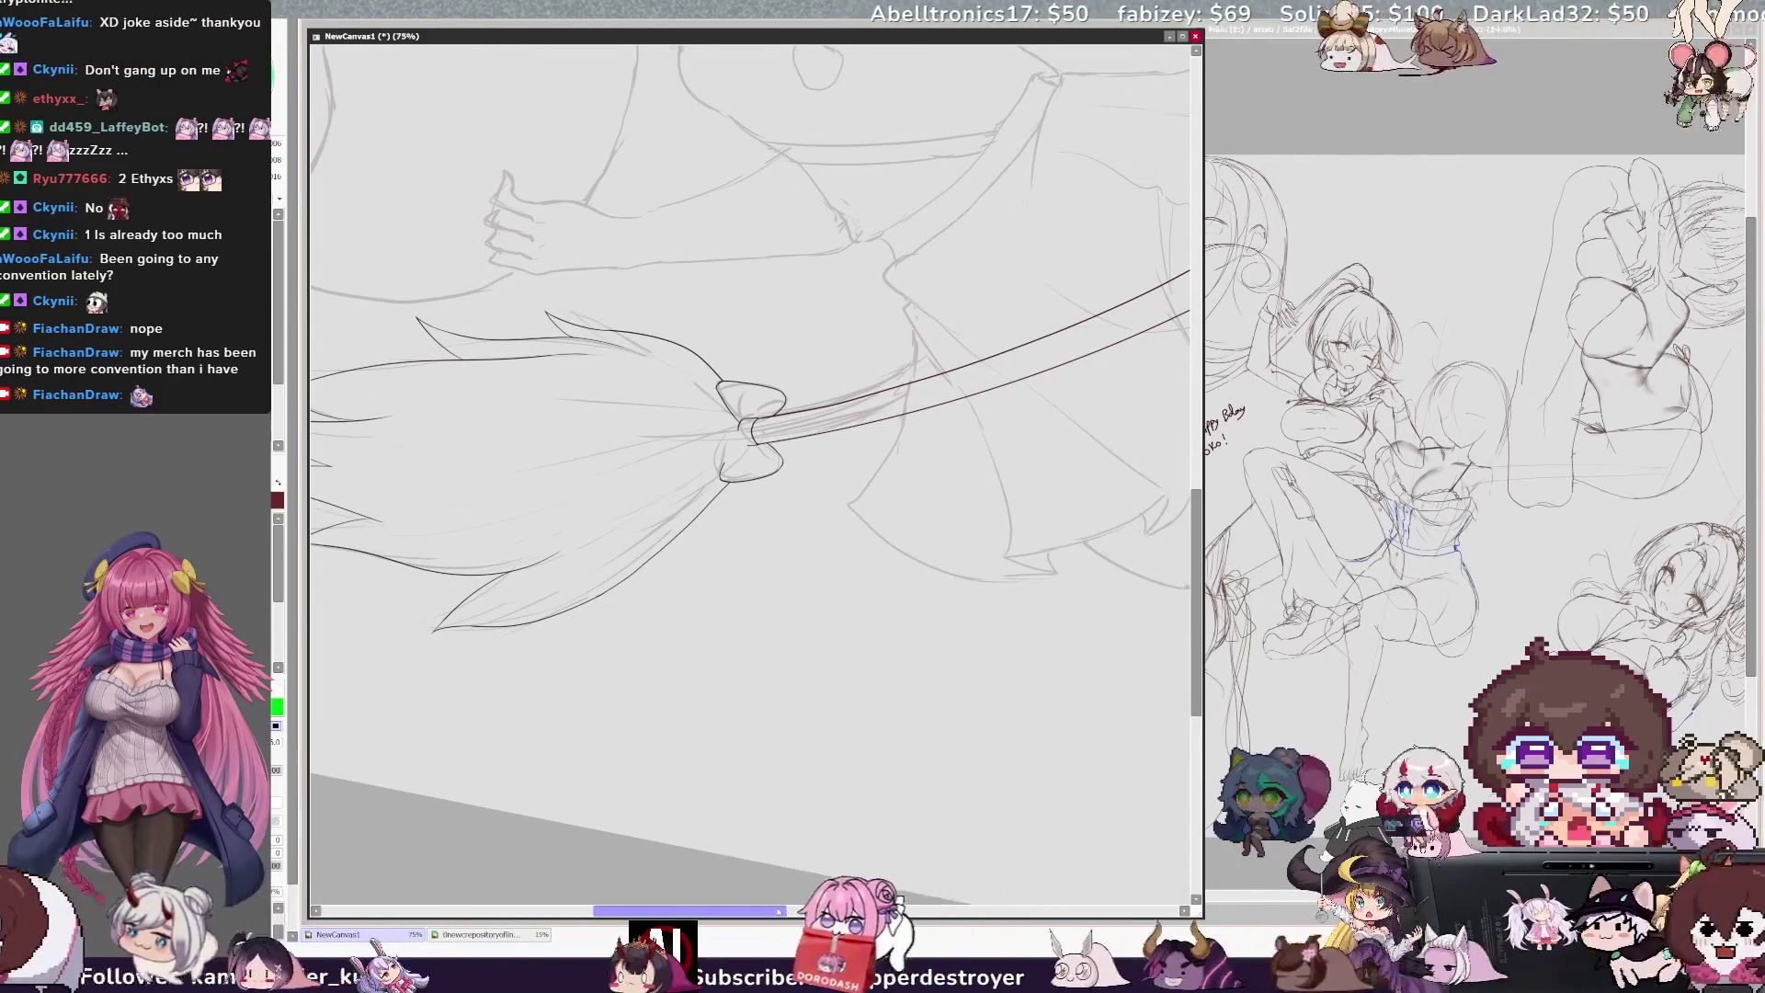
{"action": "key", "text": "Home"}
{"action": "key", "text": "Delete"}
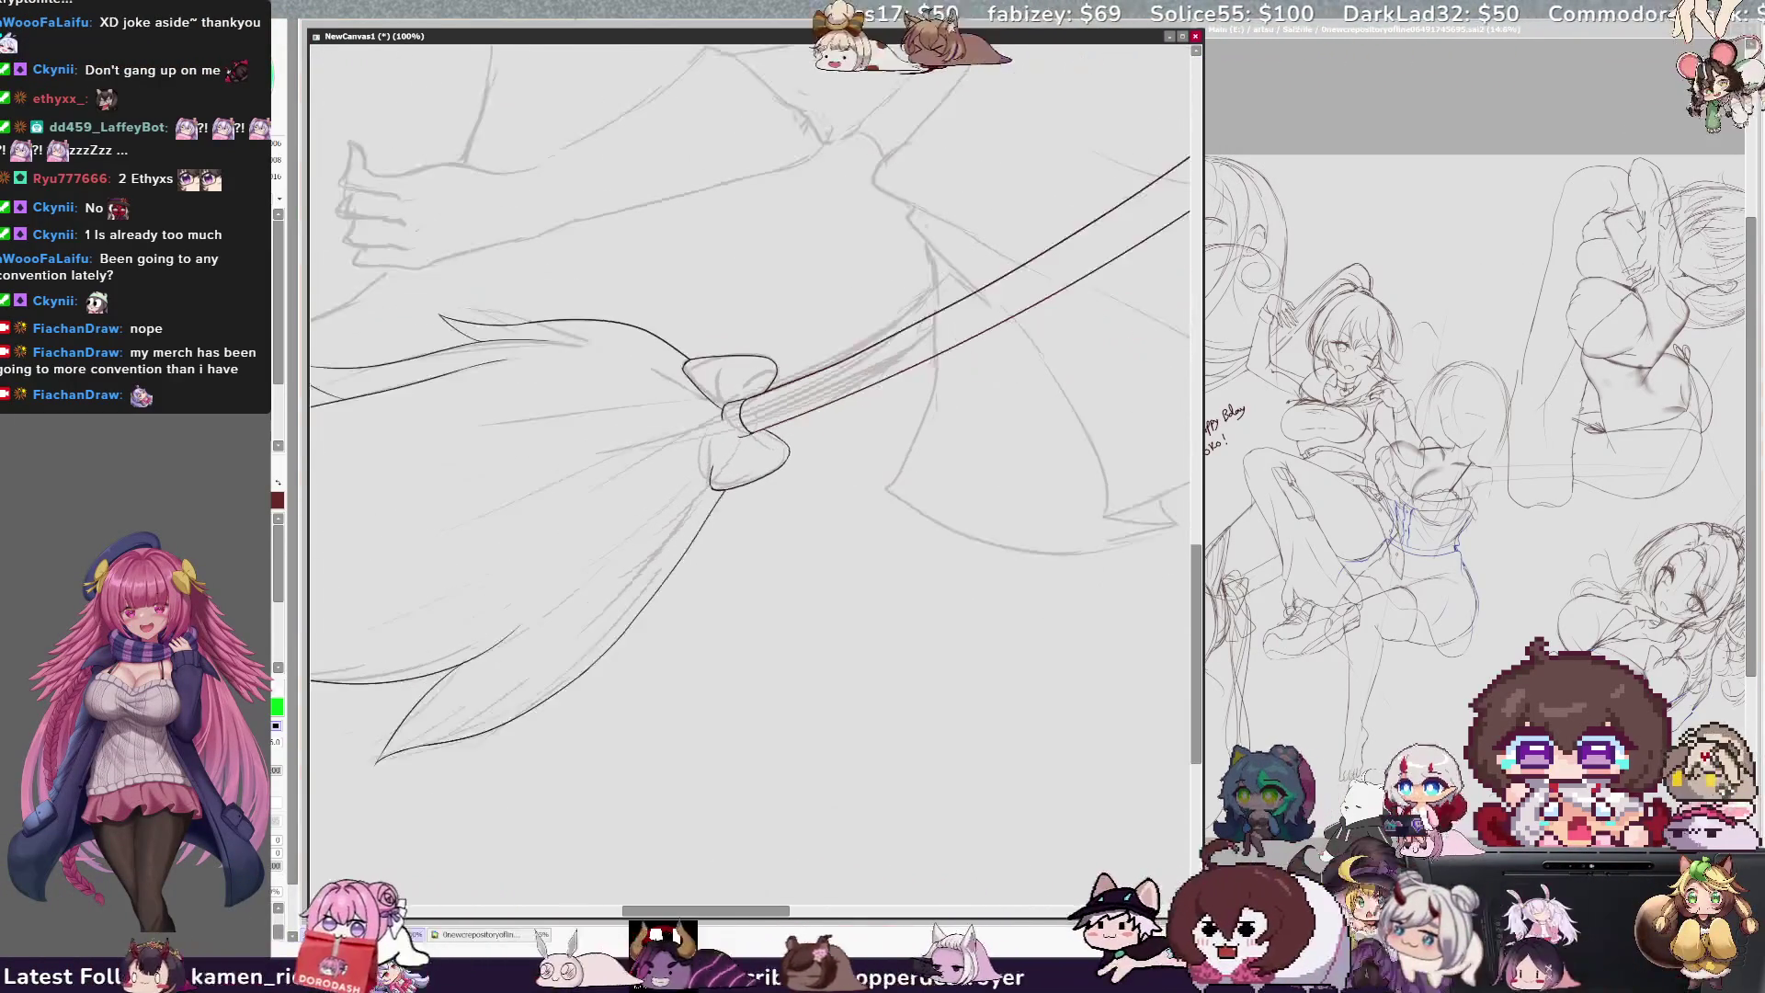
{"action": "key", "text": "ctrl+plus"}
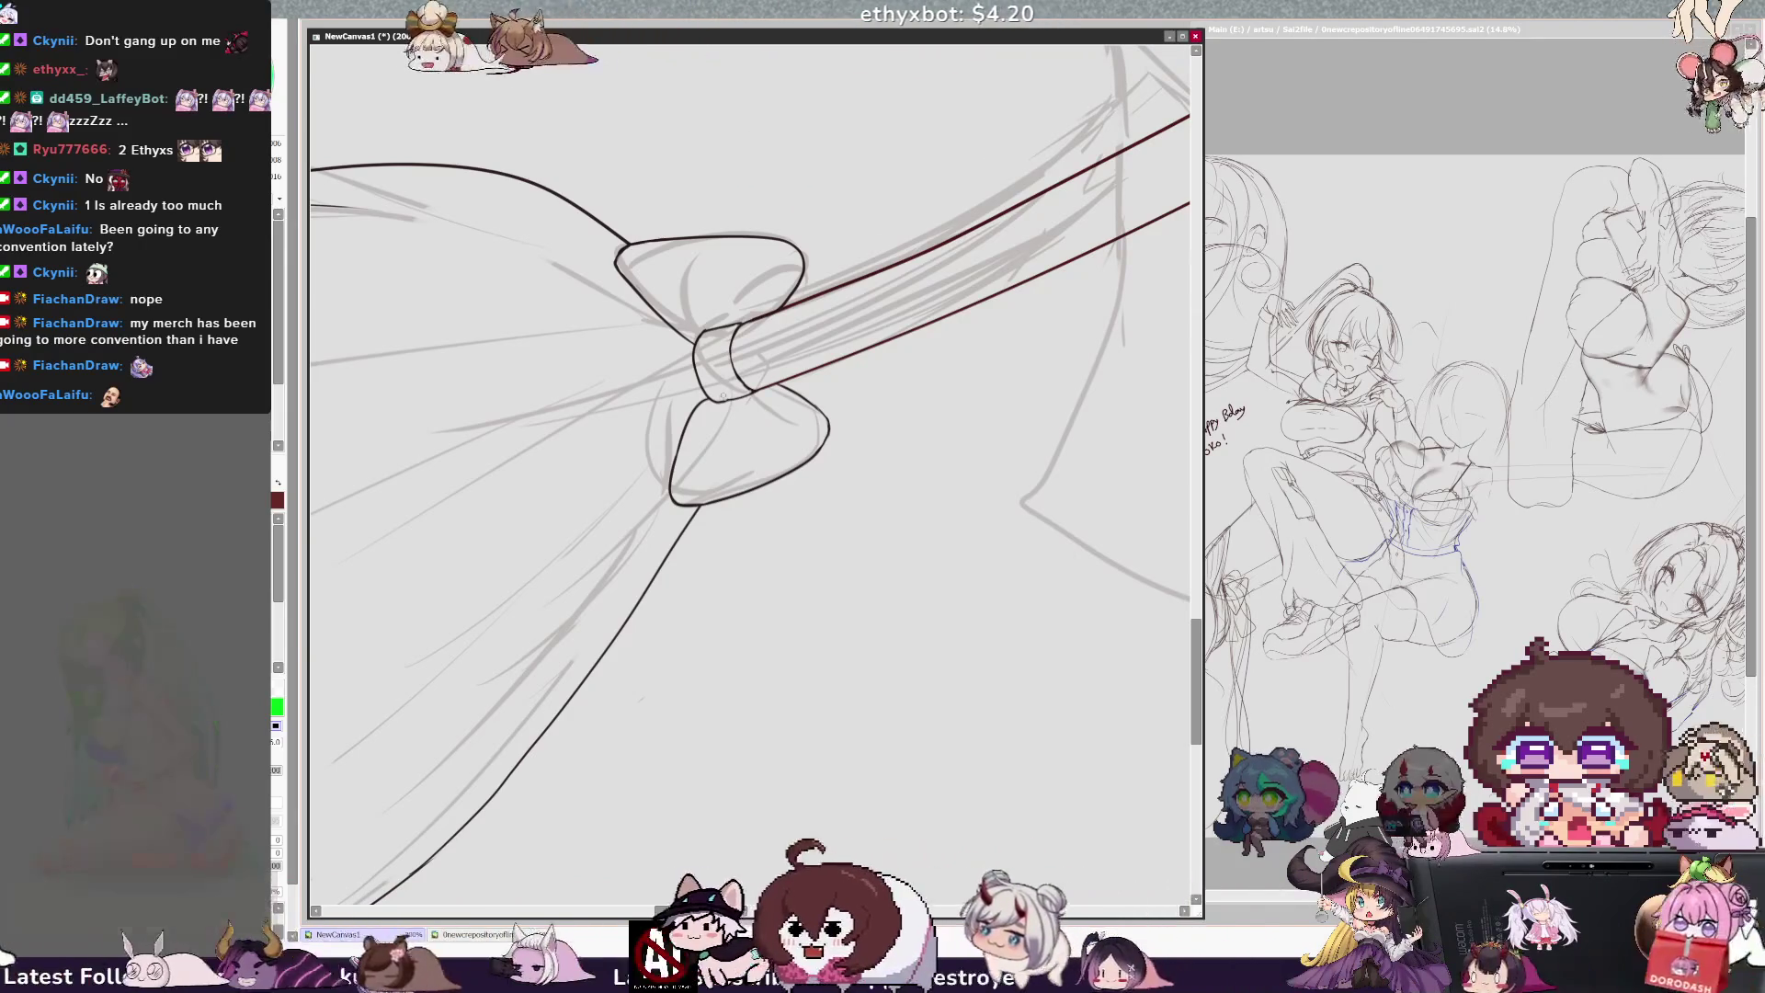
Step: Rotate the view around the bow, then zoom out to 25% to show the whole canvas
{"action": "key", "text": "Home"}
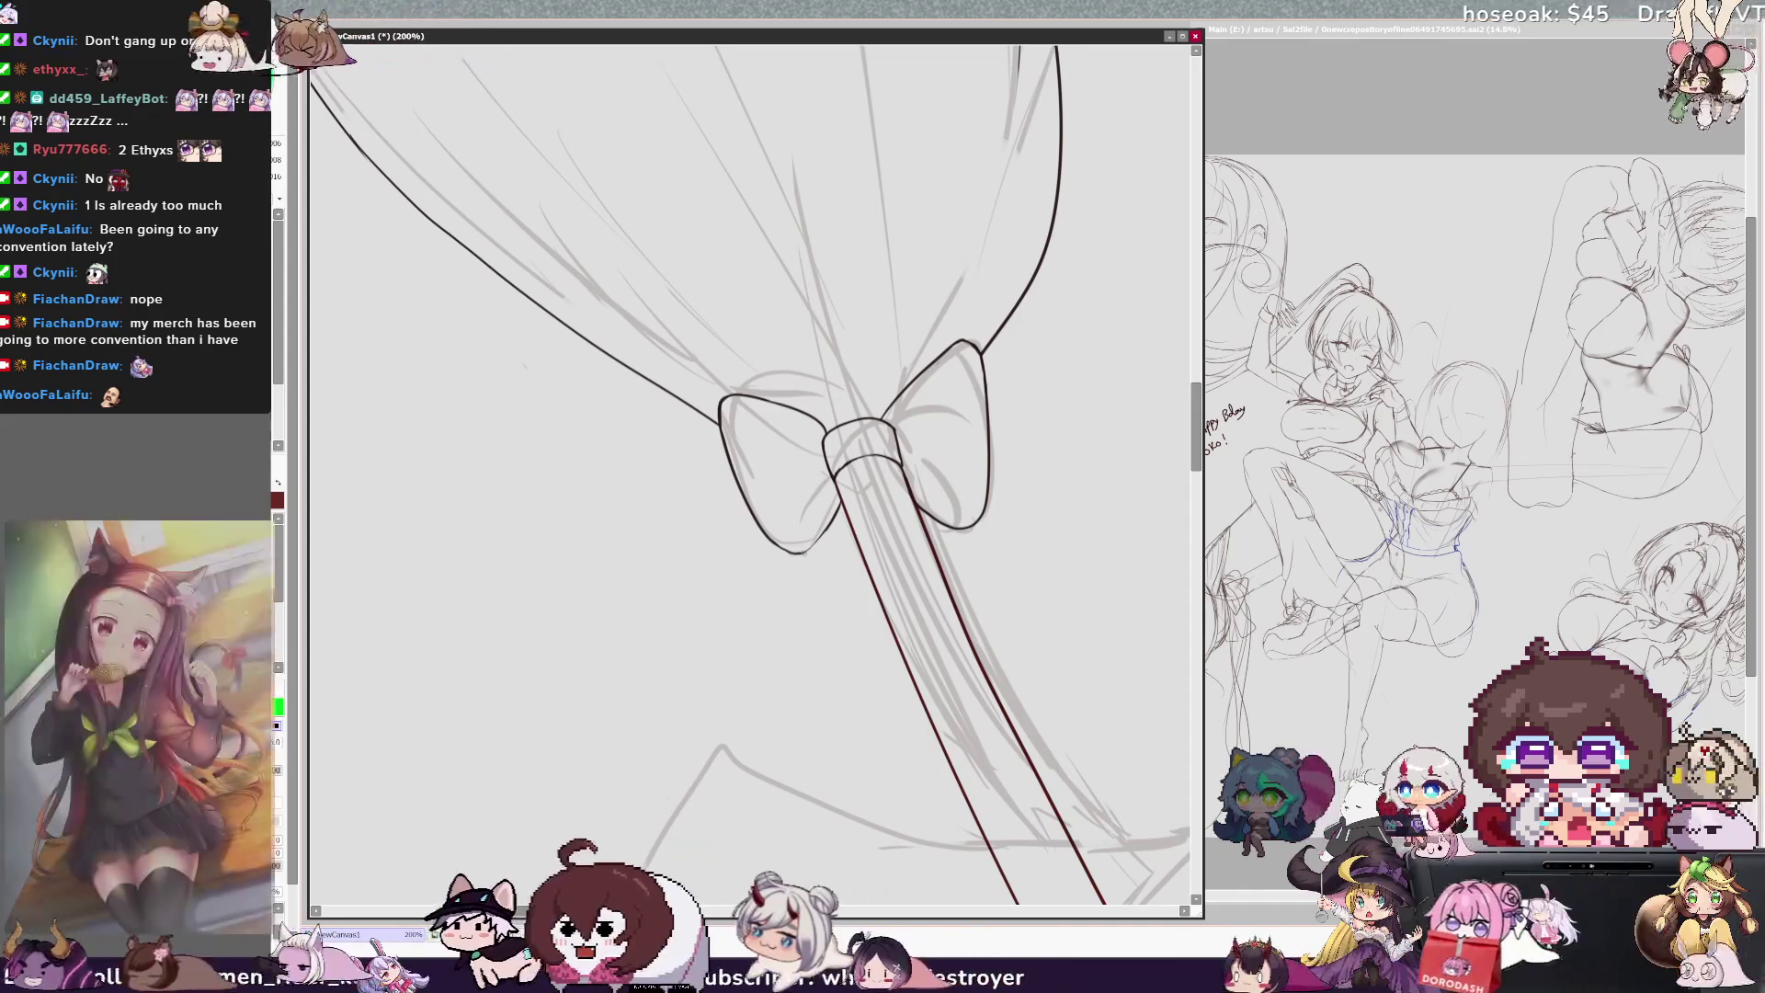
{"action": "key", "text": "End"}
{"action": "key", "text": "End"}
{"action": "key", "text": "End"}
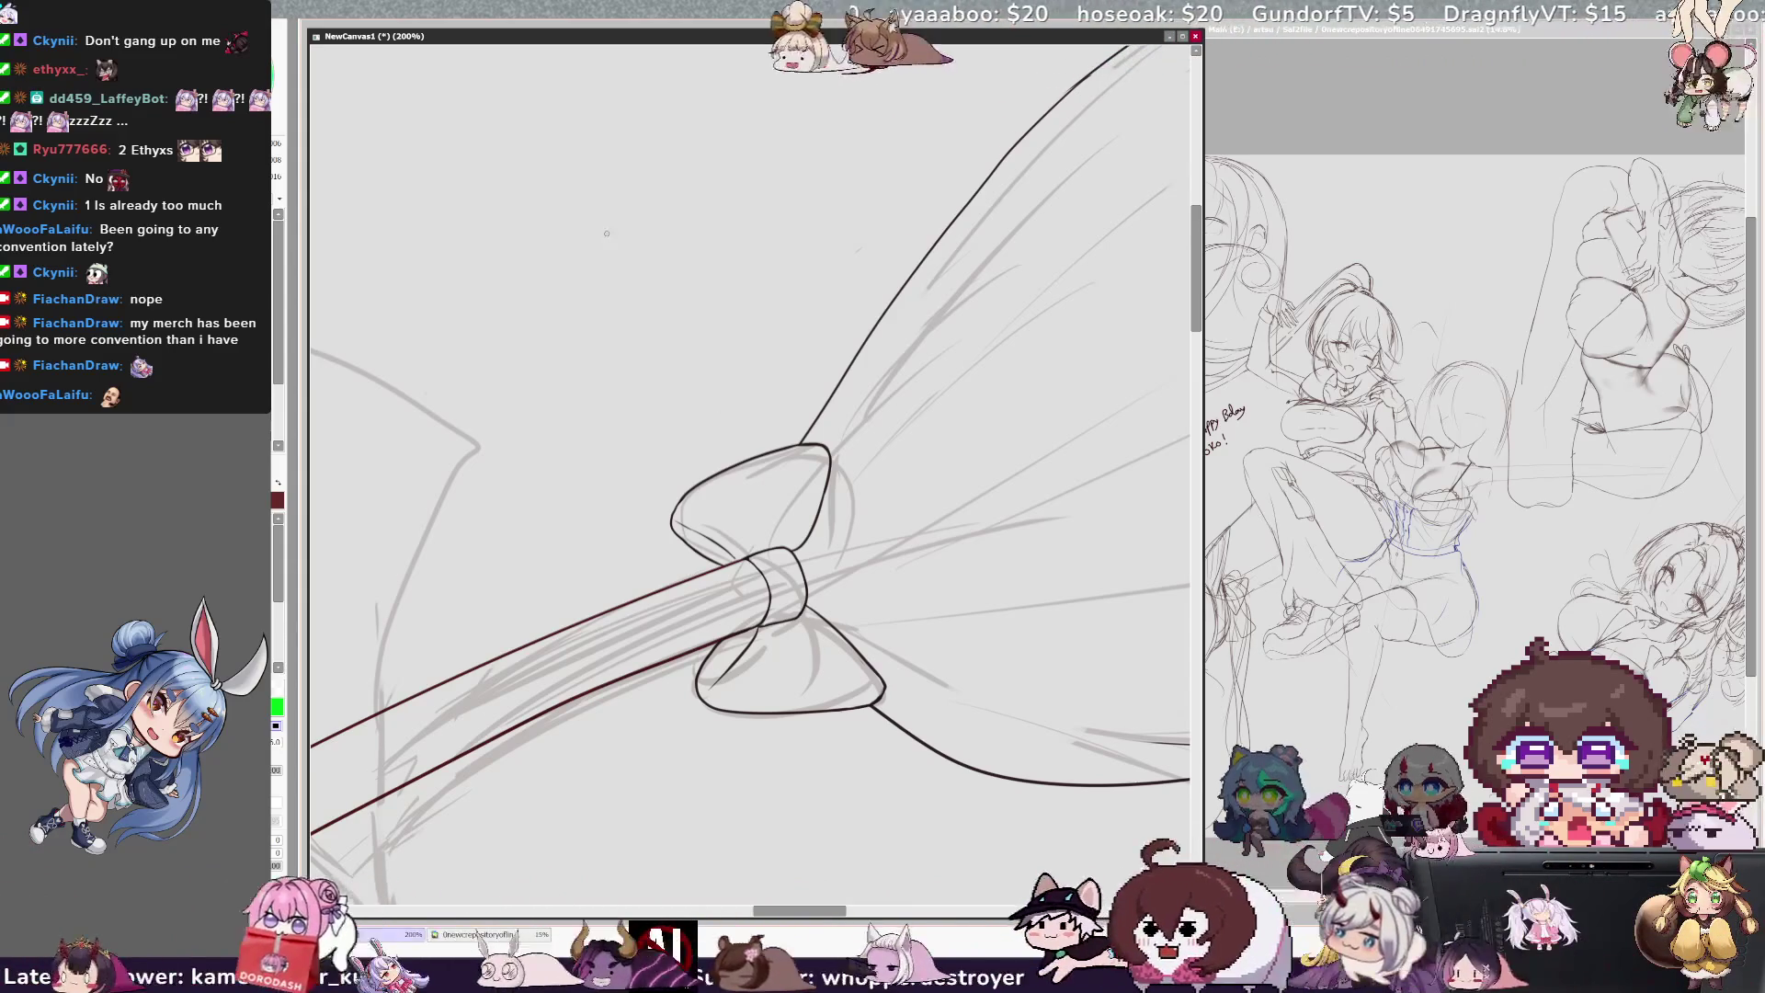
{"action": "key", "text": "minus"}
{"action": "key", "text": "minus"}
{"action": "key", "text": "minus"}
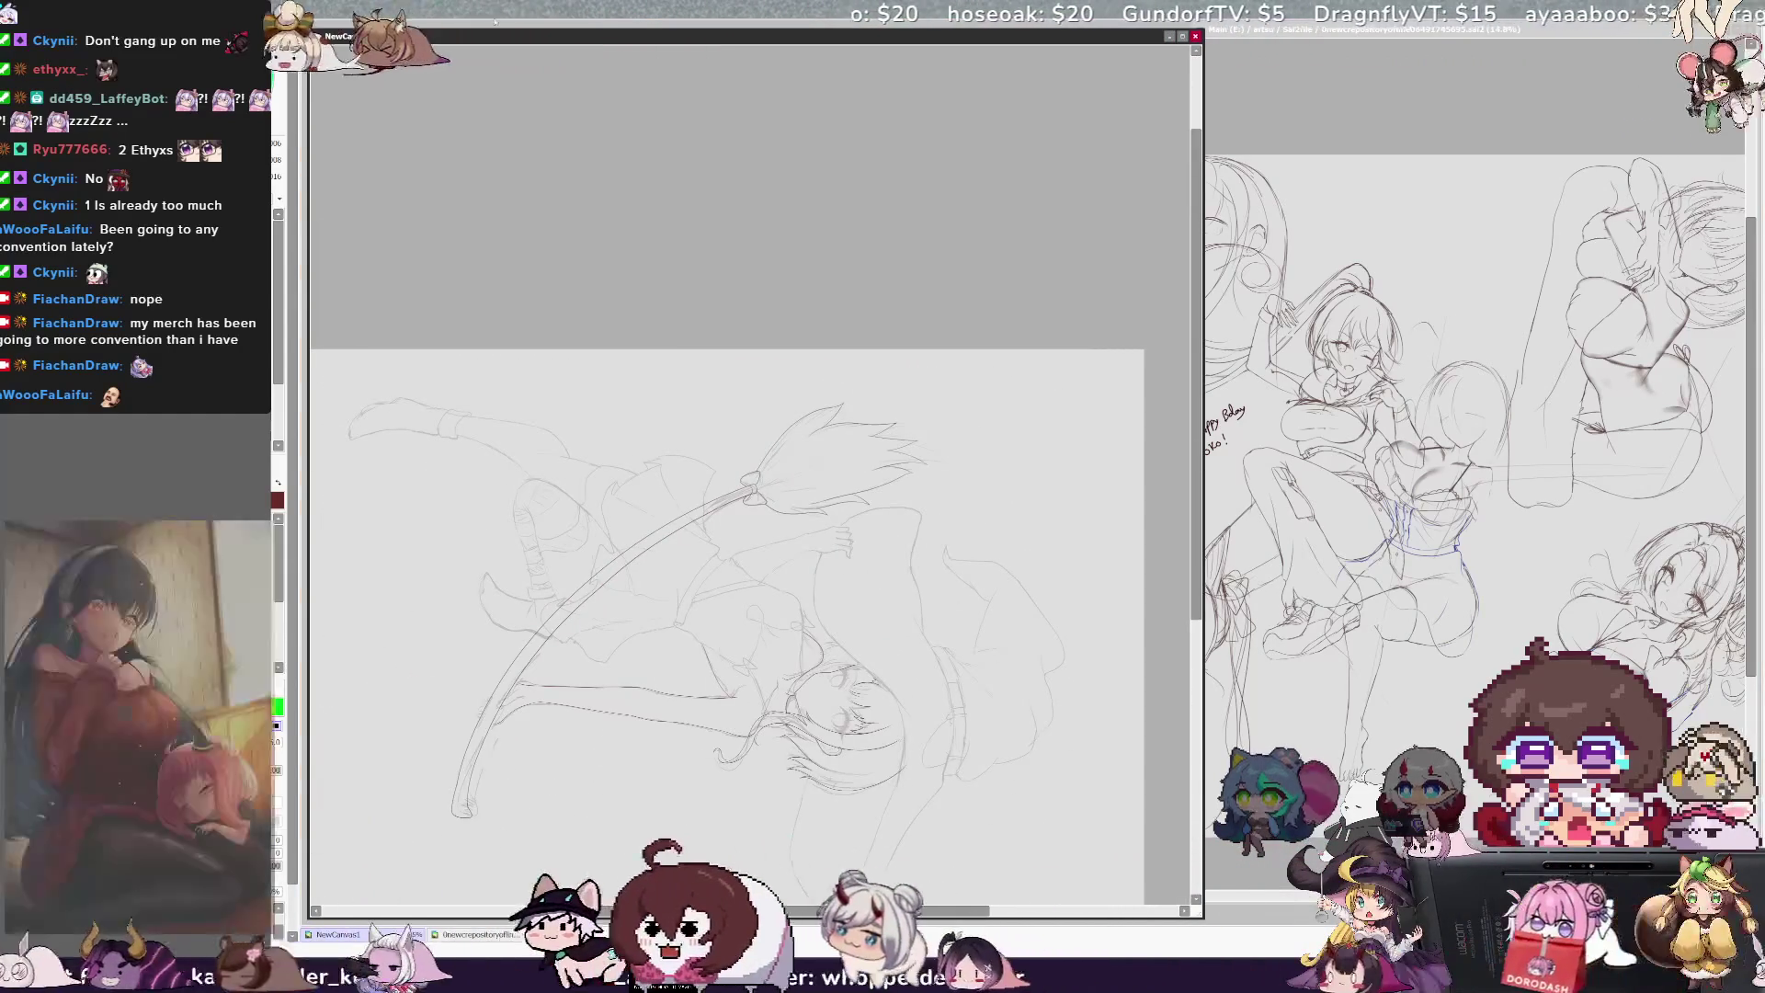
{"action": "key", "text": "Home"}
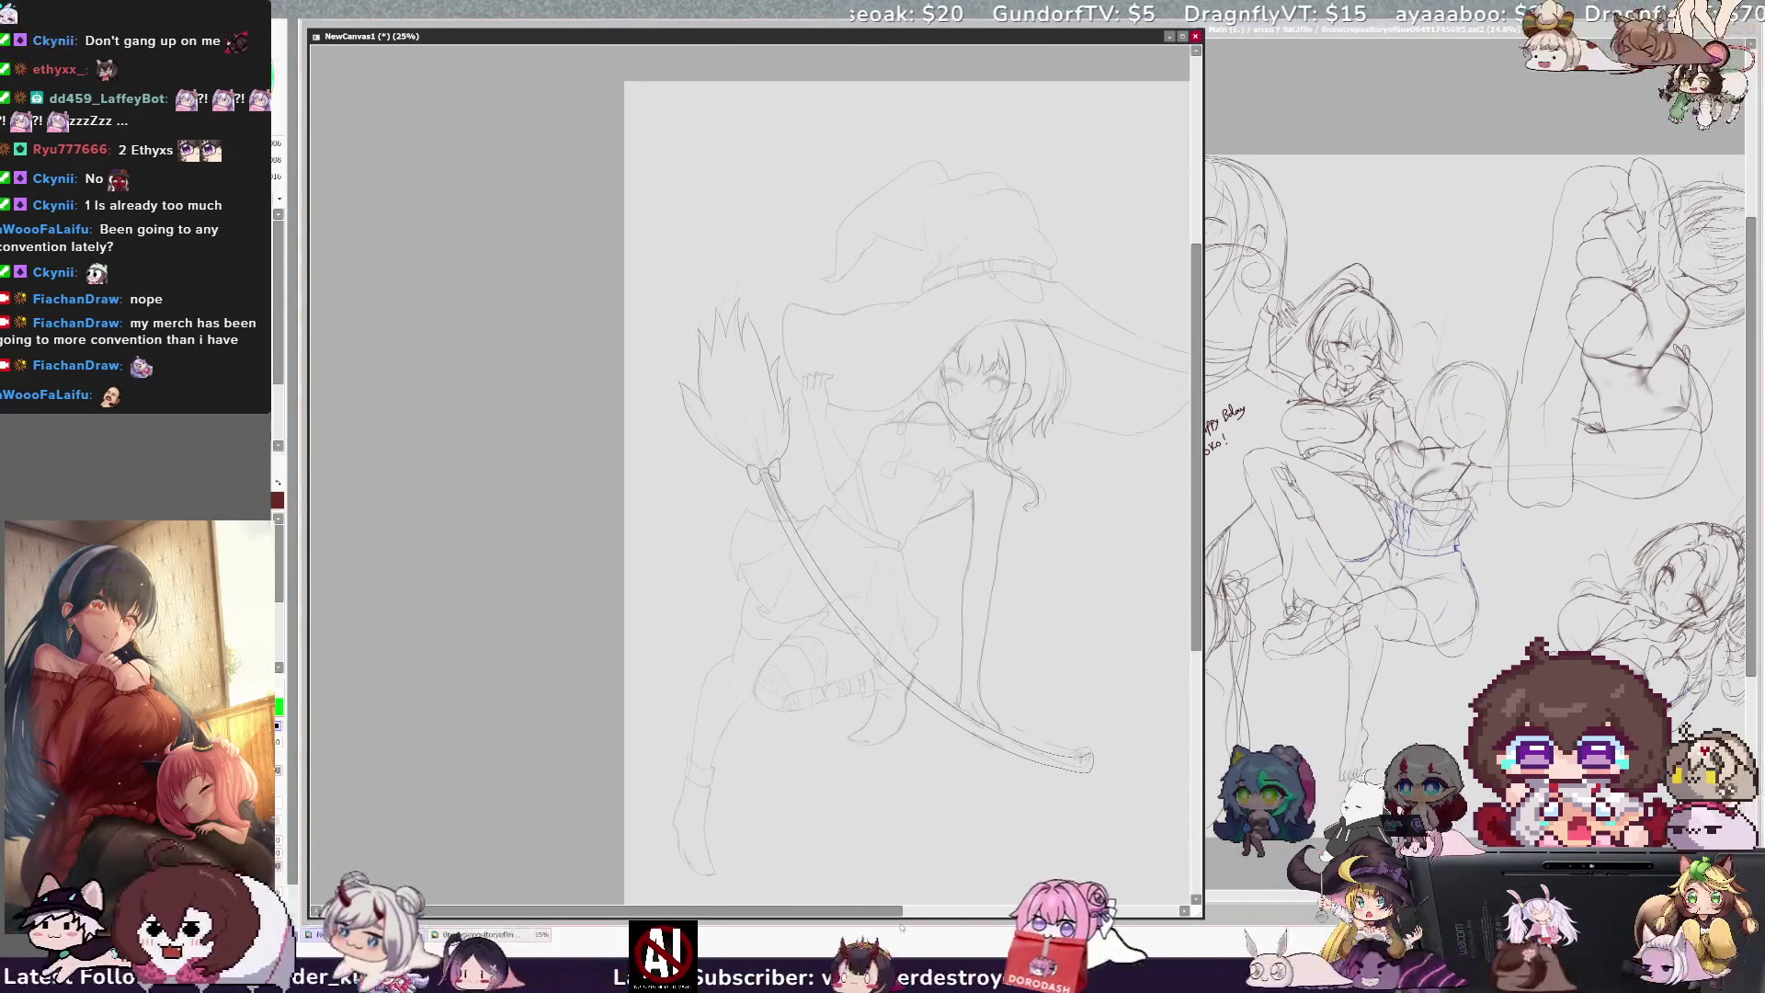
{"action": "left_click_drag", "start_coordinate": [886, 911], "coordinate": [936, 913]}
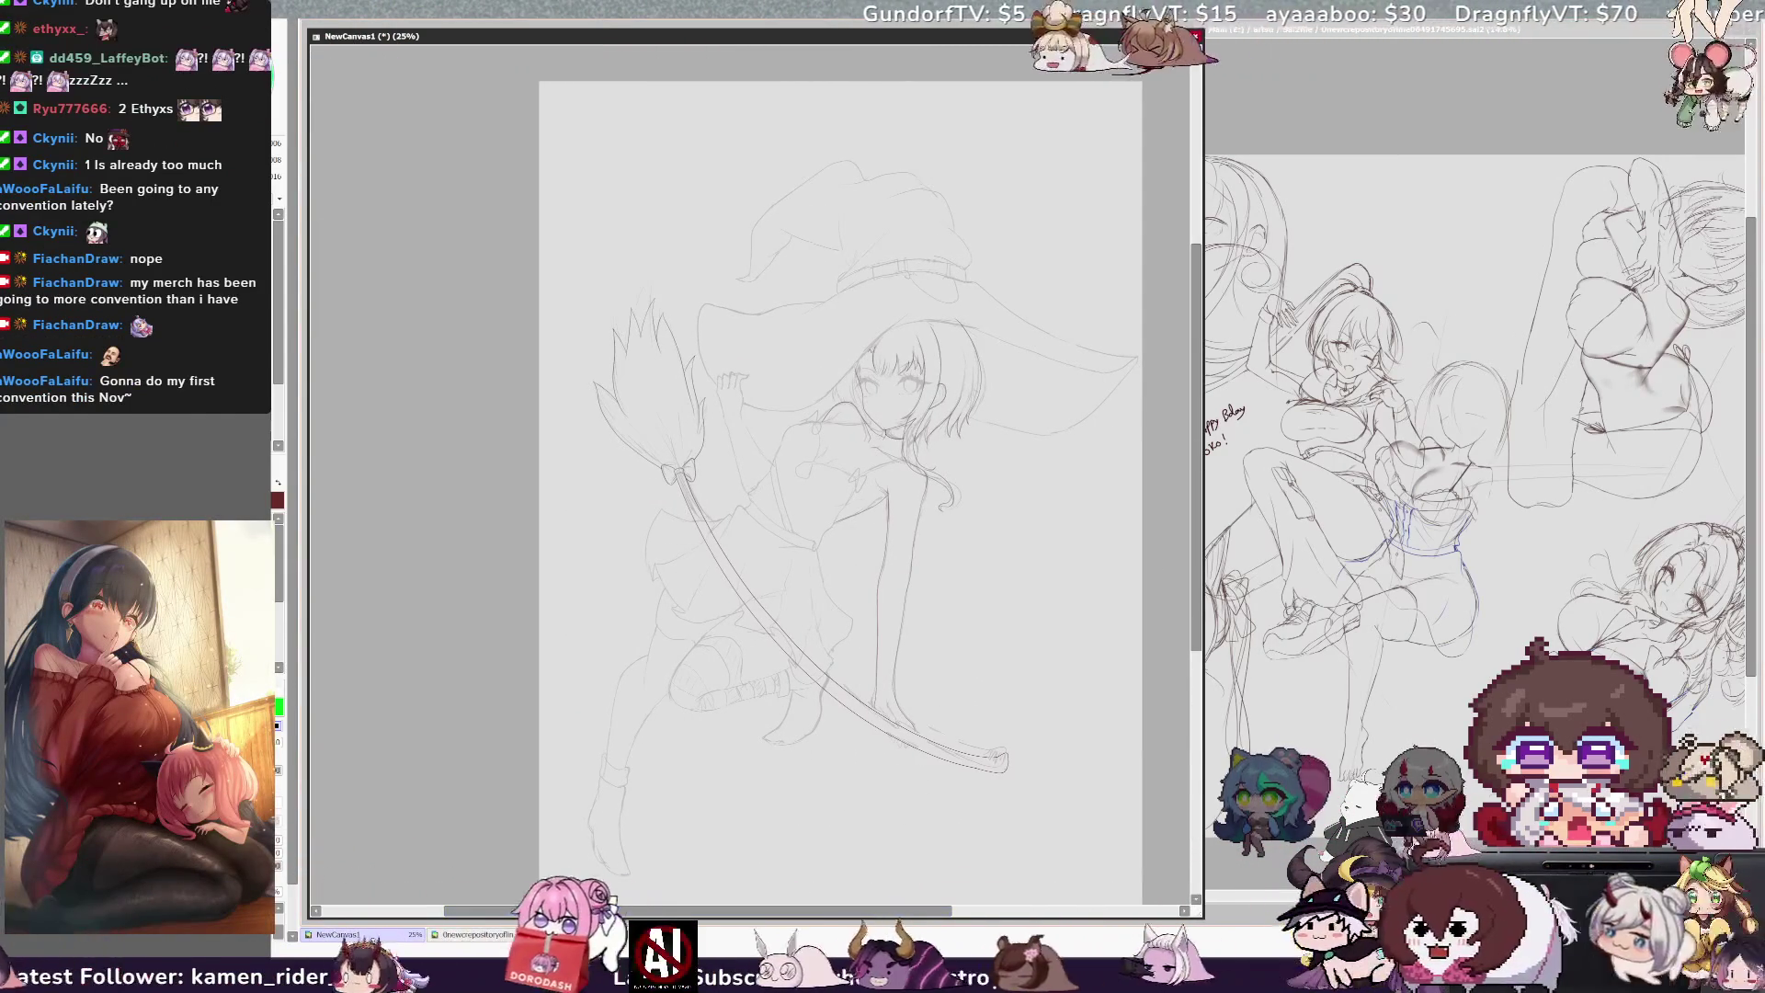
{"action": "scroll", "coordinate": [840, 460], "scroll_direction": "up", "scroll_amount": 1}
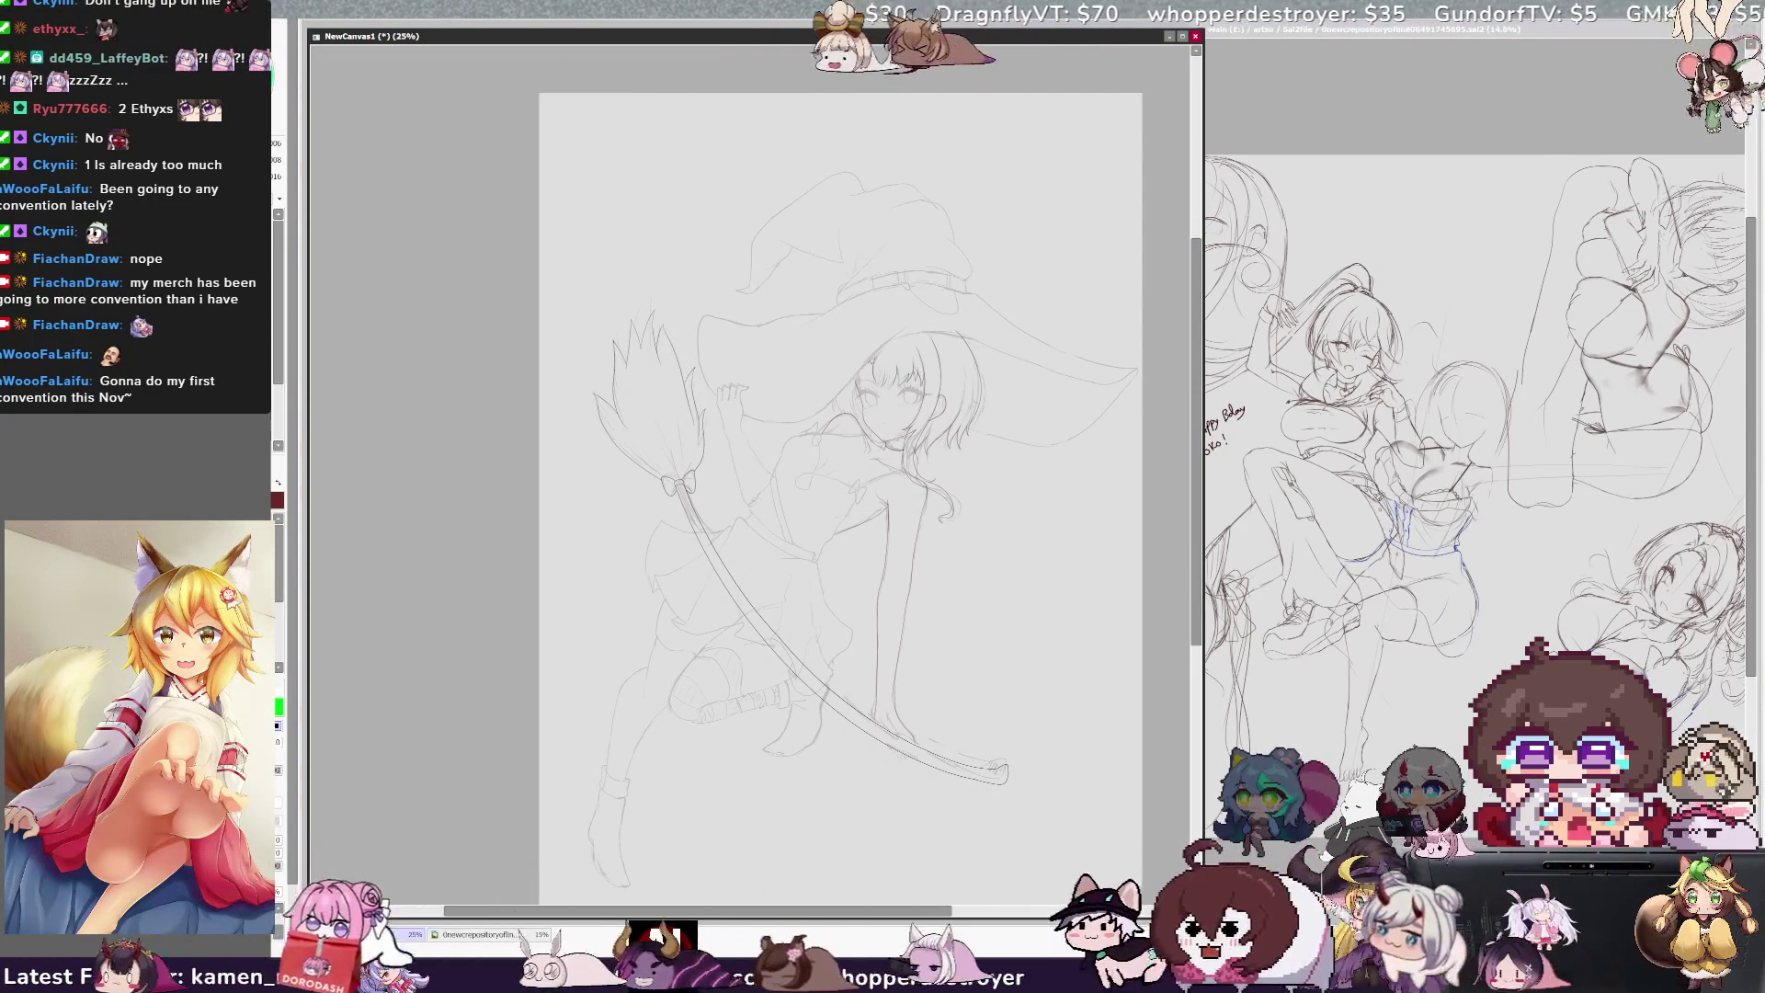
{"action": "scroll", "coordinate": [841, 497], "scroll_direction": "right", "scroll_amount": 1}
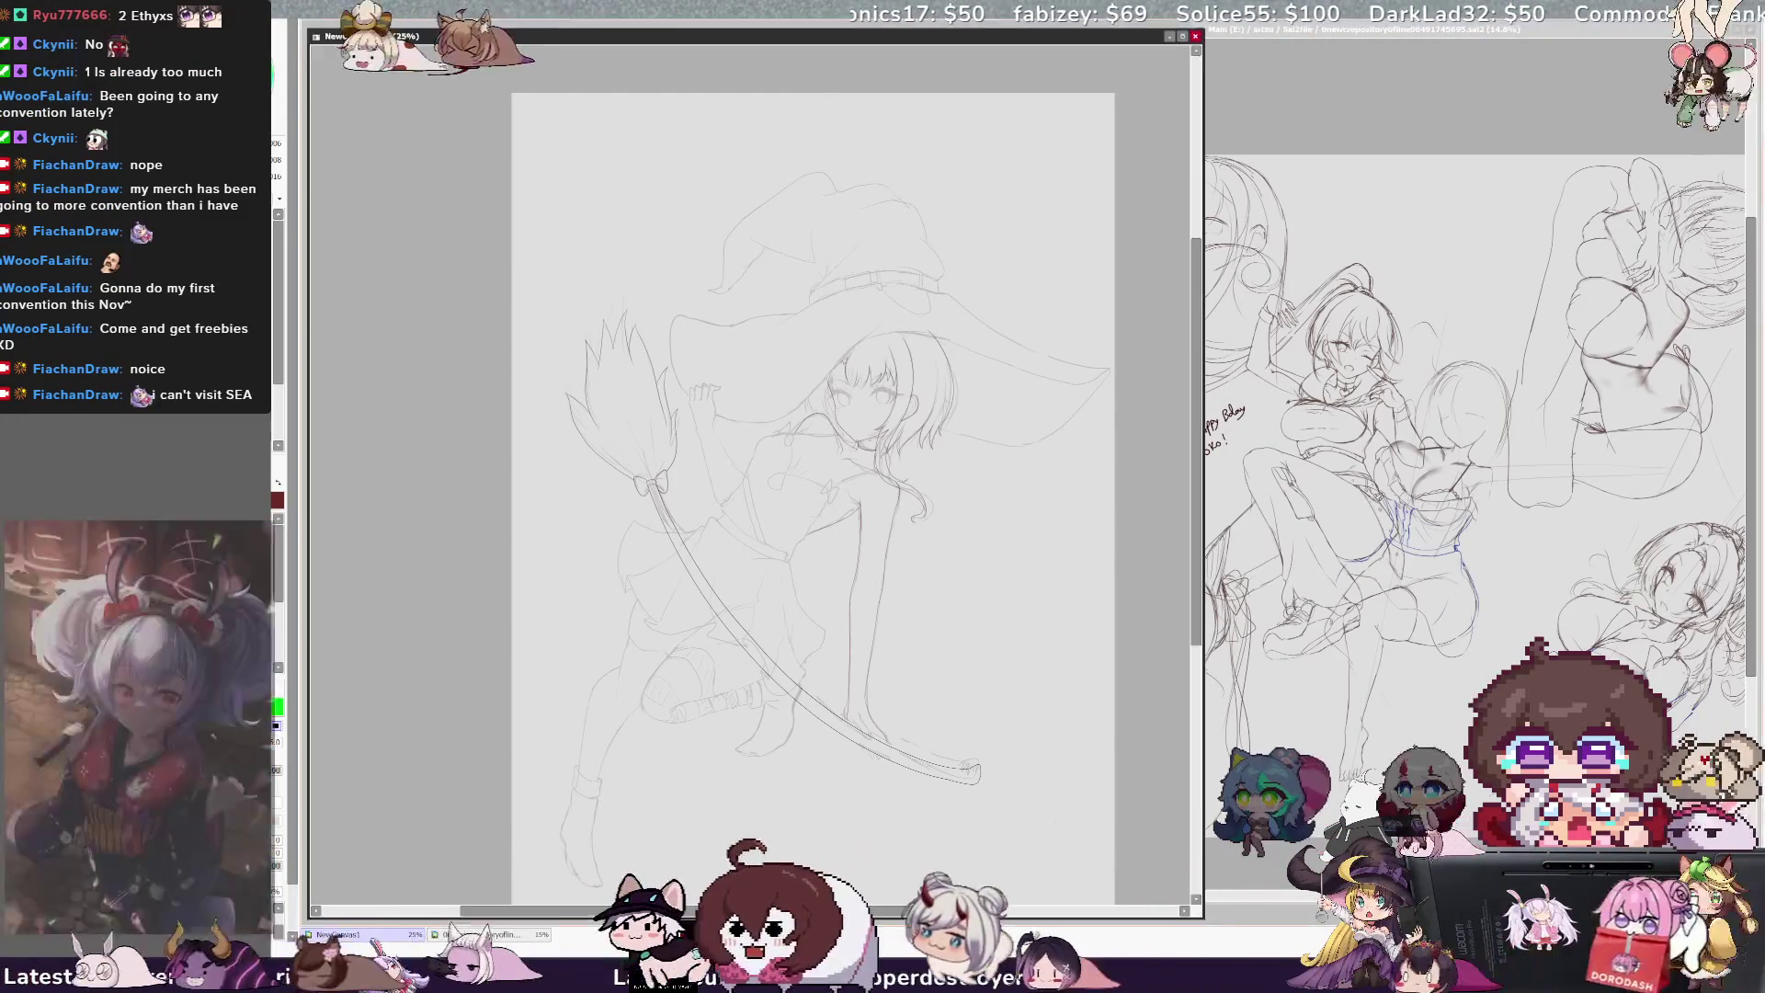
{"action": "key", "text": "ctrl+plus"}
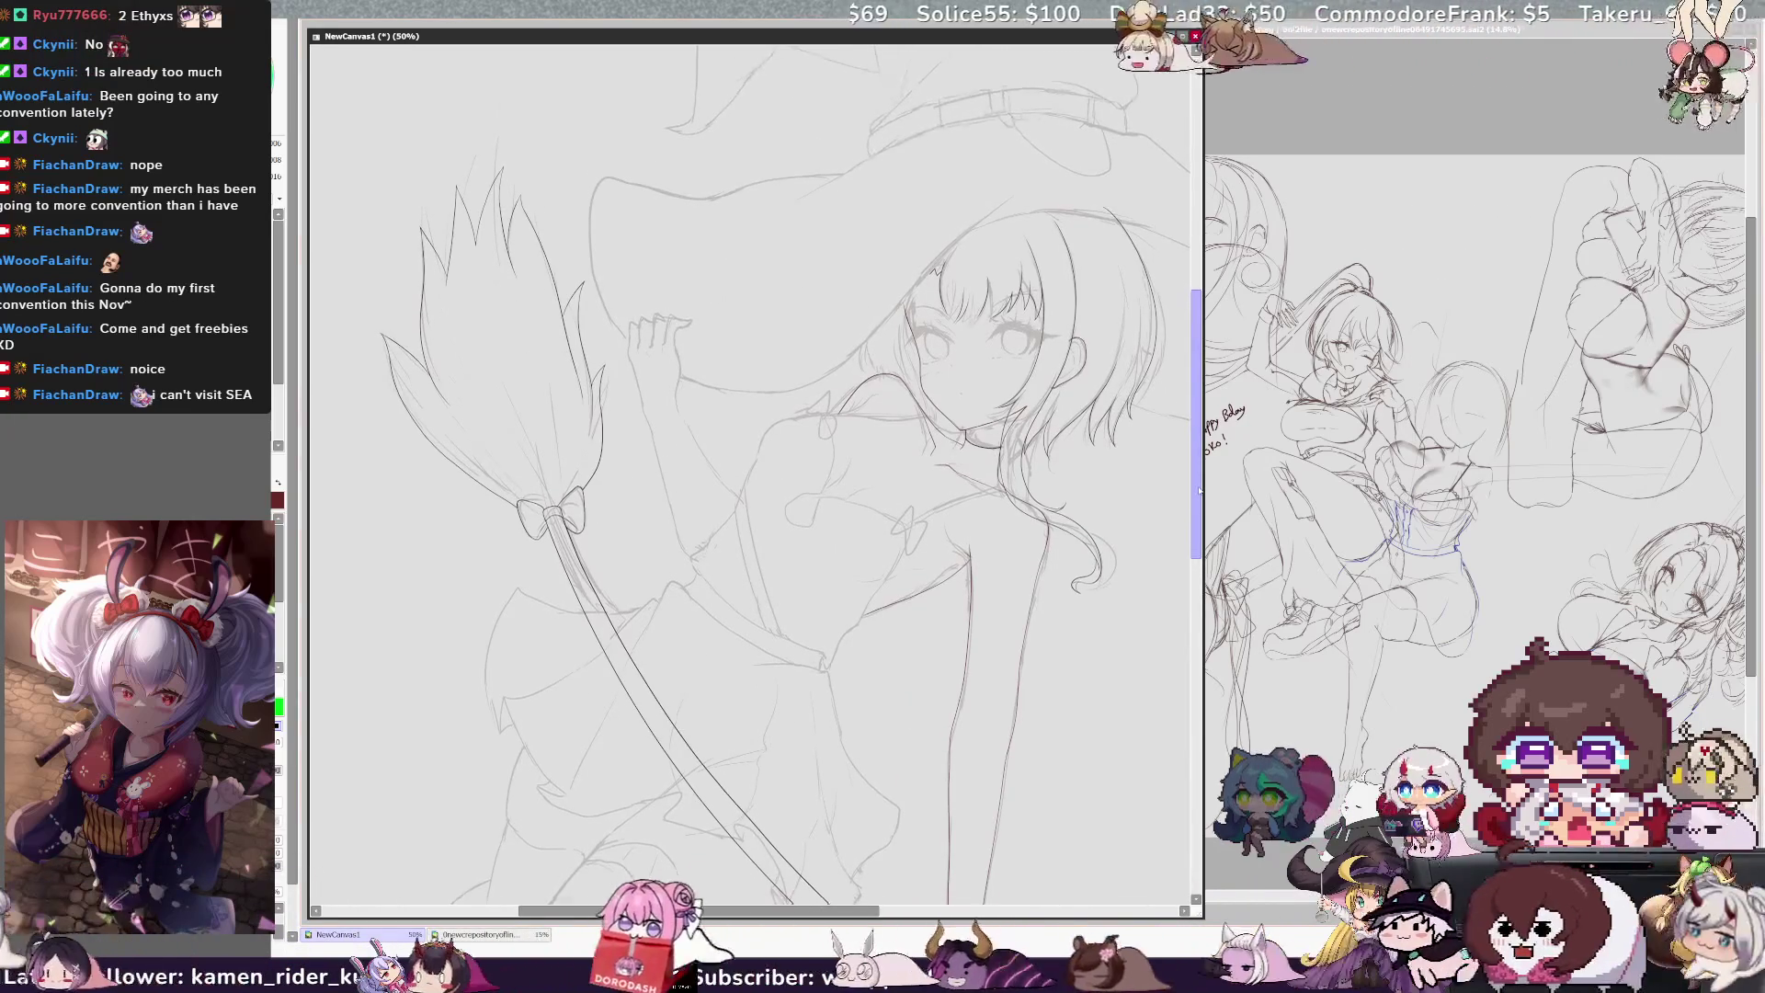
Step: Ink lines along the girl's arm at 50% zoom, rotating the canvas to suit the strokes
{"action": "left_click_drag", "start_coordinate": [1200, 504], "coordinate": [1198, 579]}
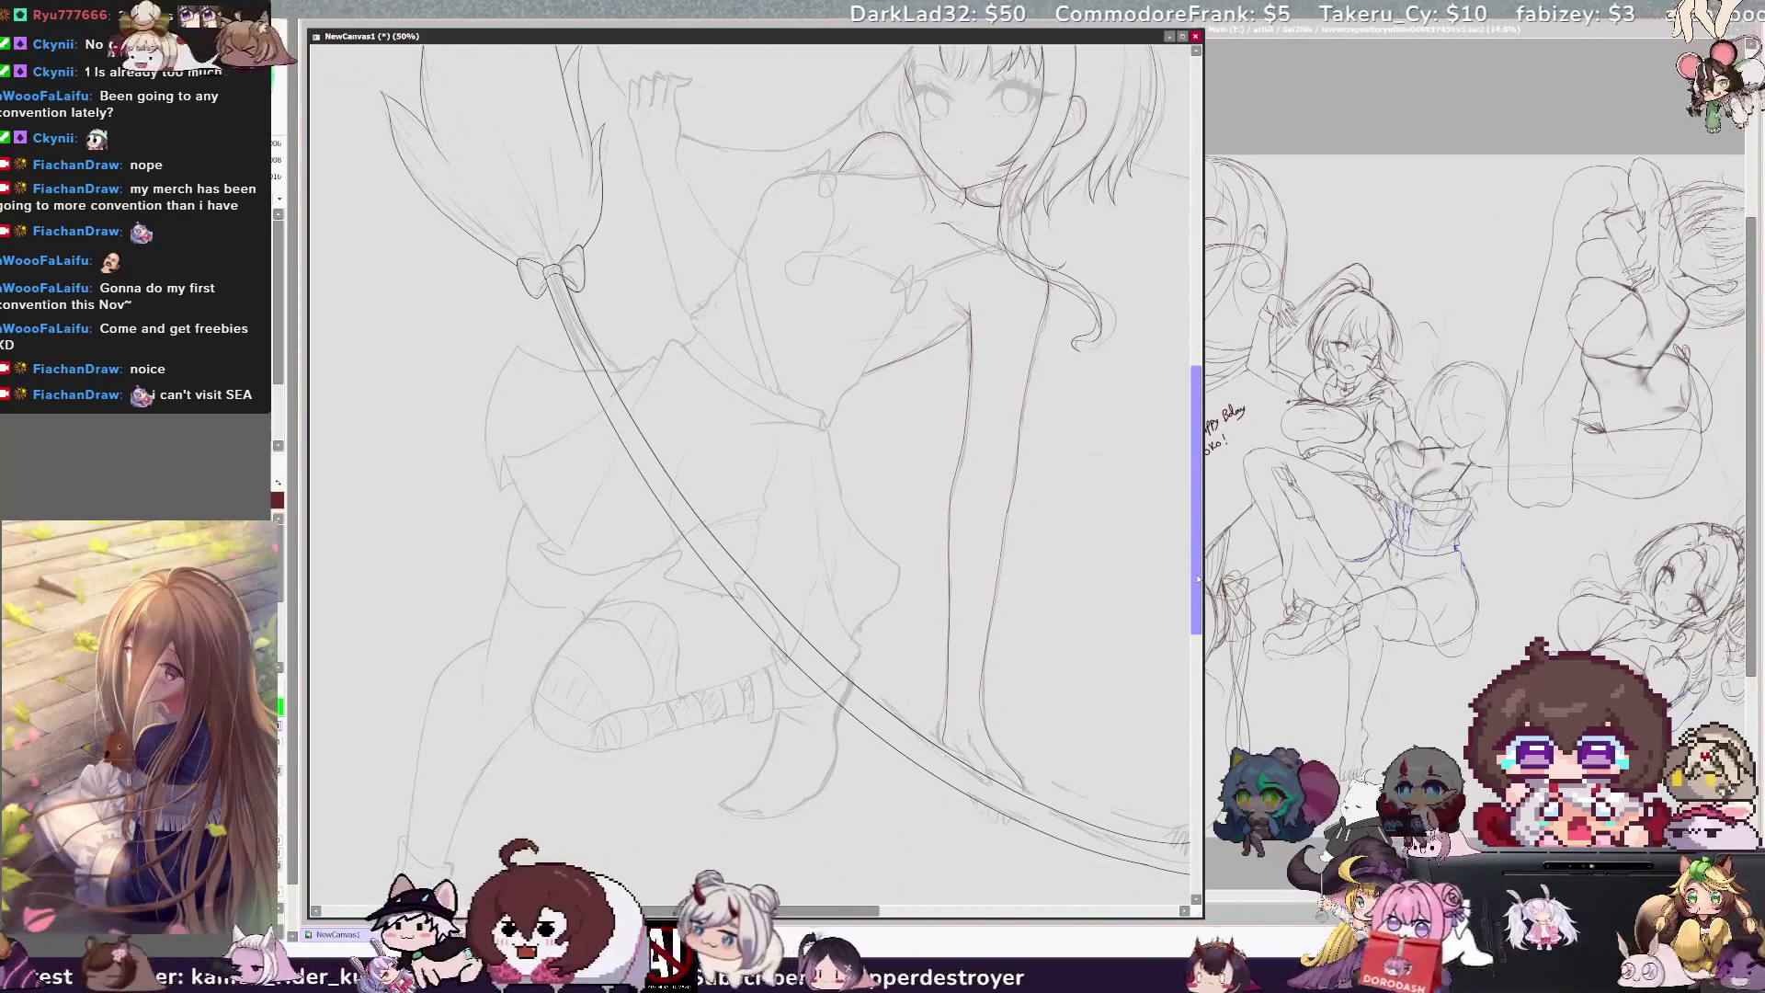
{"action": "scroll", "coordinate": [746, 442], "scroll_direction": "right", "scroll_amount": 3}
{"action": "left_click_drag", "start_coordinate": [1193, 479], "coordinate": [1198, 451]}
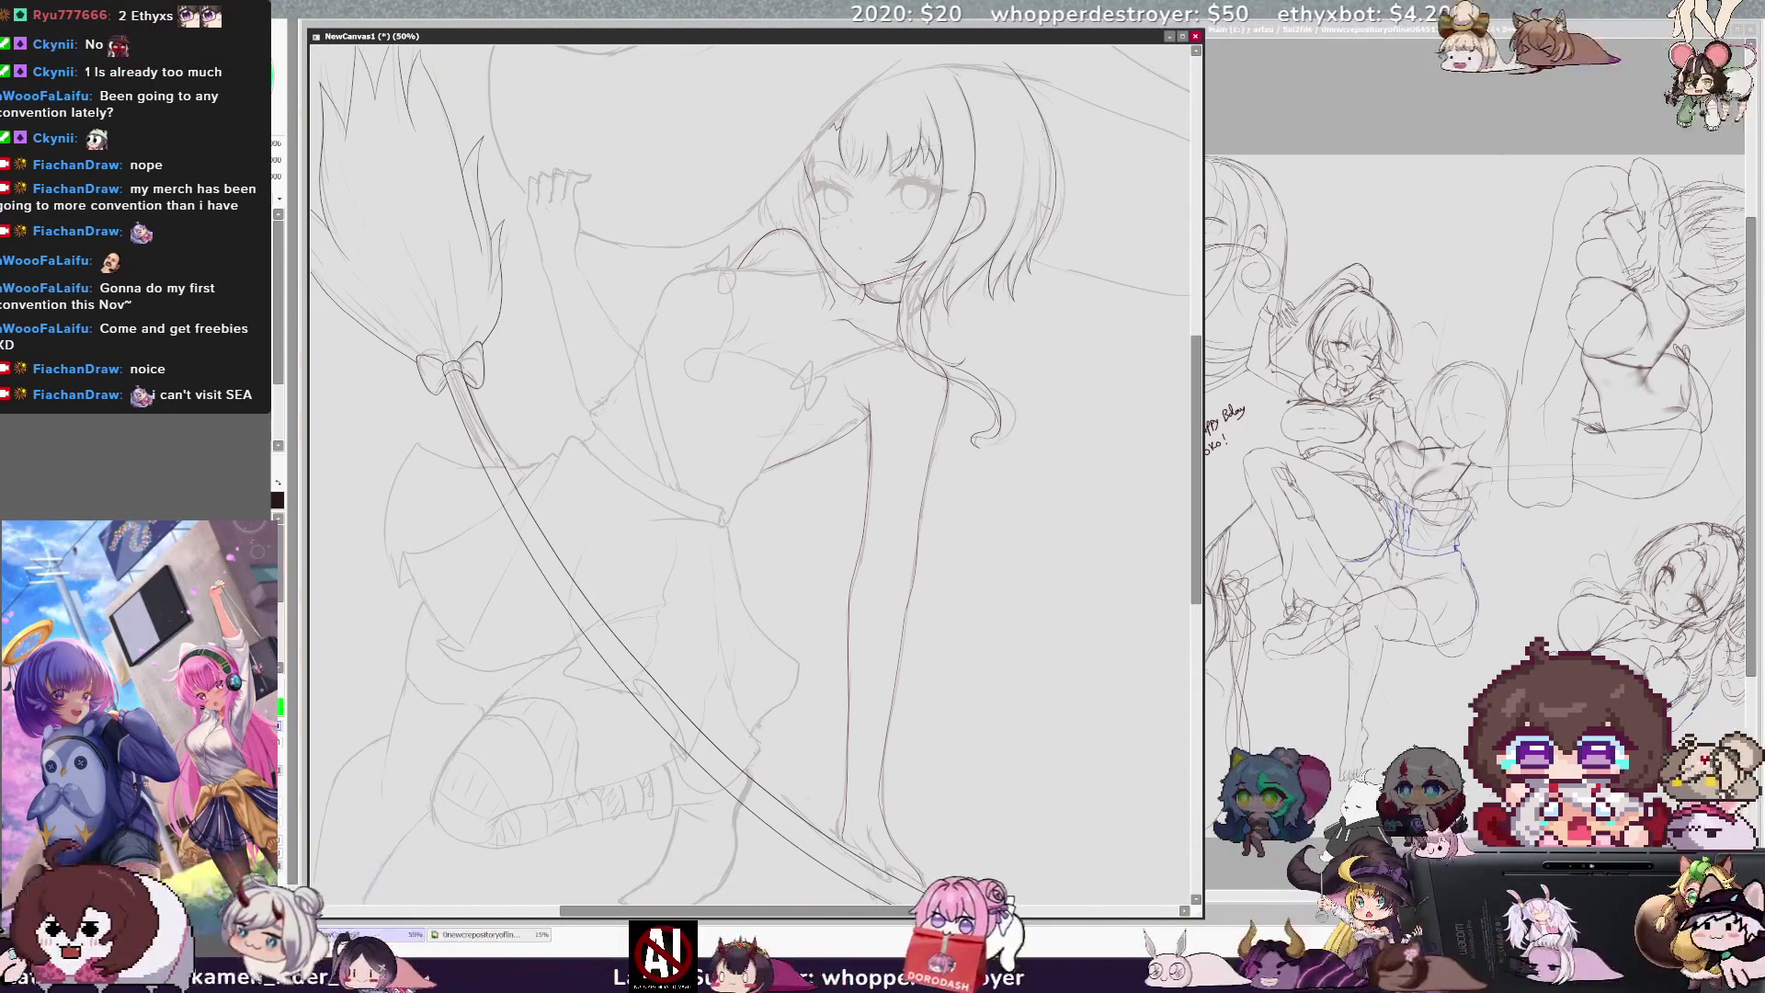
{"action": "key", "text": "Delete"}
{"action": "key", "text": "Delete"}
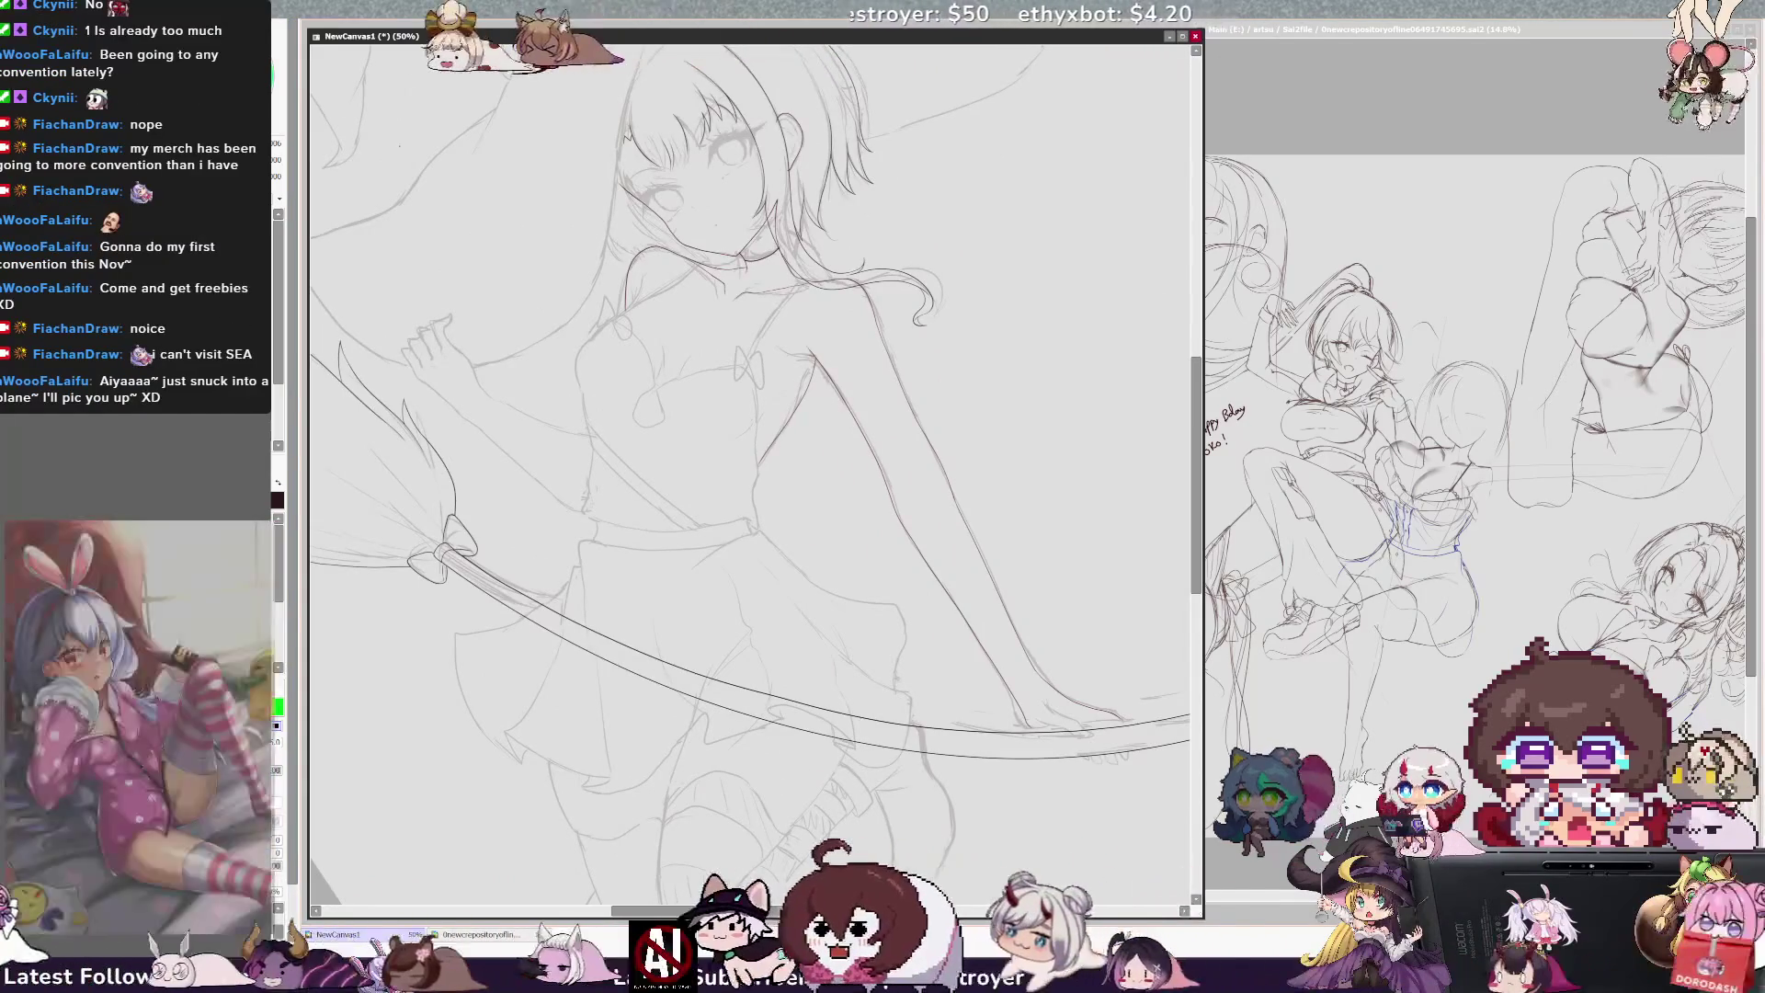
{"action": "scroll", "coordinate": [749, 460], "scroll_direction": "up", "scroll_amount": 3}
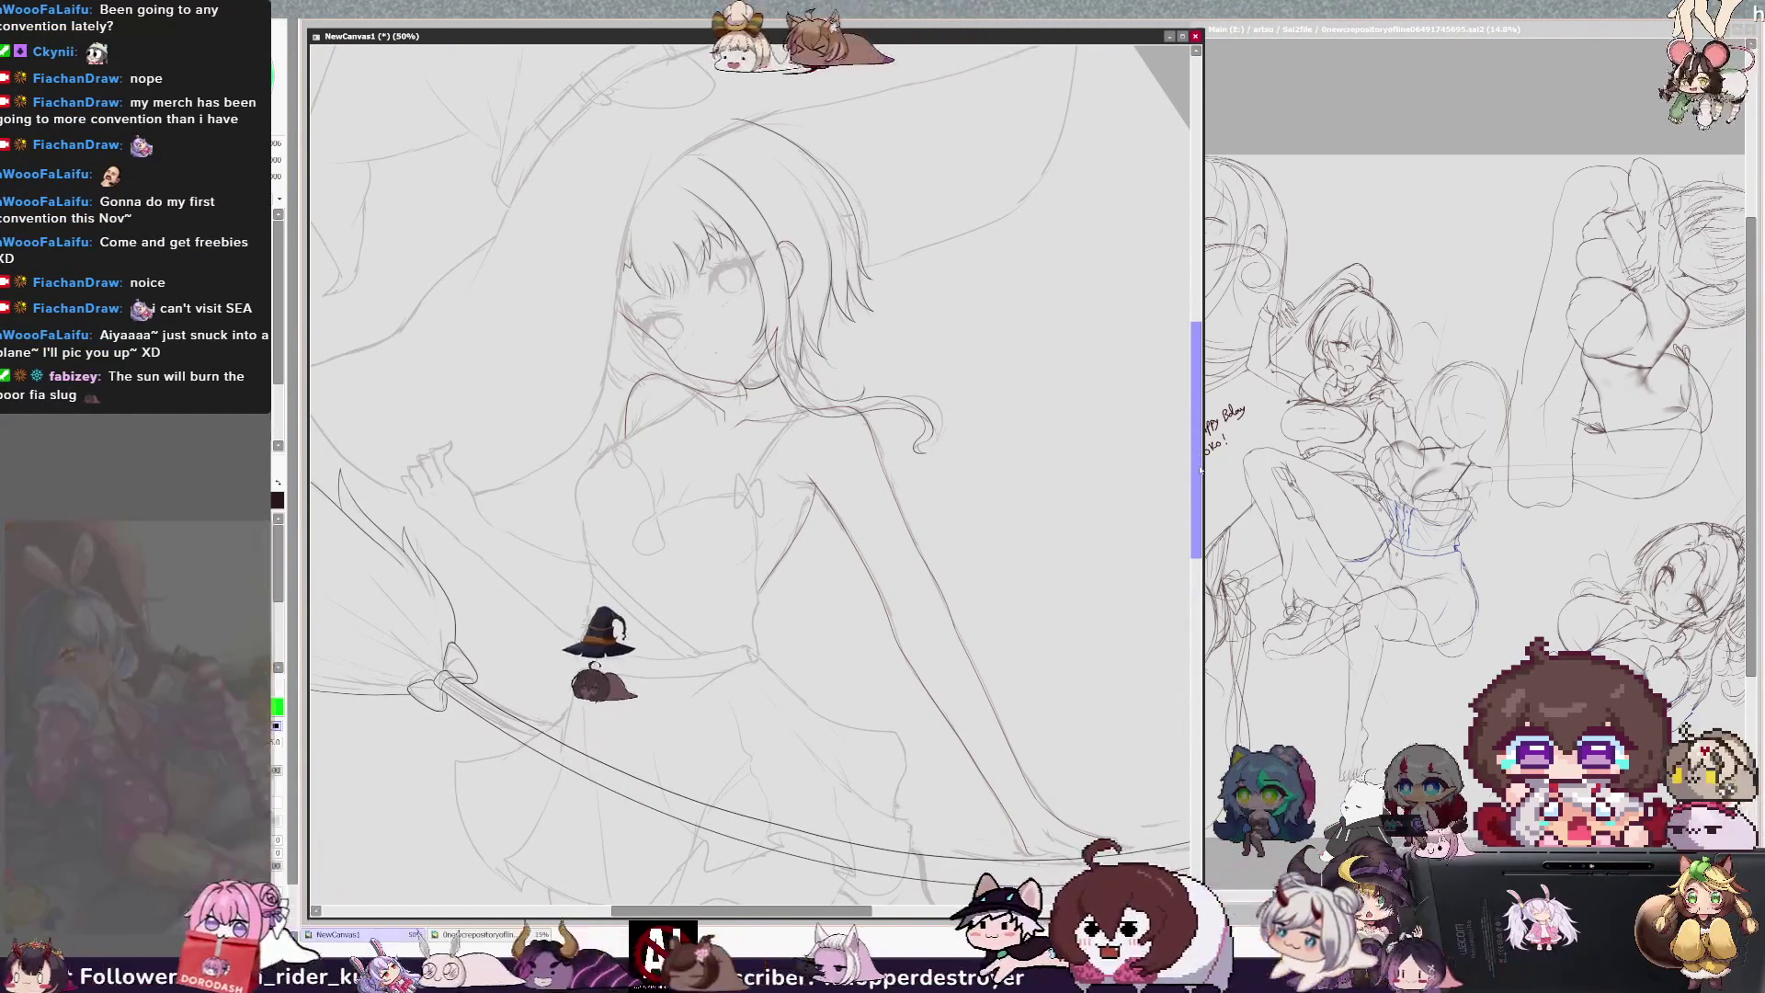
{"action": "scroll", "coordinate": [1197, 478], "scroll_direction": "up", "scroll_amount": 1}
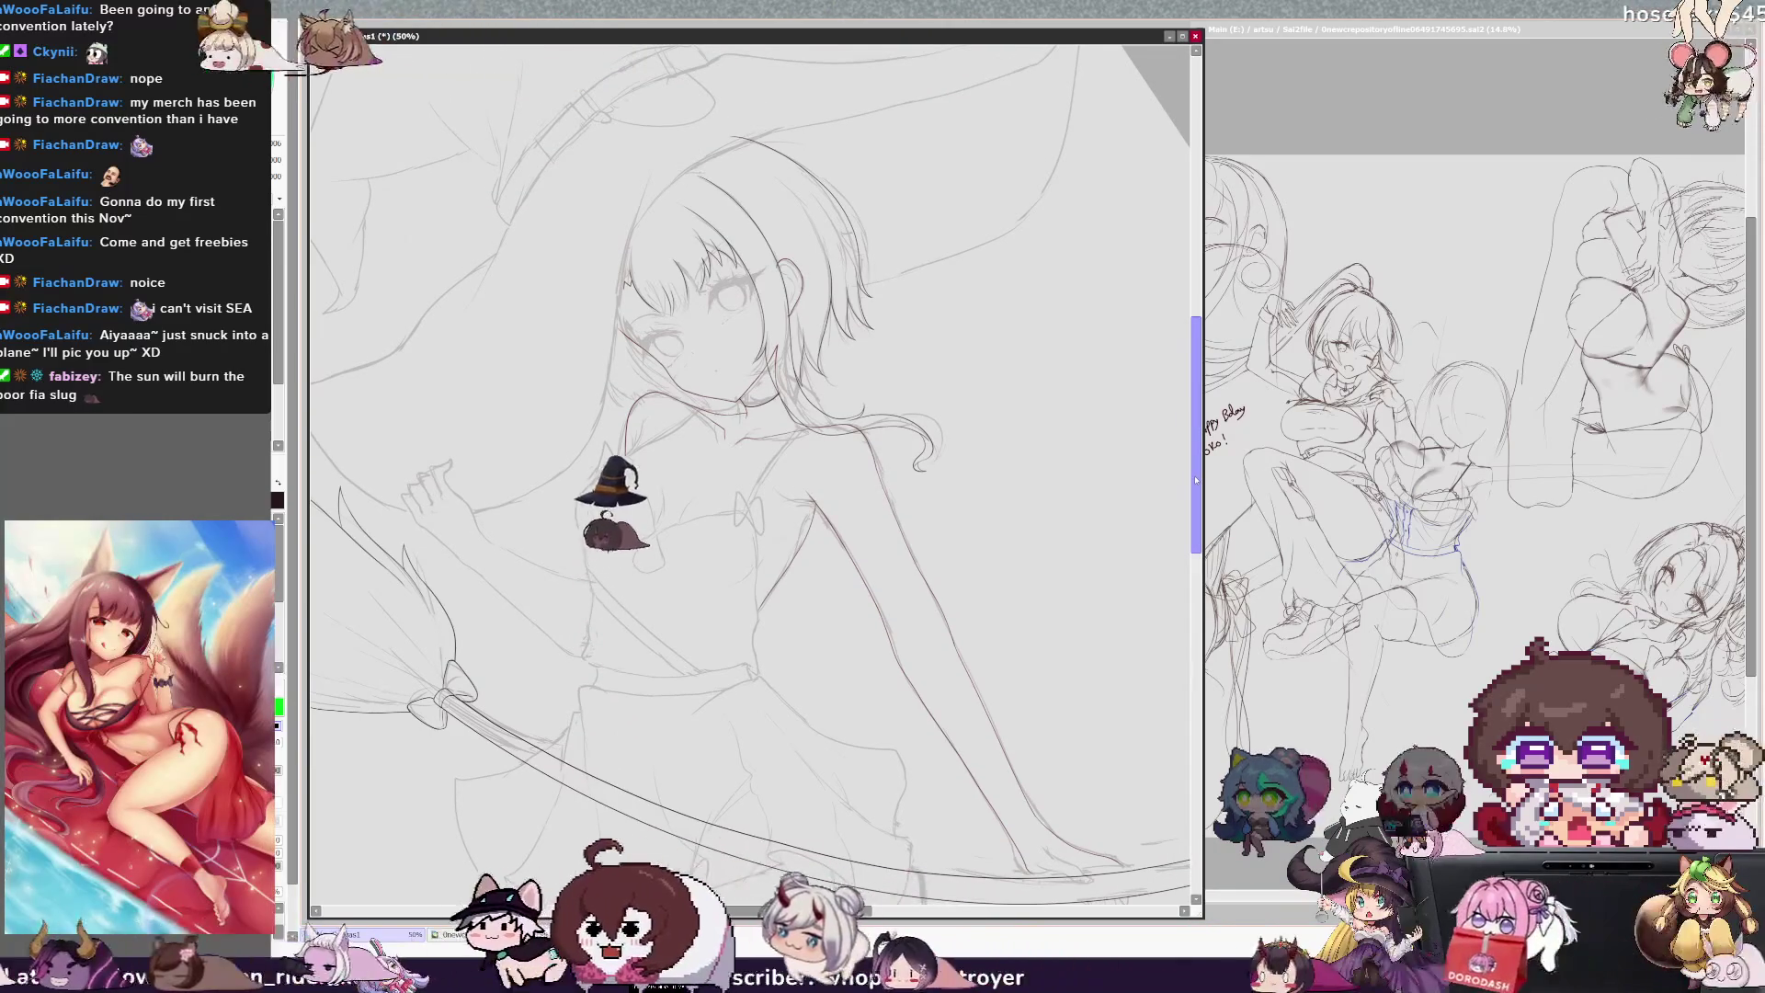
{"action": "scroll", "coordinate": [1195, 484], "scroll_direction": "down", "scroll_amount": 2}
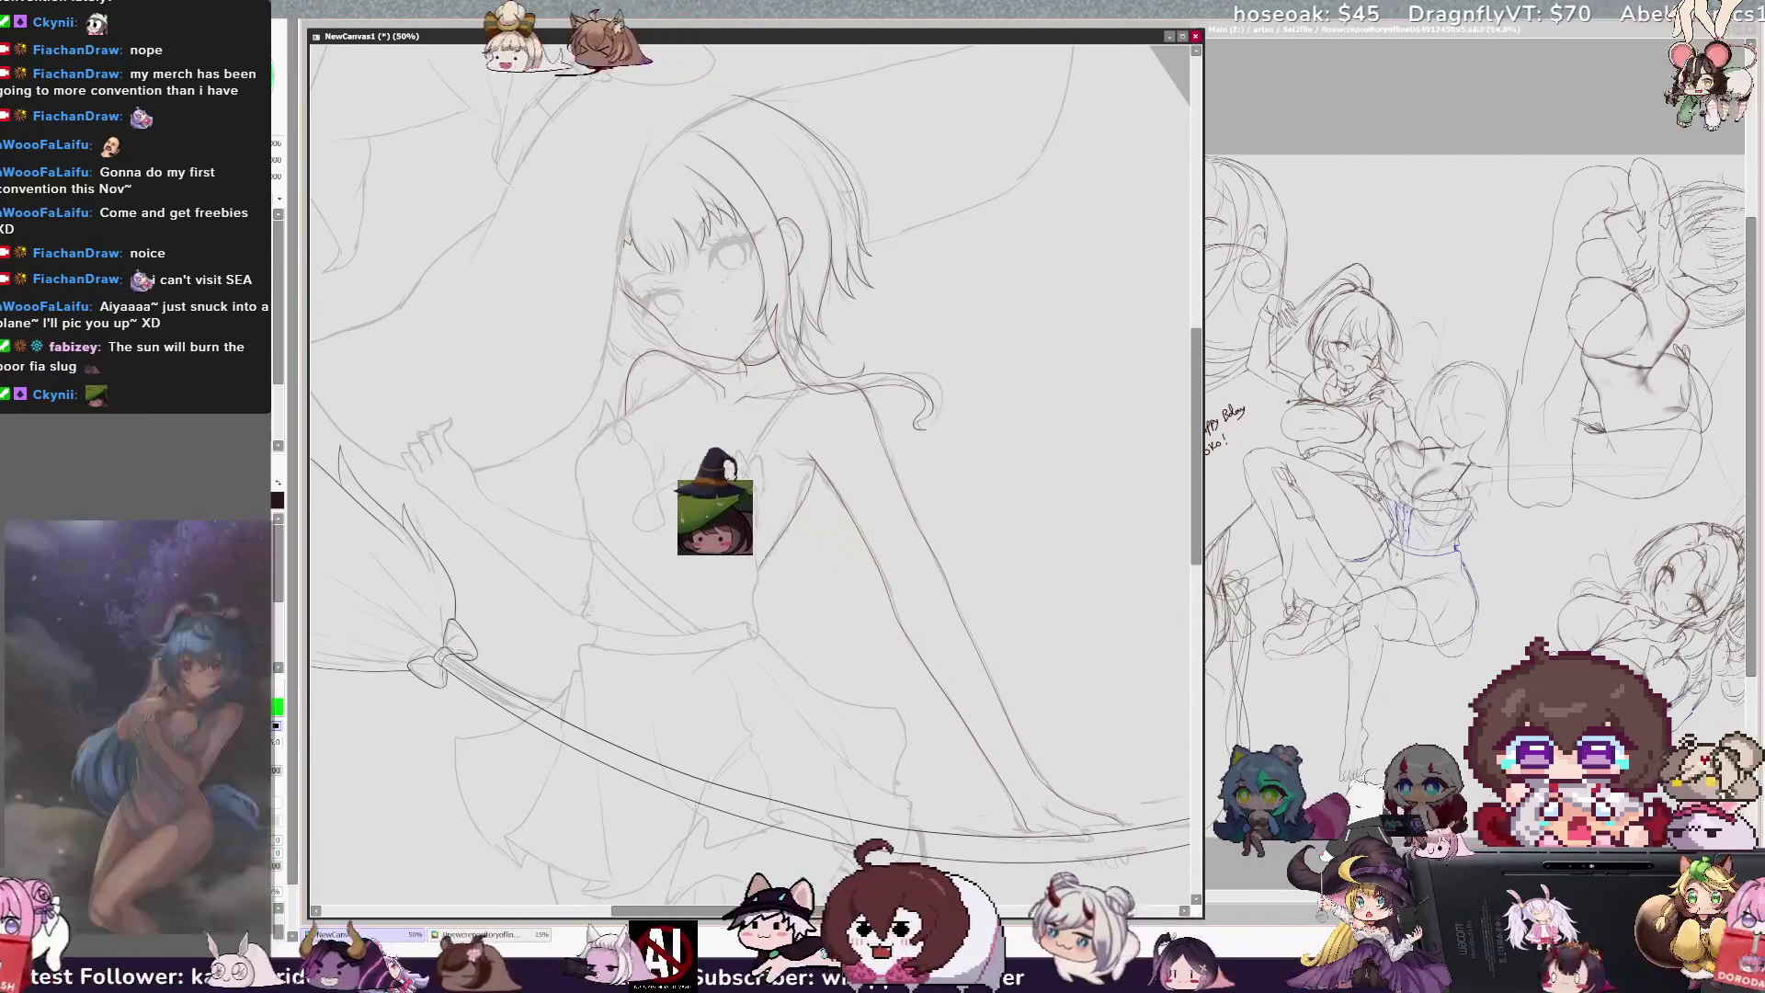
Step: Ink short lines near the broom's bow in a mirrored view, then restore the upright view
{"action": "key", "text": "h"}
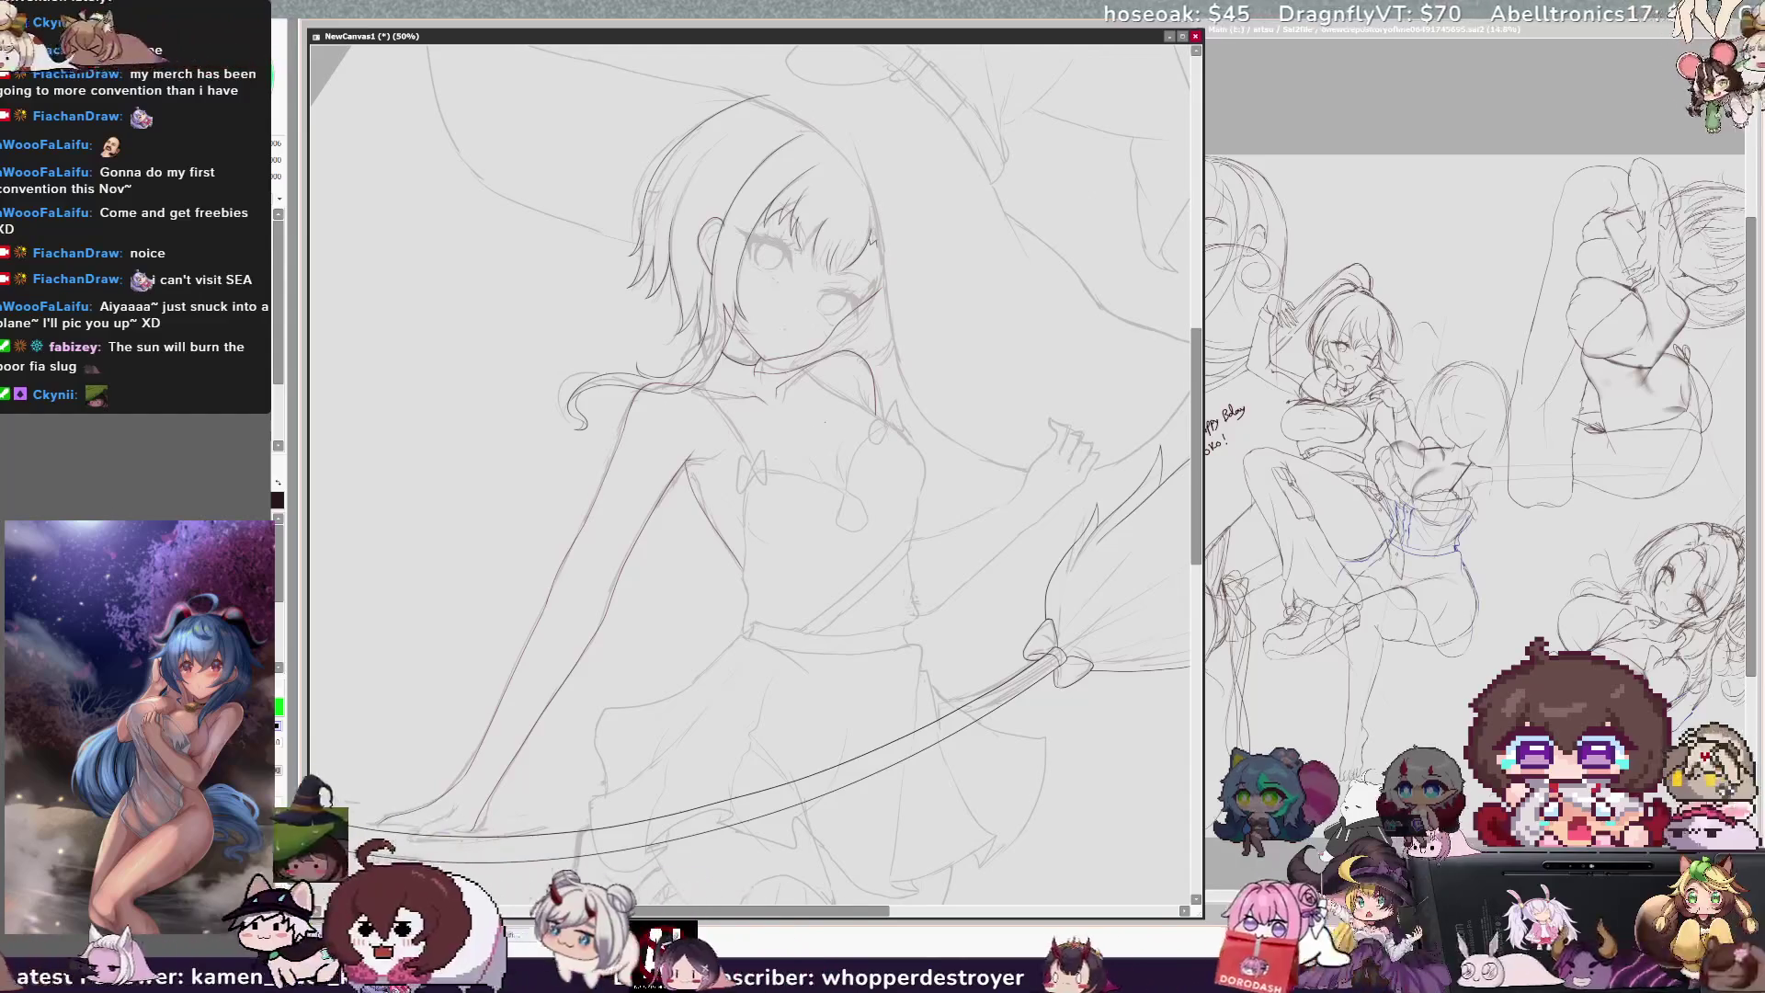
{"action": "left_click_drag", "start_coordinate": [752, 461], "coordinate": [744, 529]}
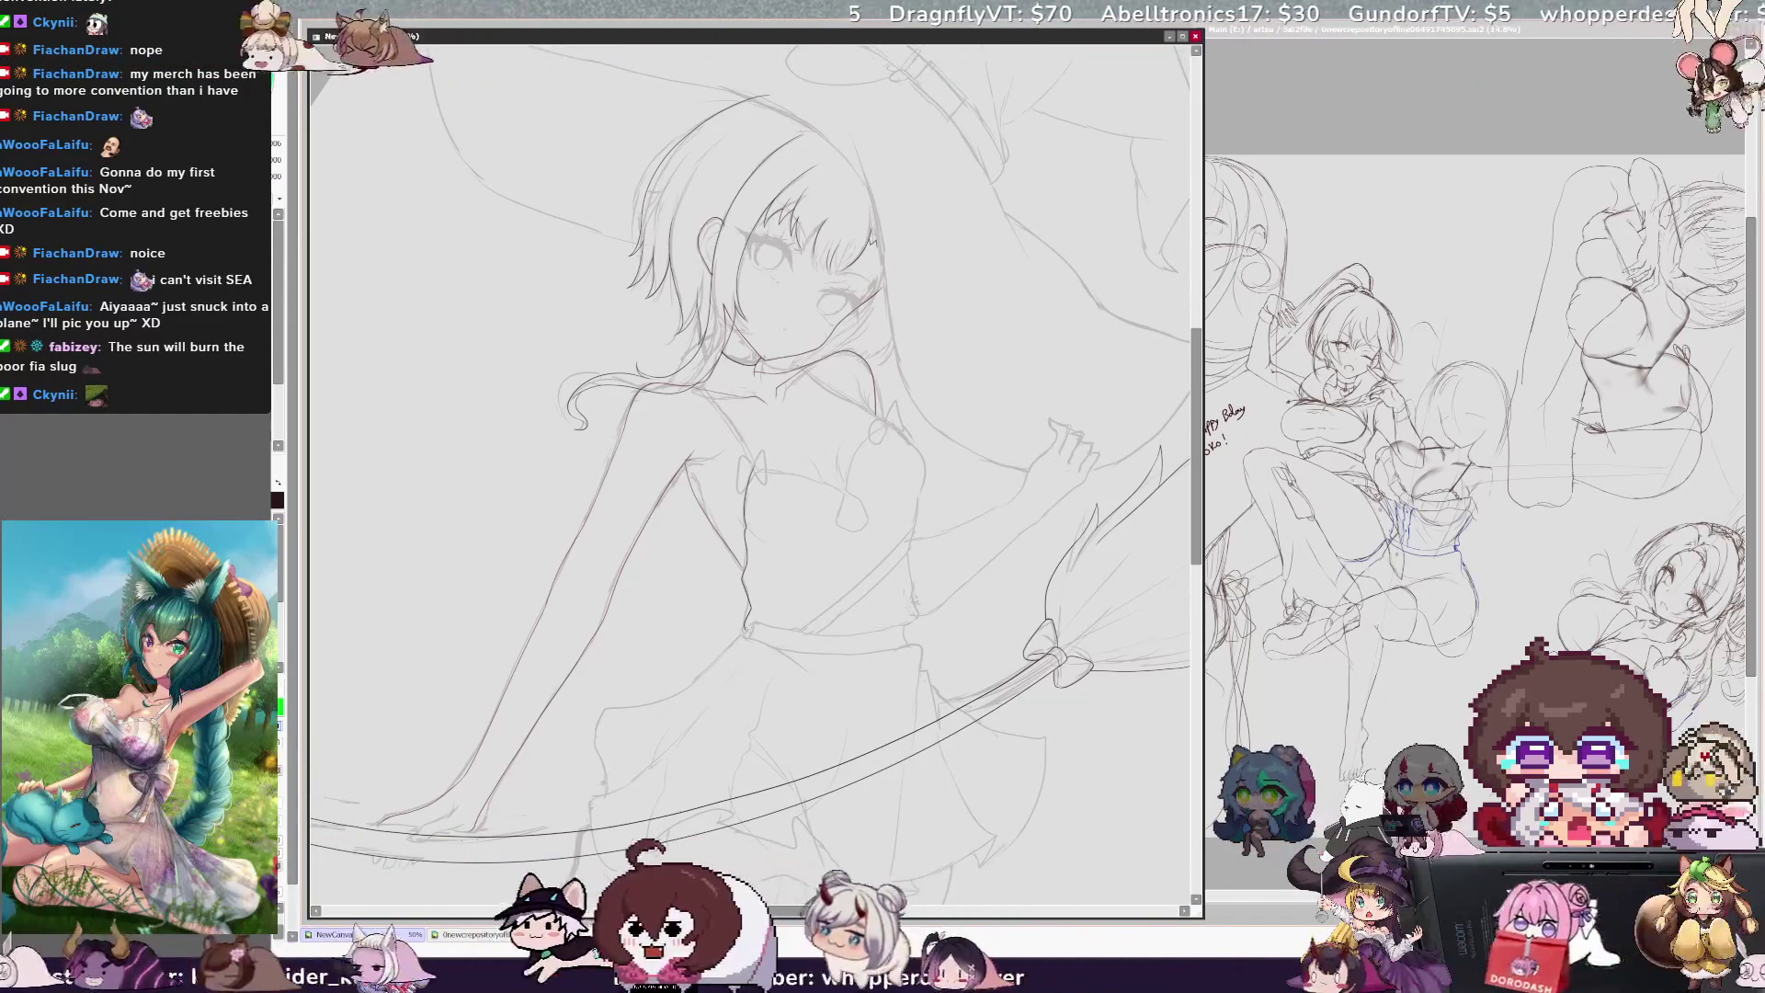
{"action": "key", "text": "h"}
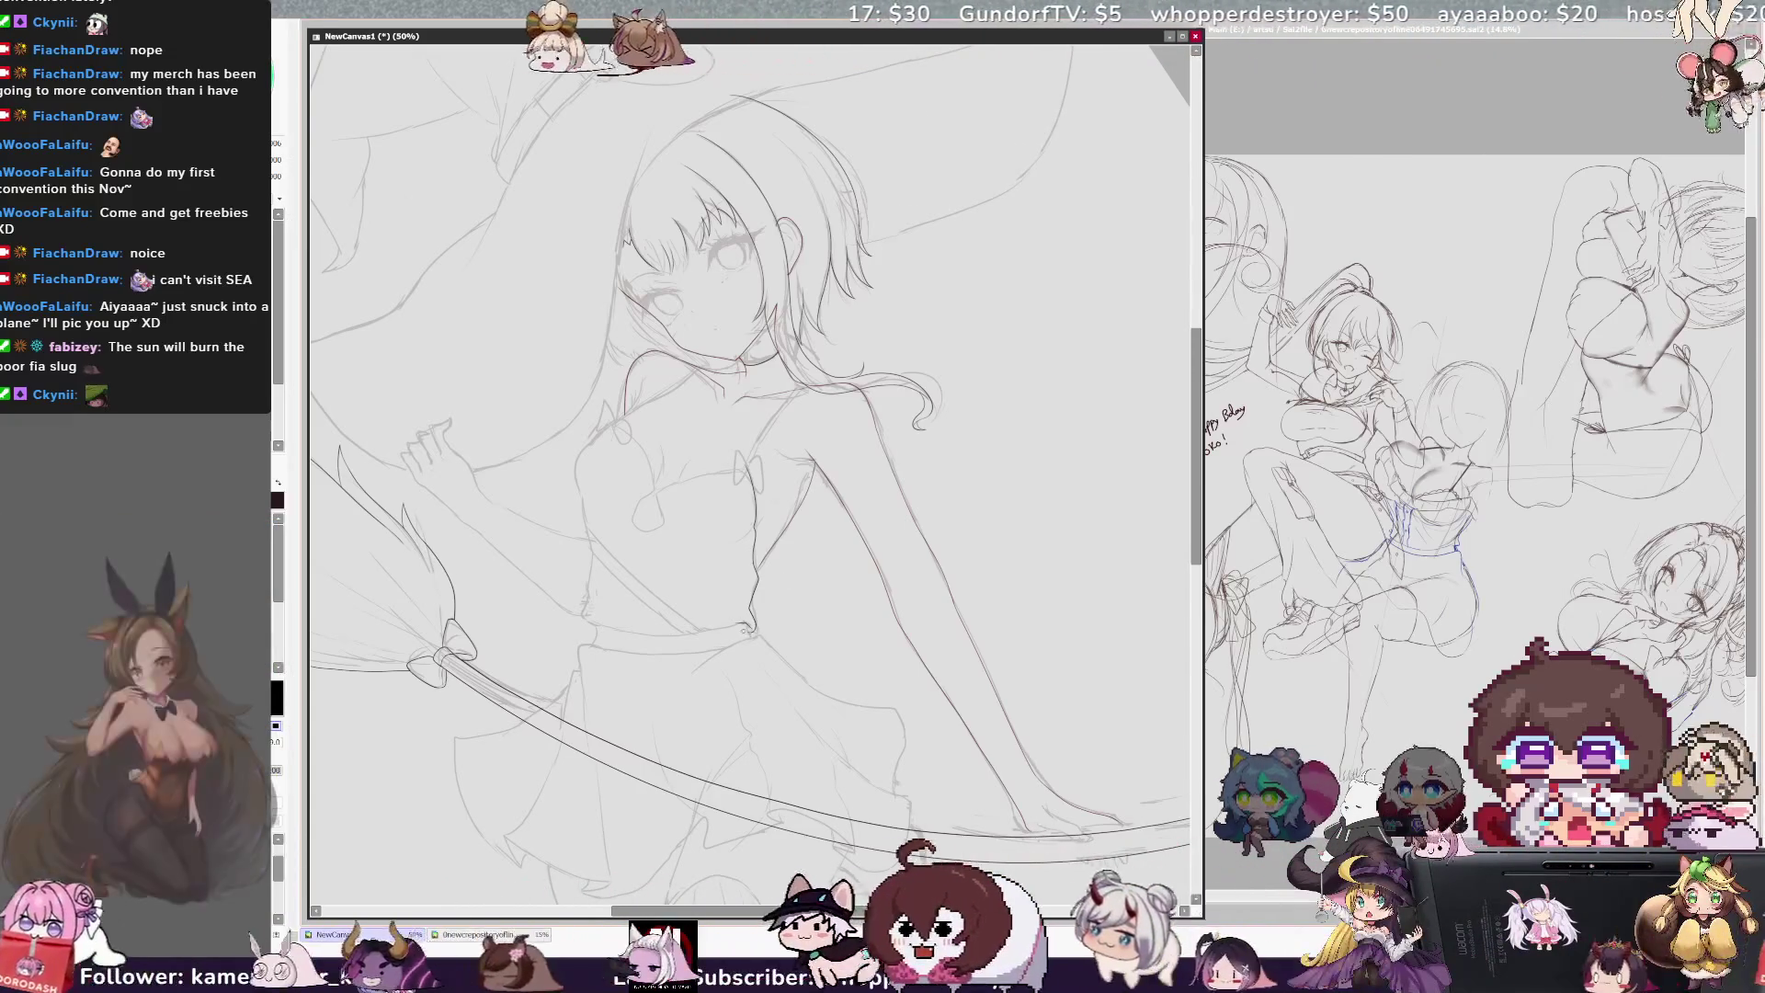
{"action": "left_click_drag", "start_coordinate": [863, 914], "coordinate": [821, 916]}
{"action": "key", "text": "Home"}
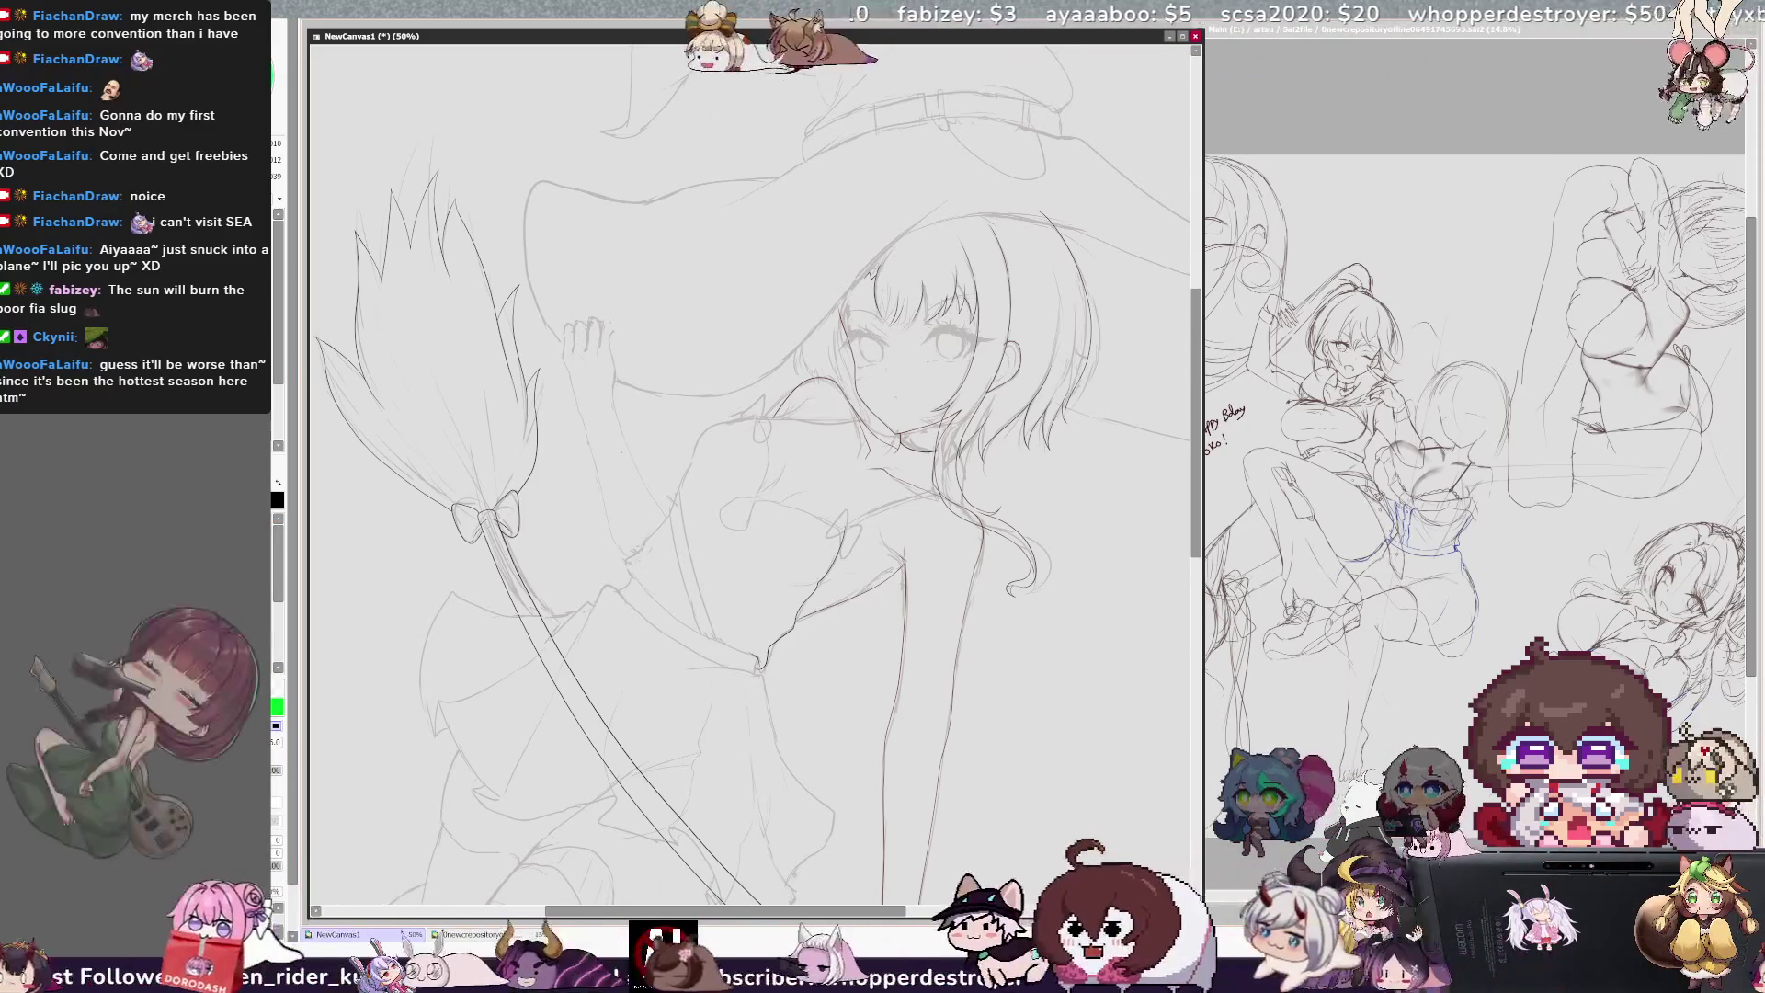
Step: Zoom out to 33.3% with a tilted view to check the whole figure, then zoom back in
{"action": "key", "text": "ctrl+minus"}
{"action": "key", "text": "Delete"}
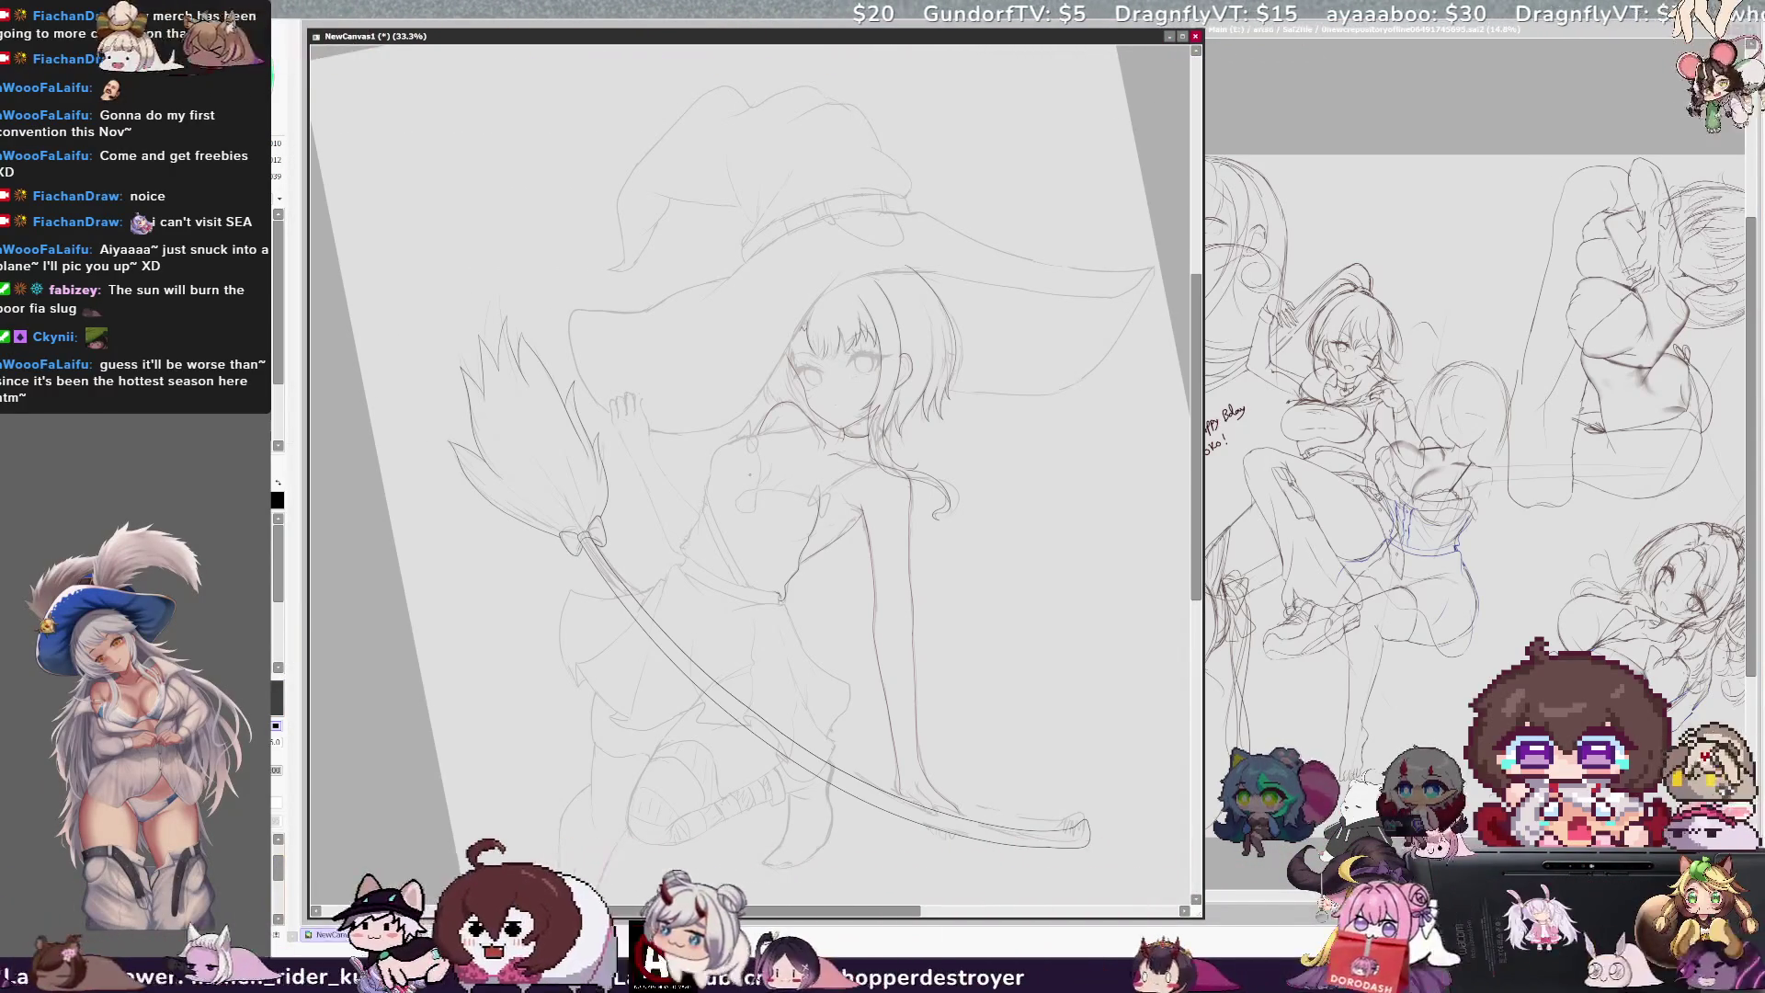
{"action": "key", "text": "ctrl+plus"}
Step: Tilt the canvas and ink a short line along the diagonal torso strap
{"action": "key", "text": "End"}
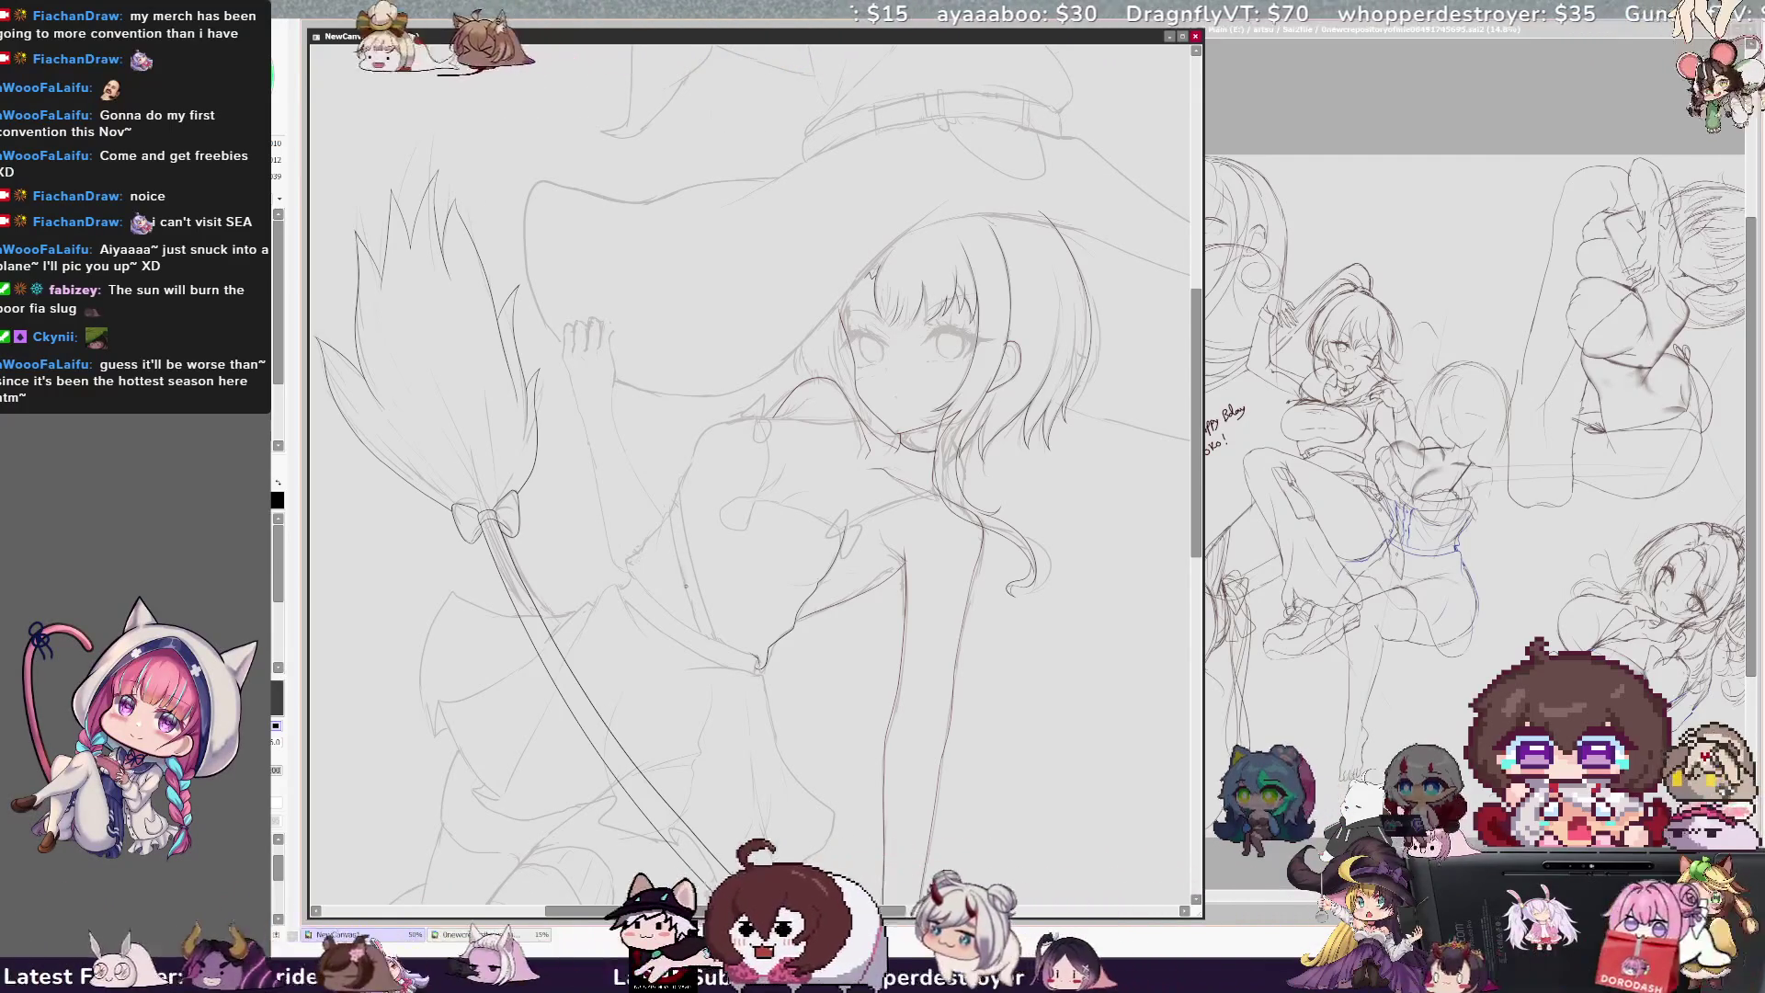
{"action": "left_click_drag", "start_coordinate": [678, 555], "coordinate": [682, 585]}
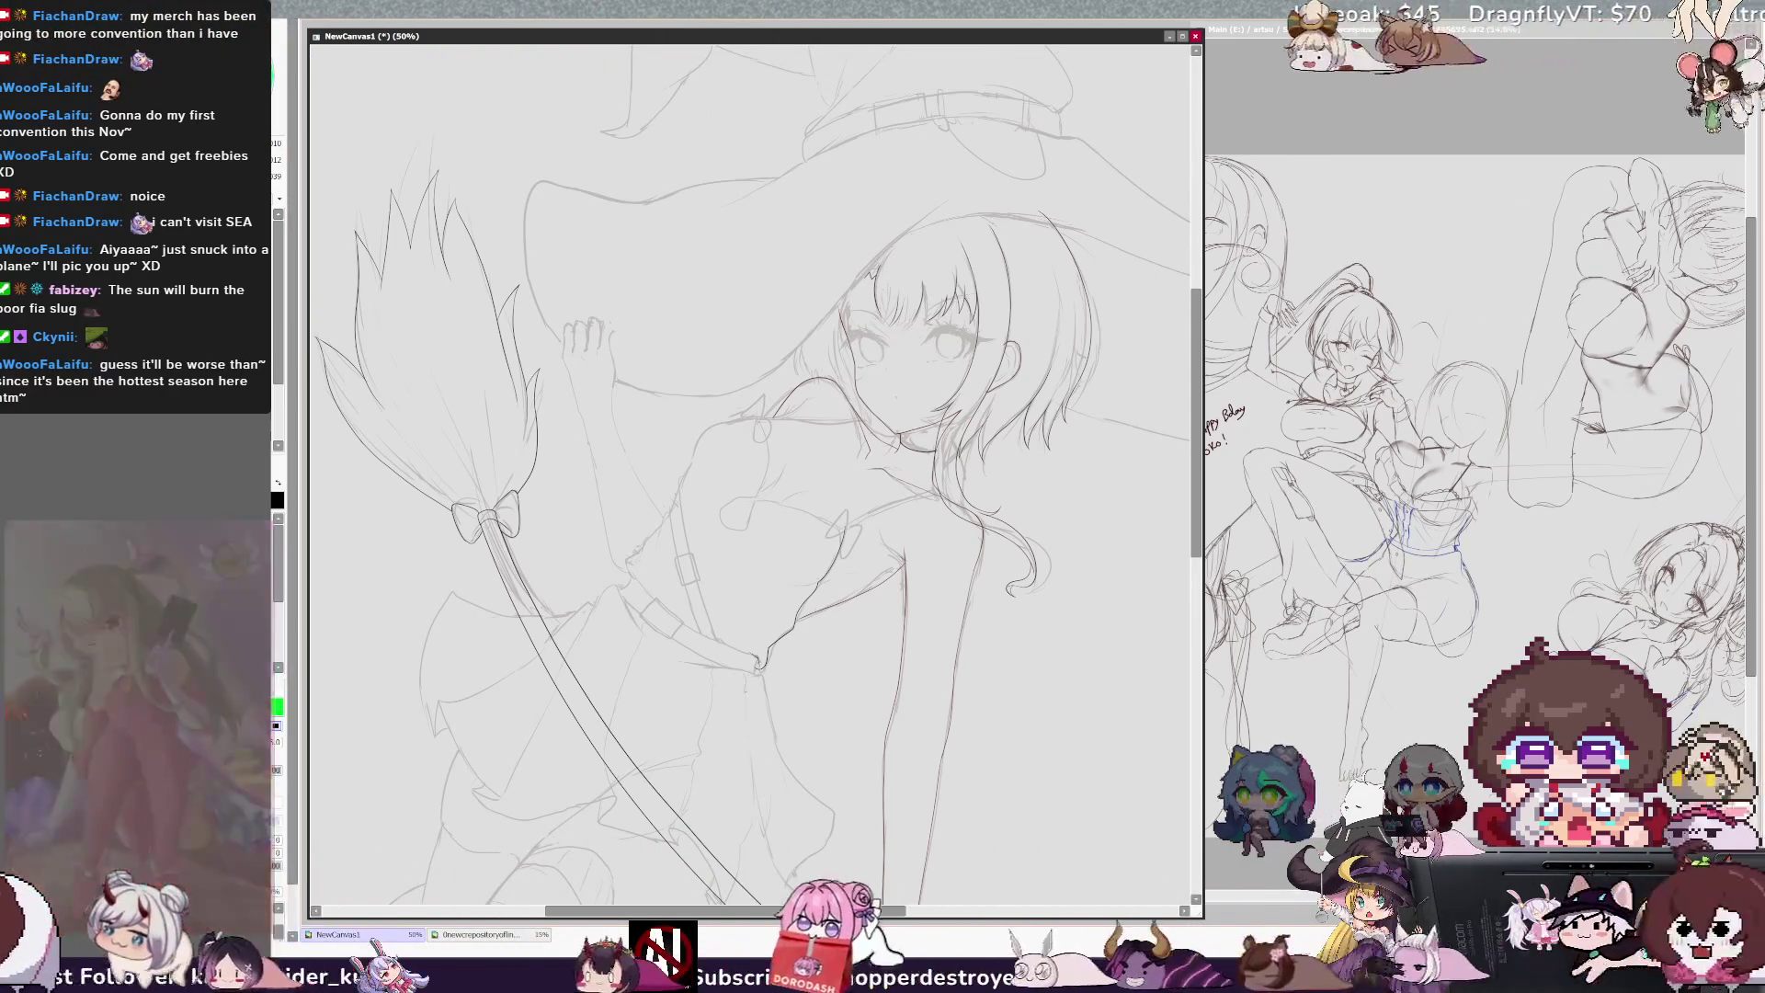
Step: Widen the NewCanvas1 drawing window by dragging its right edge
{"action": "scroll", "coordinate": [754, 460], "scroll_direction": "down", "scroll_amount": 3}
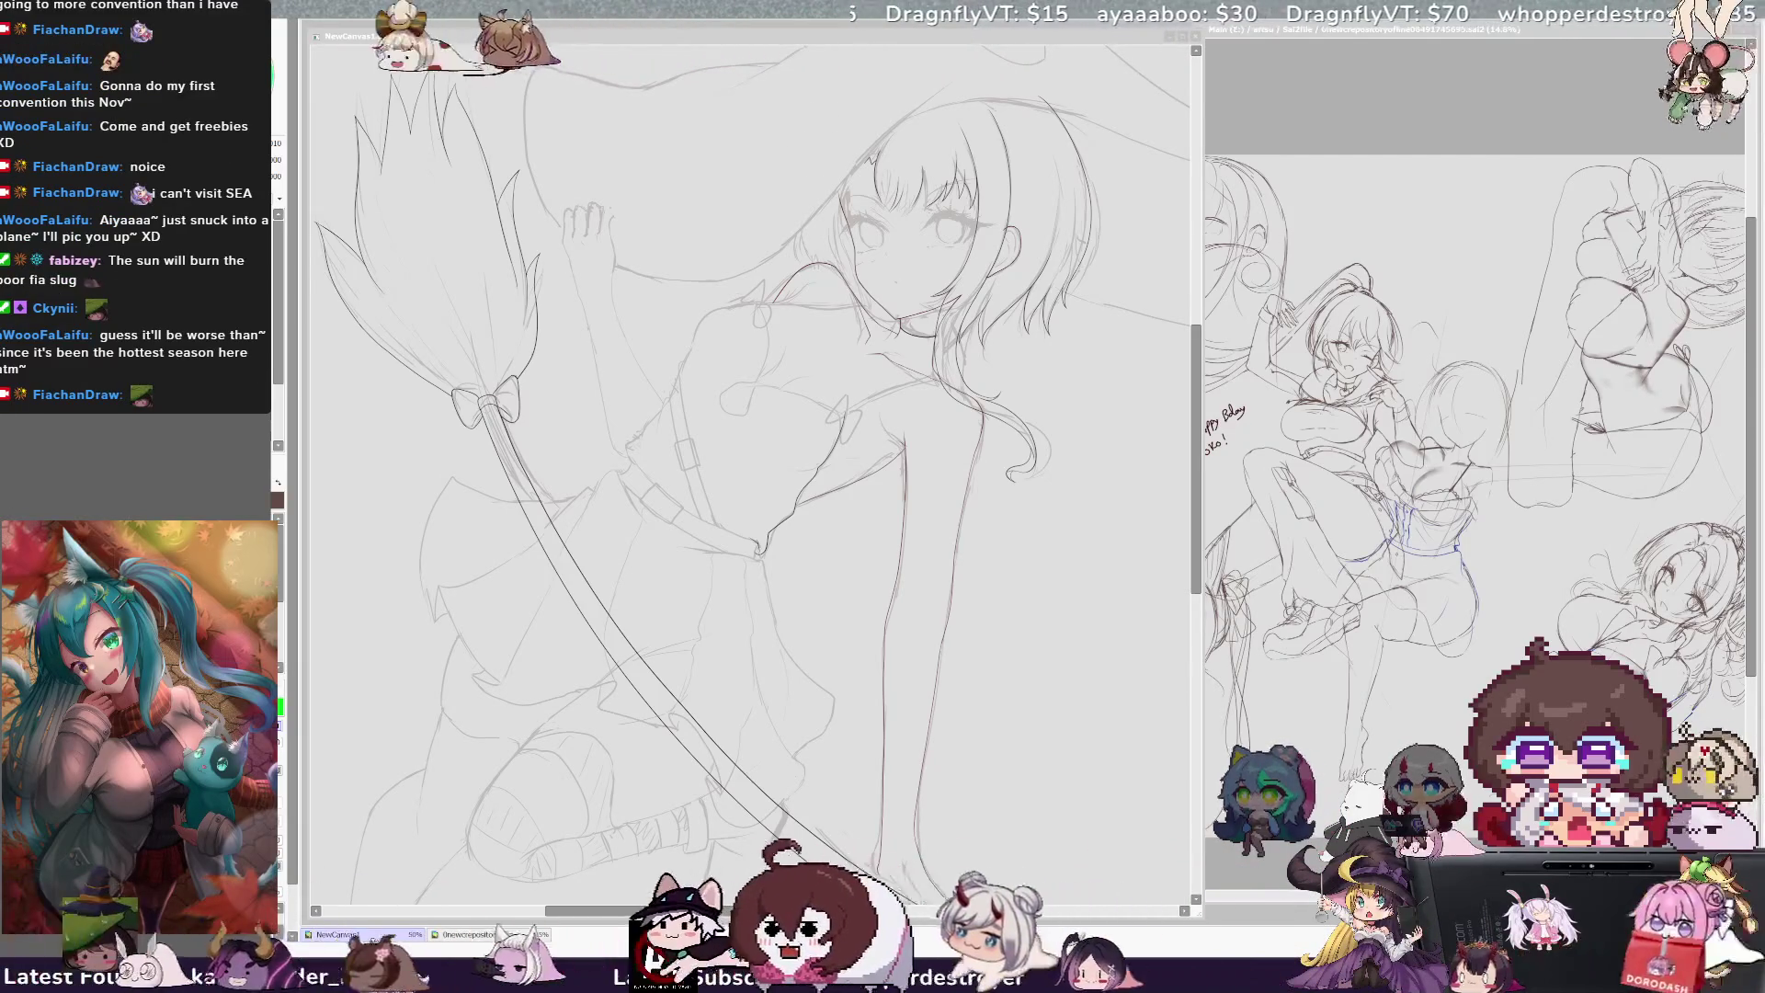
{"action": "left_click", "coordinate": [780, 37]}
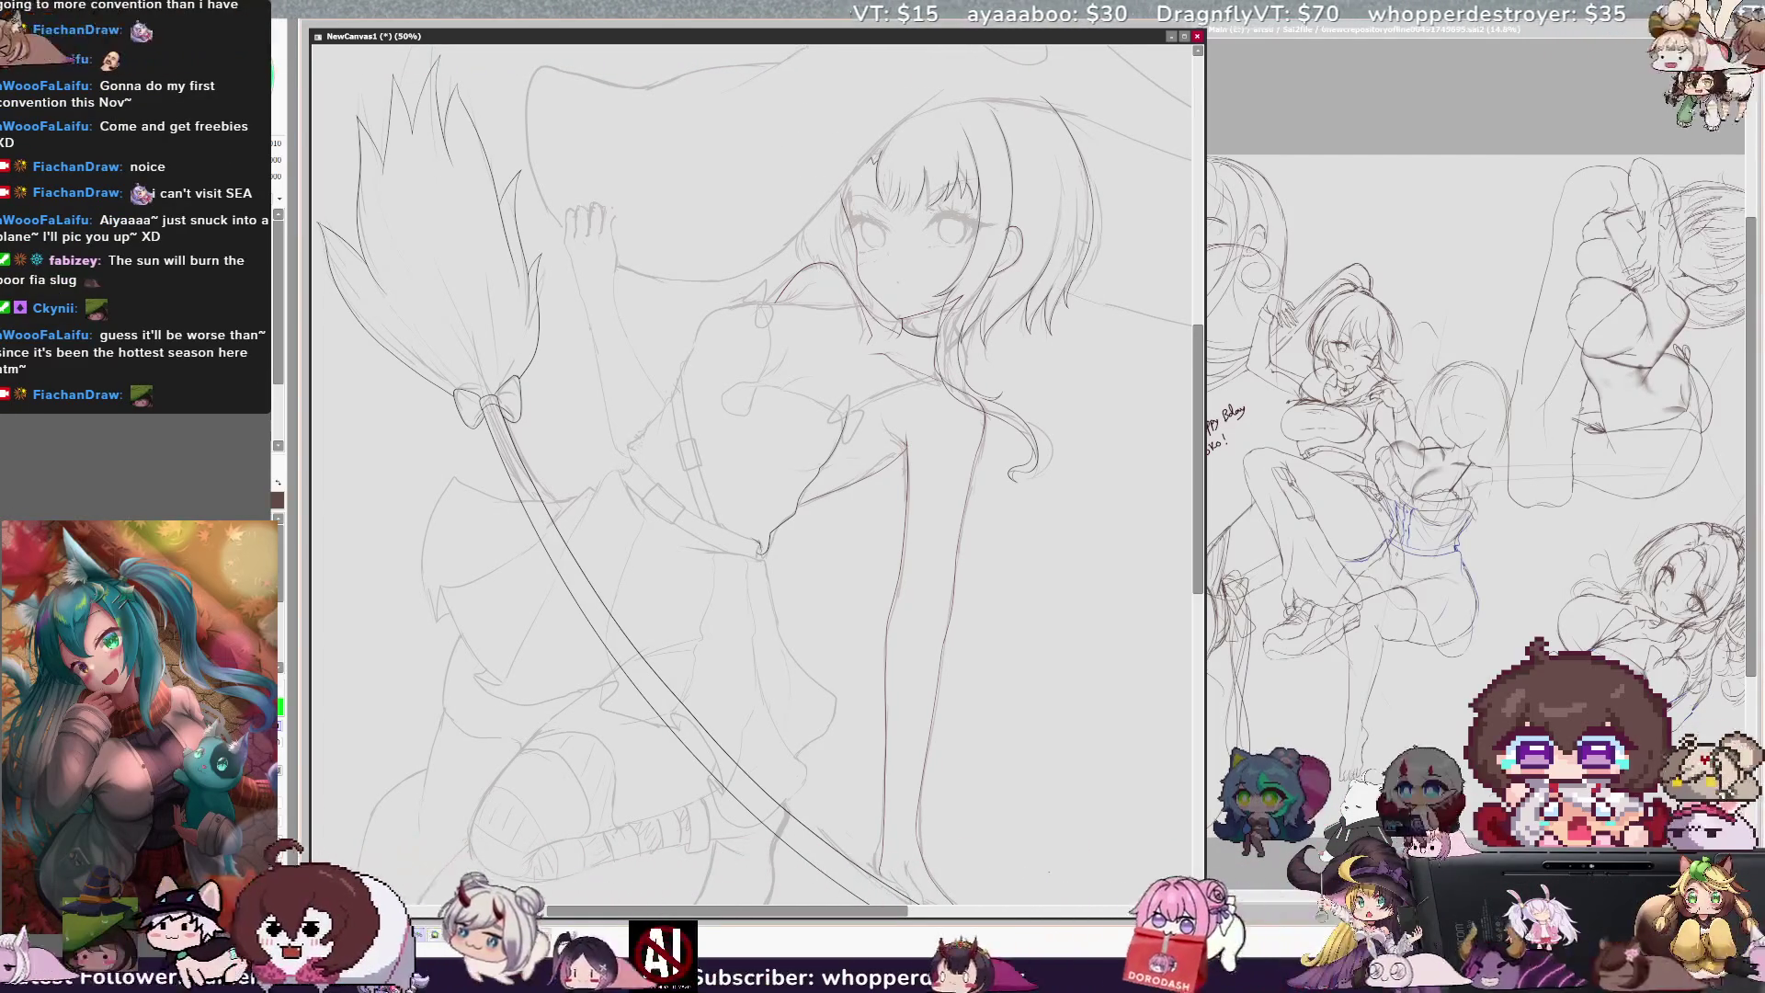
{"action": "left_click_drag", "start_coordinate": [1204, 460], "coordinate": [1273, 460]}
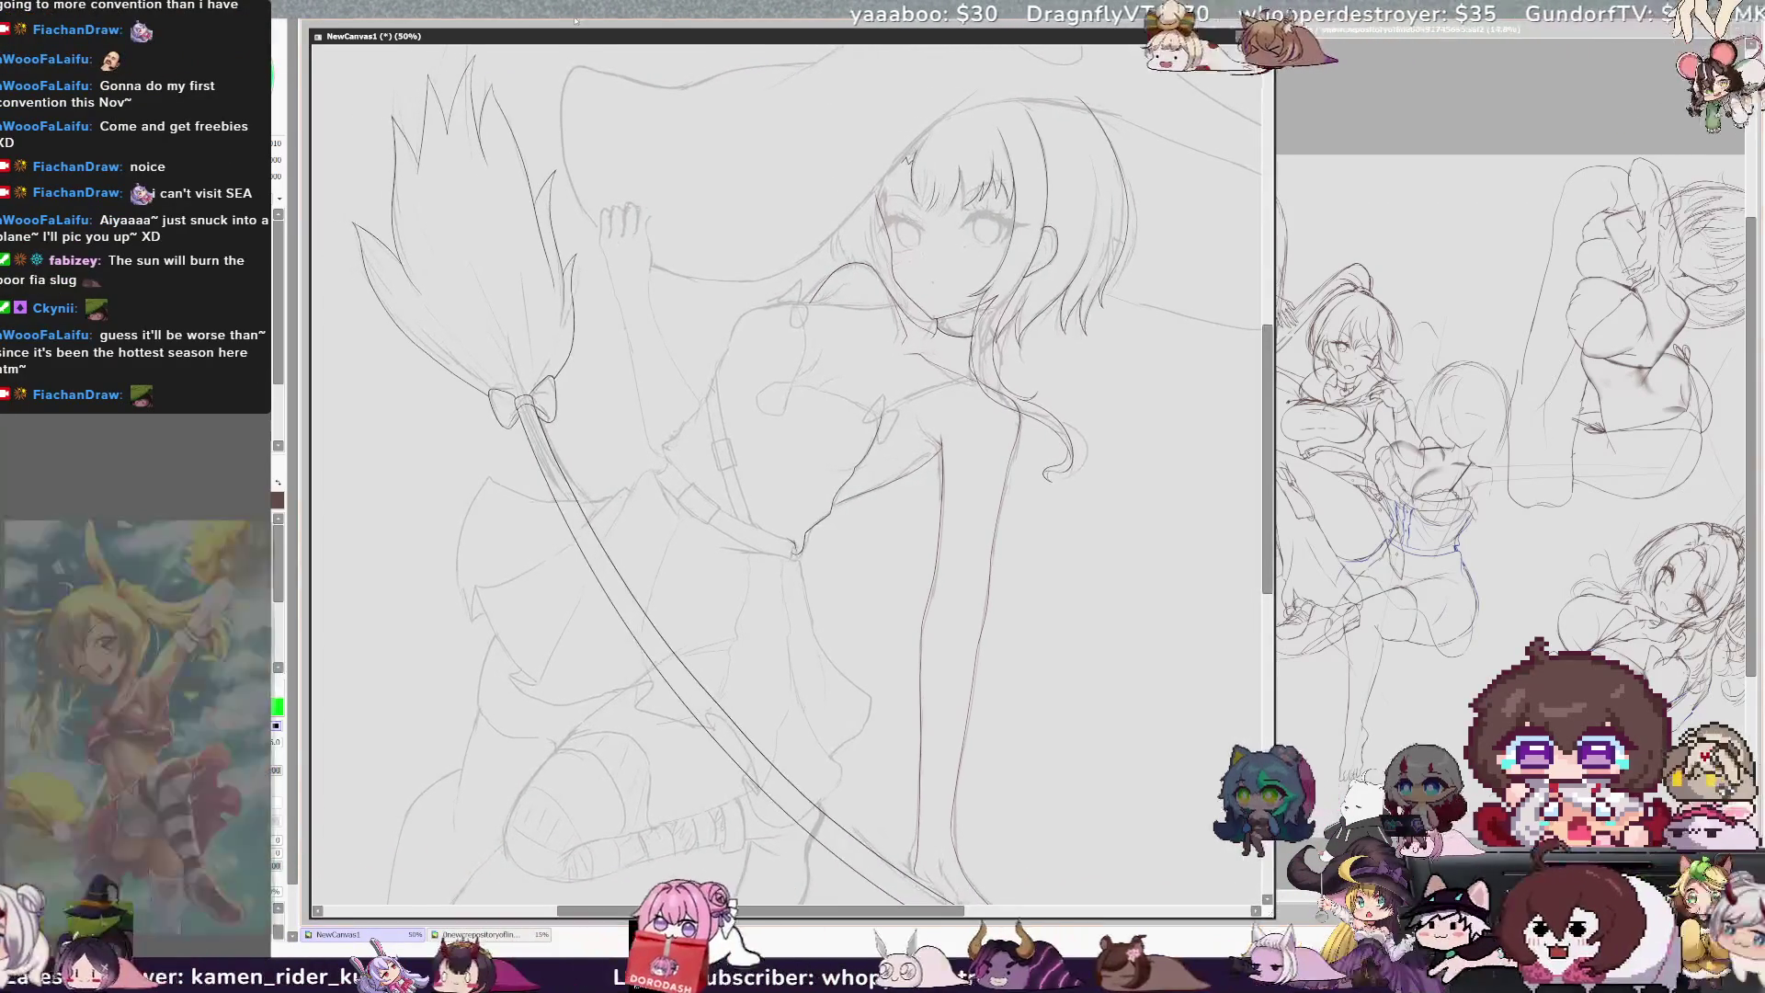
Step: Reframe the upper body, tilted counter-clockwise, at 50% zoom
{"action": "scroll", "coordinate": [797, 274], "scroll_direction": "down", "scroll_amount": 3}
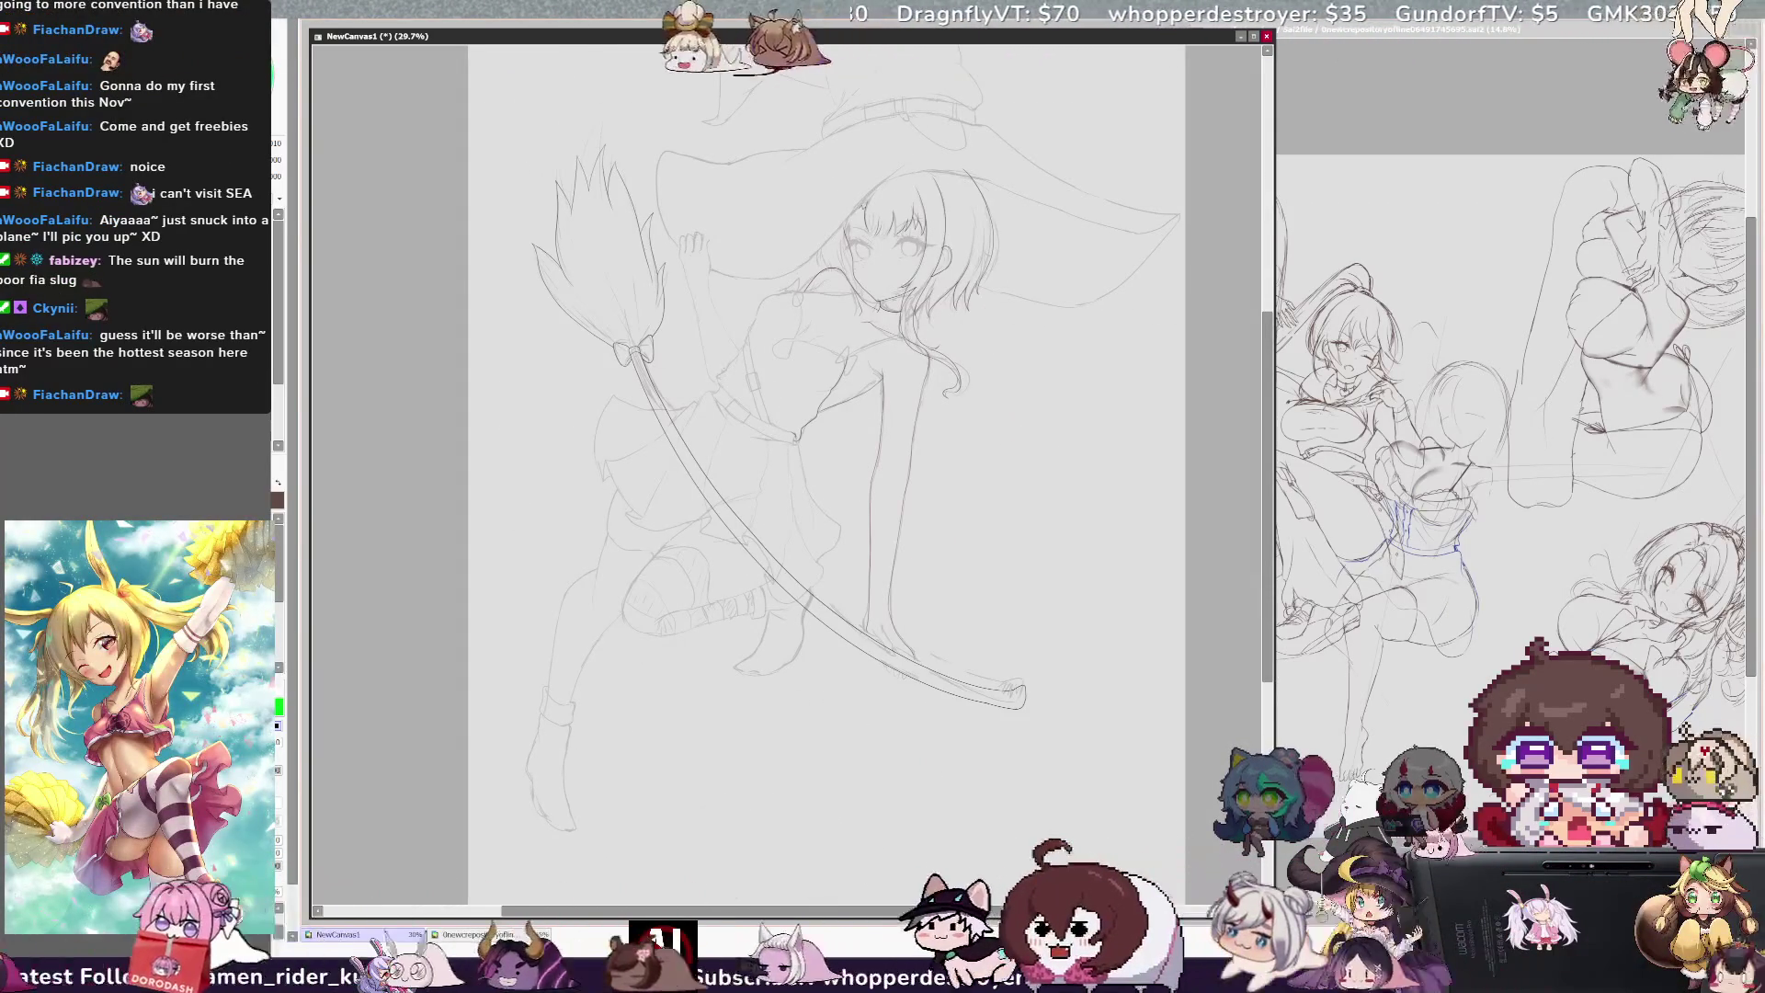
{"action": "left_click_drag", "start_coordinate": [1269, 468], "coordinate": [1268, 391]}
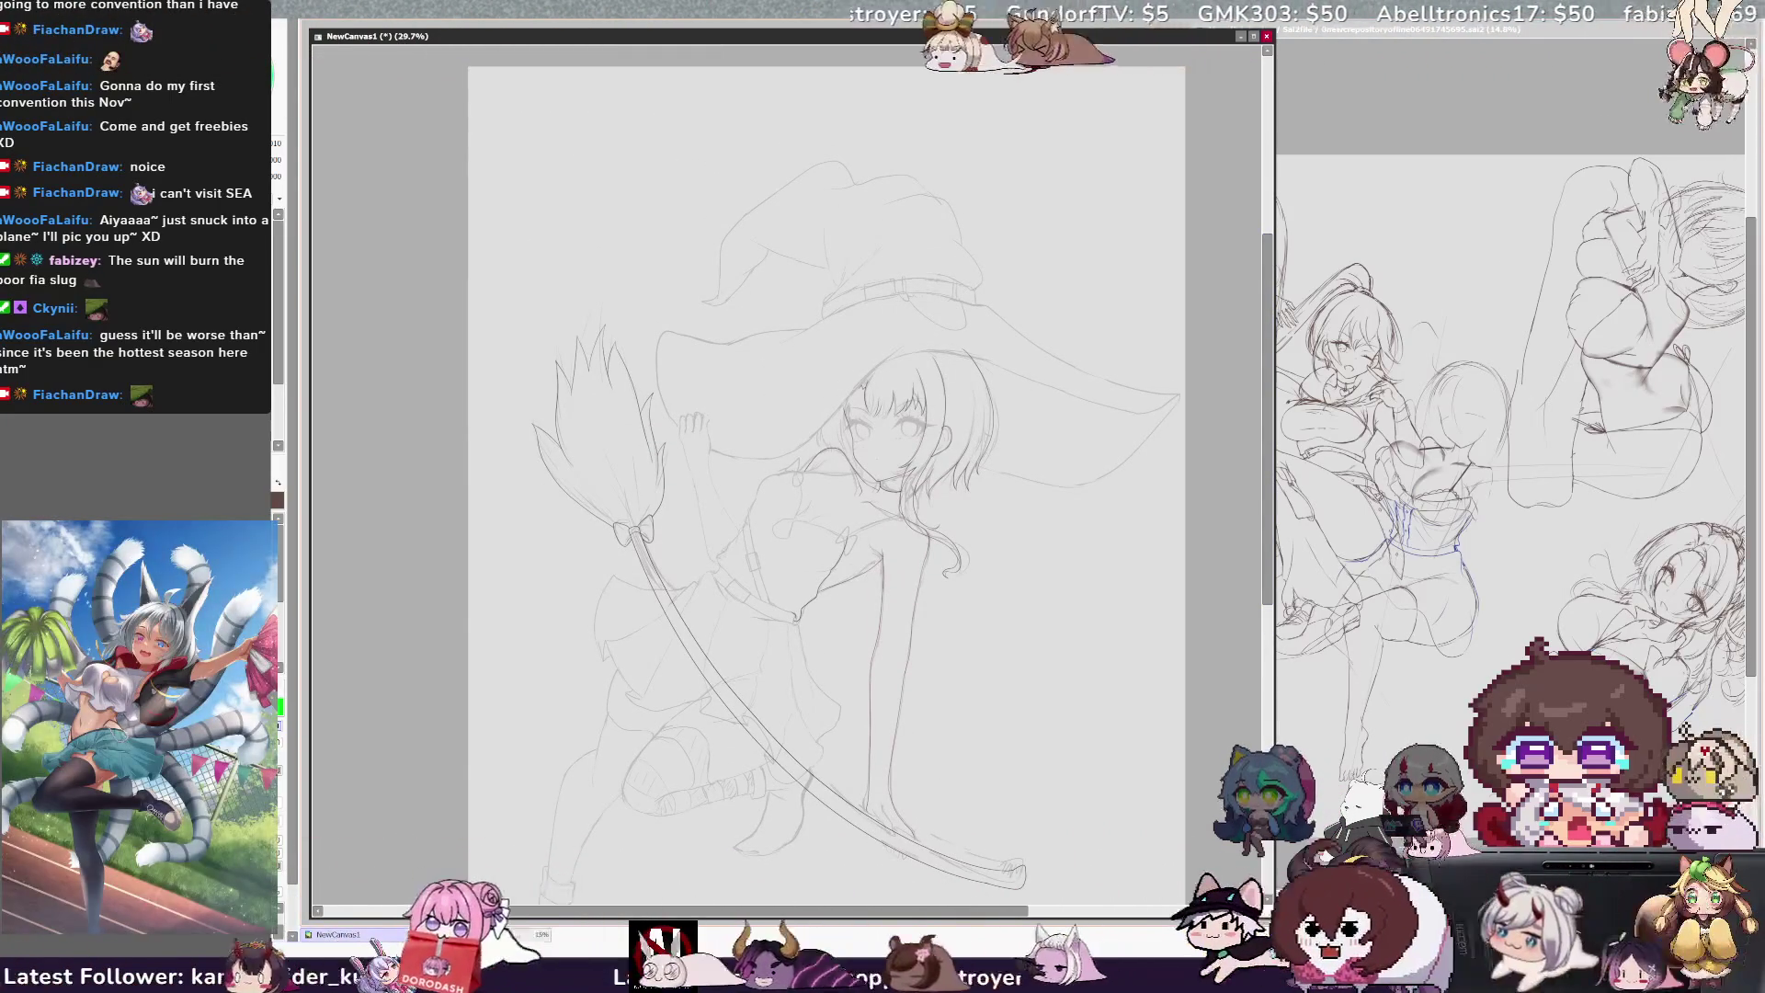
{"action": "left_click_drag", "start_coordinate": [1268, 467], "coordinate": [1268, 482]}
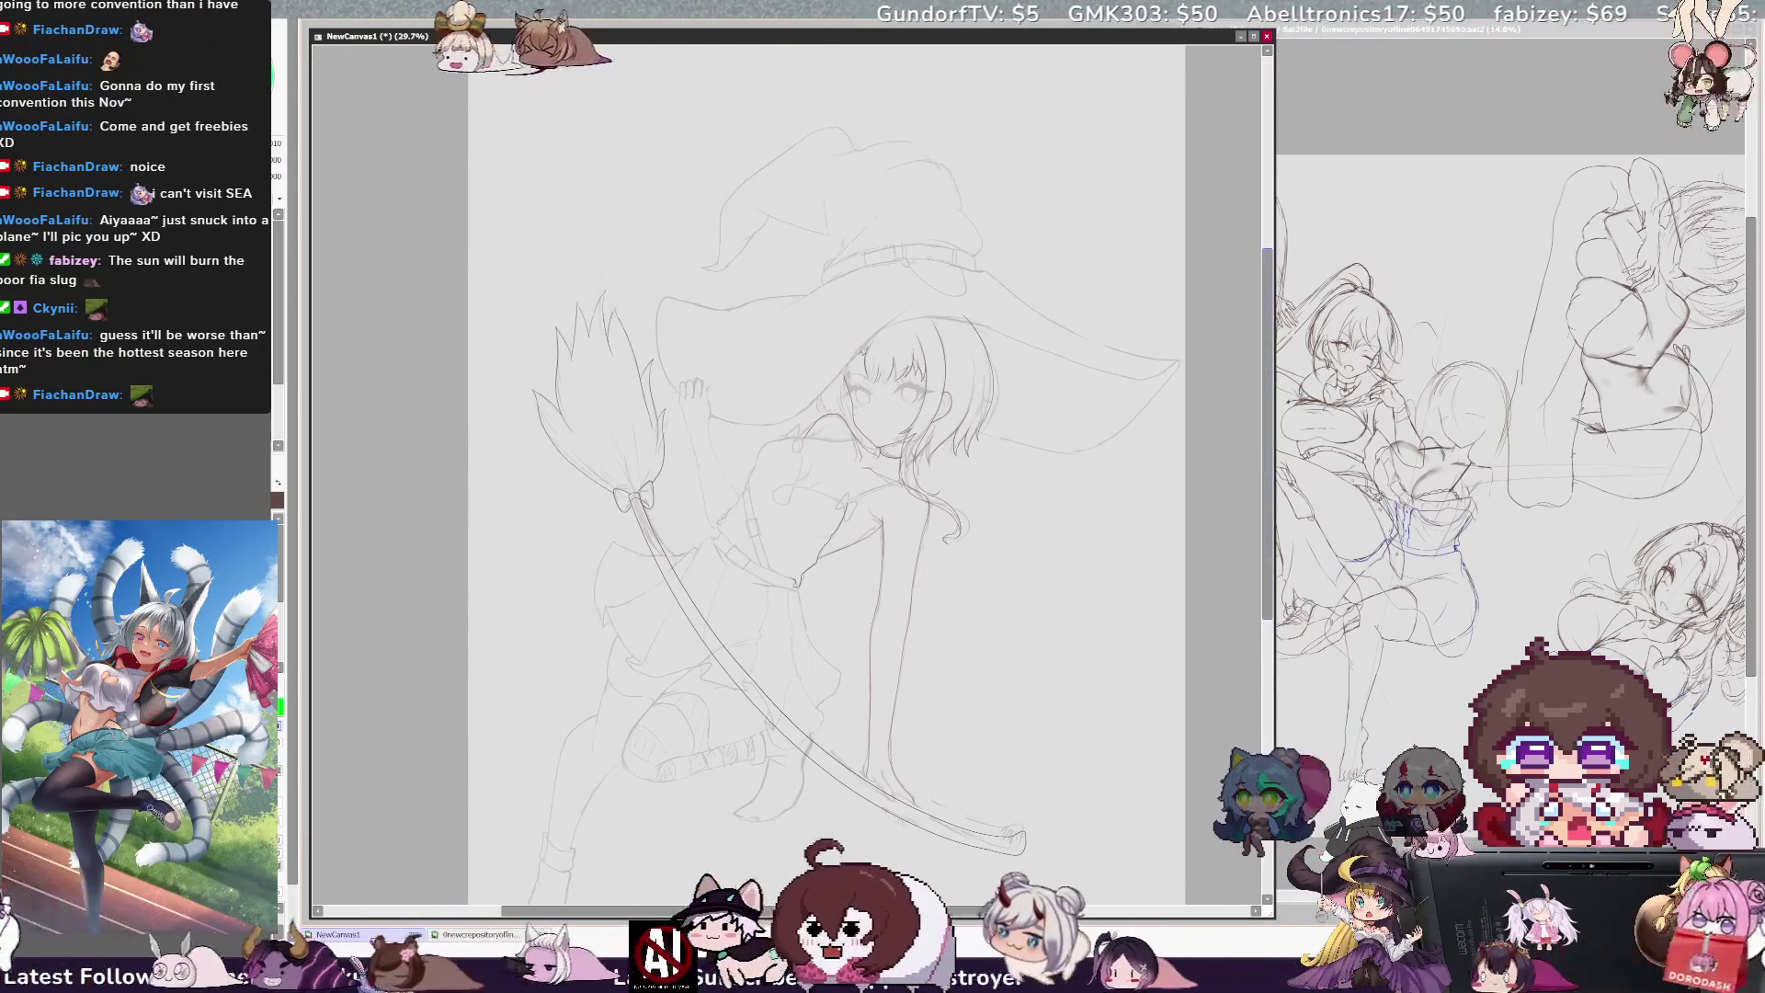
{"action": "key", "text": "Delete"}
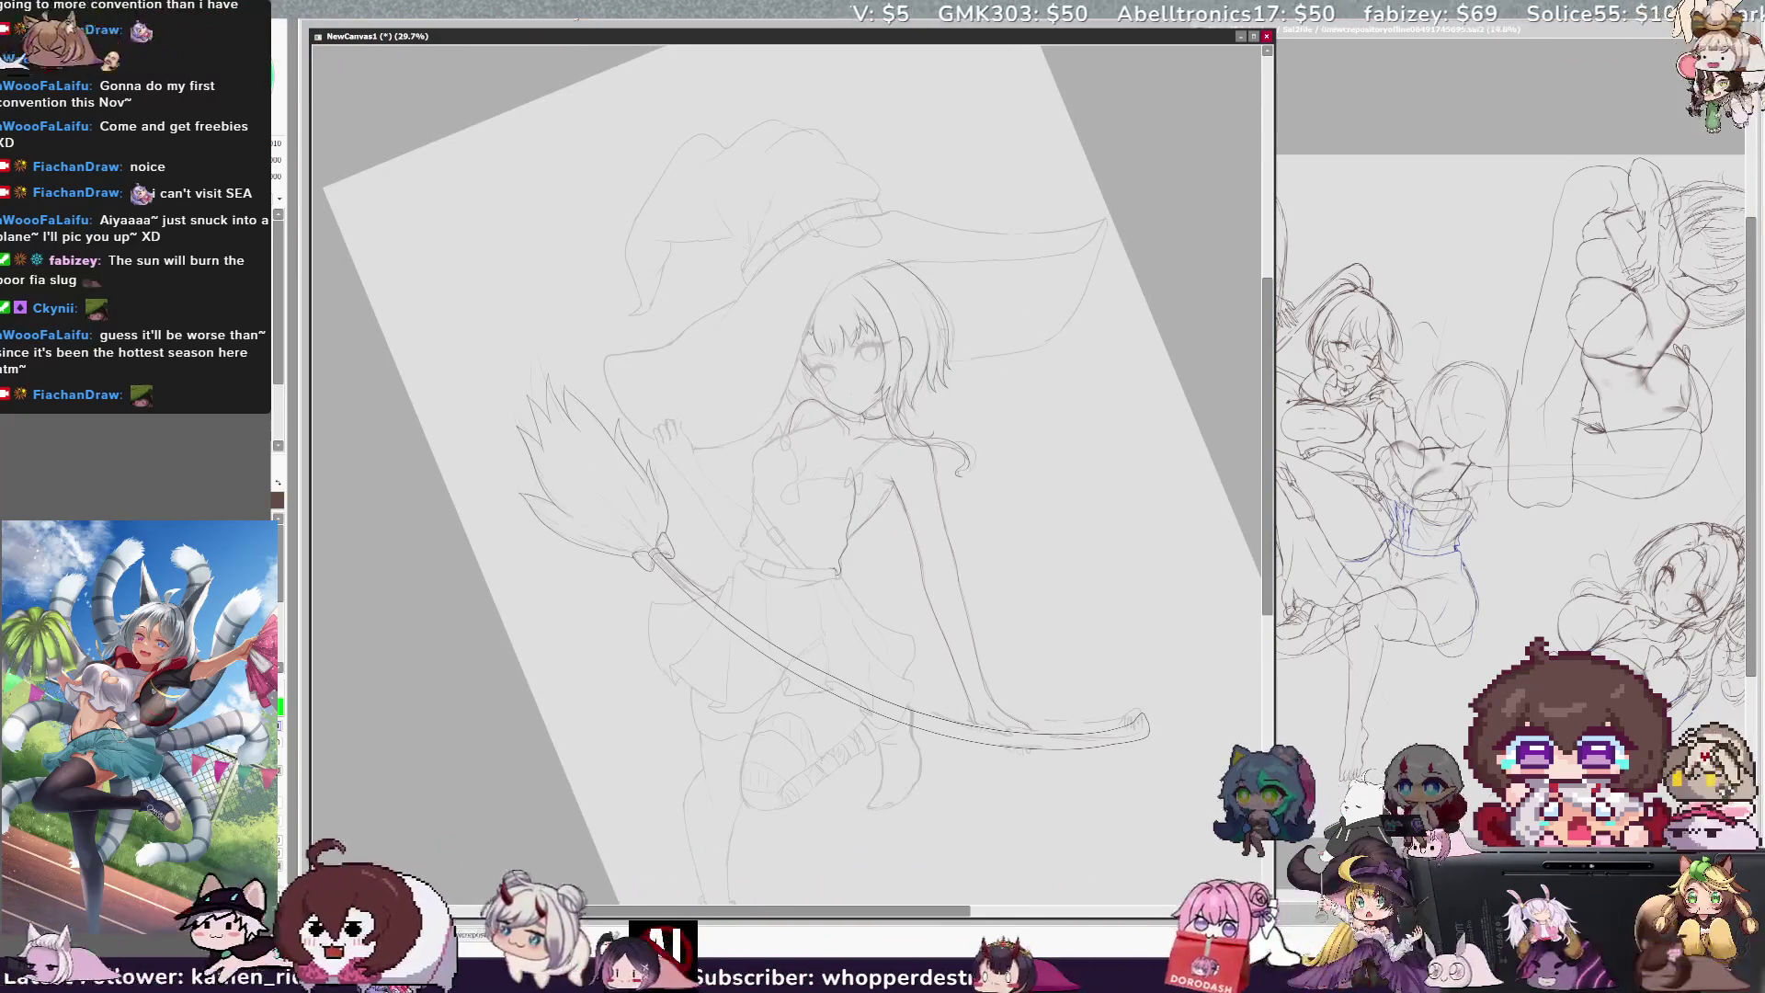
{"action": "key", "text": "ctrl+plus"}
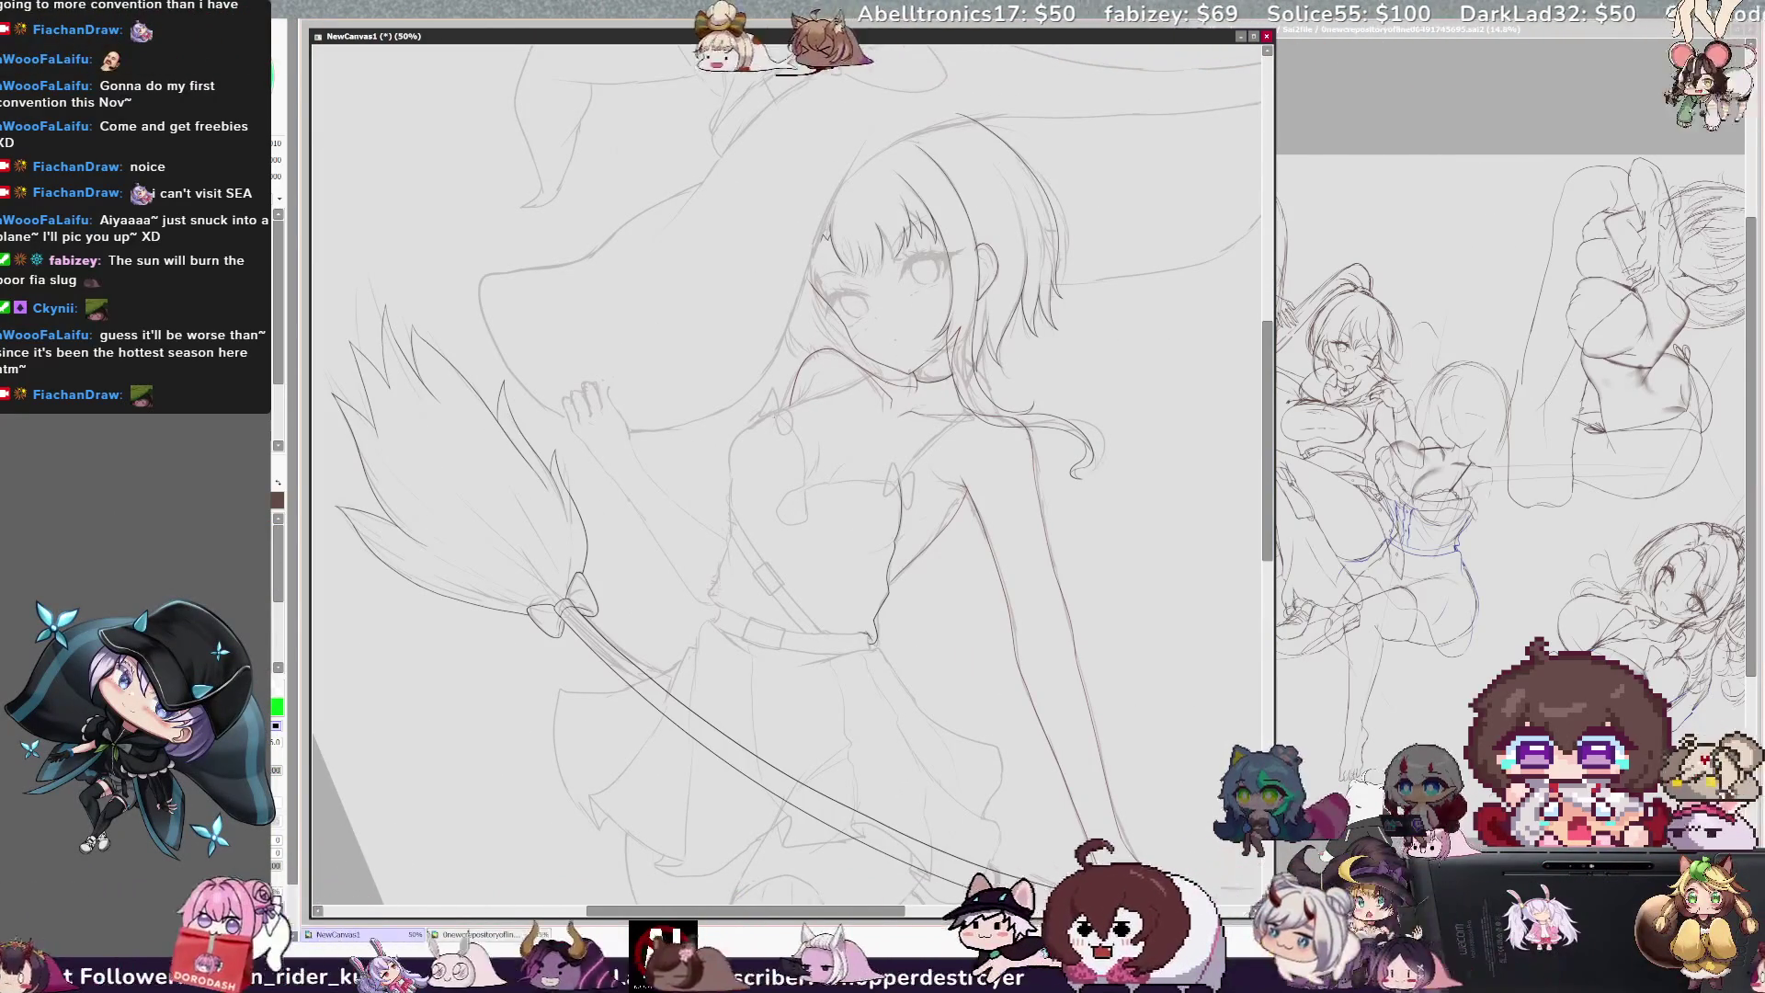
Step: At 75% zoom, redraw the left chest outline and sample black from the existing line art
{"action": "key", "text": "ctrl+plus"}
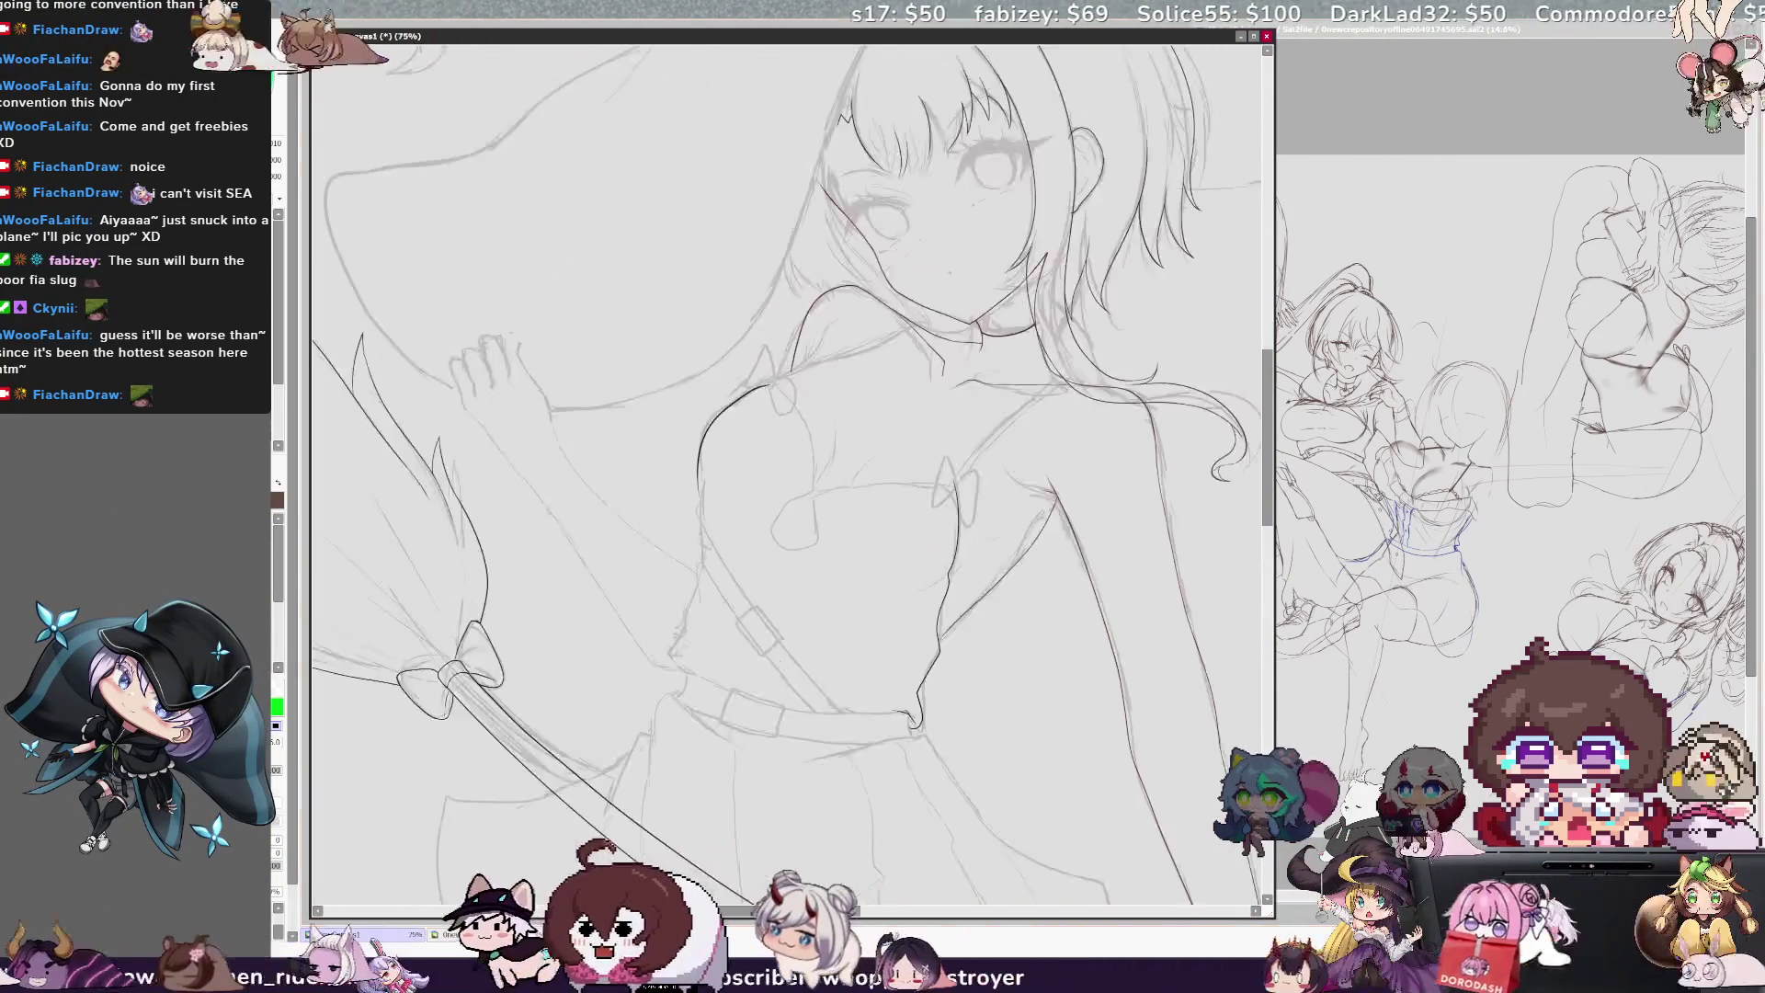
{"action": "key", "text": "ctrl+z"}
{"action": "left_click_drag", "start_coordinate": [708, 458], "coordinate": [702, 491]}
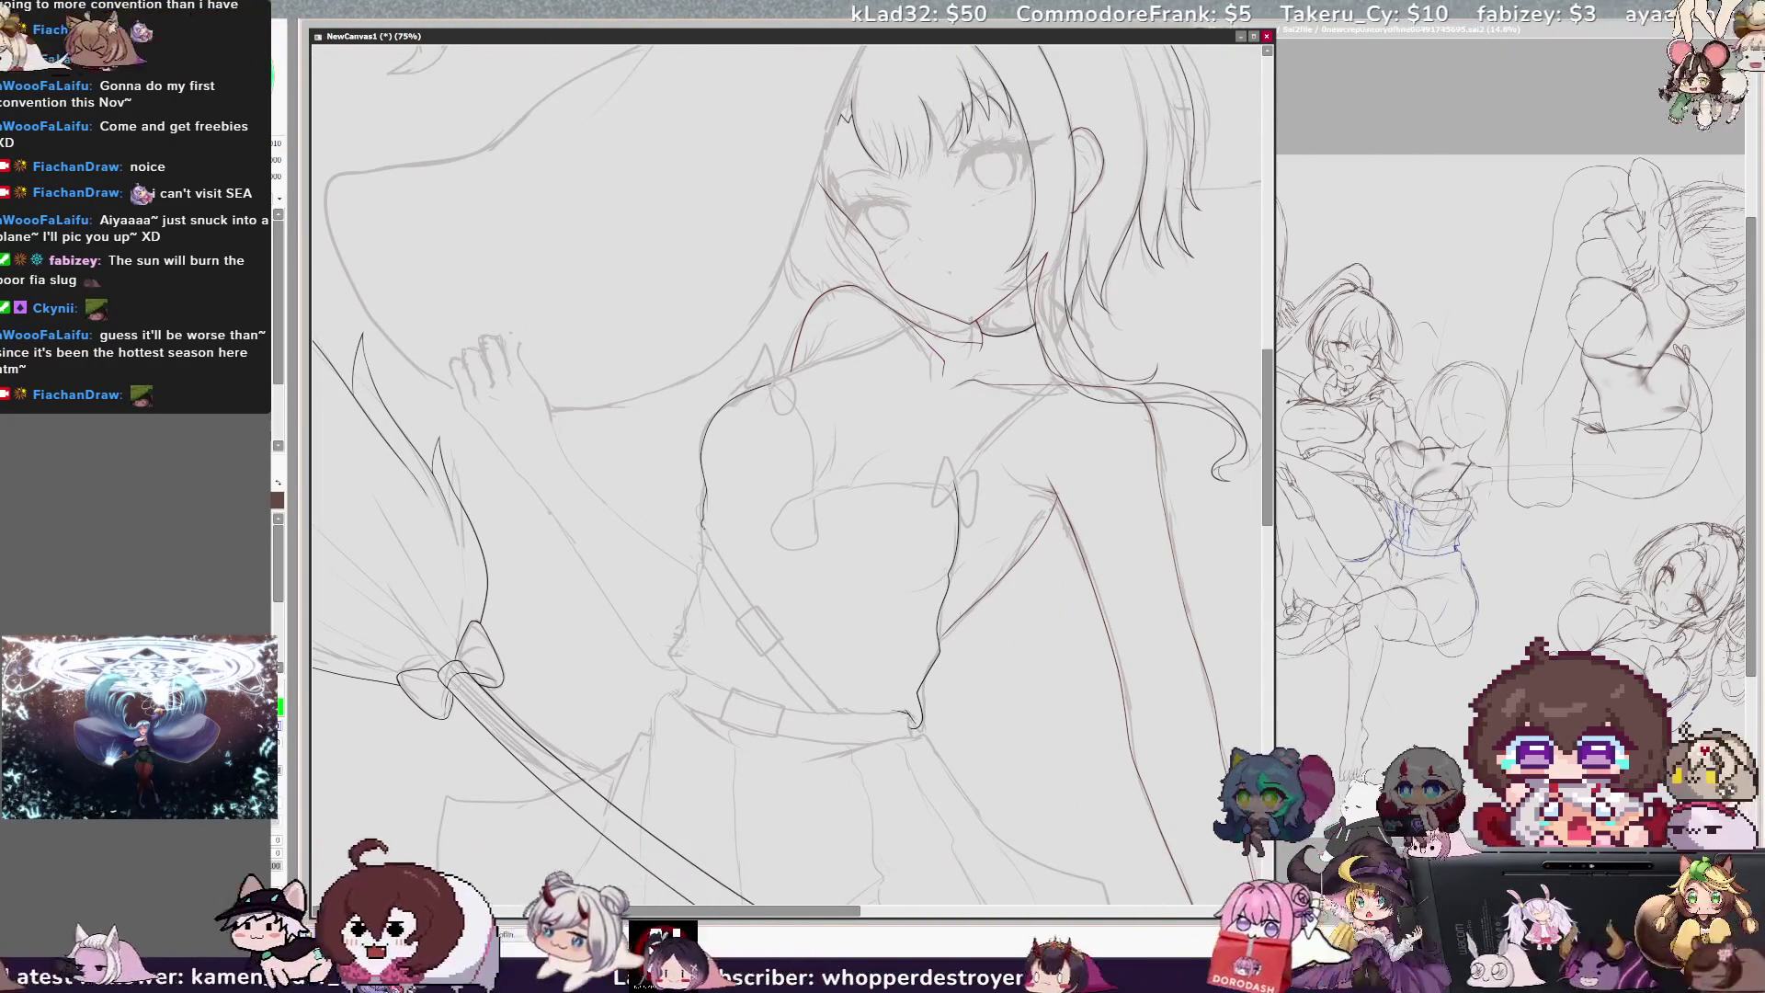
{"action": "left_click", "coordinate": [716, 542], "text": "ctrl+shift"}
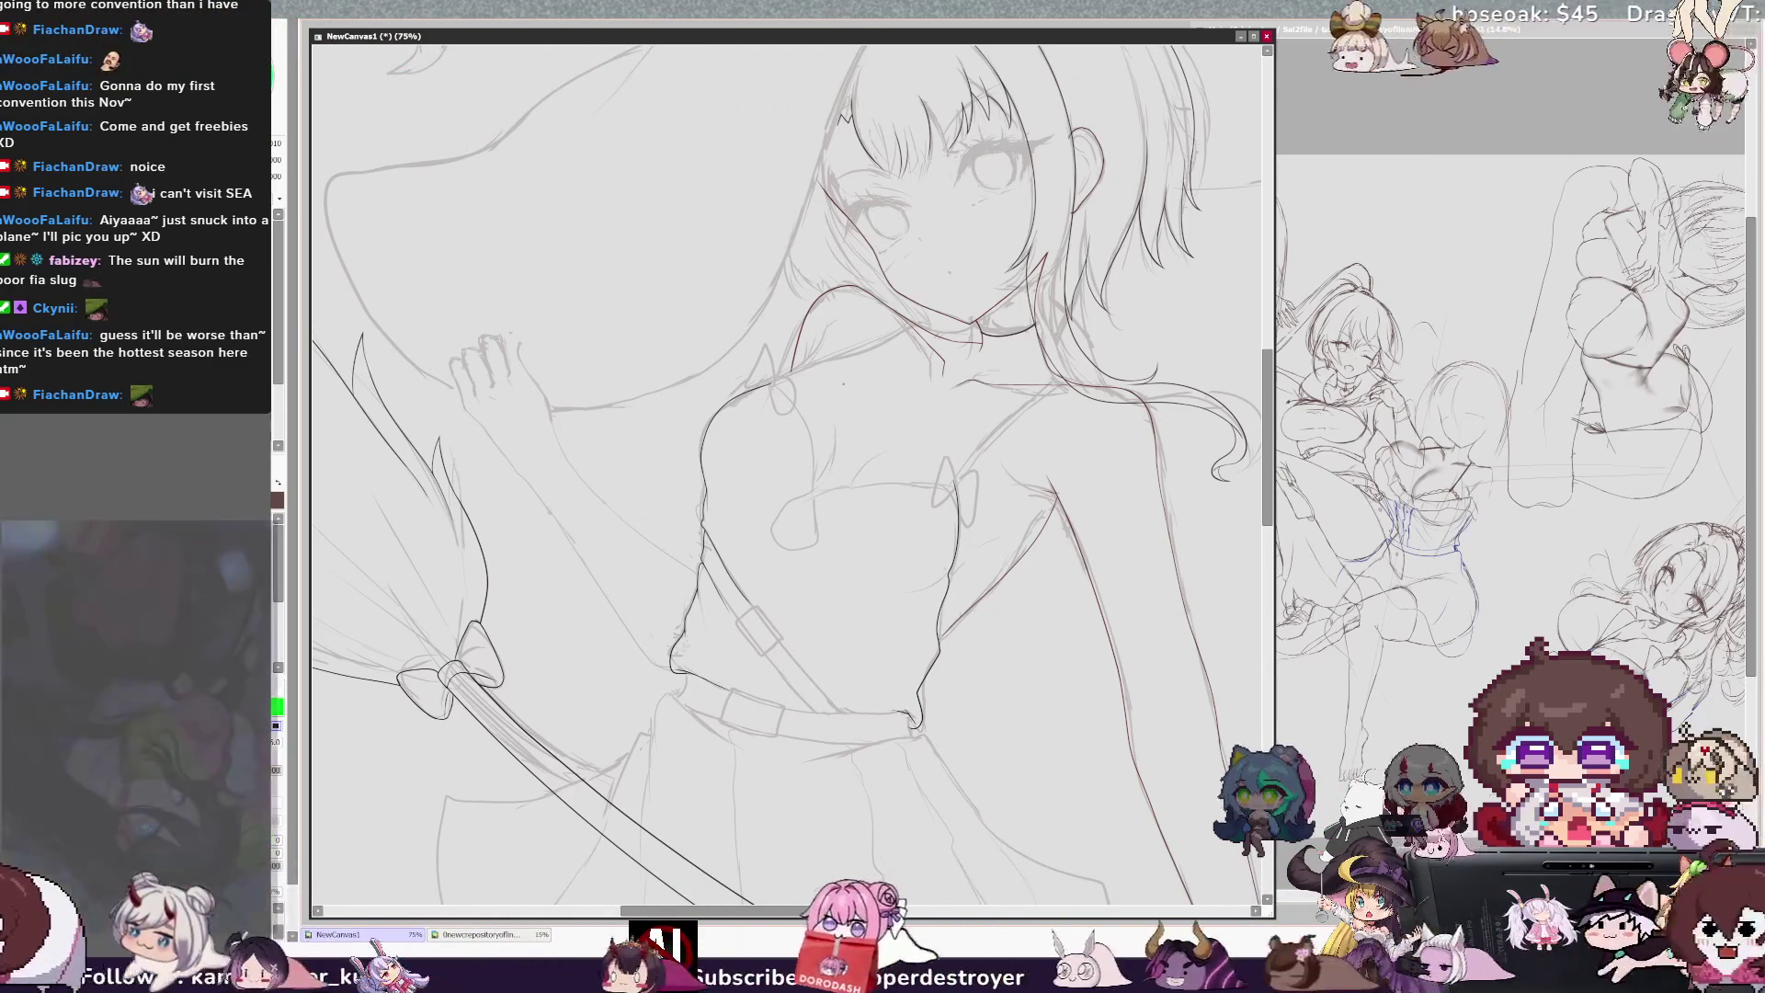
{"action": "key", "text": "End"}
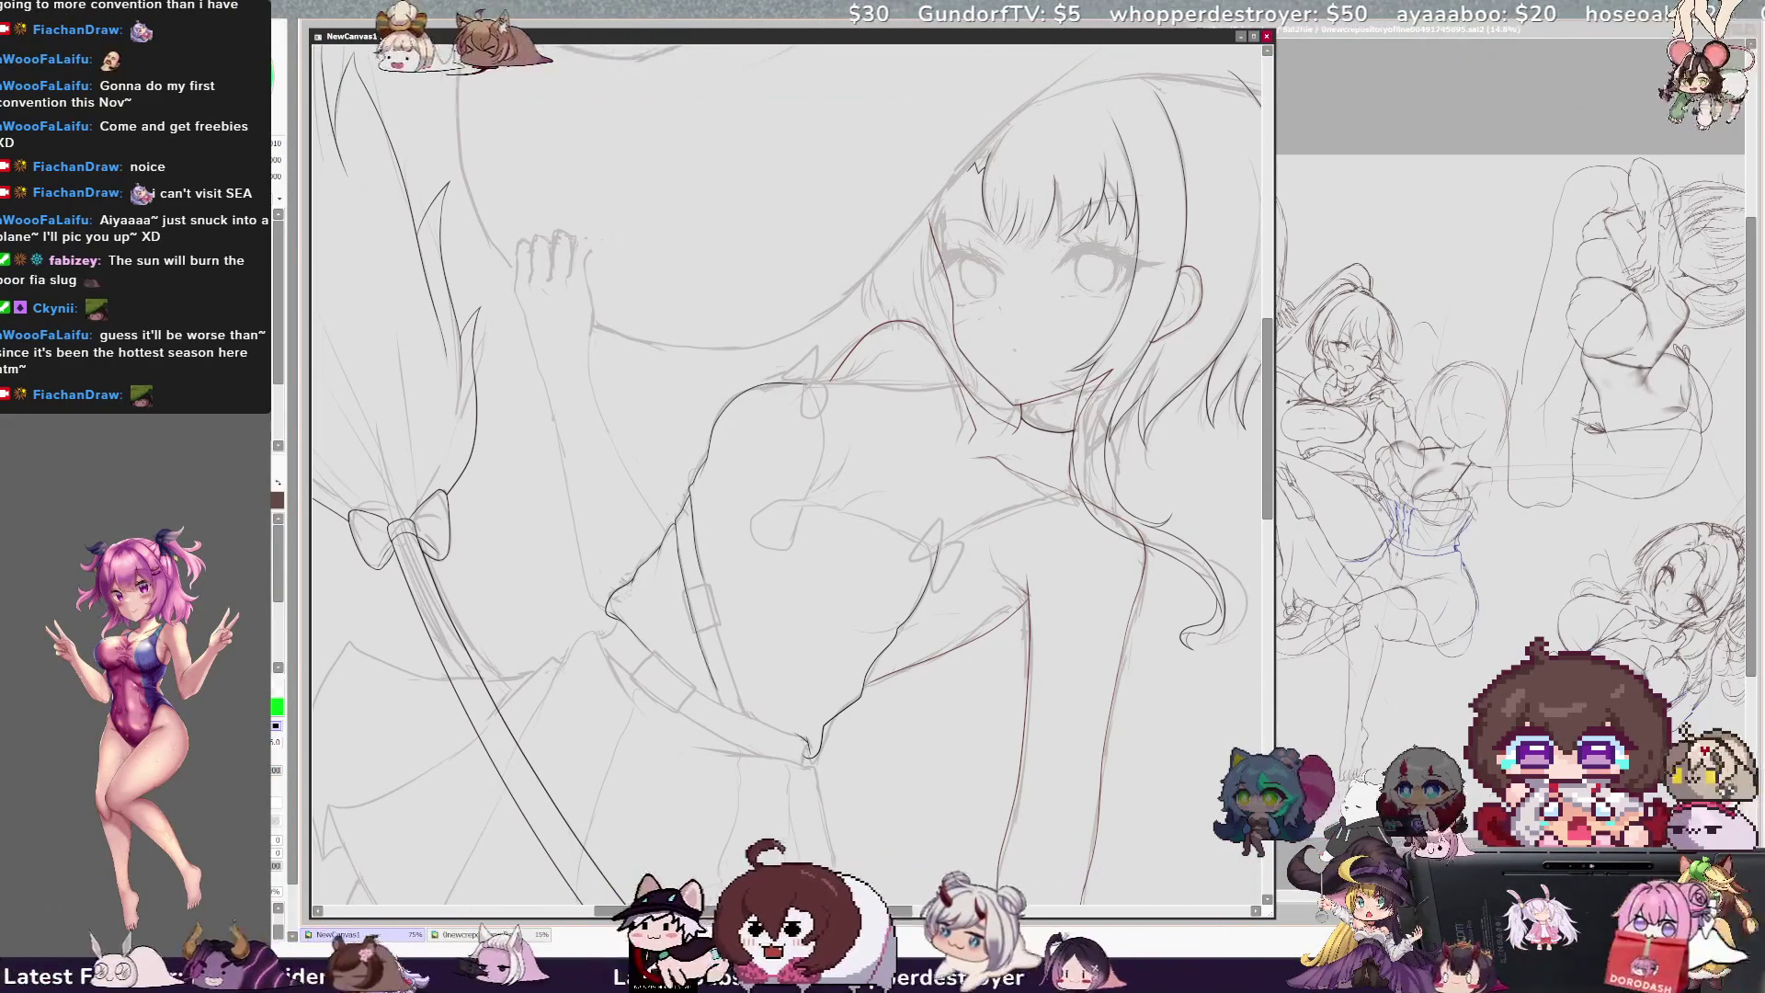
{"action": "right_click", "coordinate": [702, 550]}
Step: Reselect black, undo a test stroke by the chest, set the figure upright, and erase strap lines
{"action": "key", "text": "x"}
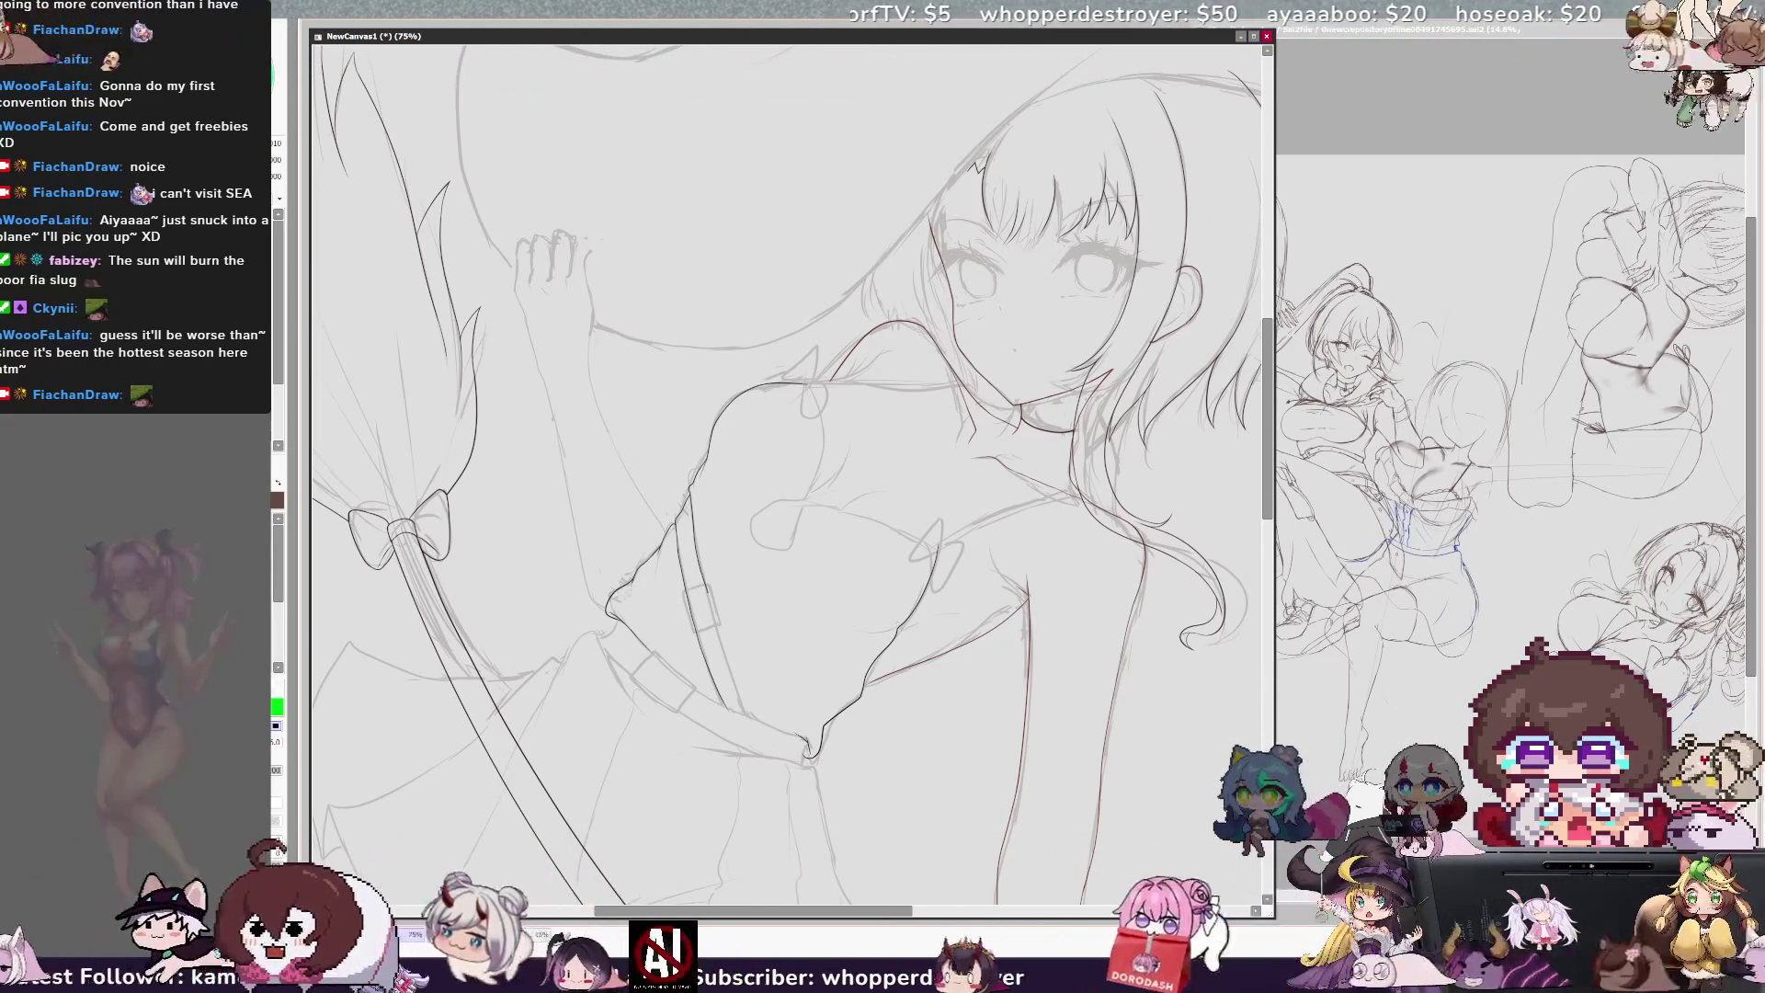
{"action": "key", "text": "x"}
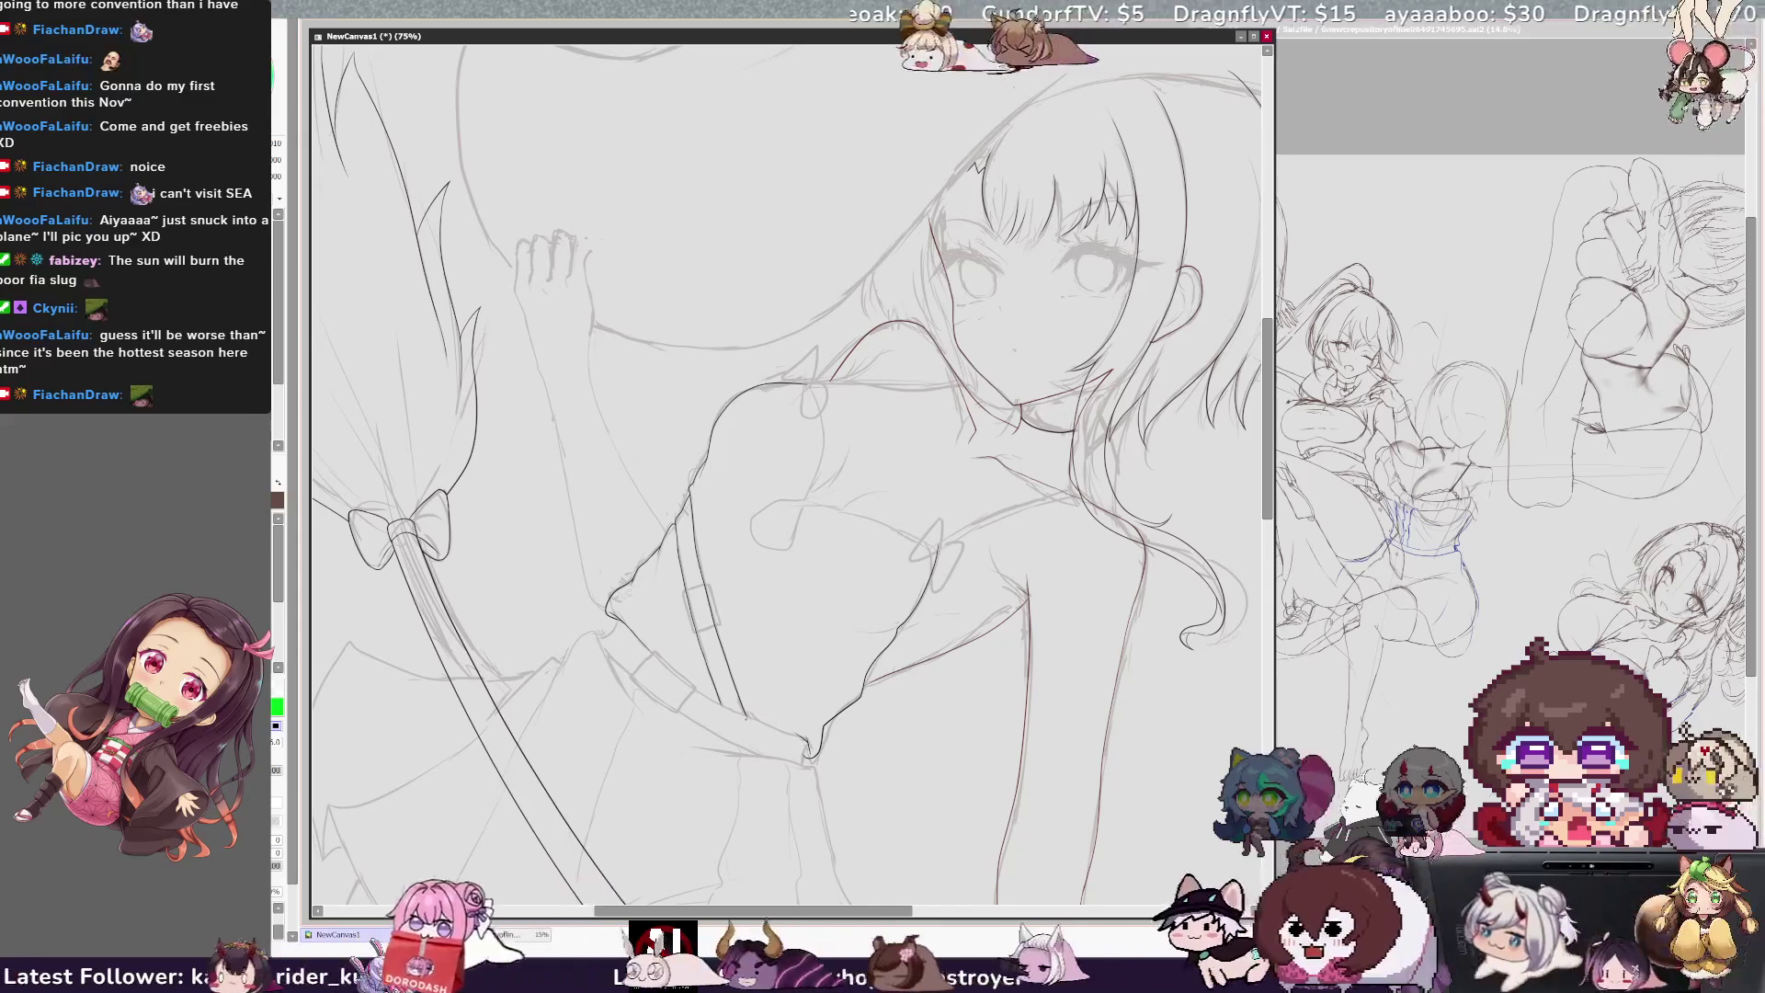
{"action": "left_click_drag", "start_coordinate": [818, 441], "coordinate": [802, 501]}
{"action": "key", "text": "ctrl+z"}
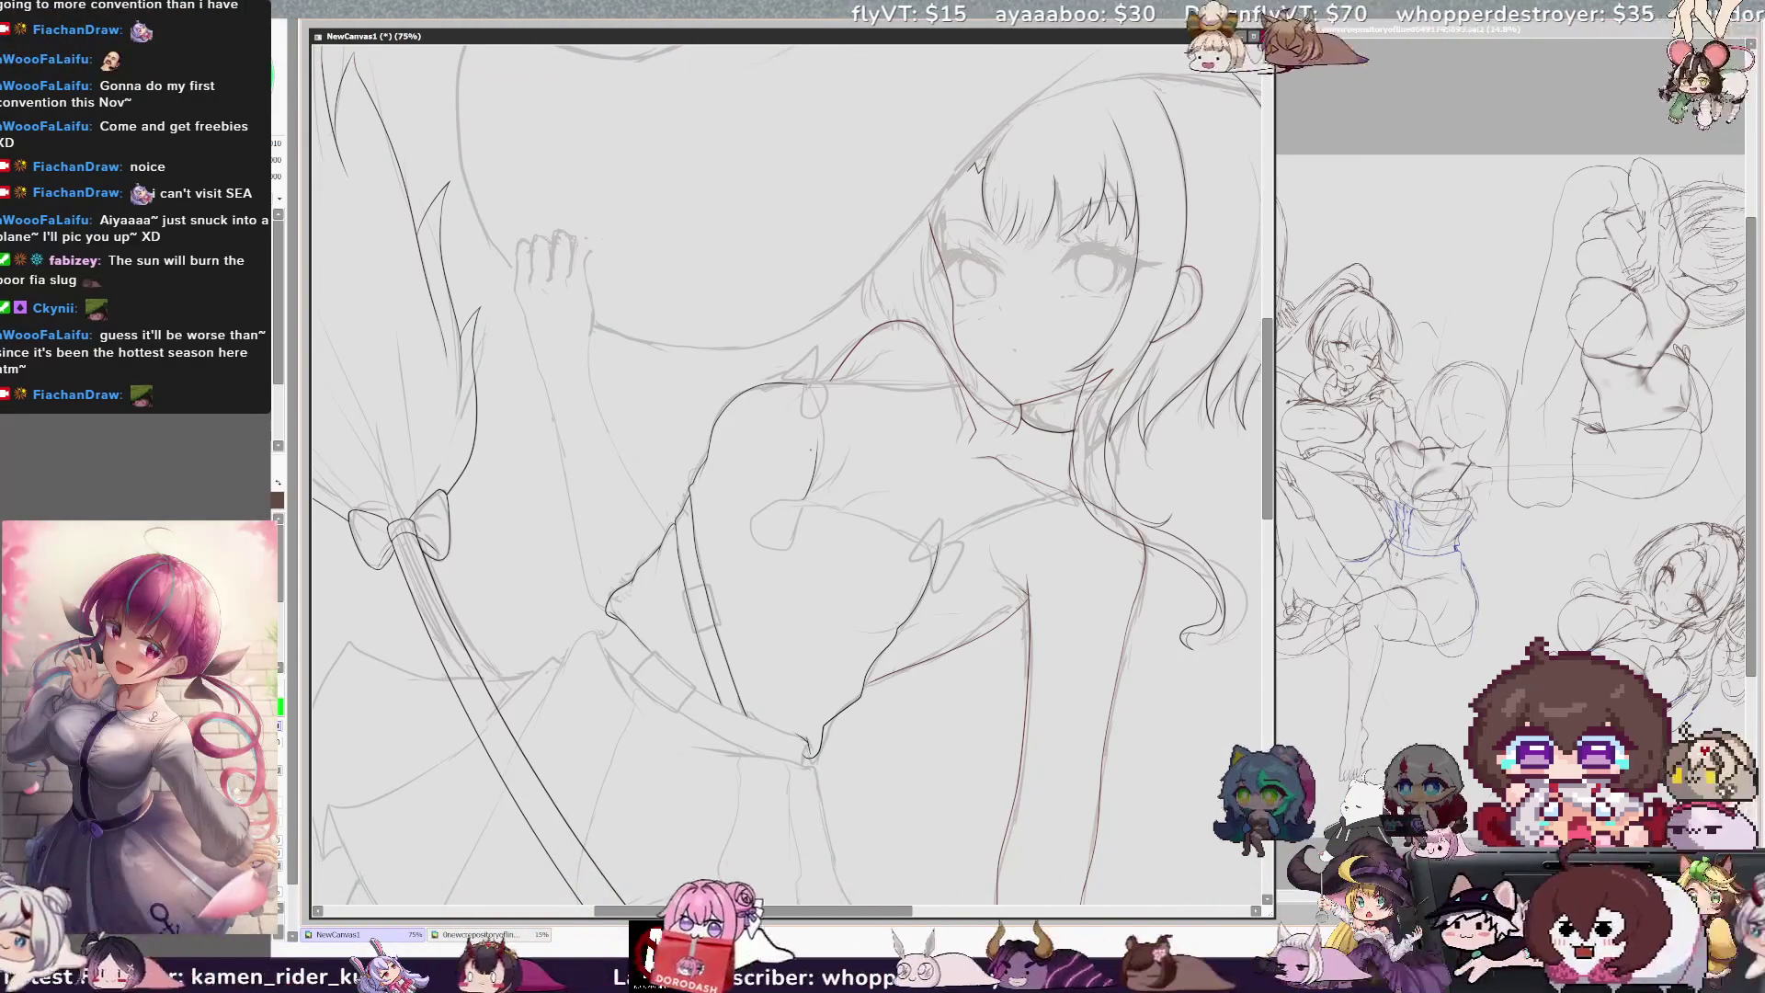
{"action": "key", "text": "Home"}
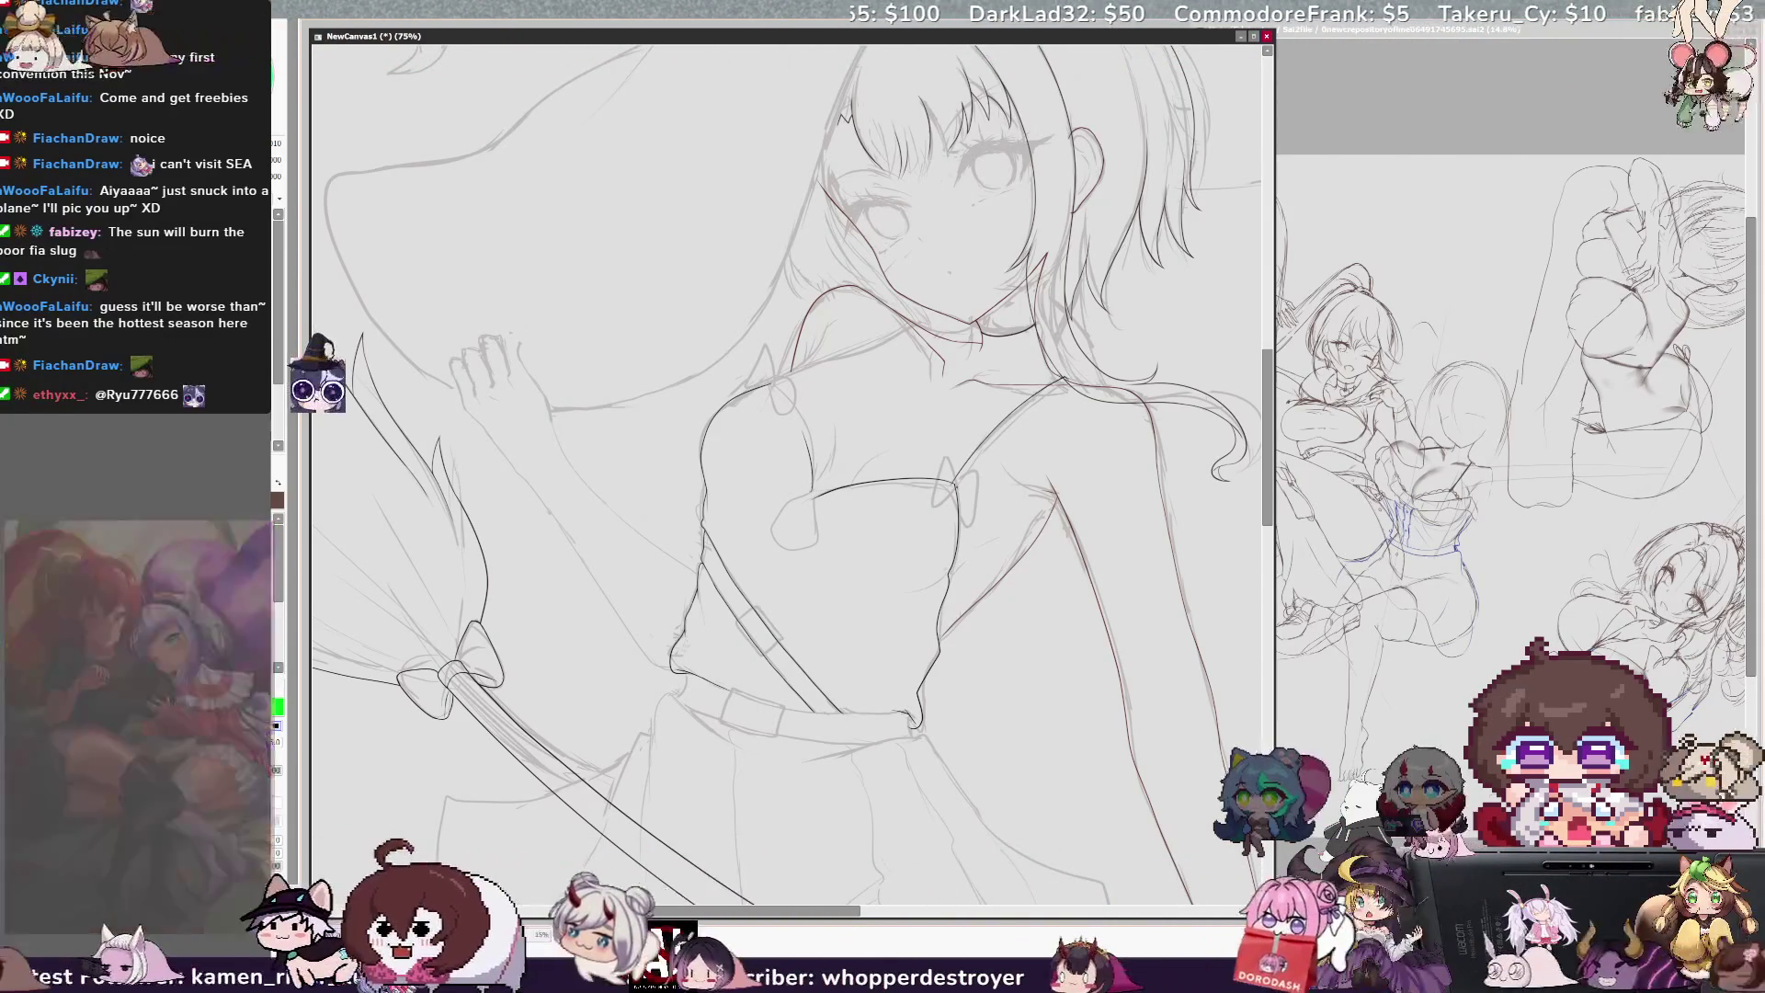
{"action": "left_click_drag", "start_coordinate": [1057, 387], "coordinate": [961, 483]}
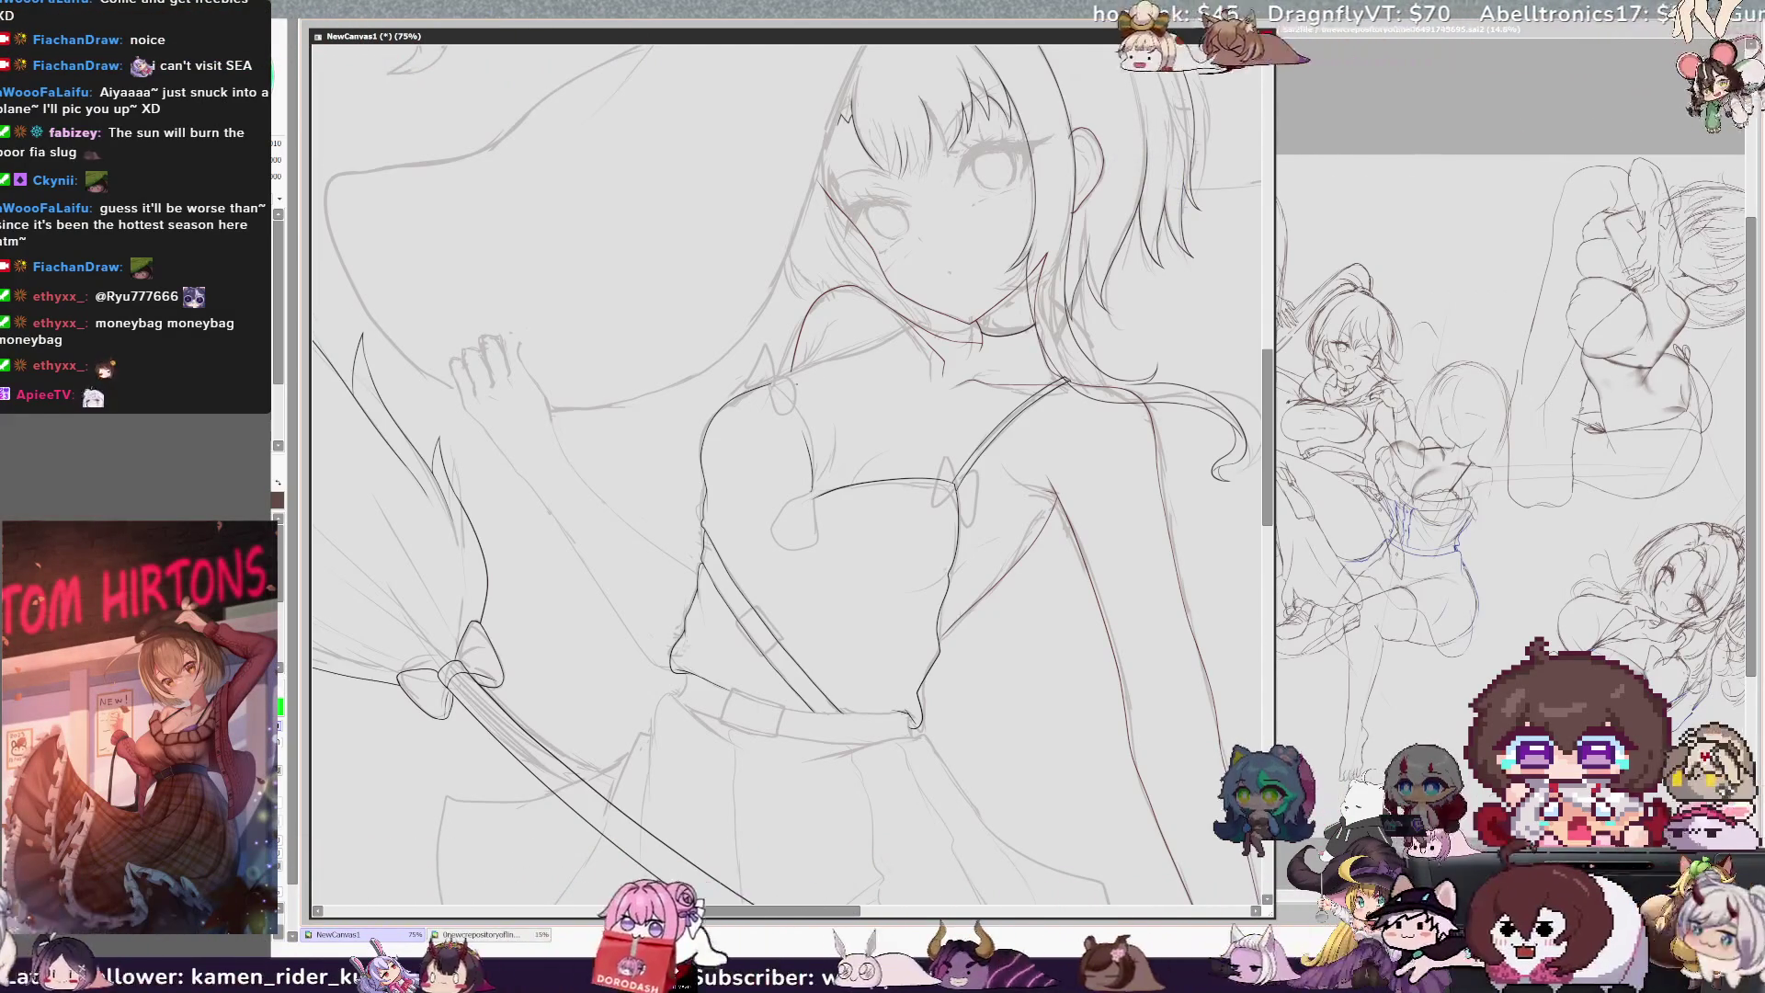
Step: Clean up the chest strap lines, swapping between black and green and checking the mirrored view
{"action": "key", "text": "h"}
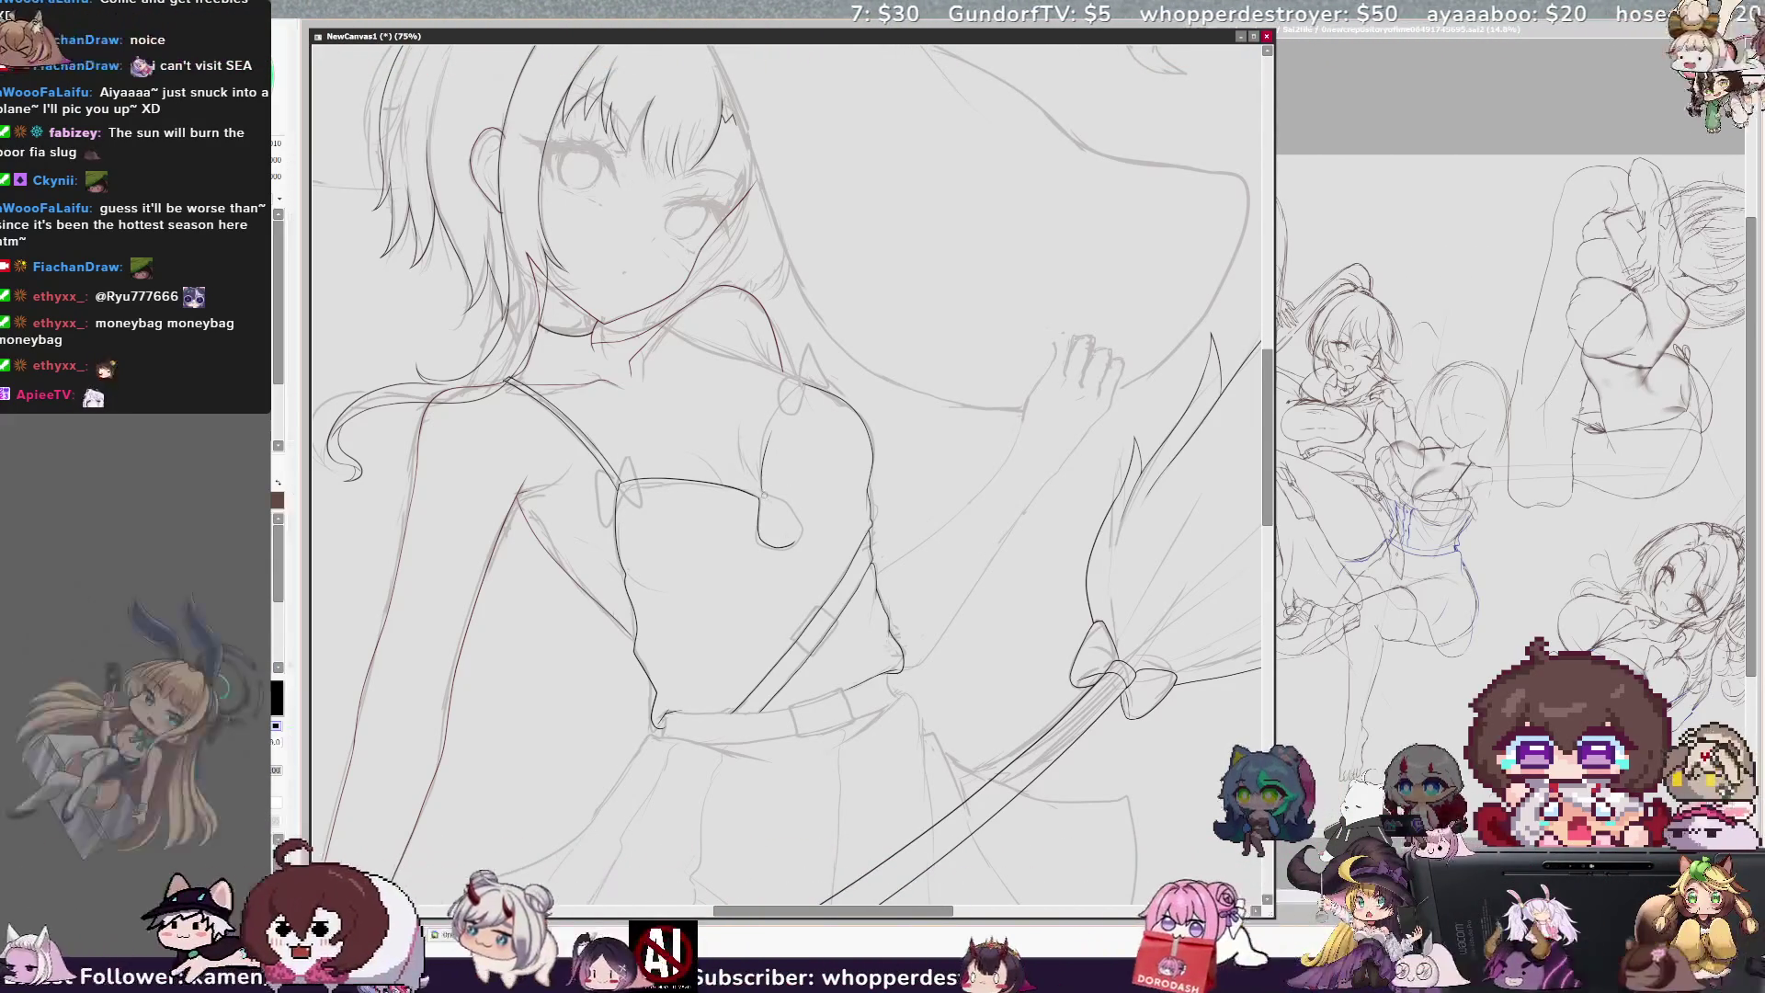
{"action": "key", "text": "x"}
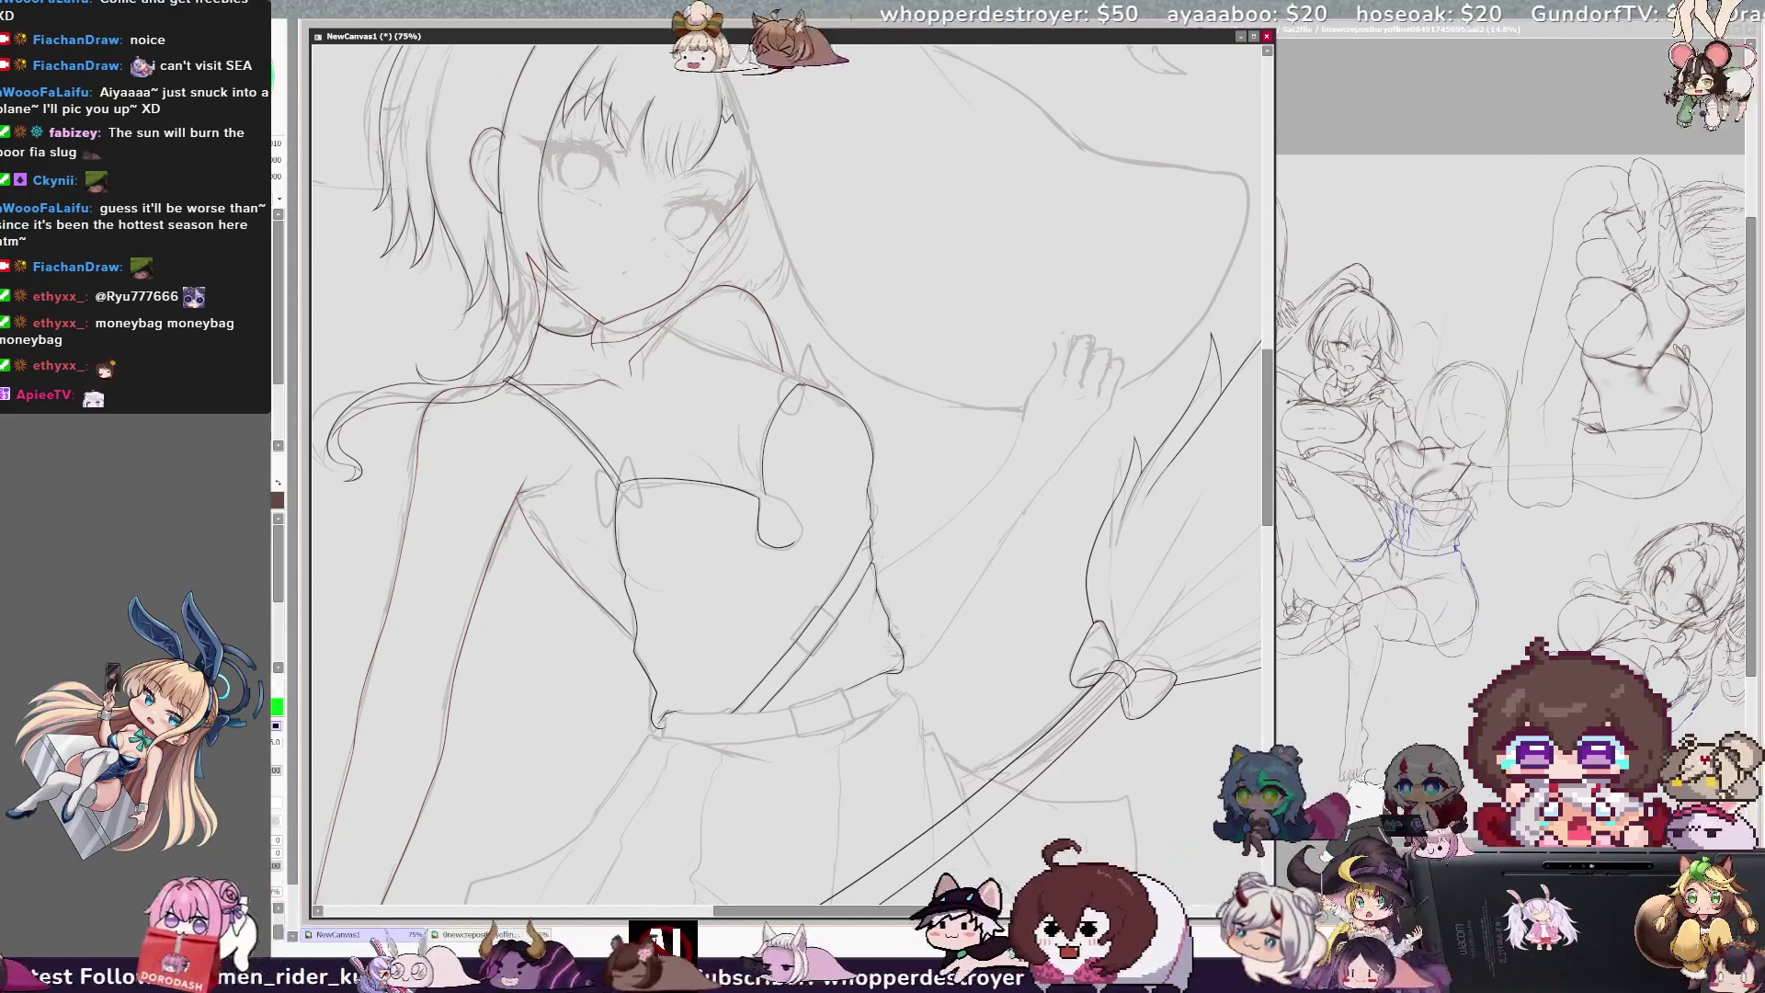
{"action": "key", "text": "x"}
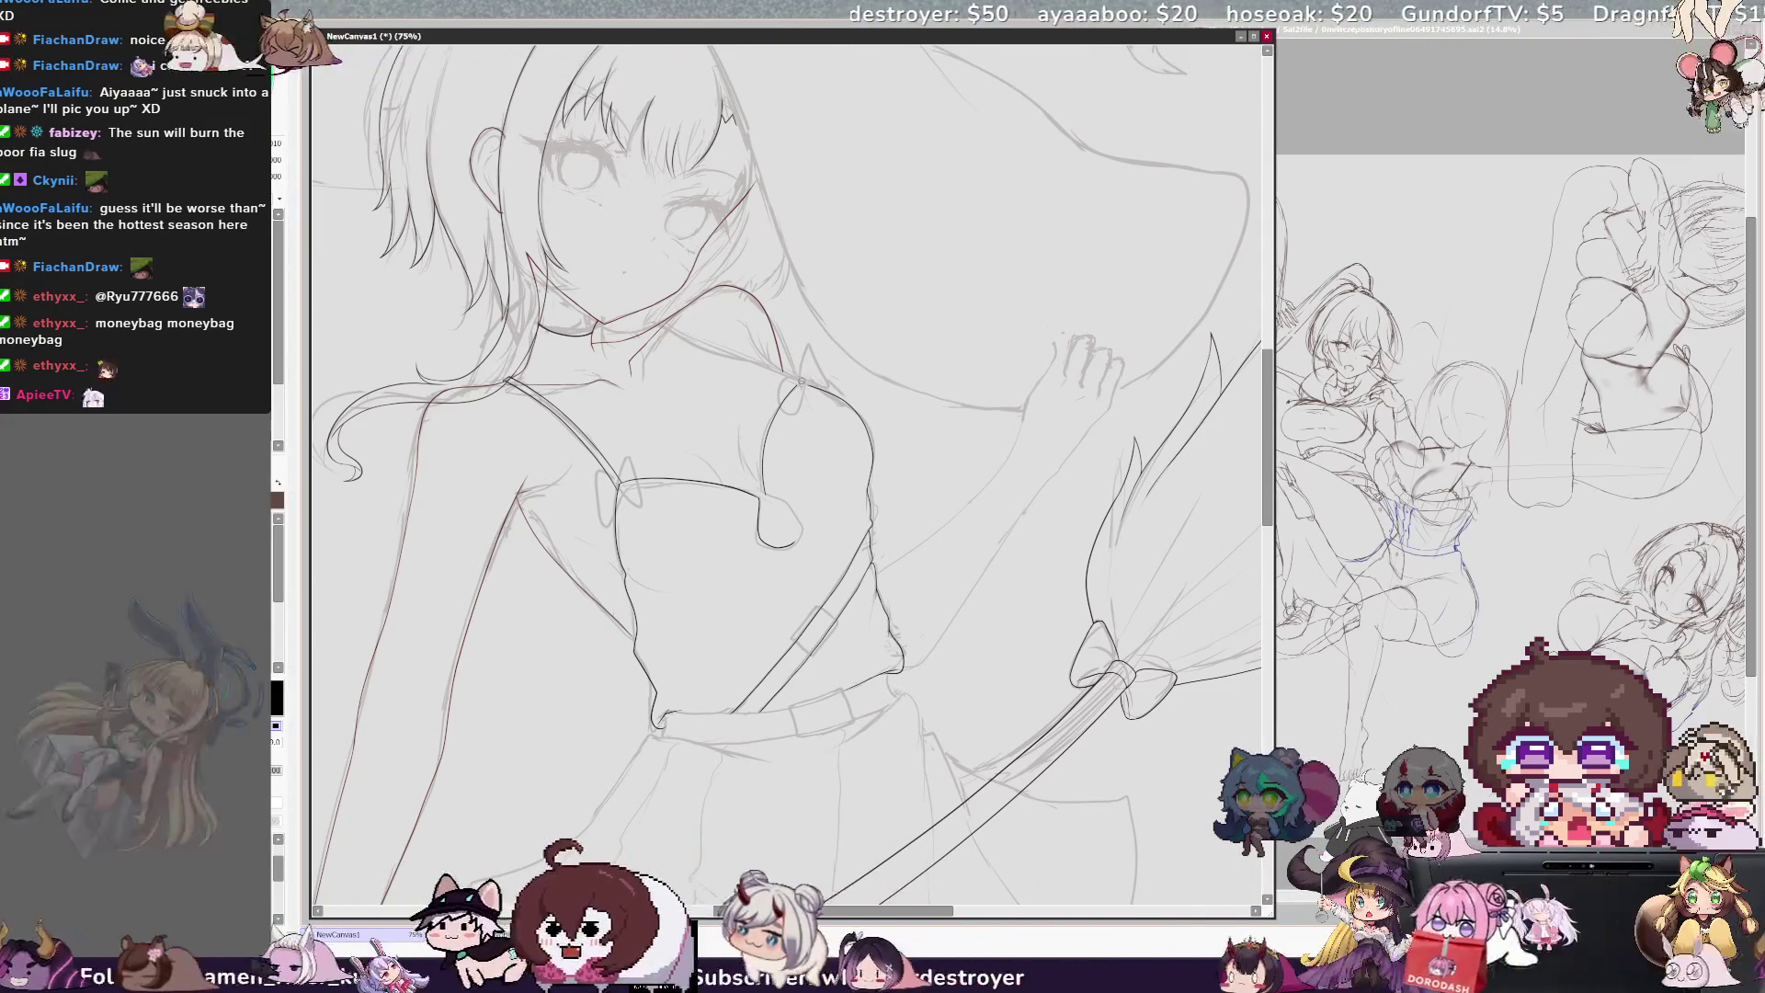
{"action": "key", "text": "x"}
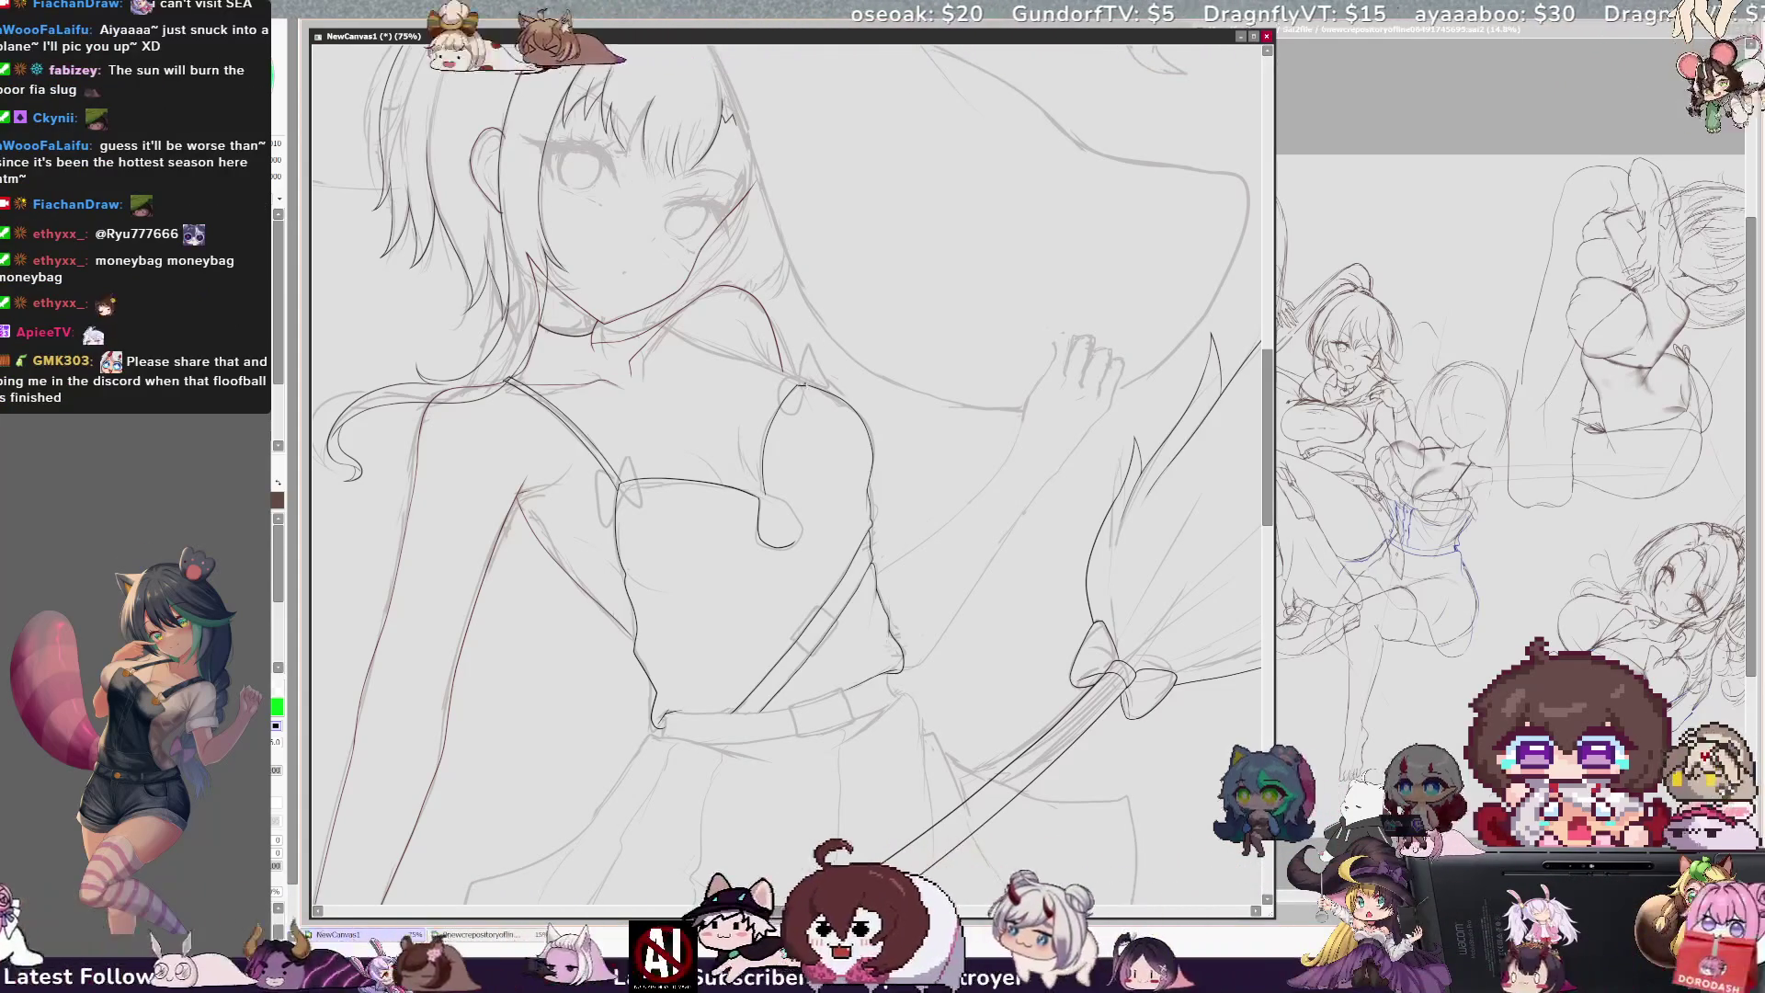
{"action": "key", "text": "h"}
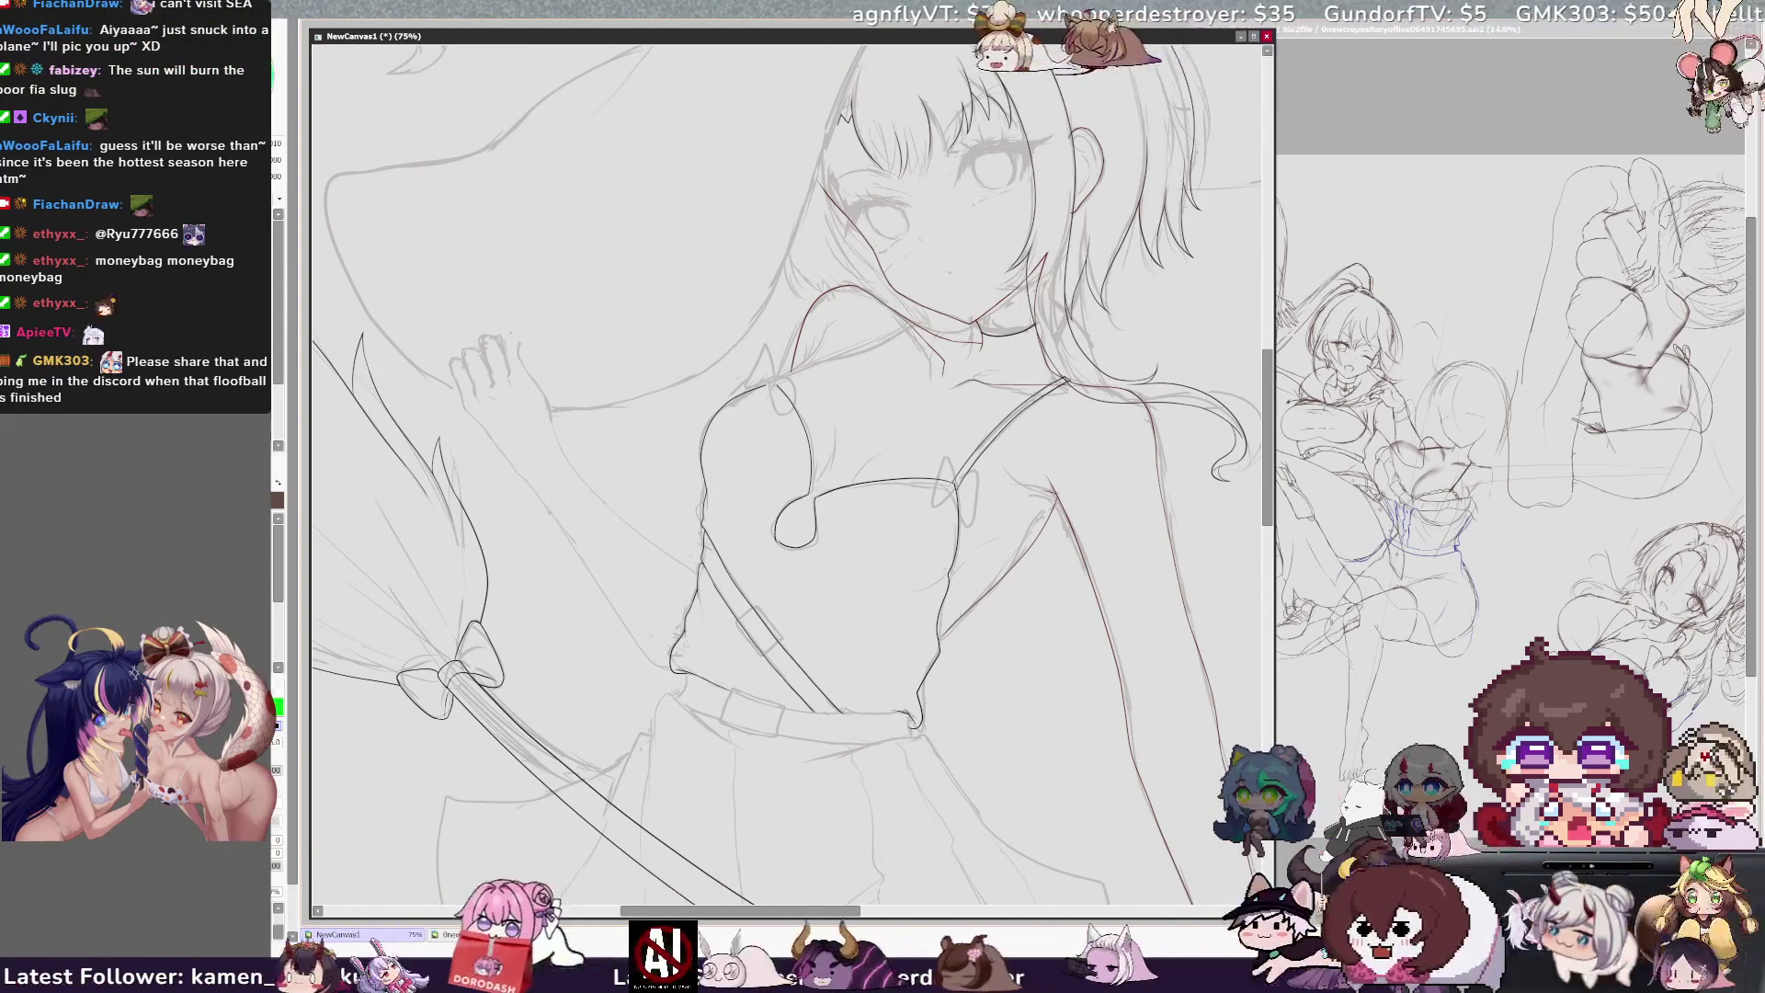
Step: Ink the bodice and chest outline in black on a rotated canvas, checking it mirrored
{"action": "key", "text": "h"}
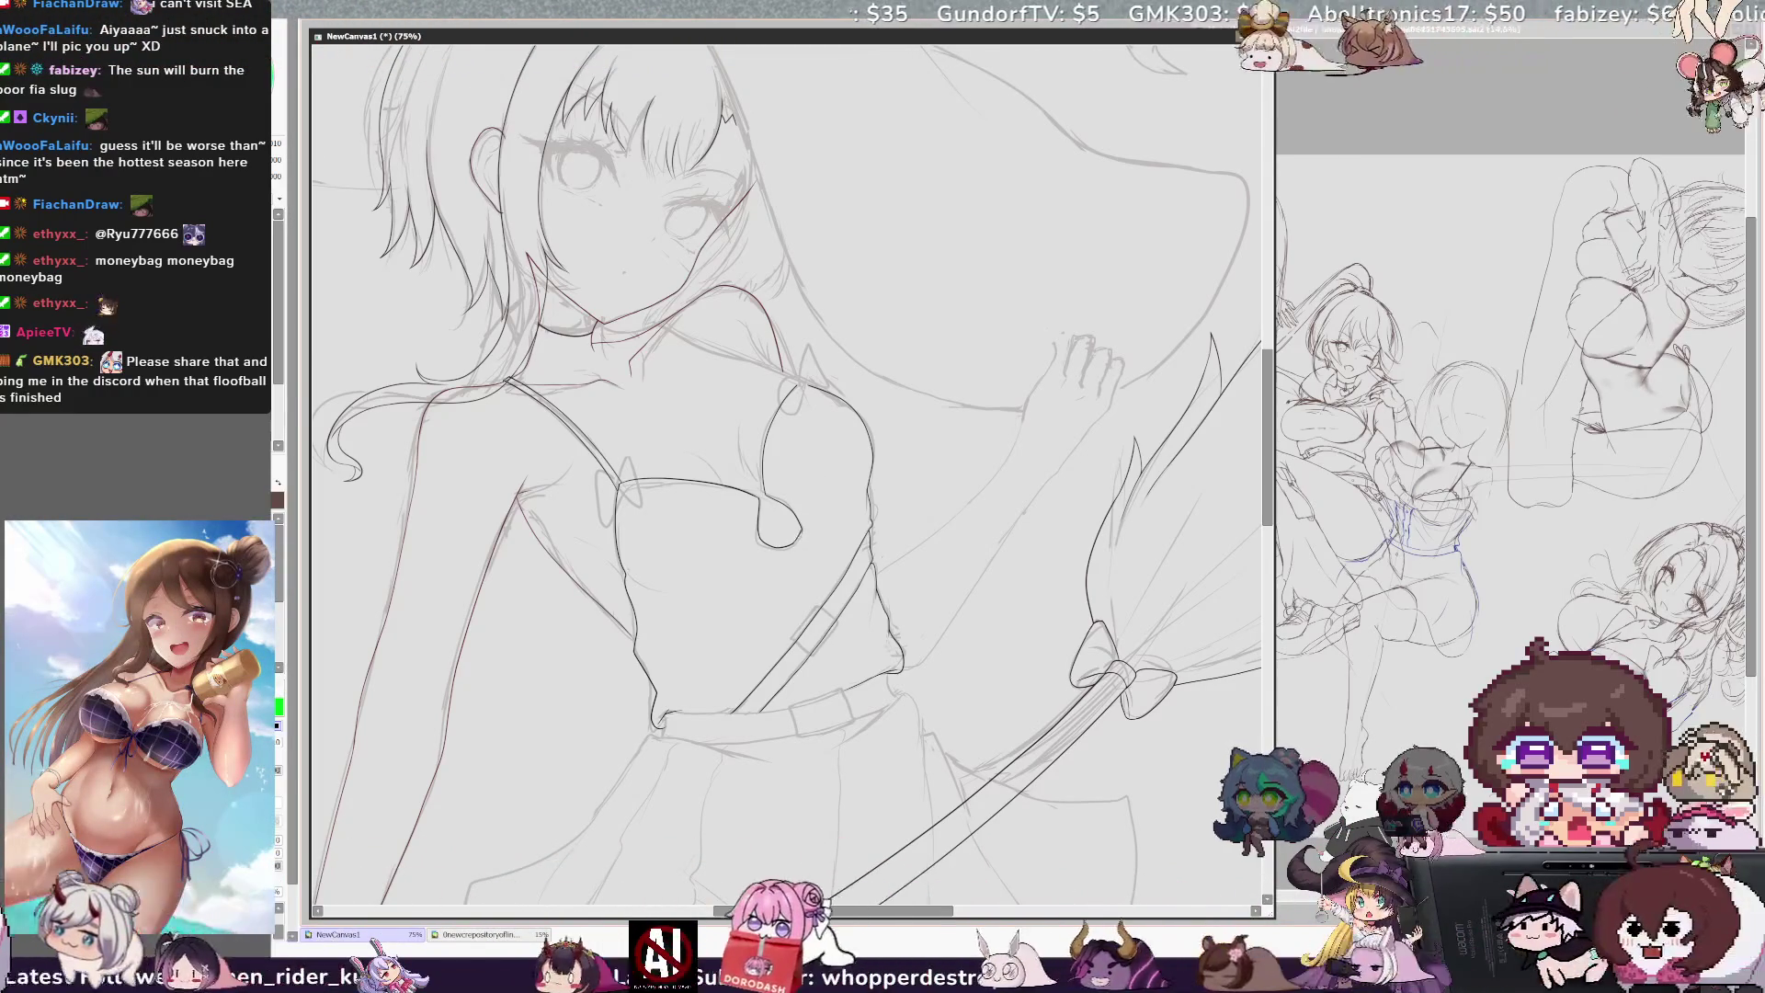
{"action": "key", "text": "h"}
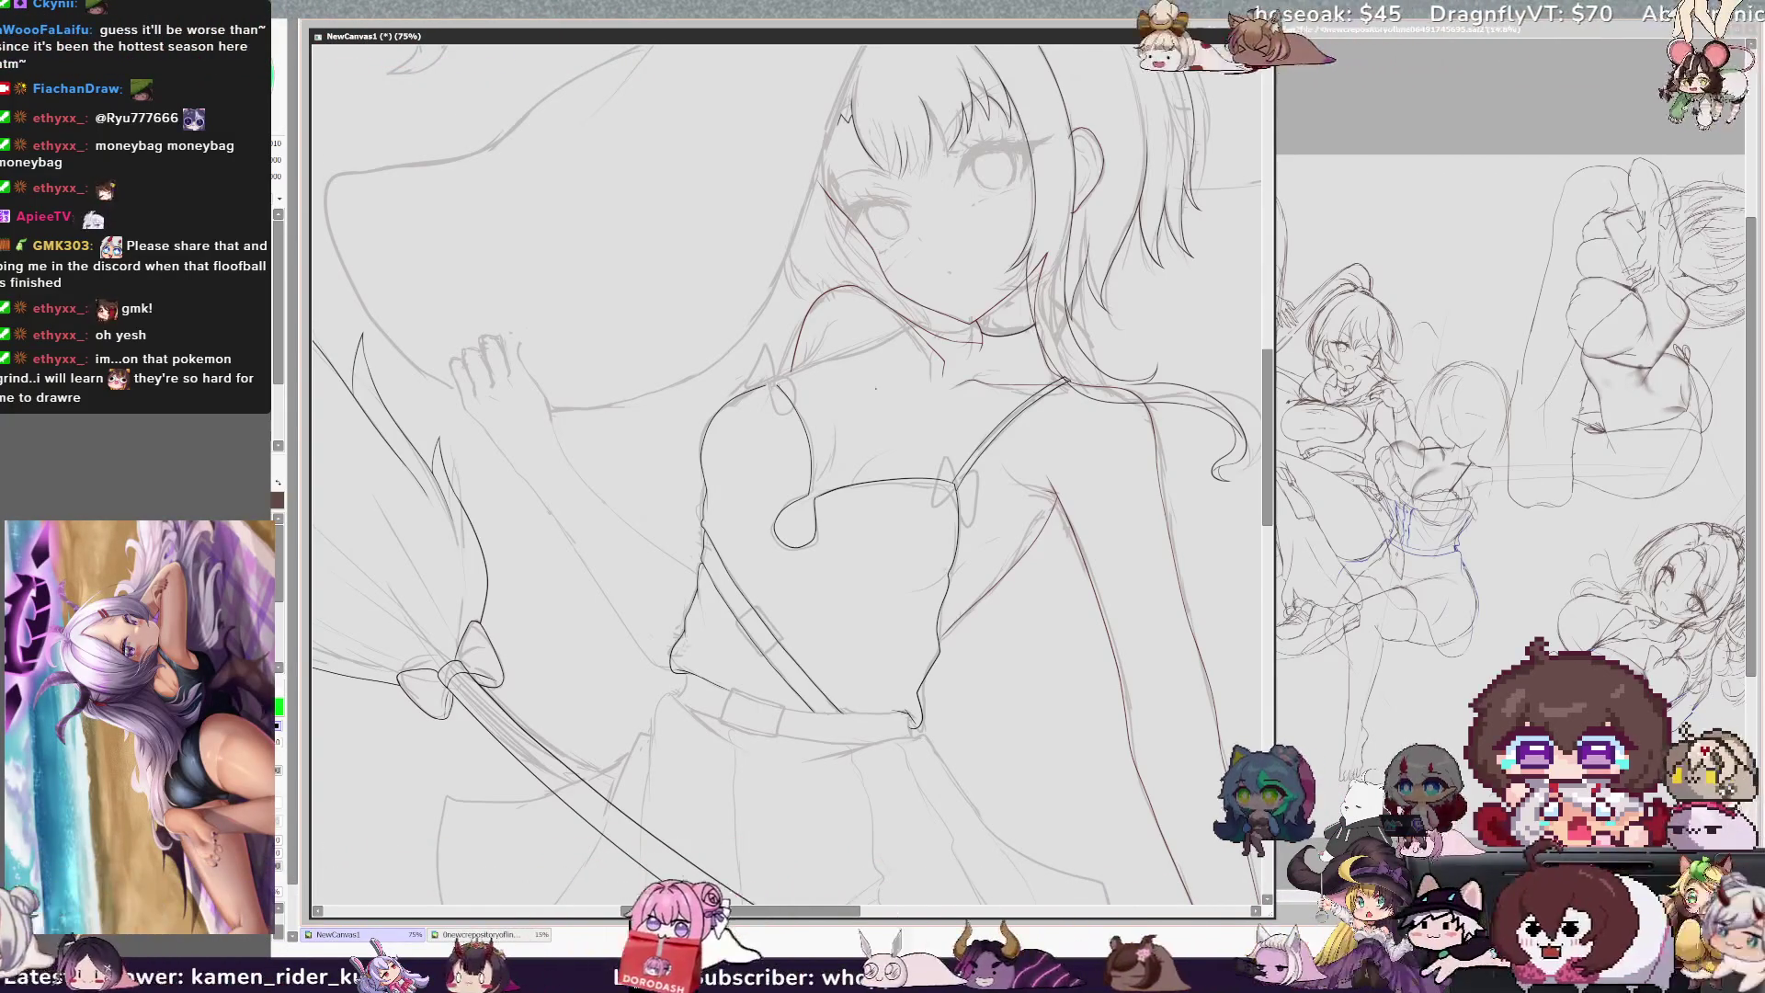
{"action": "key", "text": "h"}
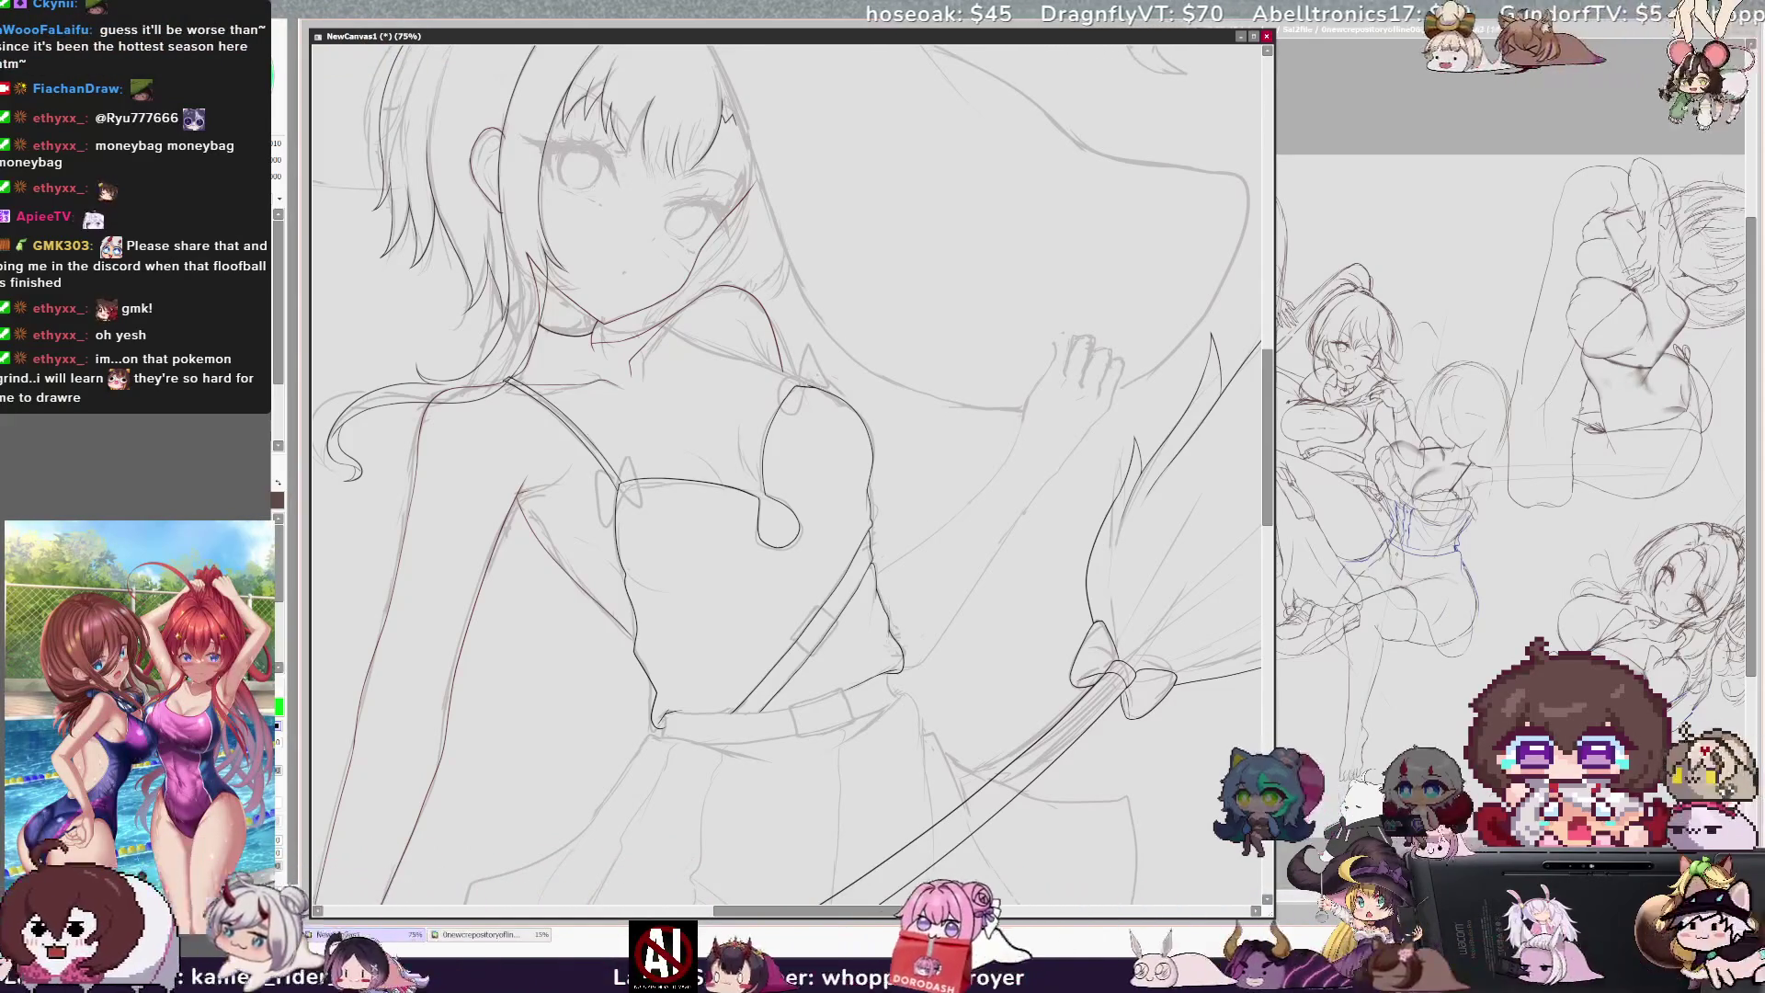
{"action": "key", "text": "h"}
{"action": "key", "text": "Delete"}
{"action": "key", "text": "Delete"}
{"action": "key", "text": "Delete"}
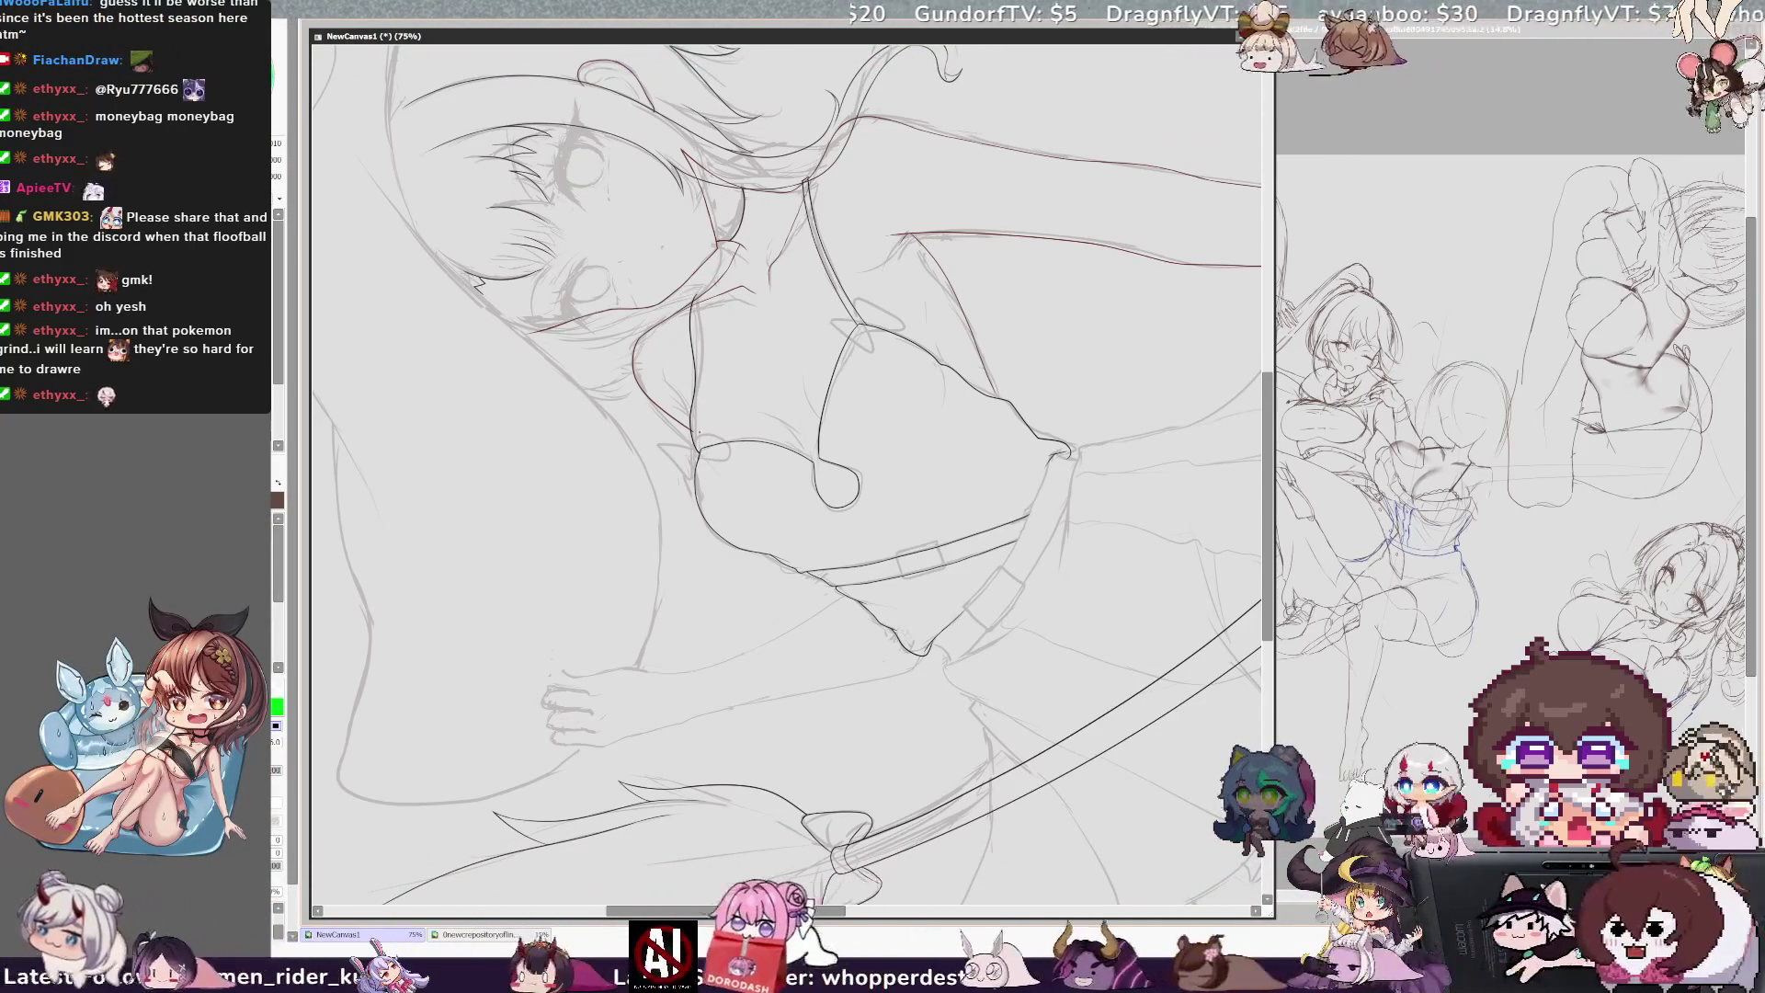
{"action": "key", "text": "x"}
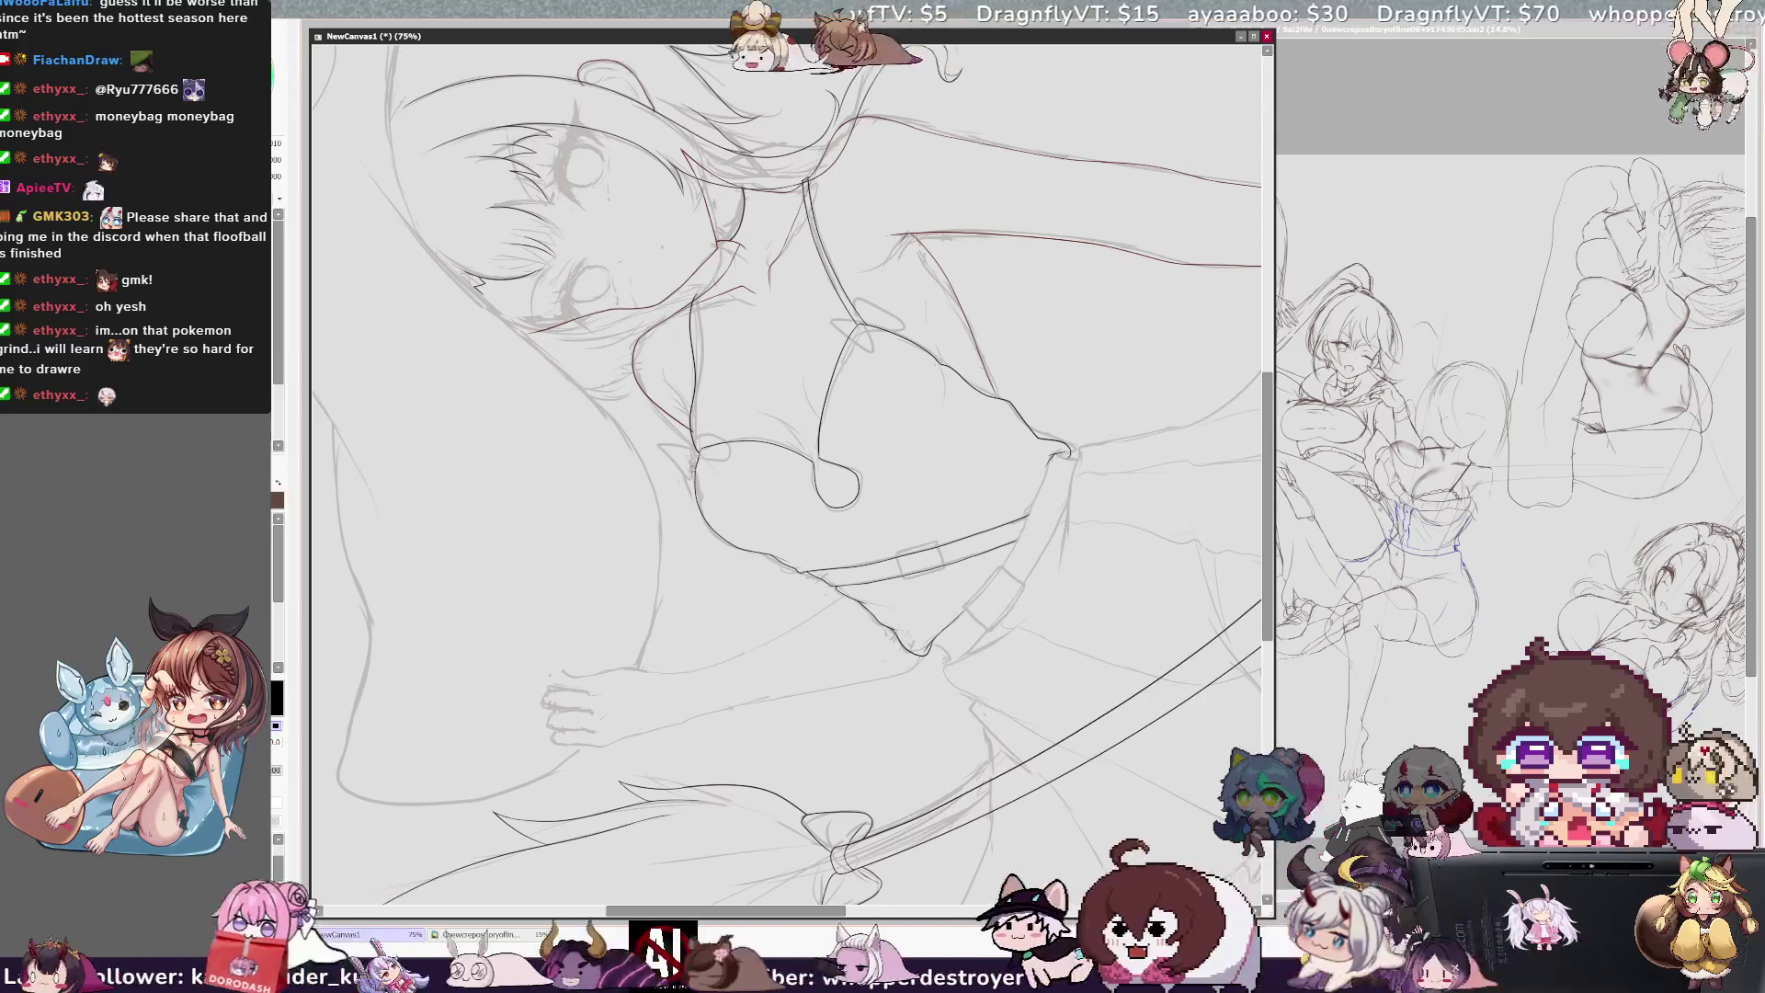
{"action": "key", "text": "x"}
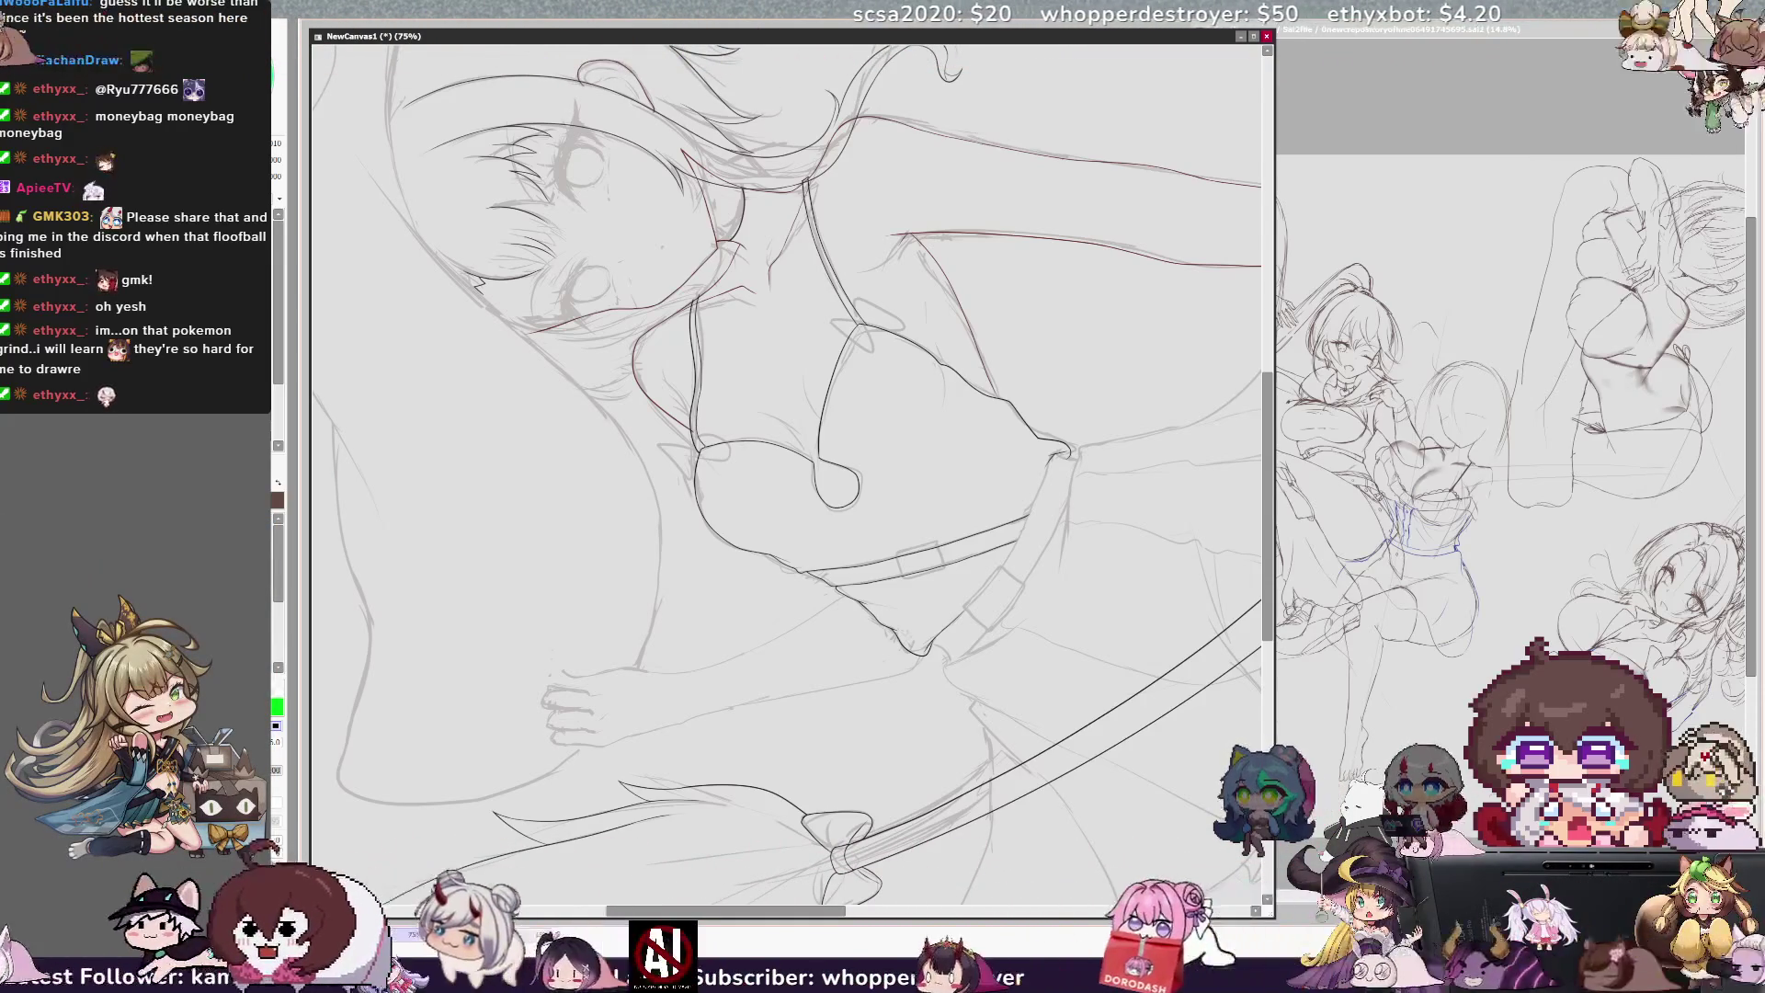
{"action": "key", "text": "Home"}
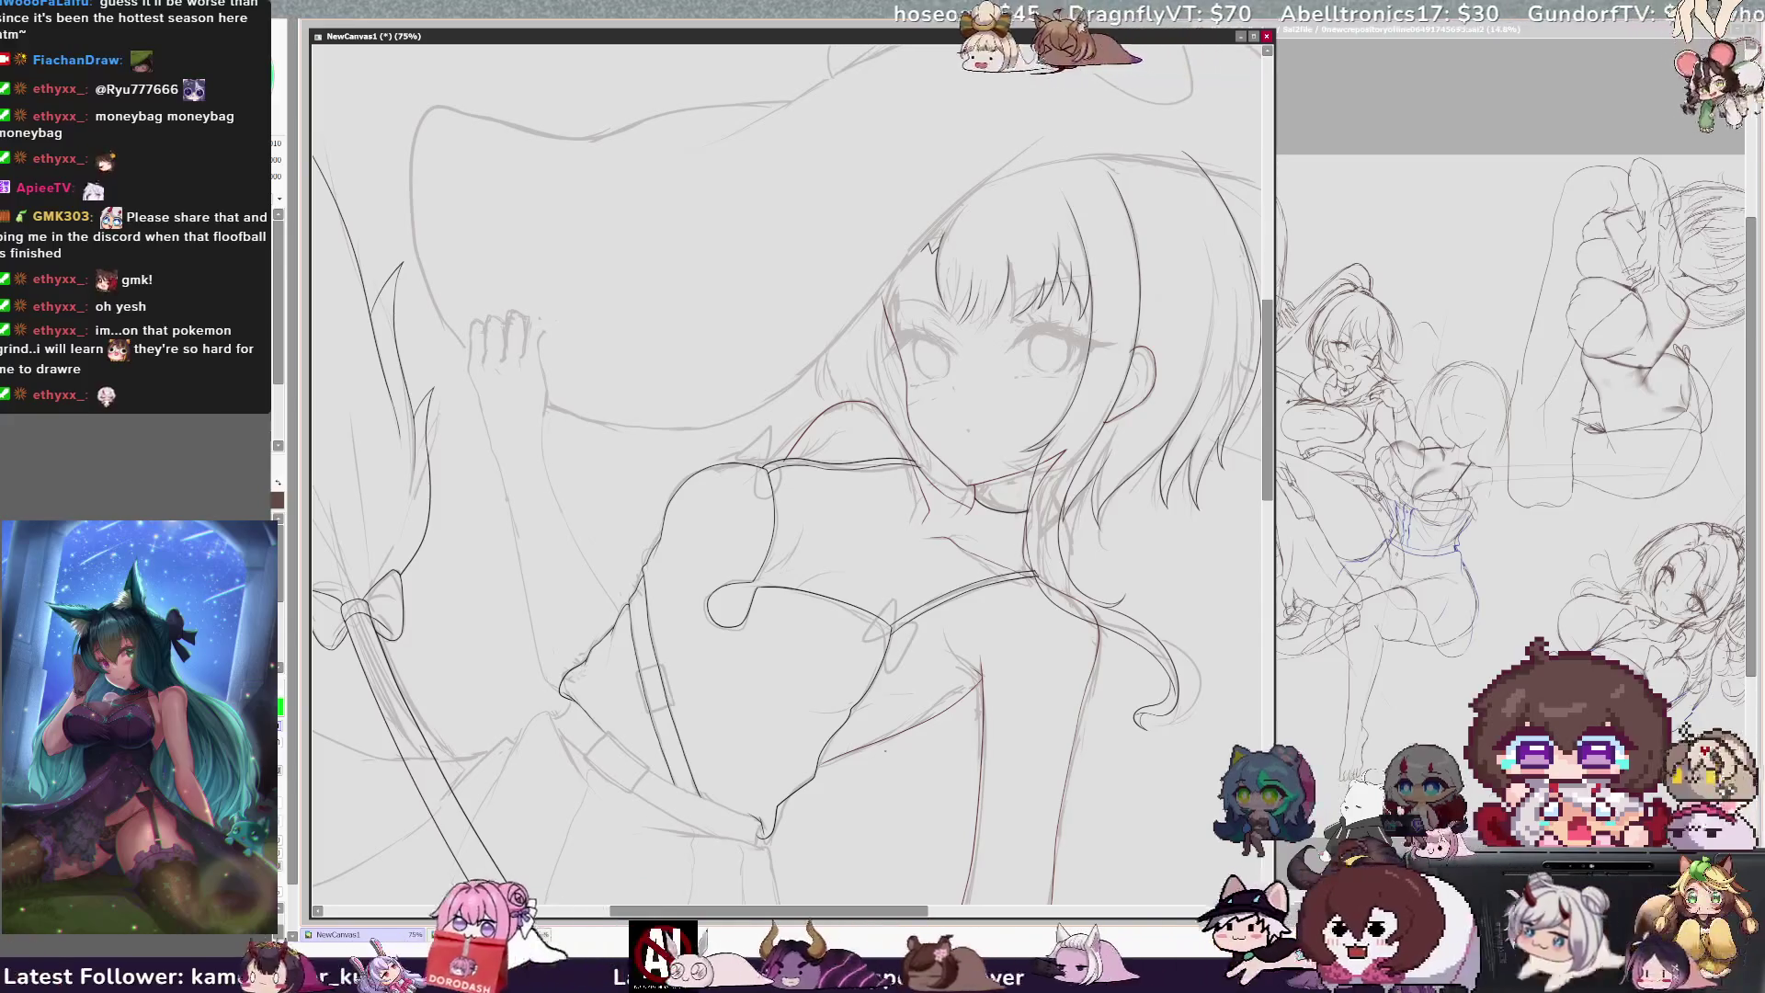
Step: At 150% zoom, ink both shoulder straps in black as double lines, then zoom out to 33.3%
{"action": "key", "text": "ctrl+plus"}
{"action": "key", "text": "ctrl+plus"}
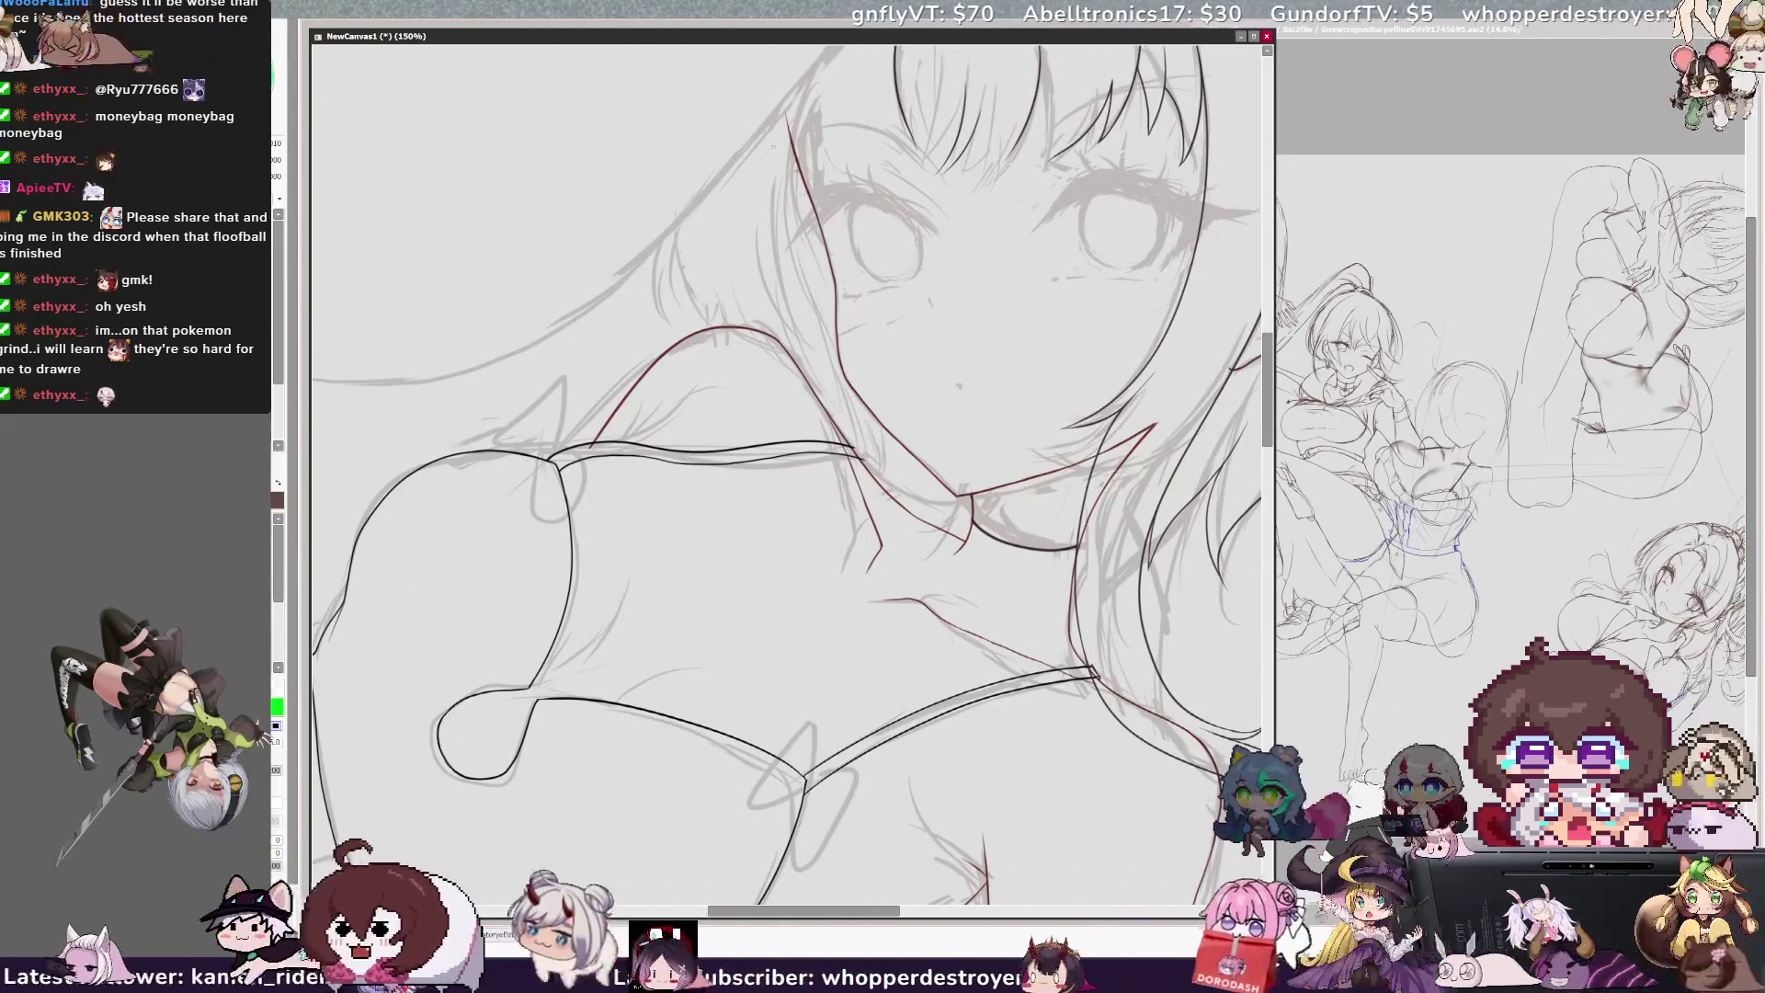
{"action": "key", "text": "Delete"}
{"action": "key", "text": "Delete"}
{"action": "key", "text": "Delete"}
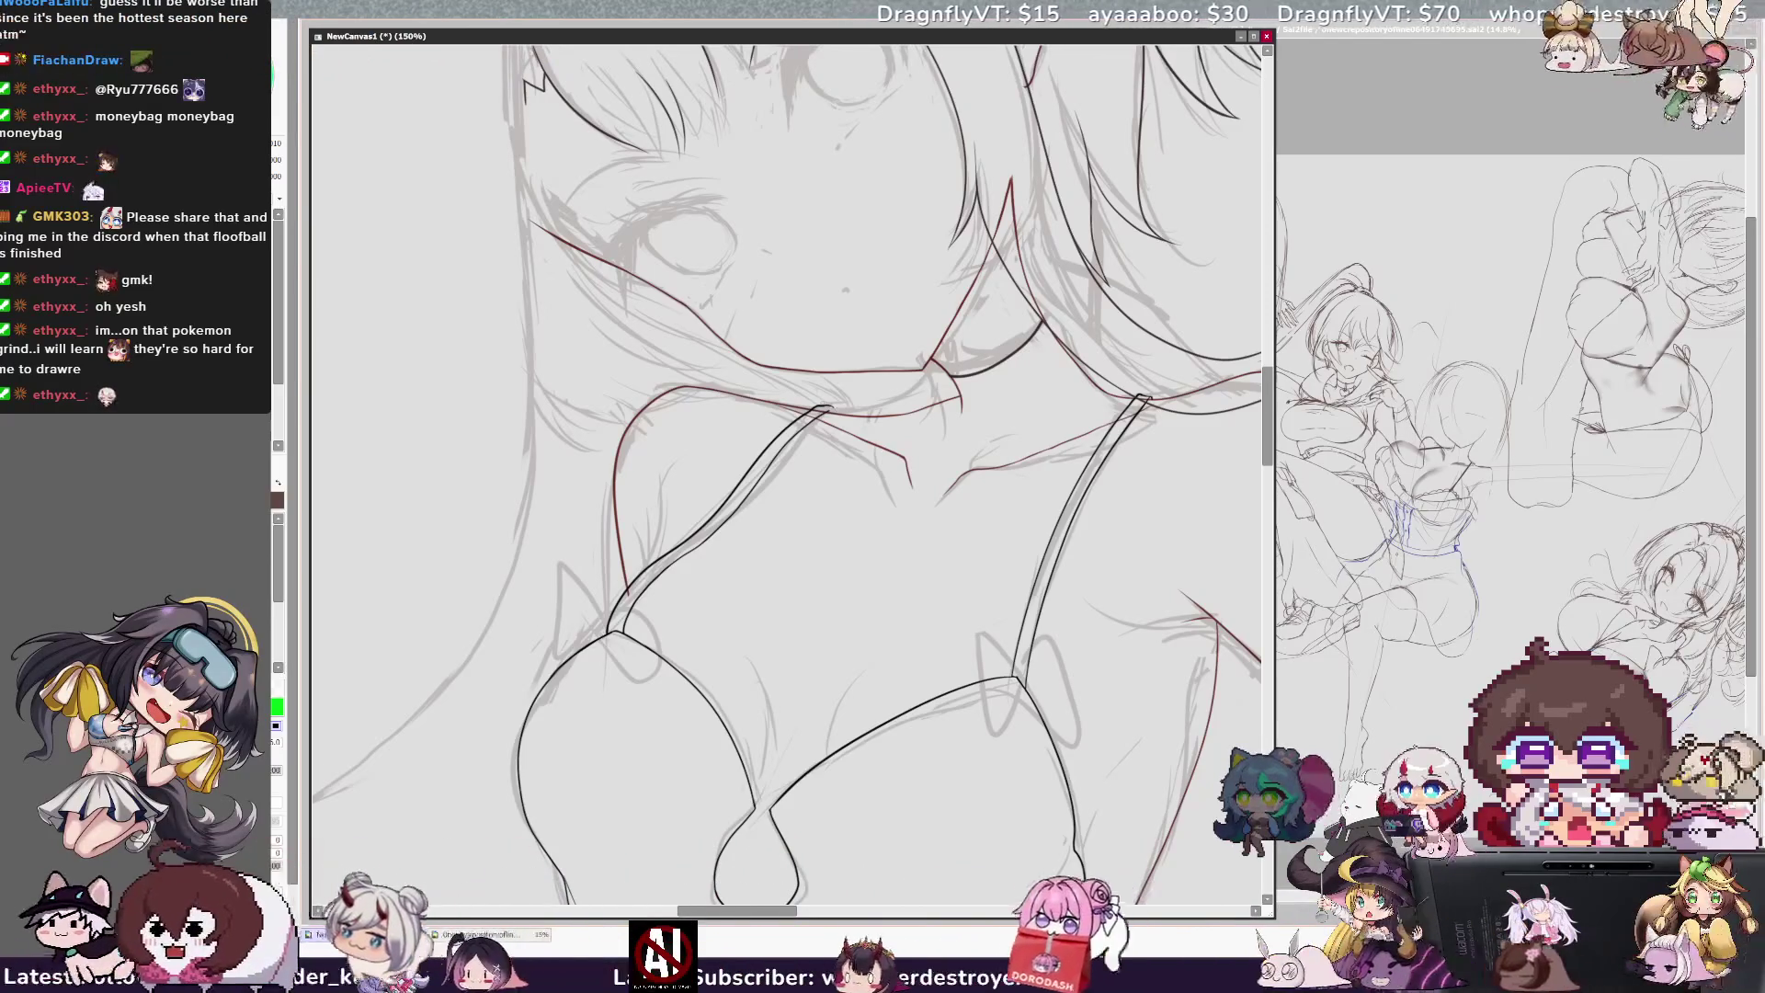
{"action": "key", "text": "x"}
{"action": "key", "text": "x"}
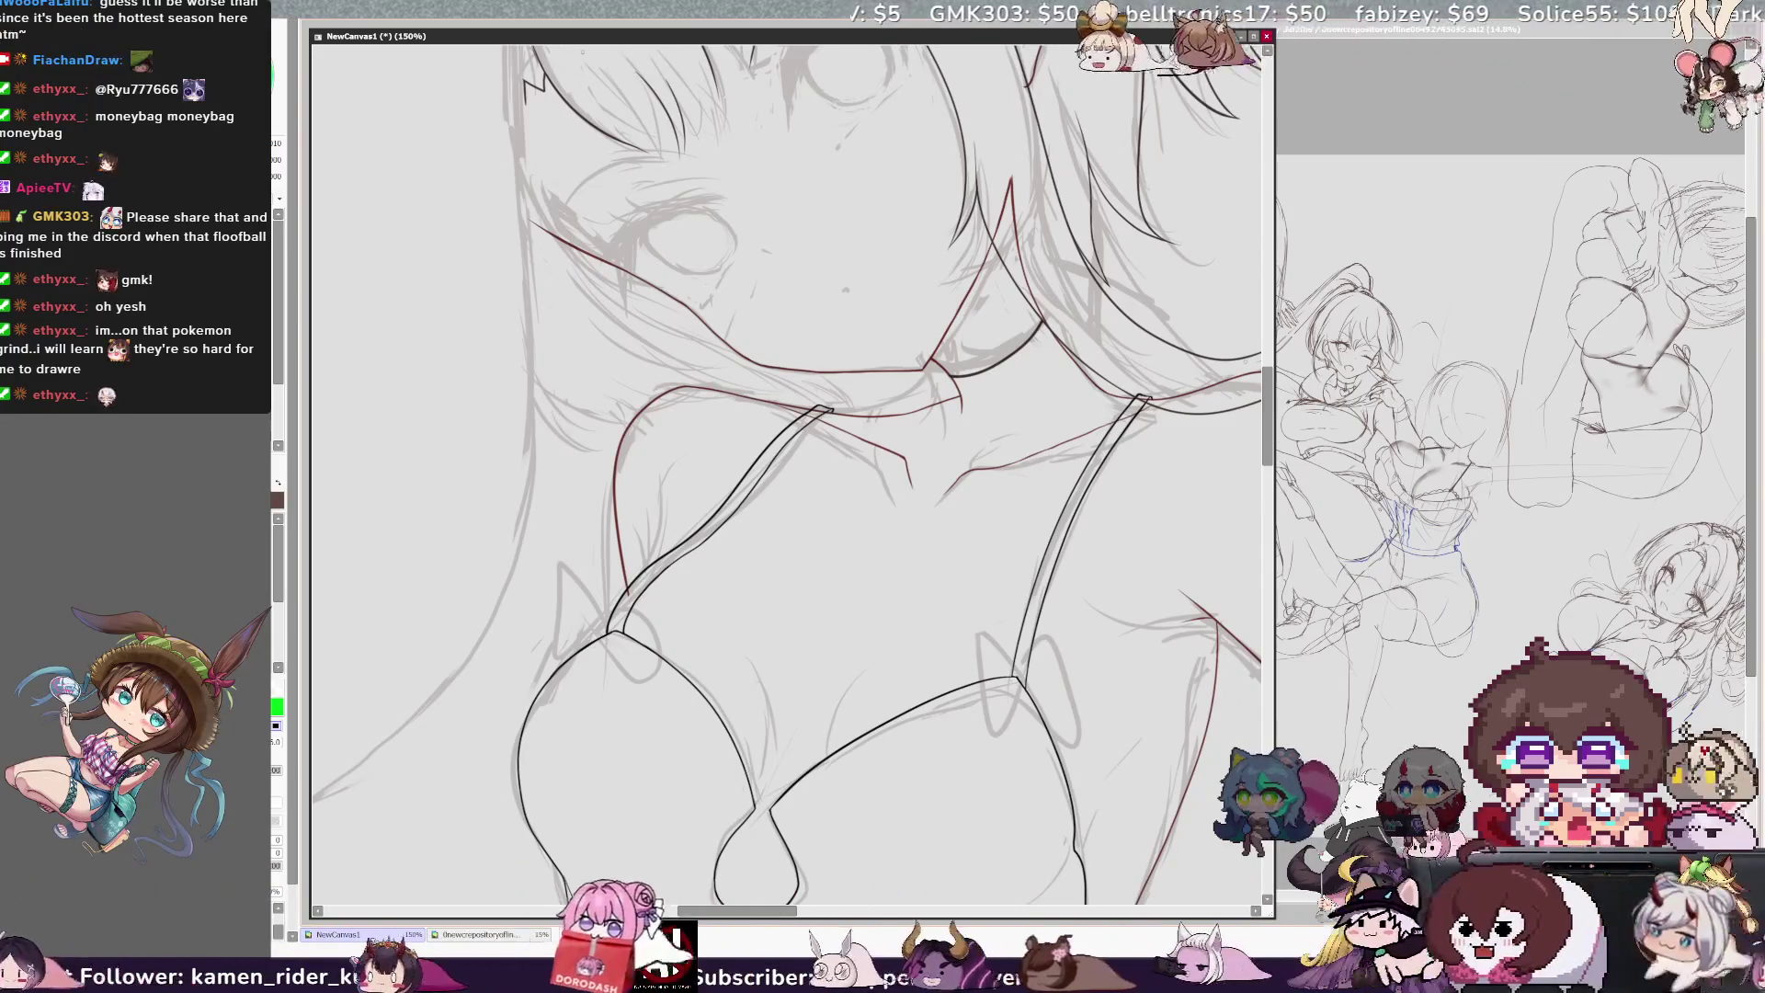
{"action": "key", "text": "minus"}
{"action": "key", "text": "minus"}
{"action": "key", "text": "minus"}
{"action": "key", "text": "Insert"}
{"action": "key", "text": "Delete"}
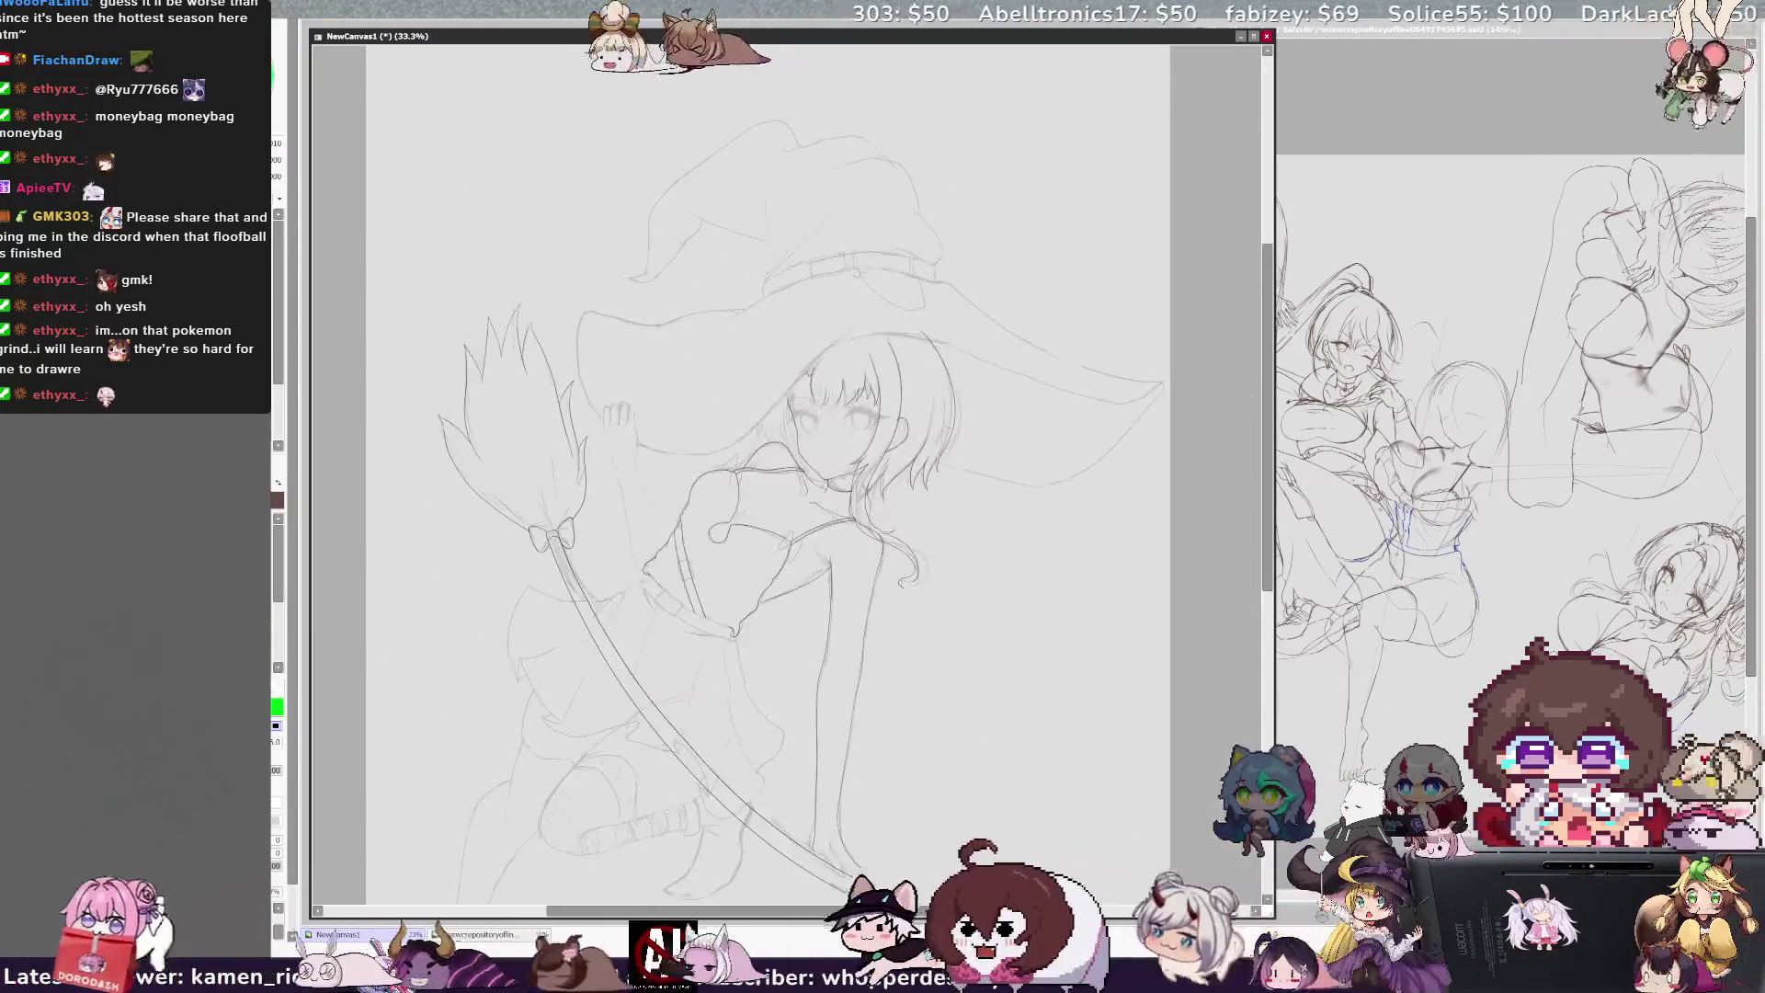
Step: Pan and zoom to 100% on the belt and skirt area
{"action": "left_click_drag", "start_coordinate": [864, 917], "coordinate": [841, 916]}
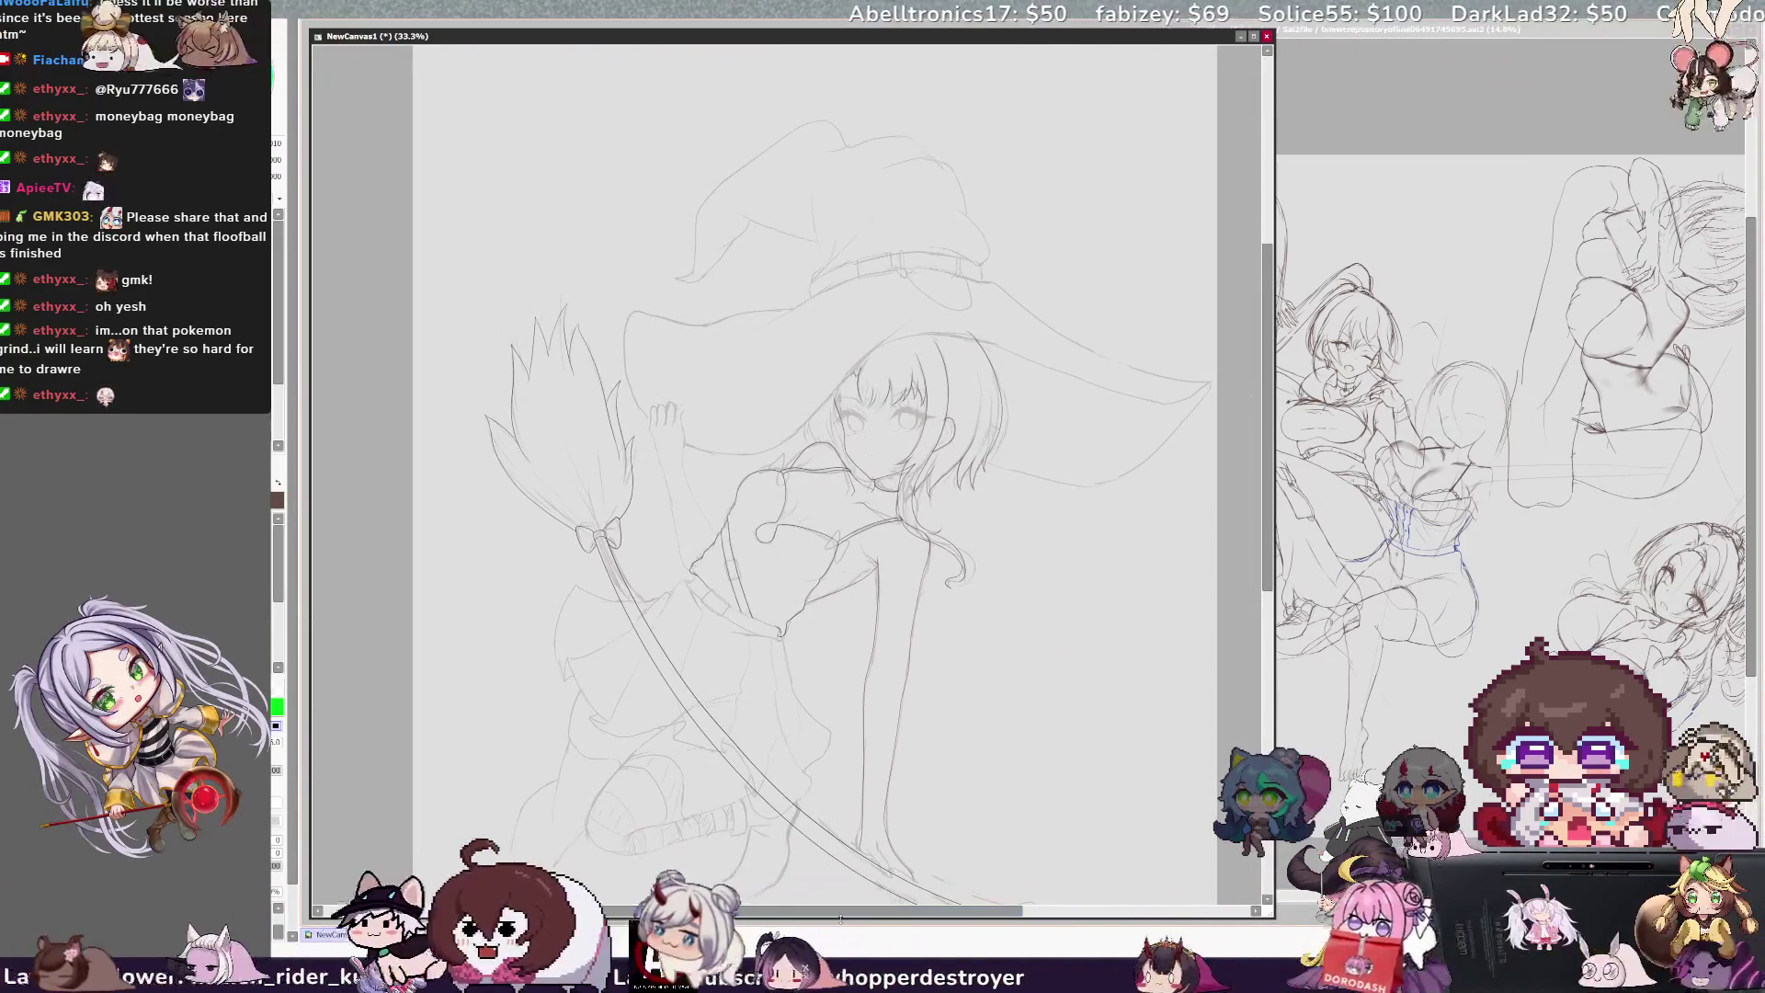
{"action": "left_click_drag", "start_coordinate": [1270, 512], "coordinate": [1273, 567]}
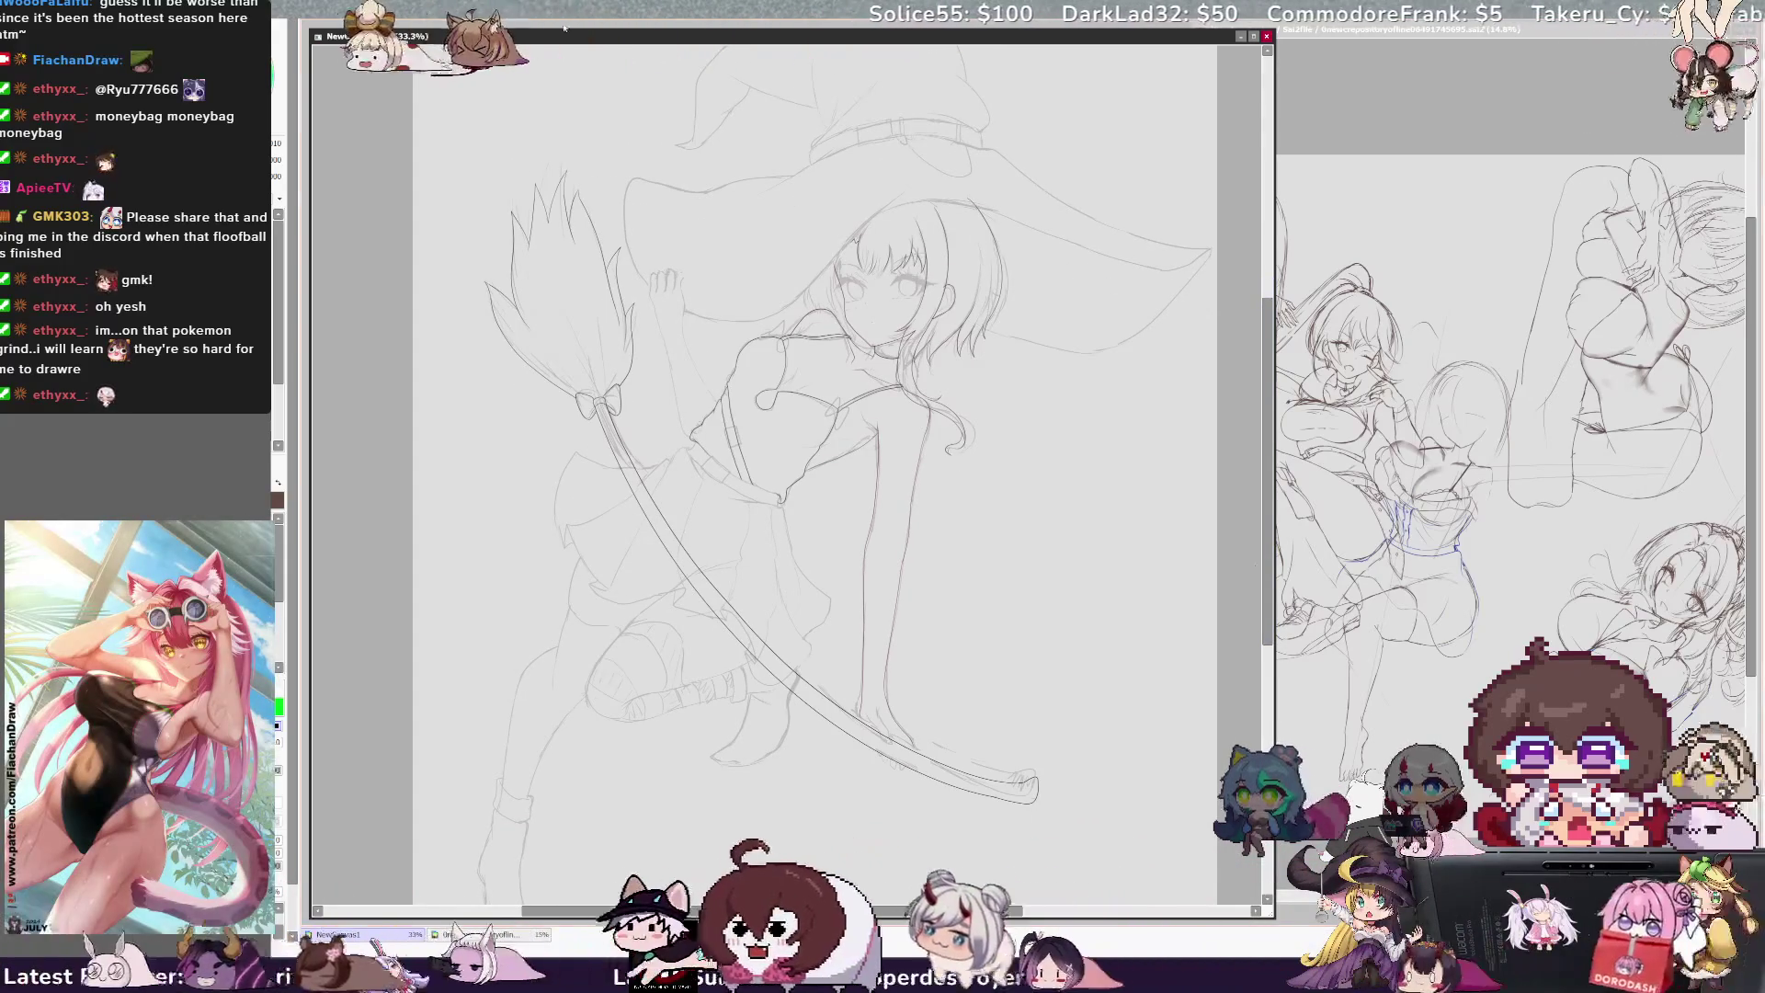
{"action": "key", "text": "ctrl+plus"}
{"action": "key", "text": "ctrl+plus"}
{"action": "key", "text": "ctrl+plus"}
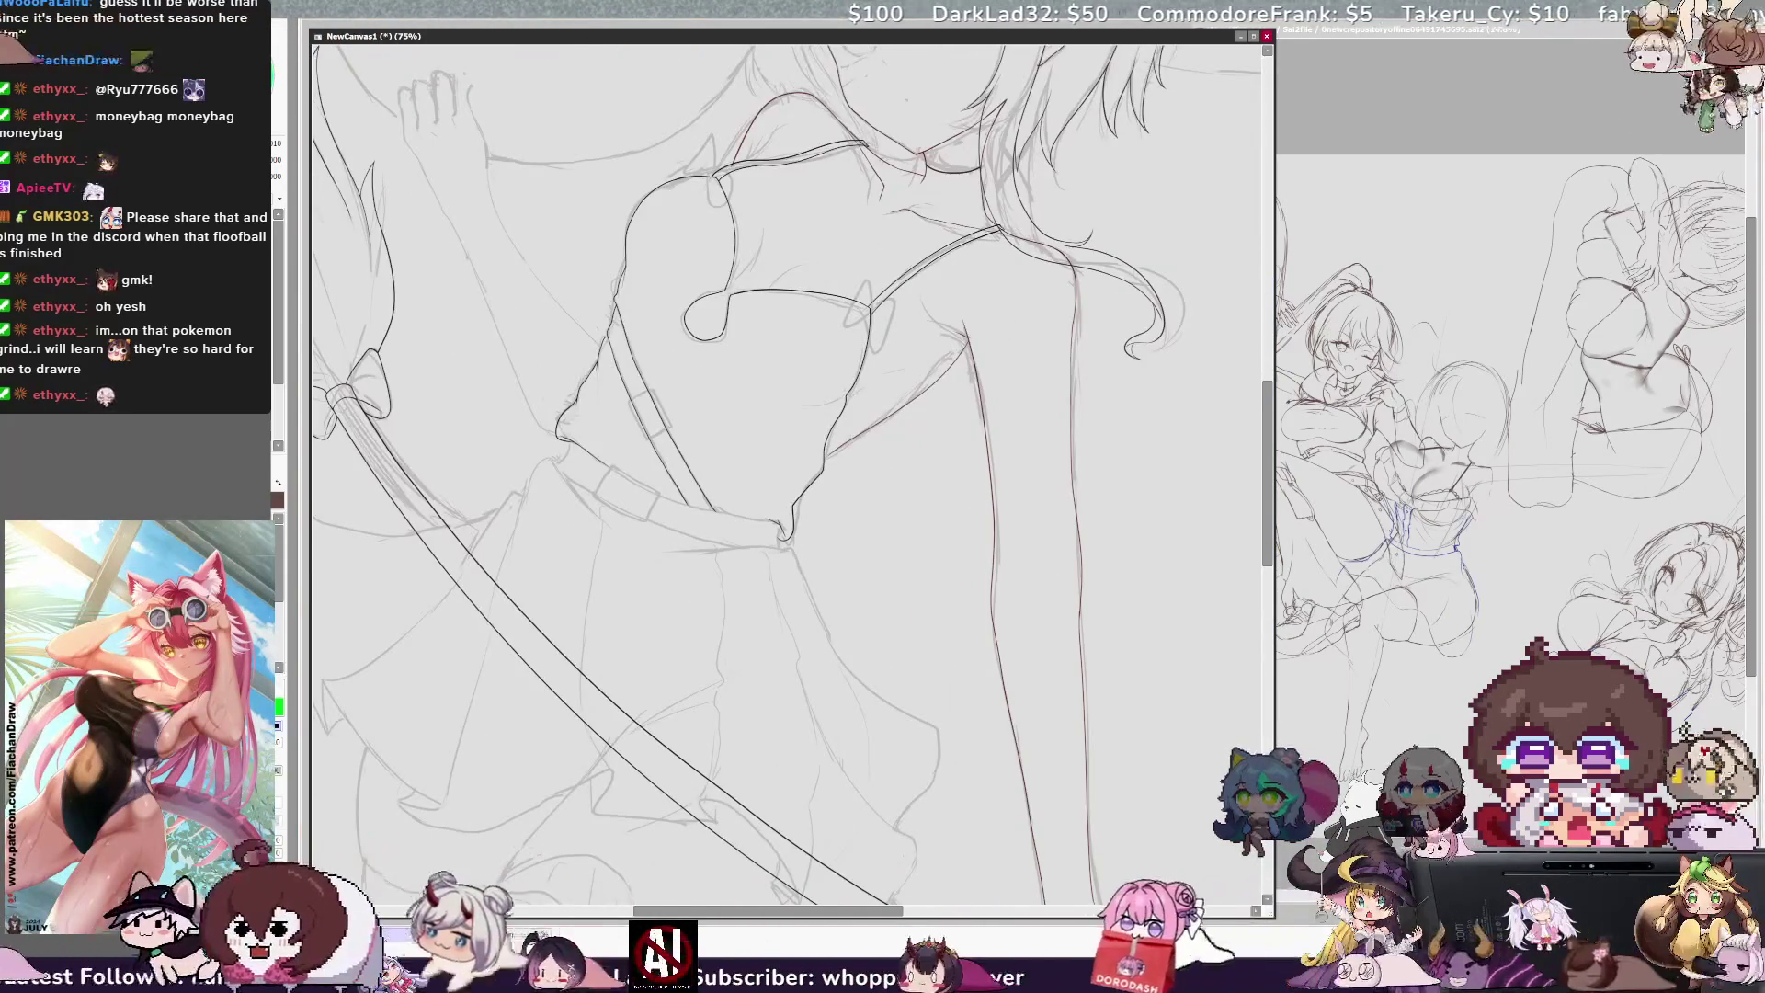
{"action": "key", "text": "ctrl+plus"}
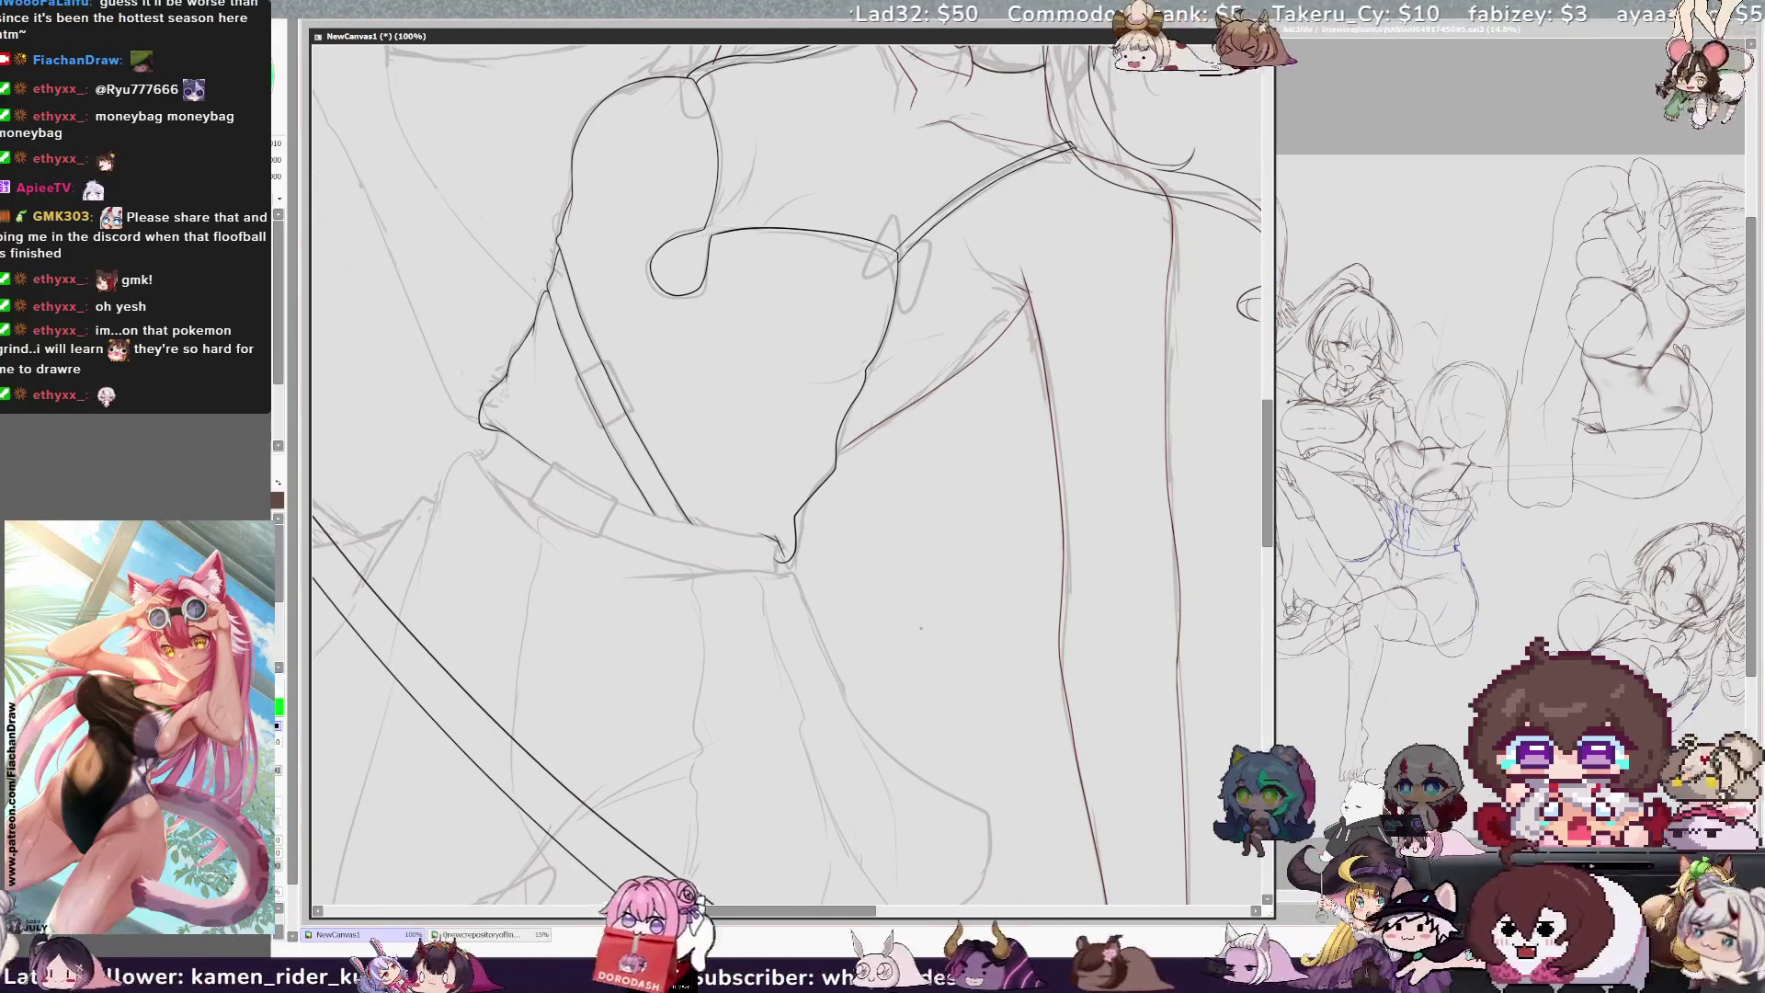
{"action": "left_click_drag", "start_coordinate": [1272, 438], "coordinate": [1273, 453]}
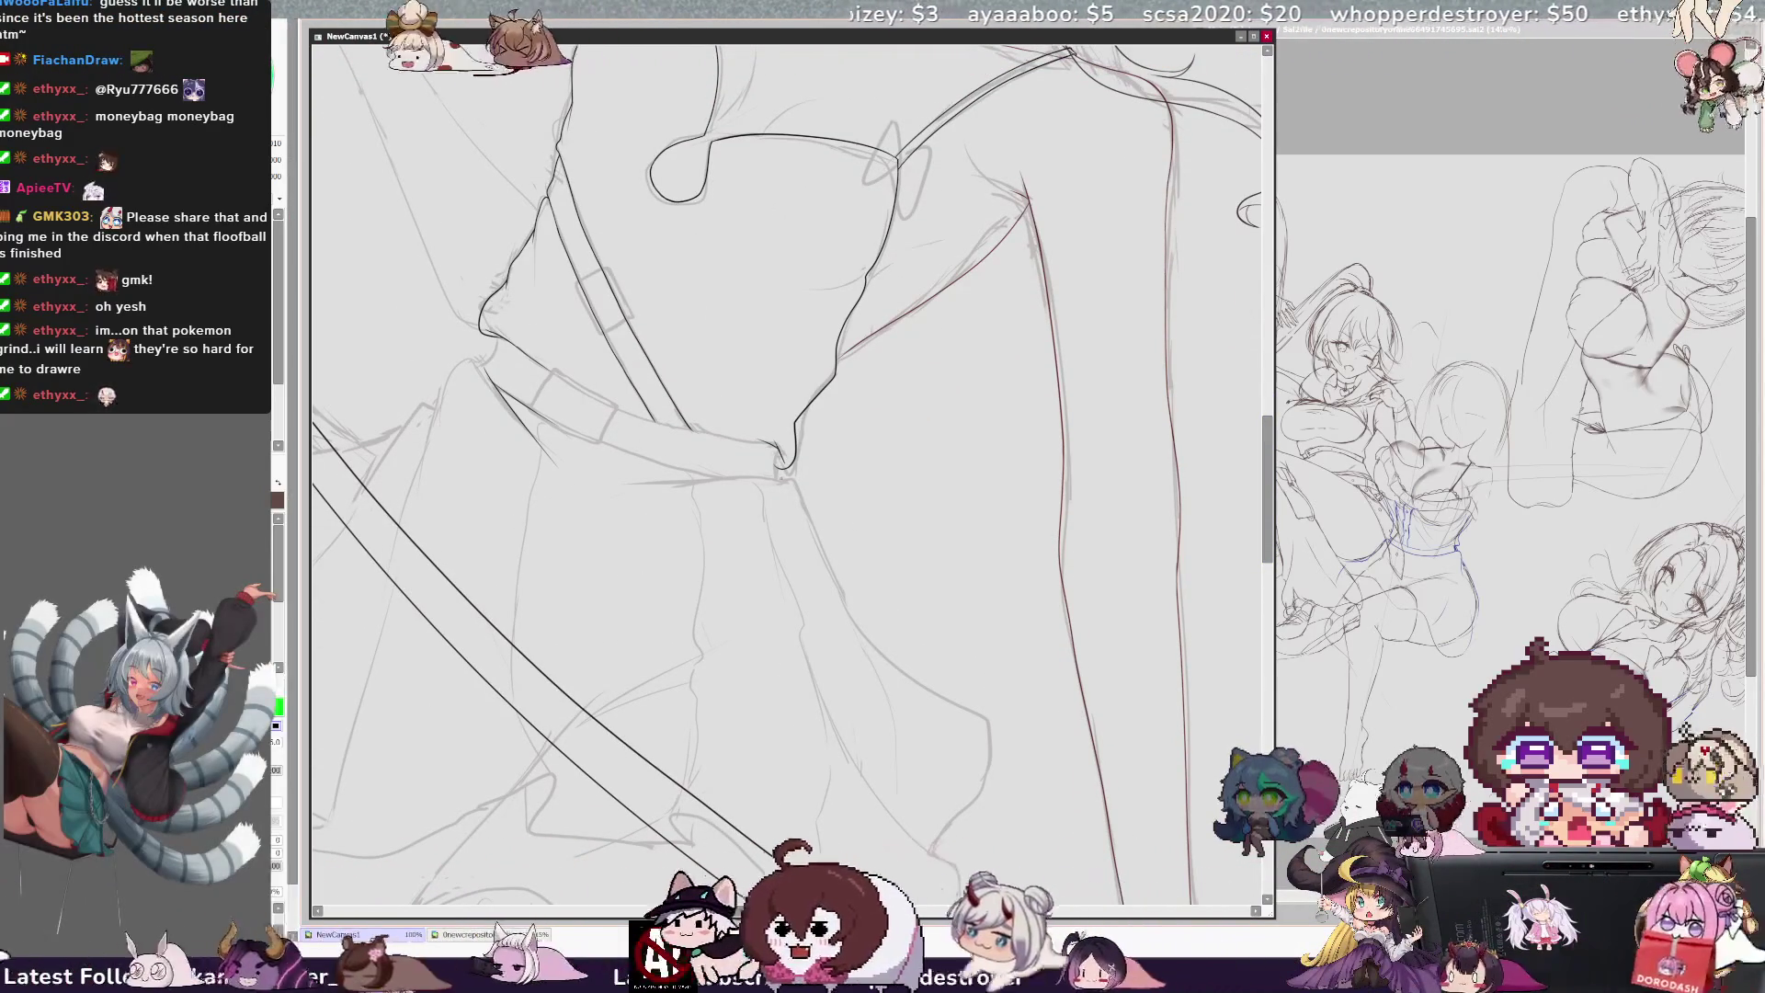
Step: Ink the strap and belt-knot outlines in black, checking them mirrored, then zoom out to 50%
{"action": "key", "text": "h"}
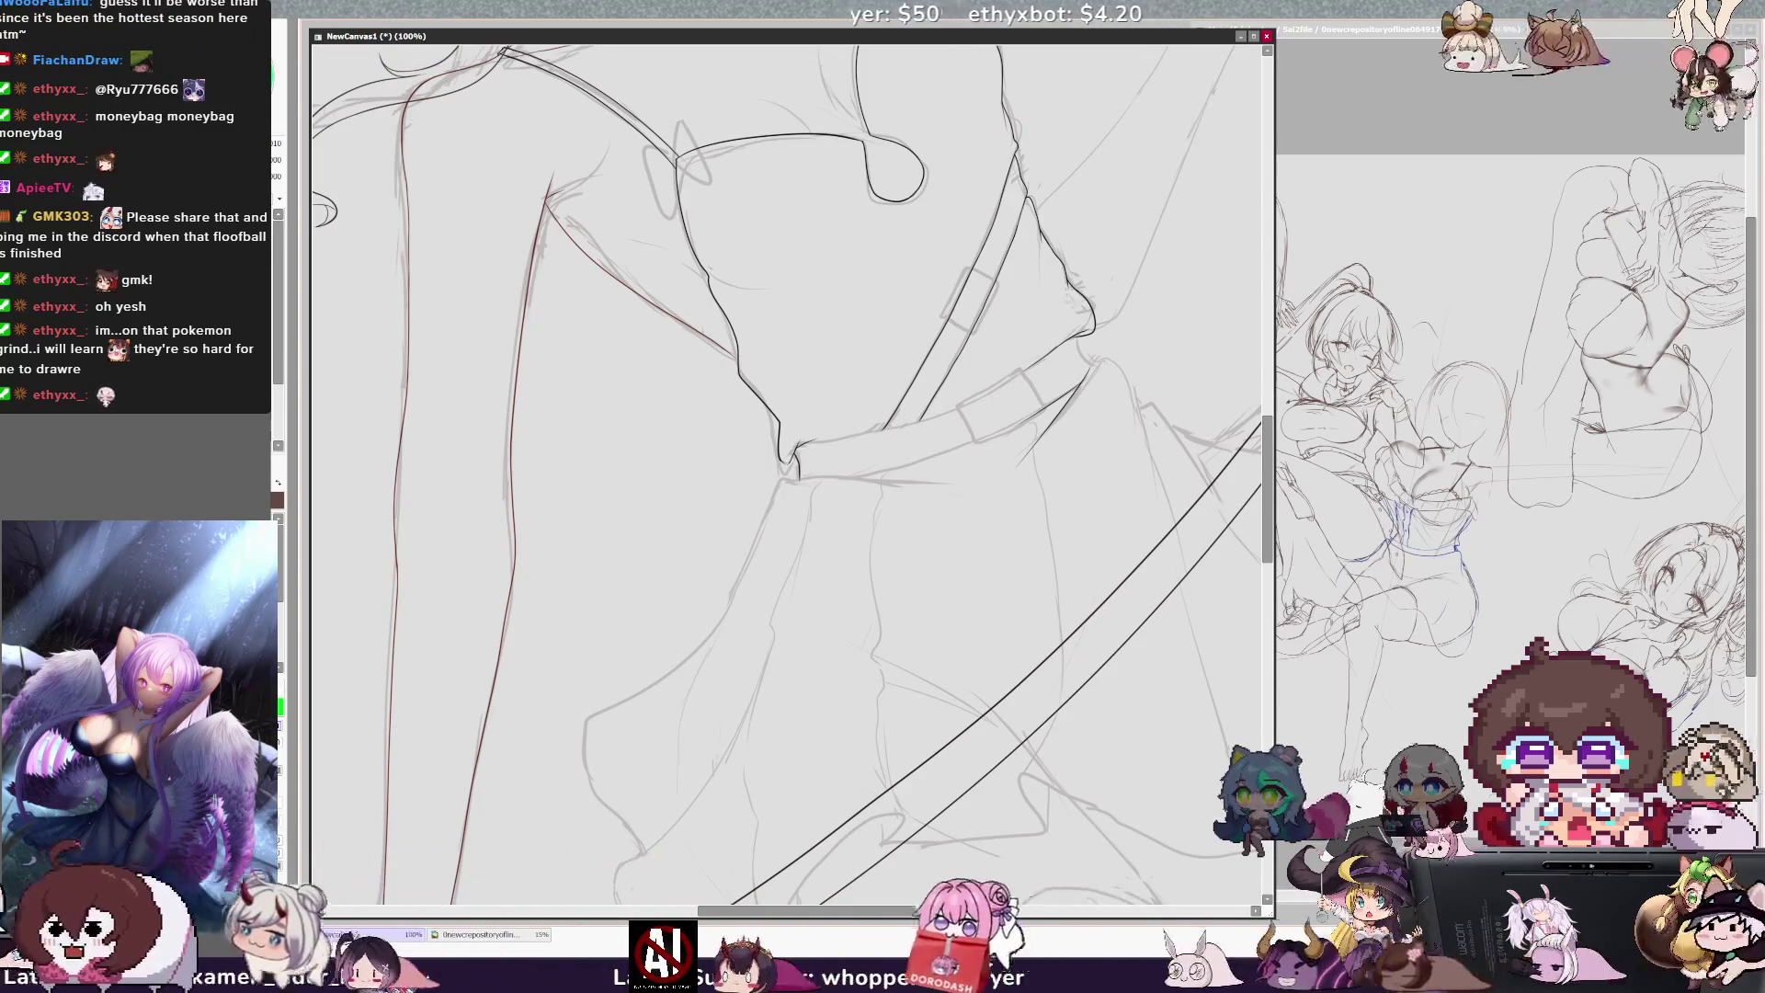
{"action": "key", "text": "h"}
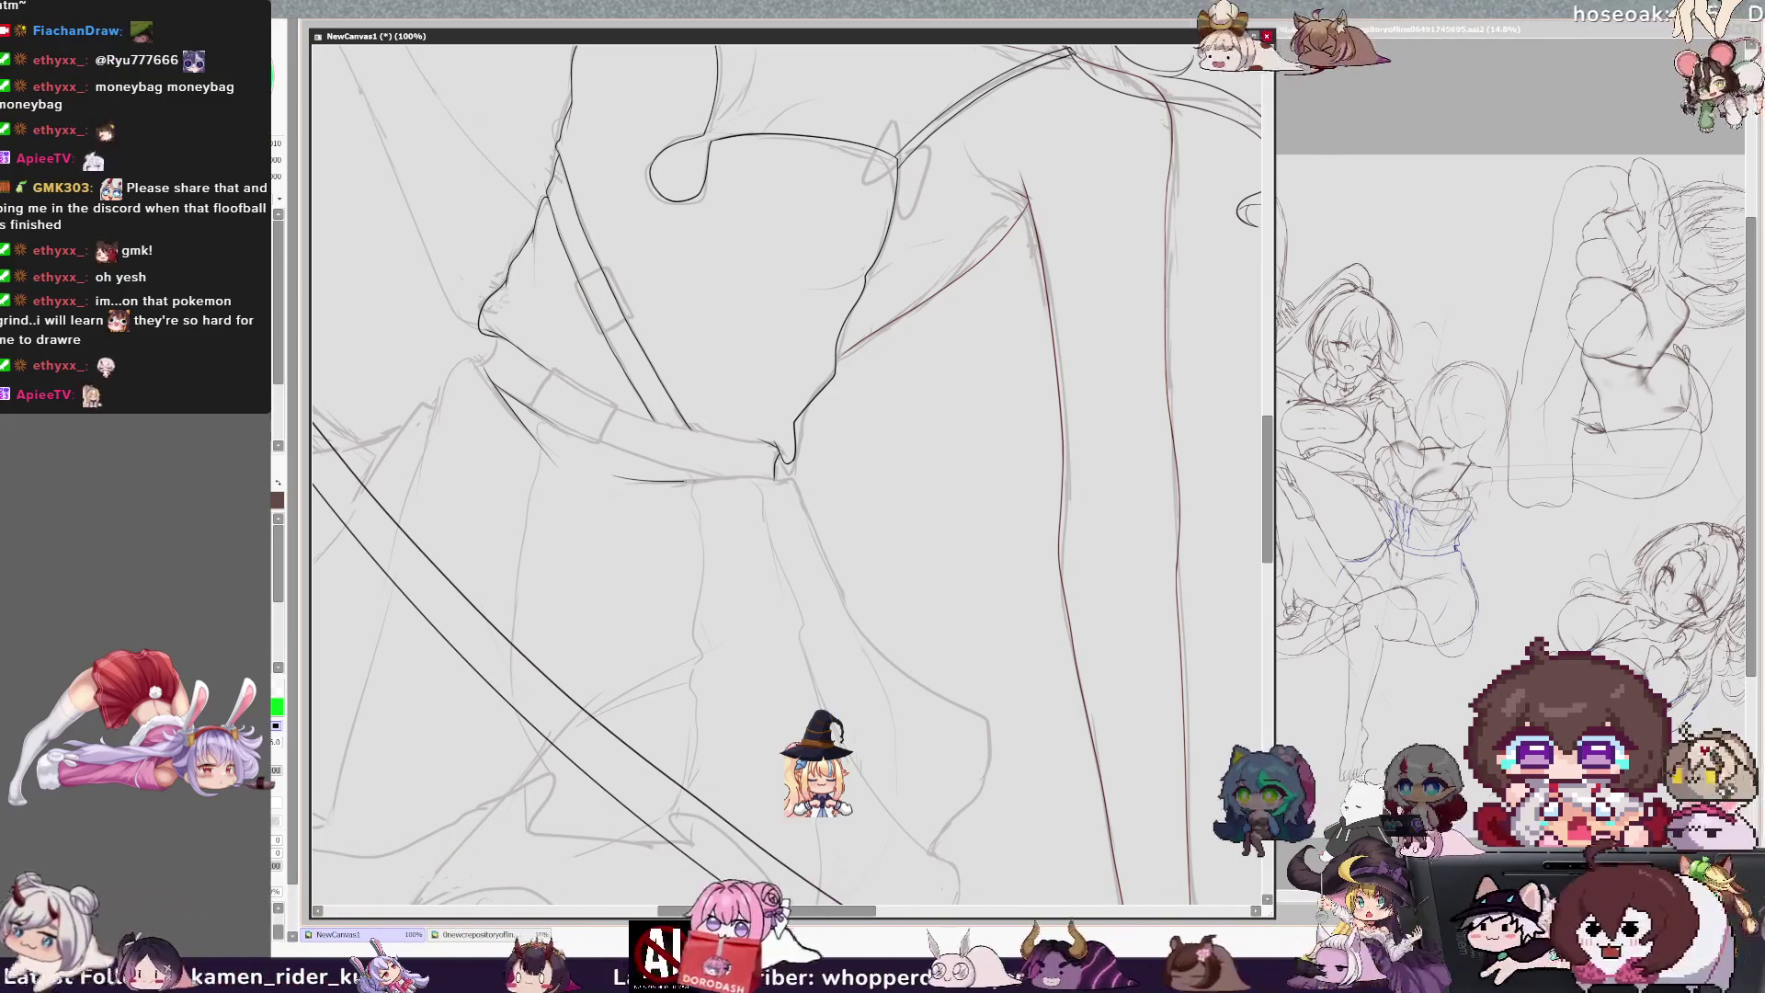
{"action": "key", "text": "h"}
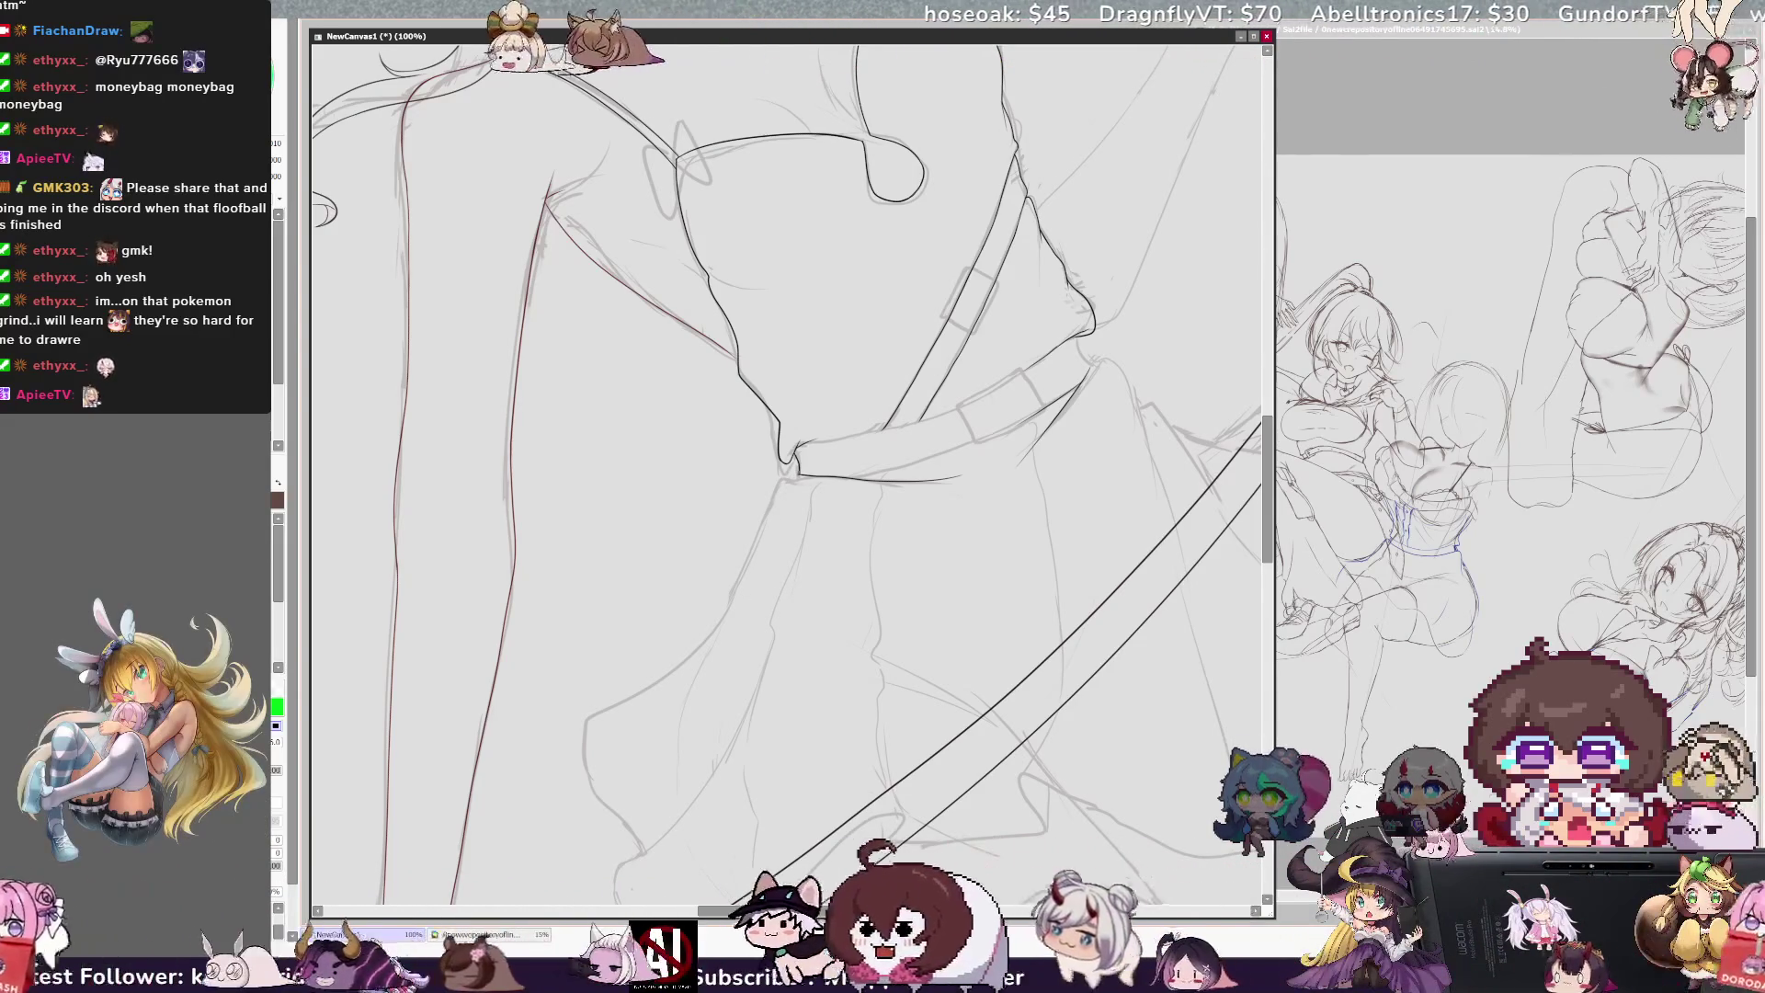
{"action": "left_click_drag", "start_coordinate": [712, 641], "coordinate": [630, 827]}
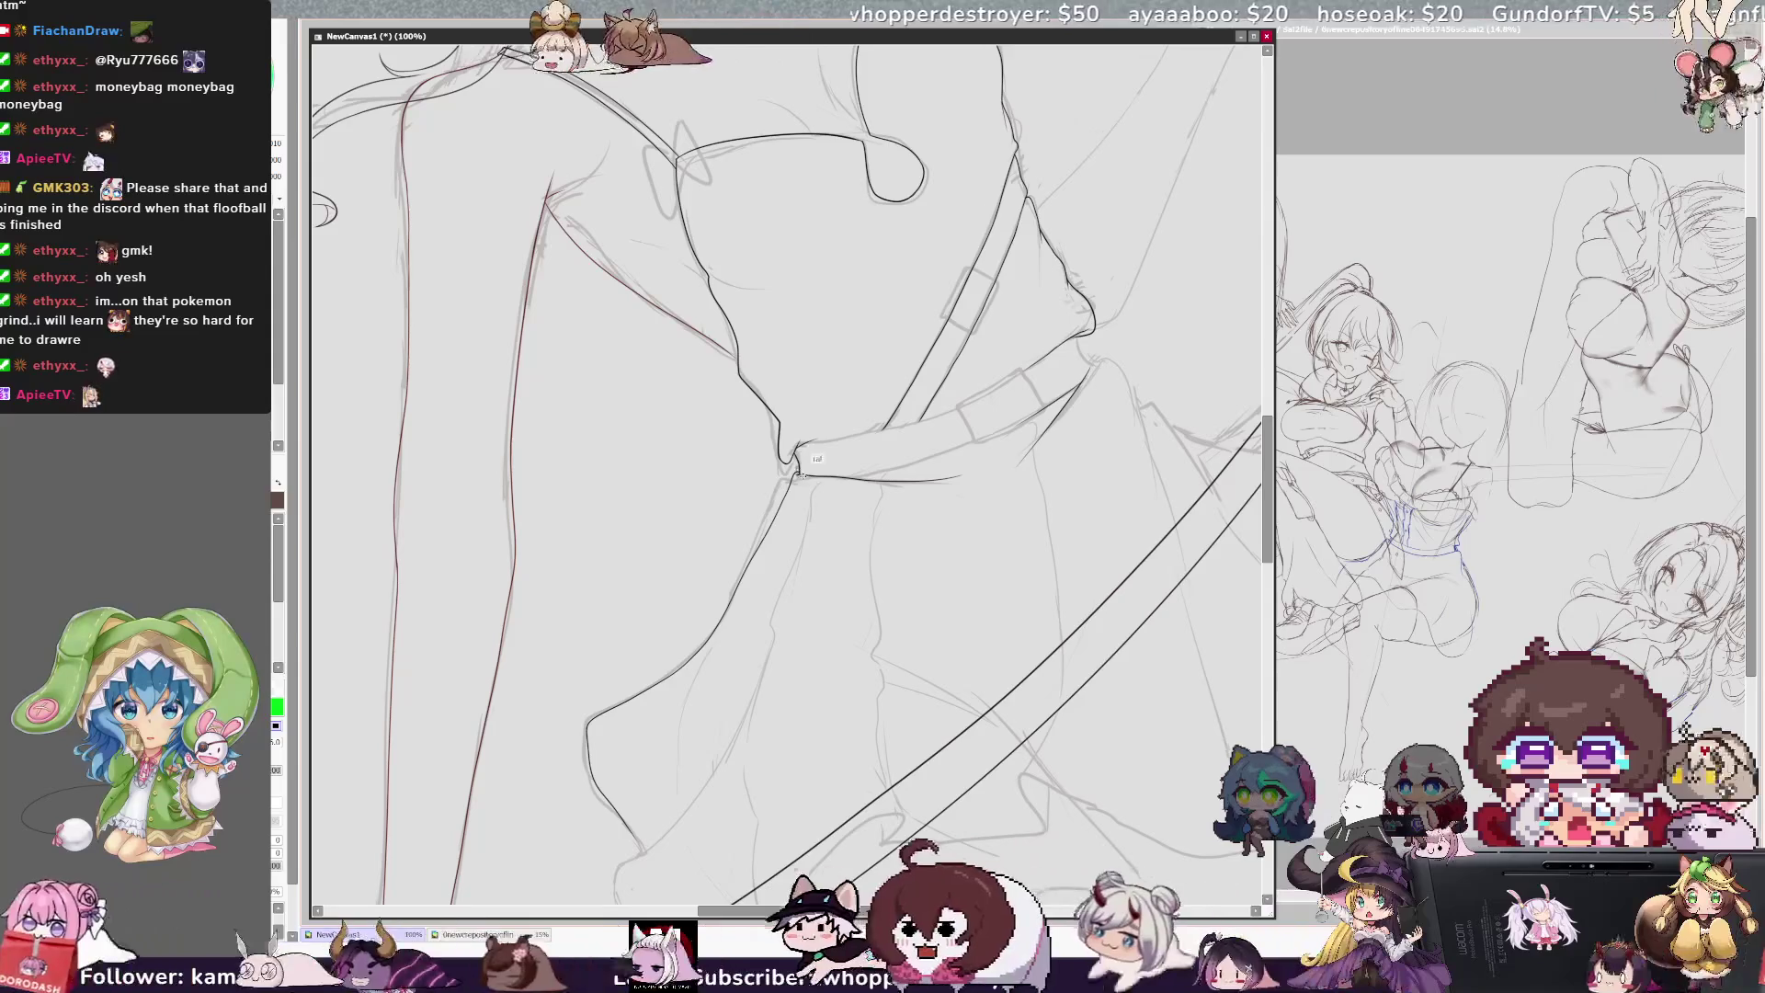
{"action": "left_click", "coordinate": [1097, 359], "text": "alt"}
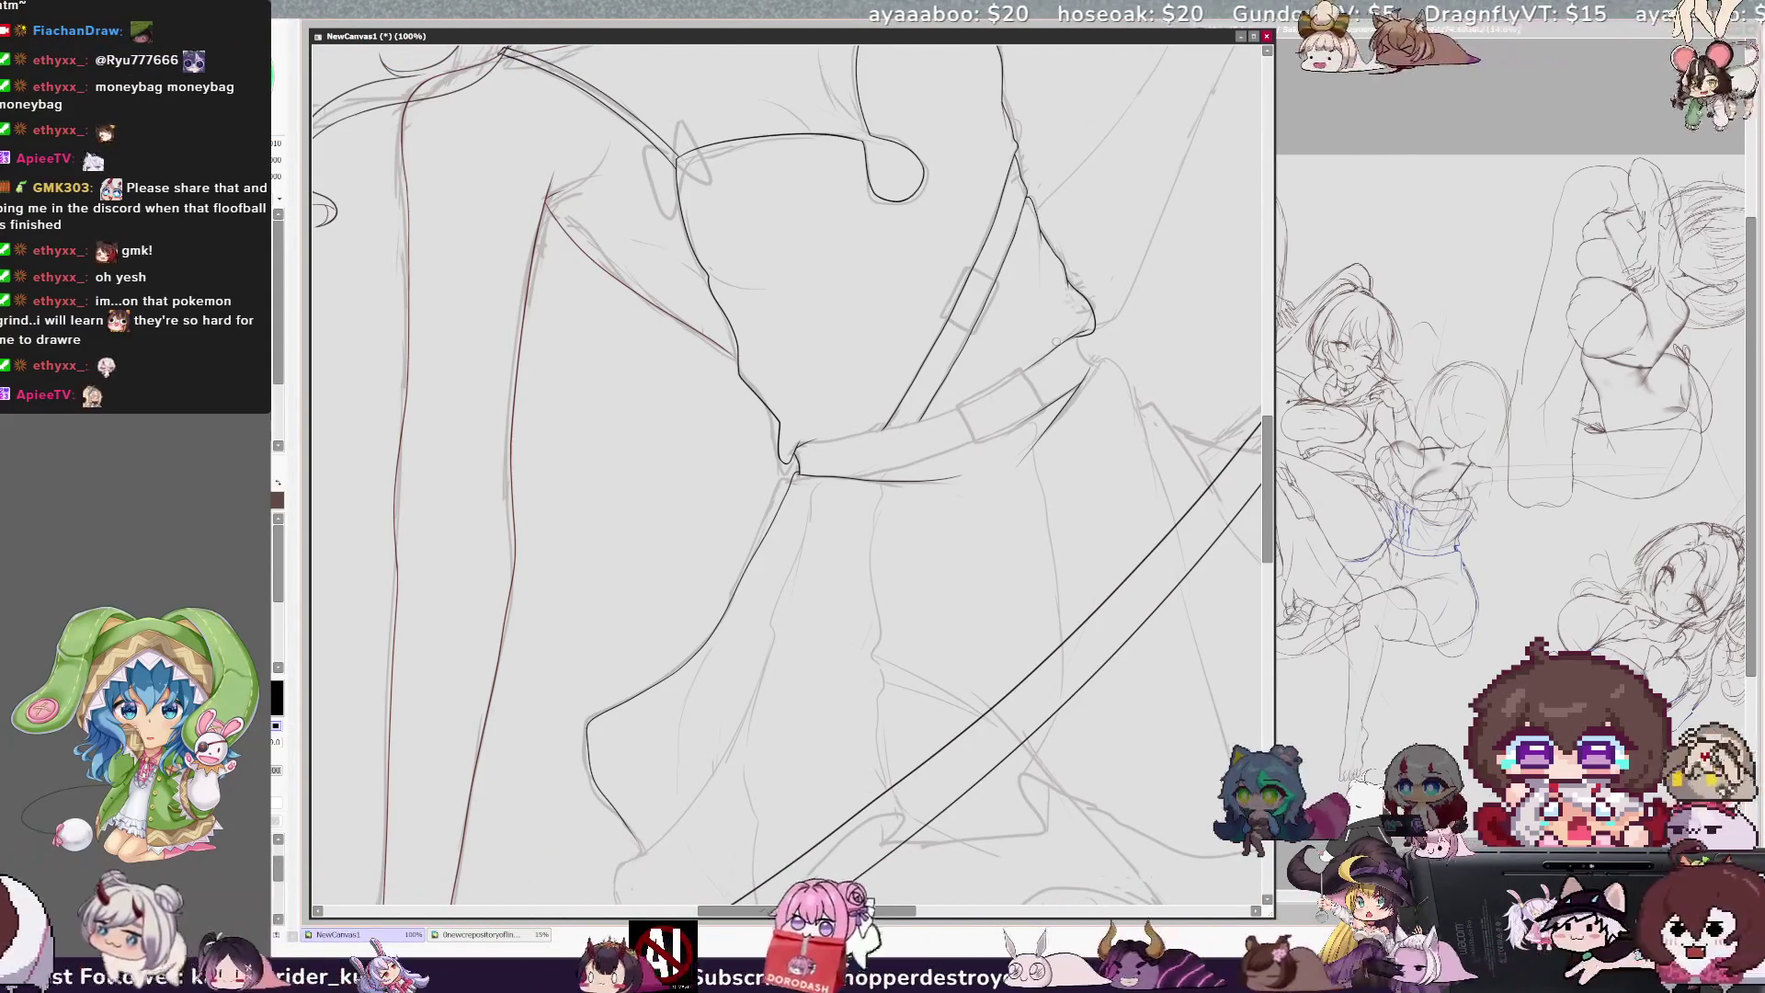
{"action": "key", "text": "h"}
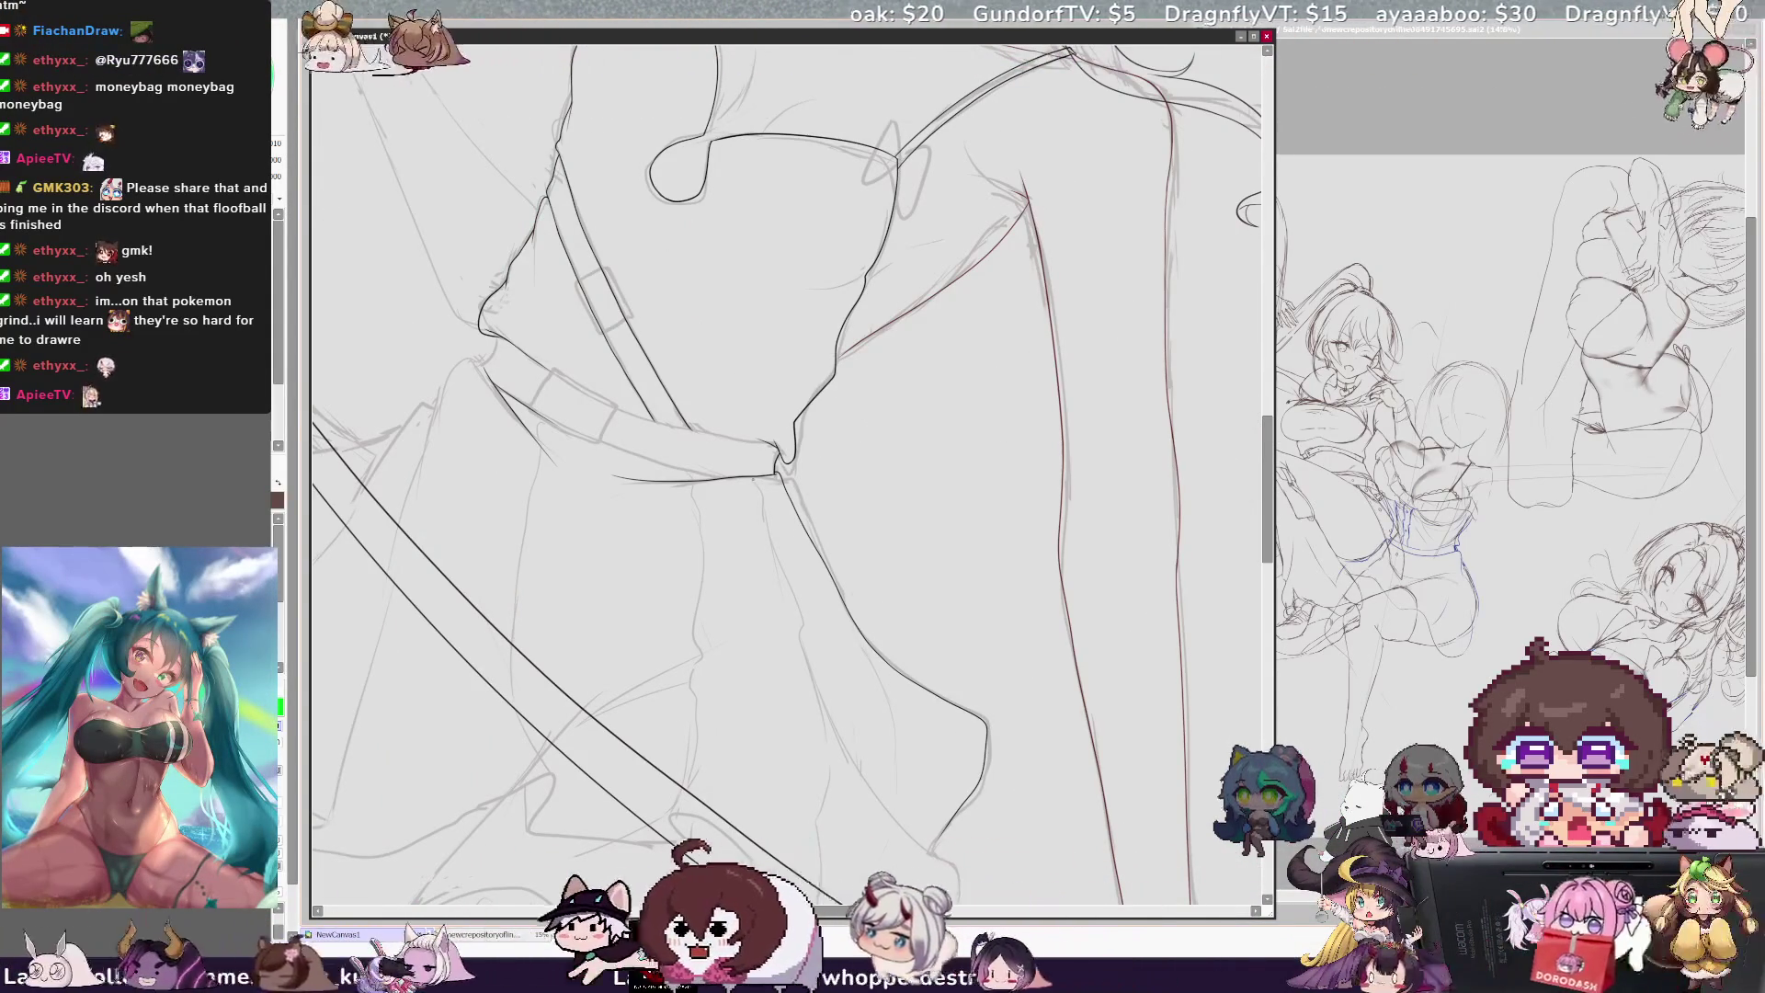
{"action": "scroll", "coordinate": [787, 478], "scroll_direction": "down", "scroll_amount": 4}
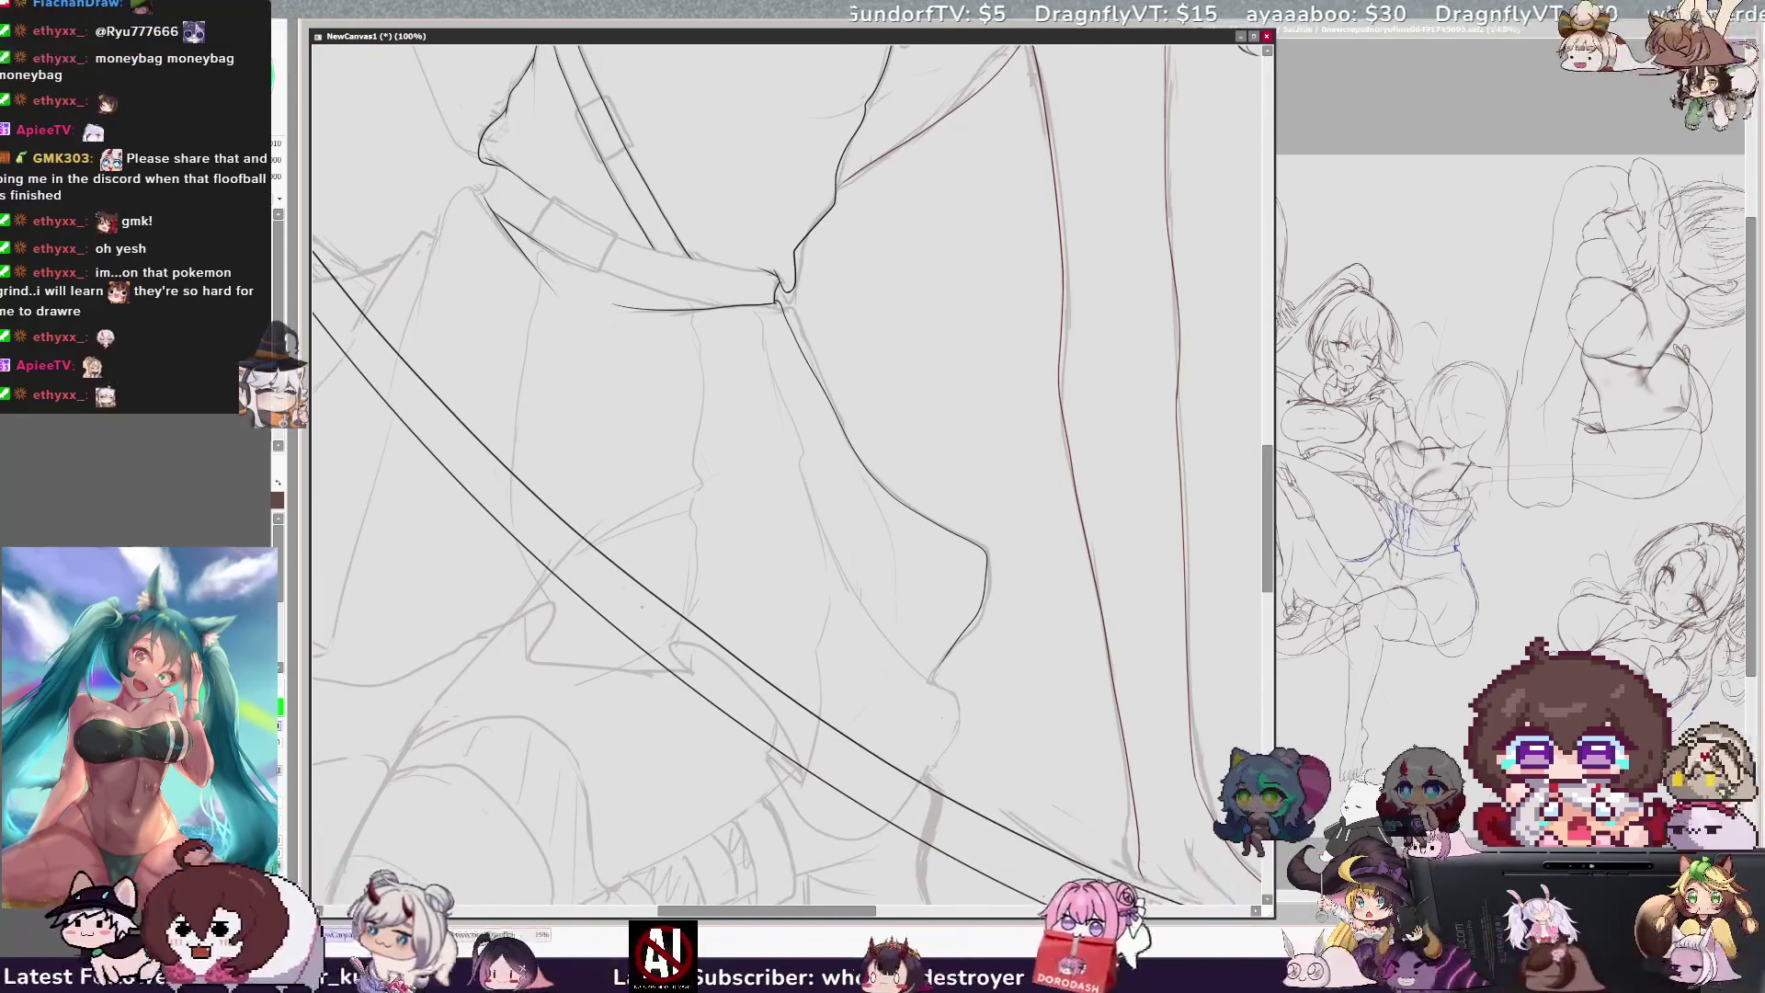
{"action": "key", "text": "minus"}
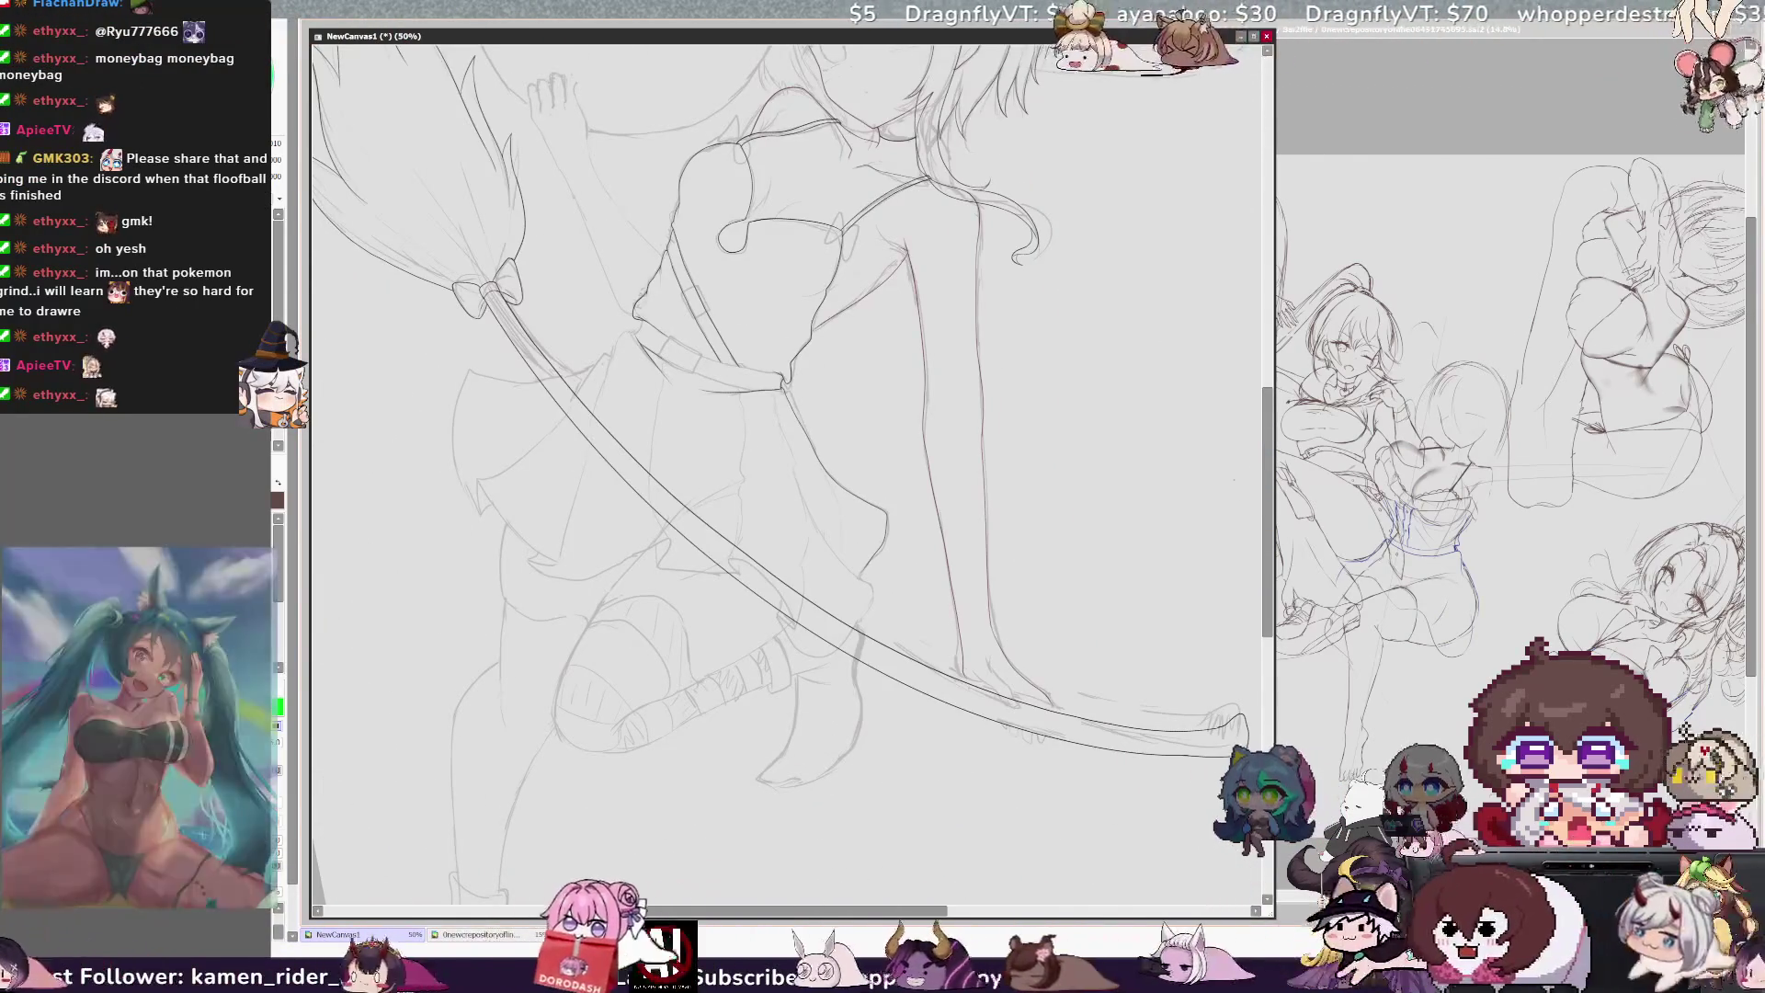
Step: Draw the first curved strokes of the pointed skirt hem, framing the skirt at 75%
{"action": "scroll", "coordinate": [786, 478], "scroll_direction": "up", "scroll_amount": 3}
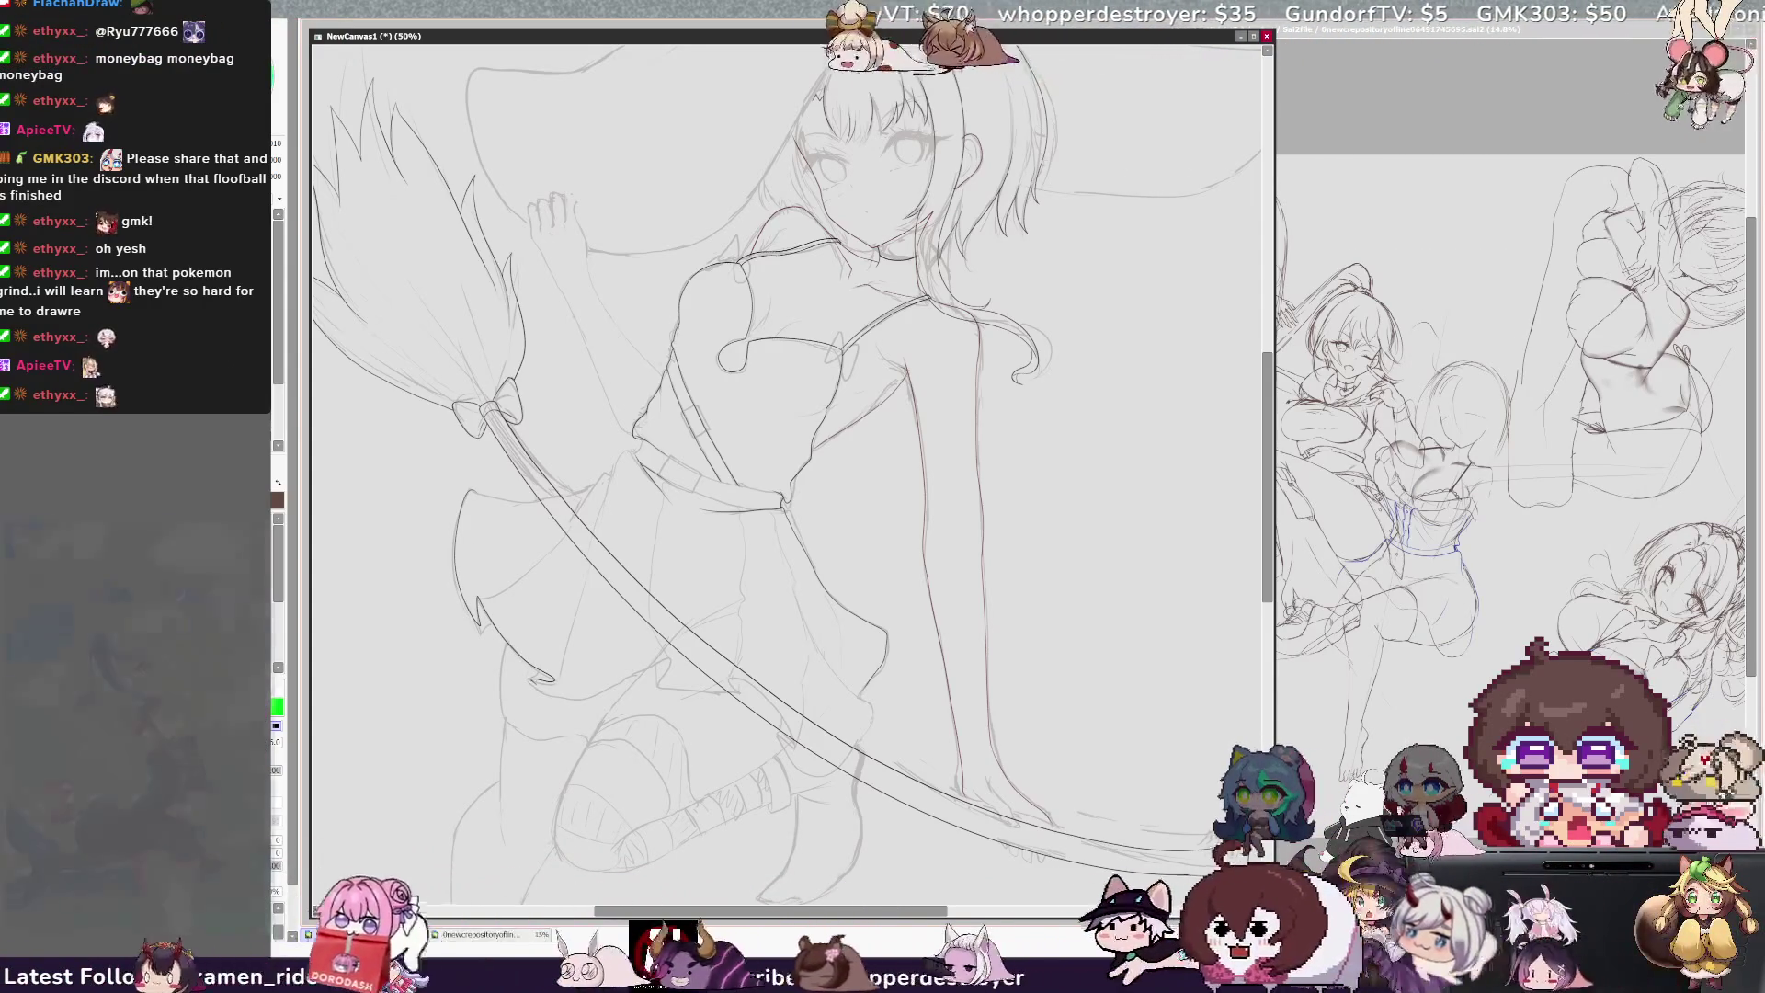
{"action": "left_click_drag", "start_coordinate": [684, 692], "coordinate": [736, 683]}
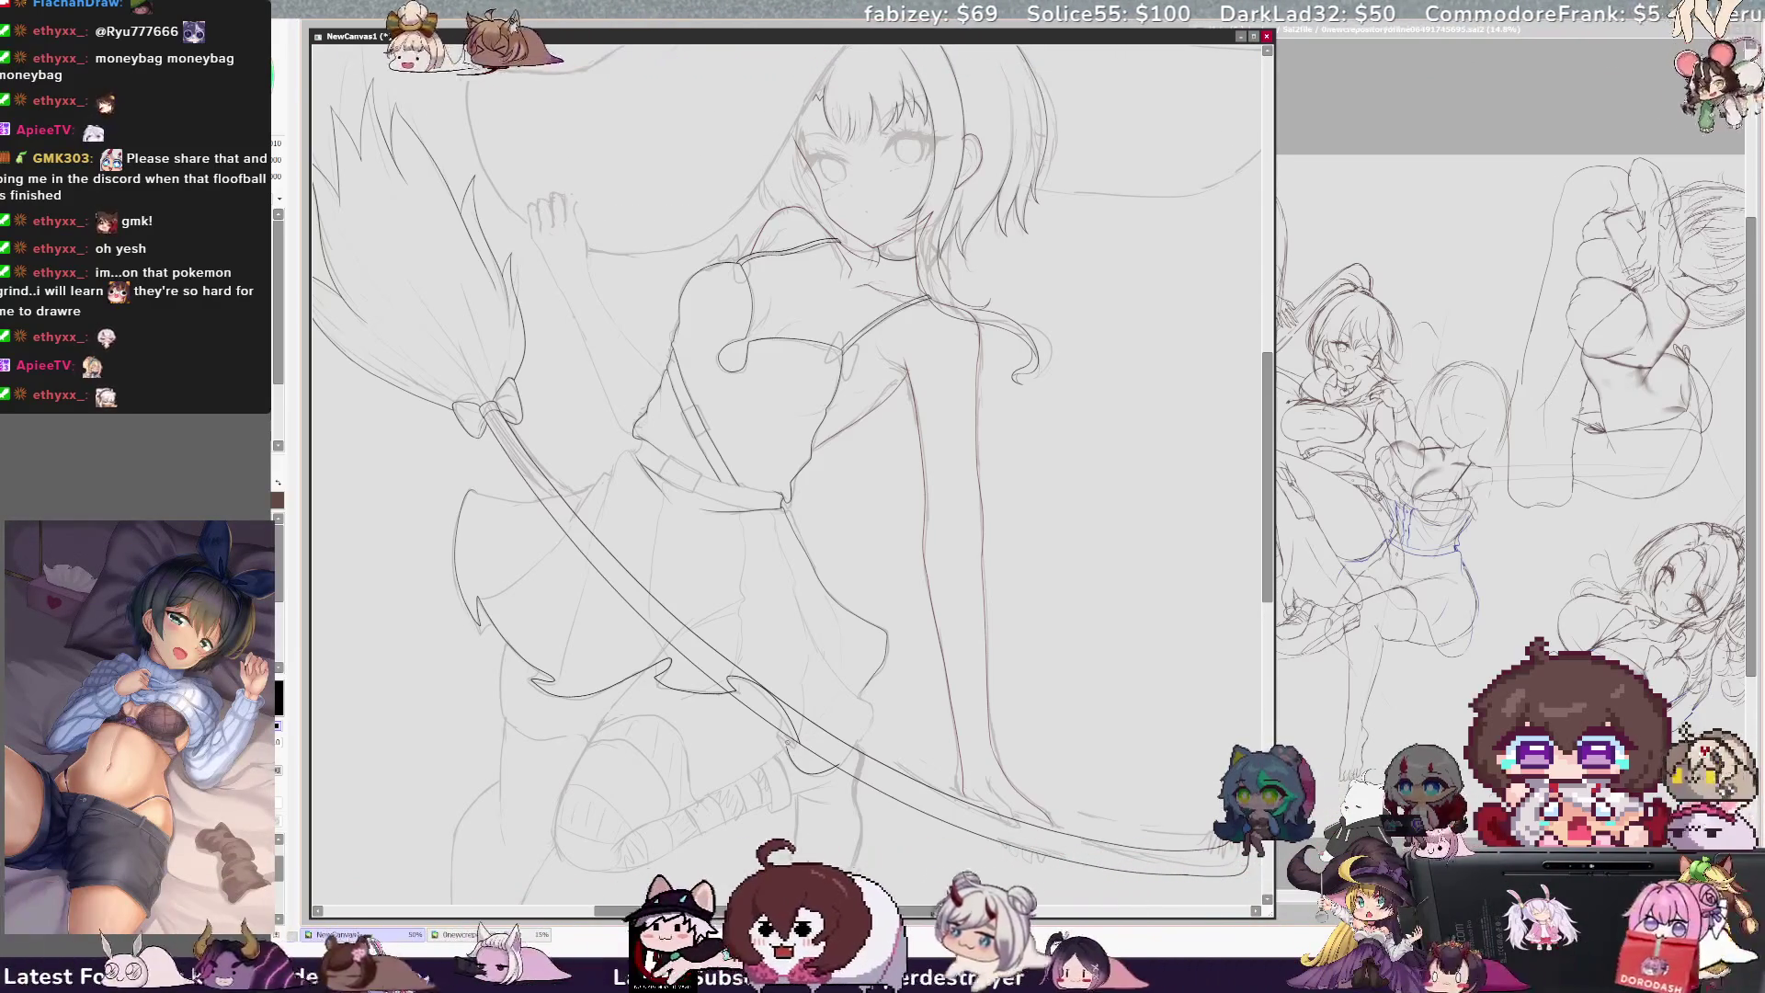
{"action": "left_click_drag", "start_coordinate": [1269, 428], "coordinate": [1259, 475]}
{"action": "key", "text": "ctrl+plus"}
{"action": "left_click_drag", "start_coordinate": [1267, 531], "coordinate": [1267, 507]}
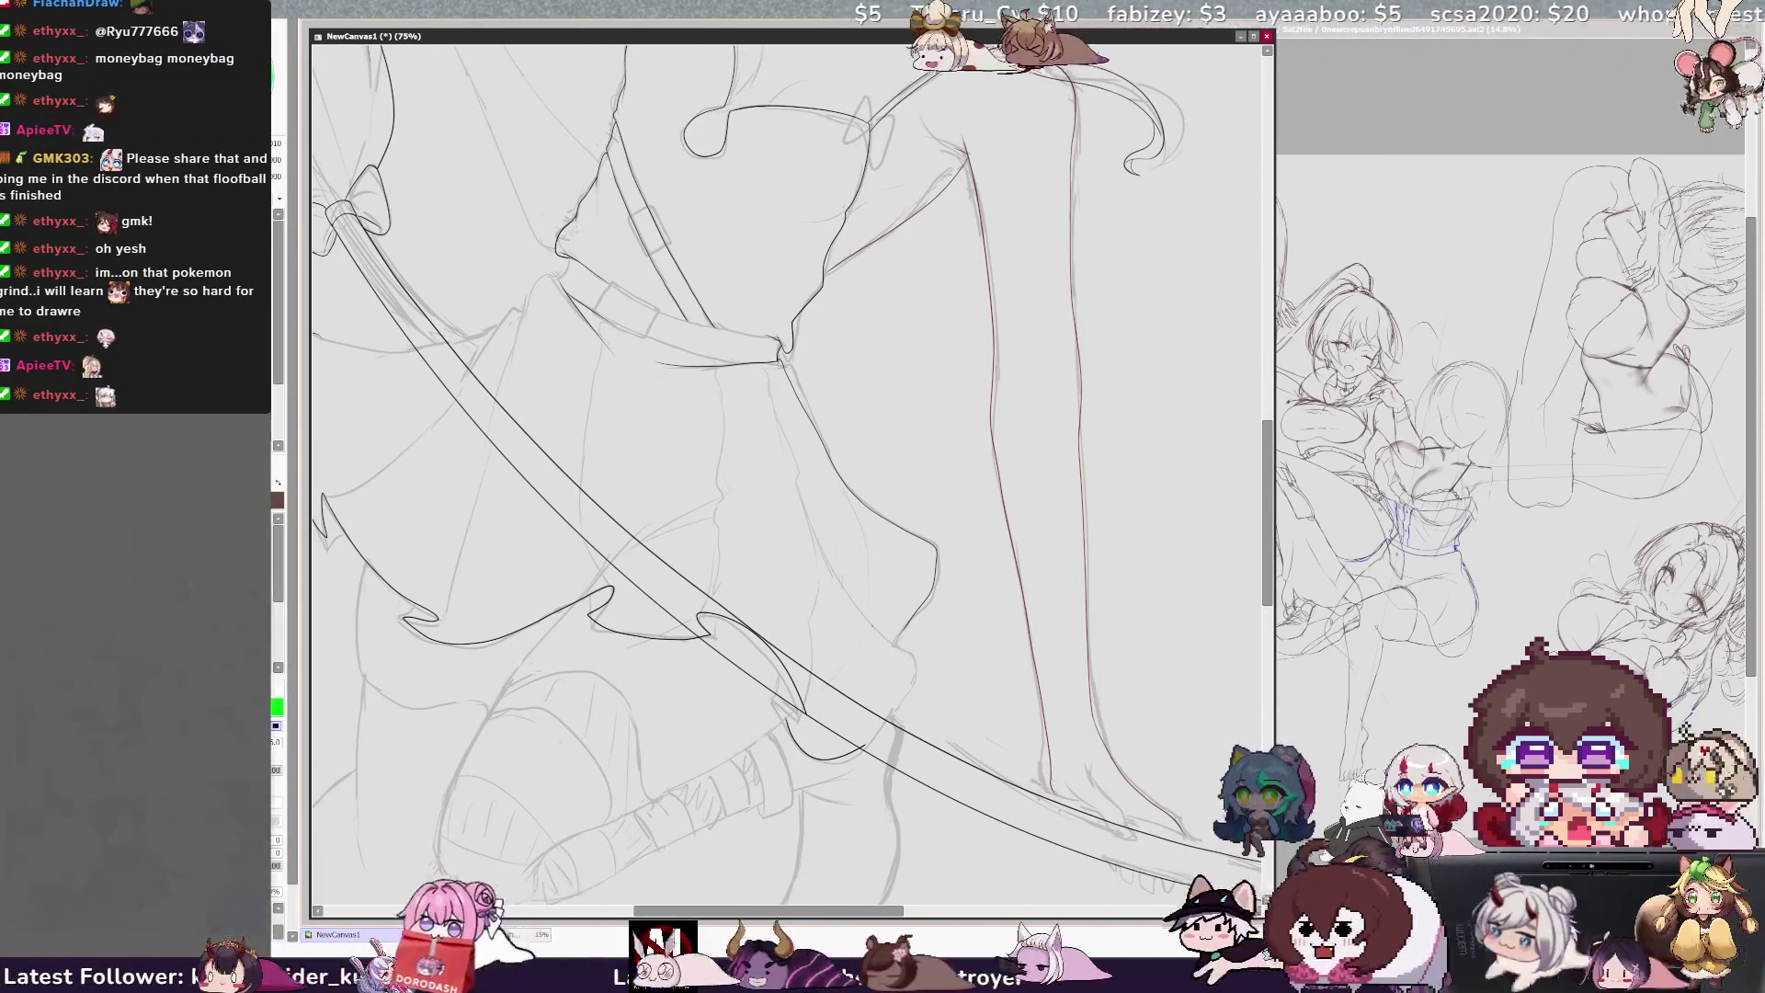
Step: Ink a short stroke on the skirt's left edge and hide the broom's inked lines
{"action": "key", "text": "h"}
{"action": "left_click_drag", "start_coordinate": [653, 646], "coordinate": [681, 713]}
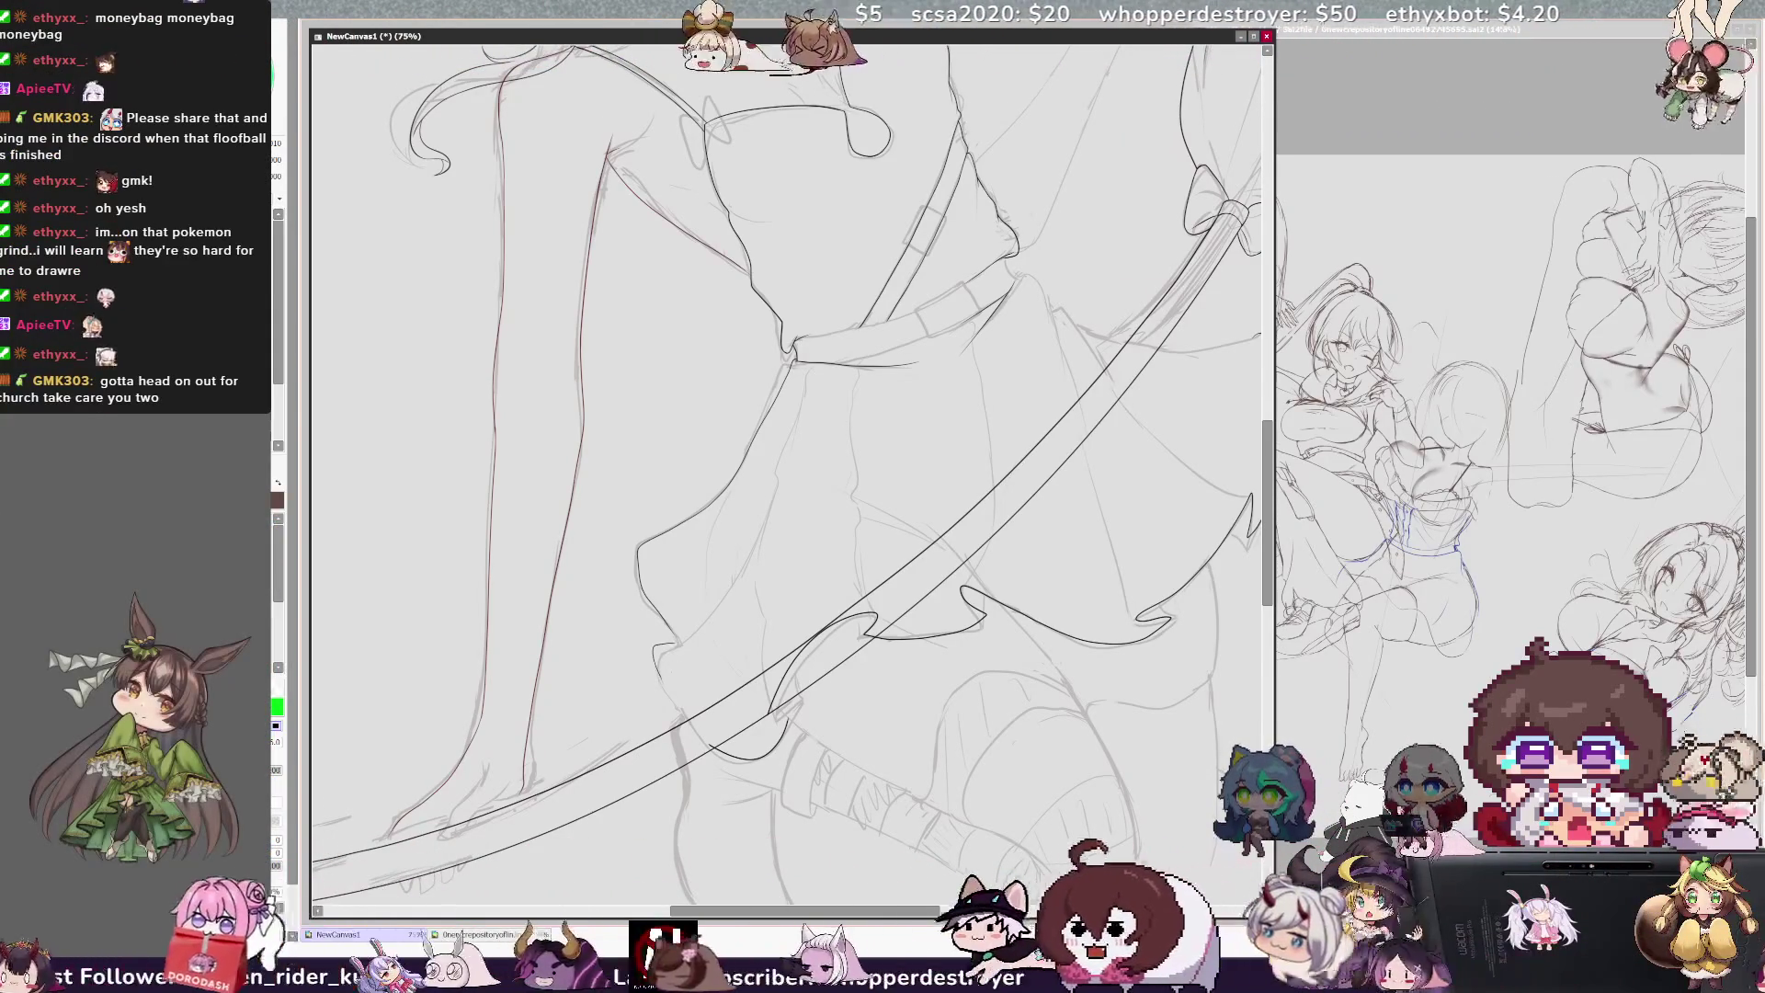
{"action": "key", "text": "h"}
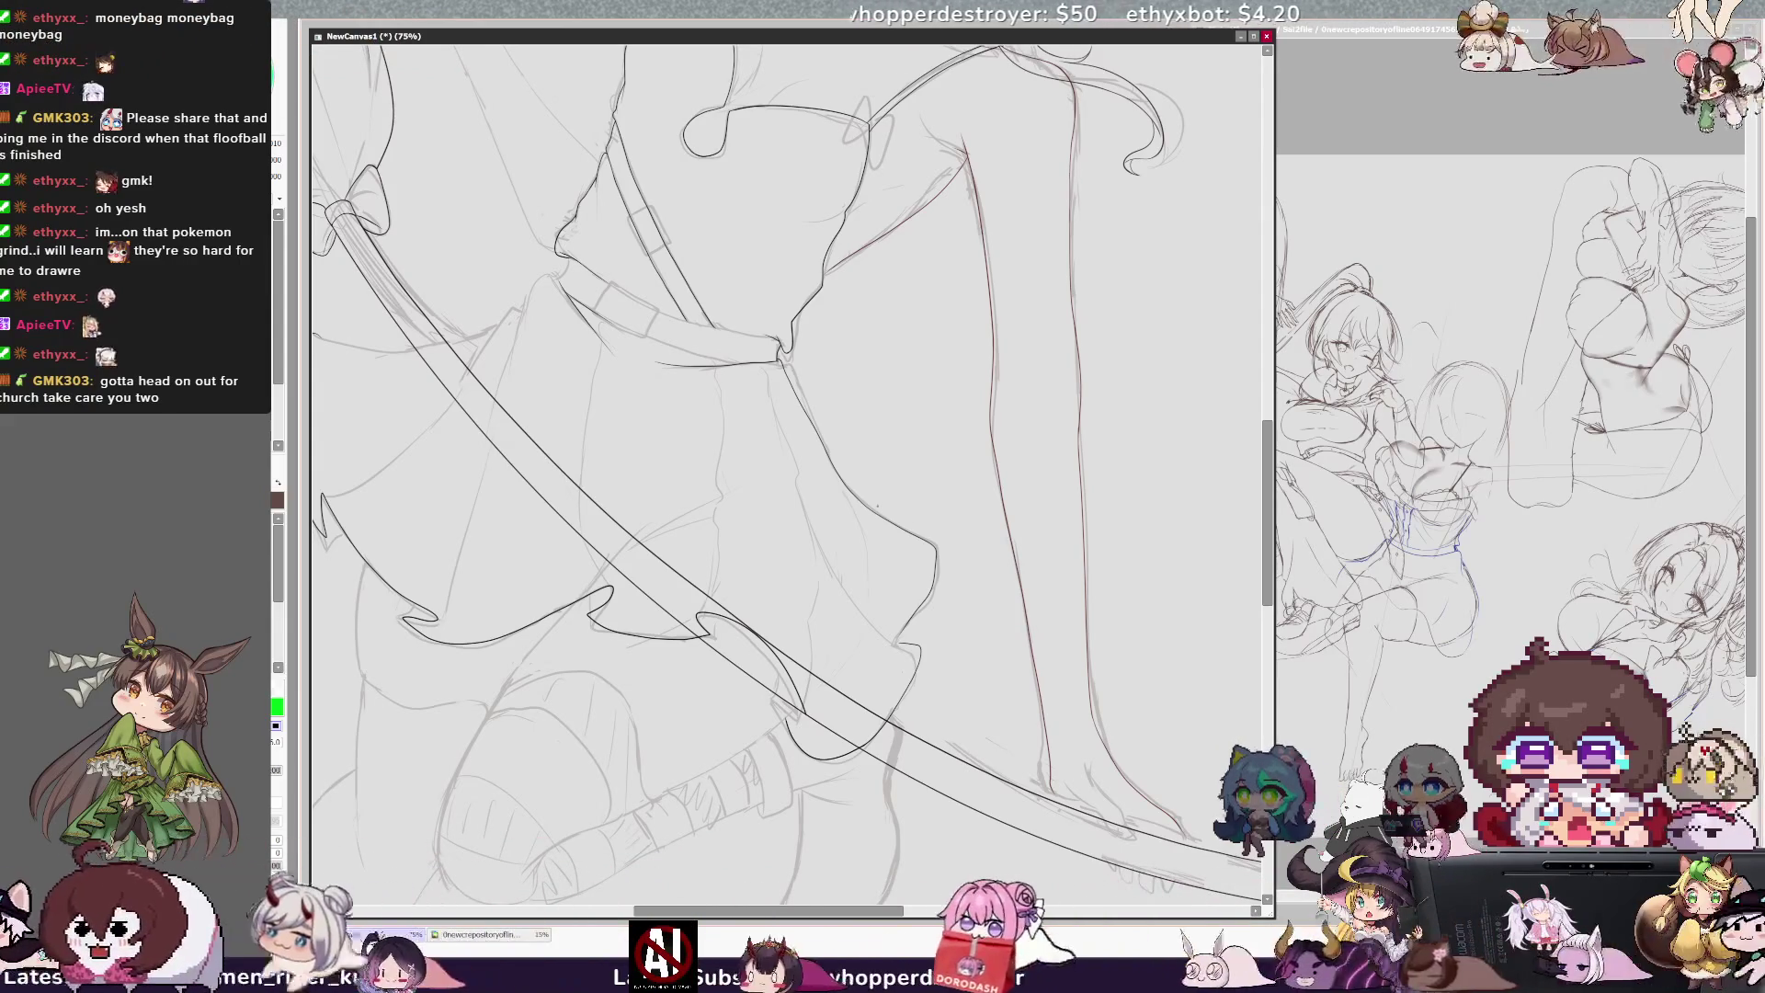
{"action": "key", "text": "ctrl+z"}
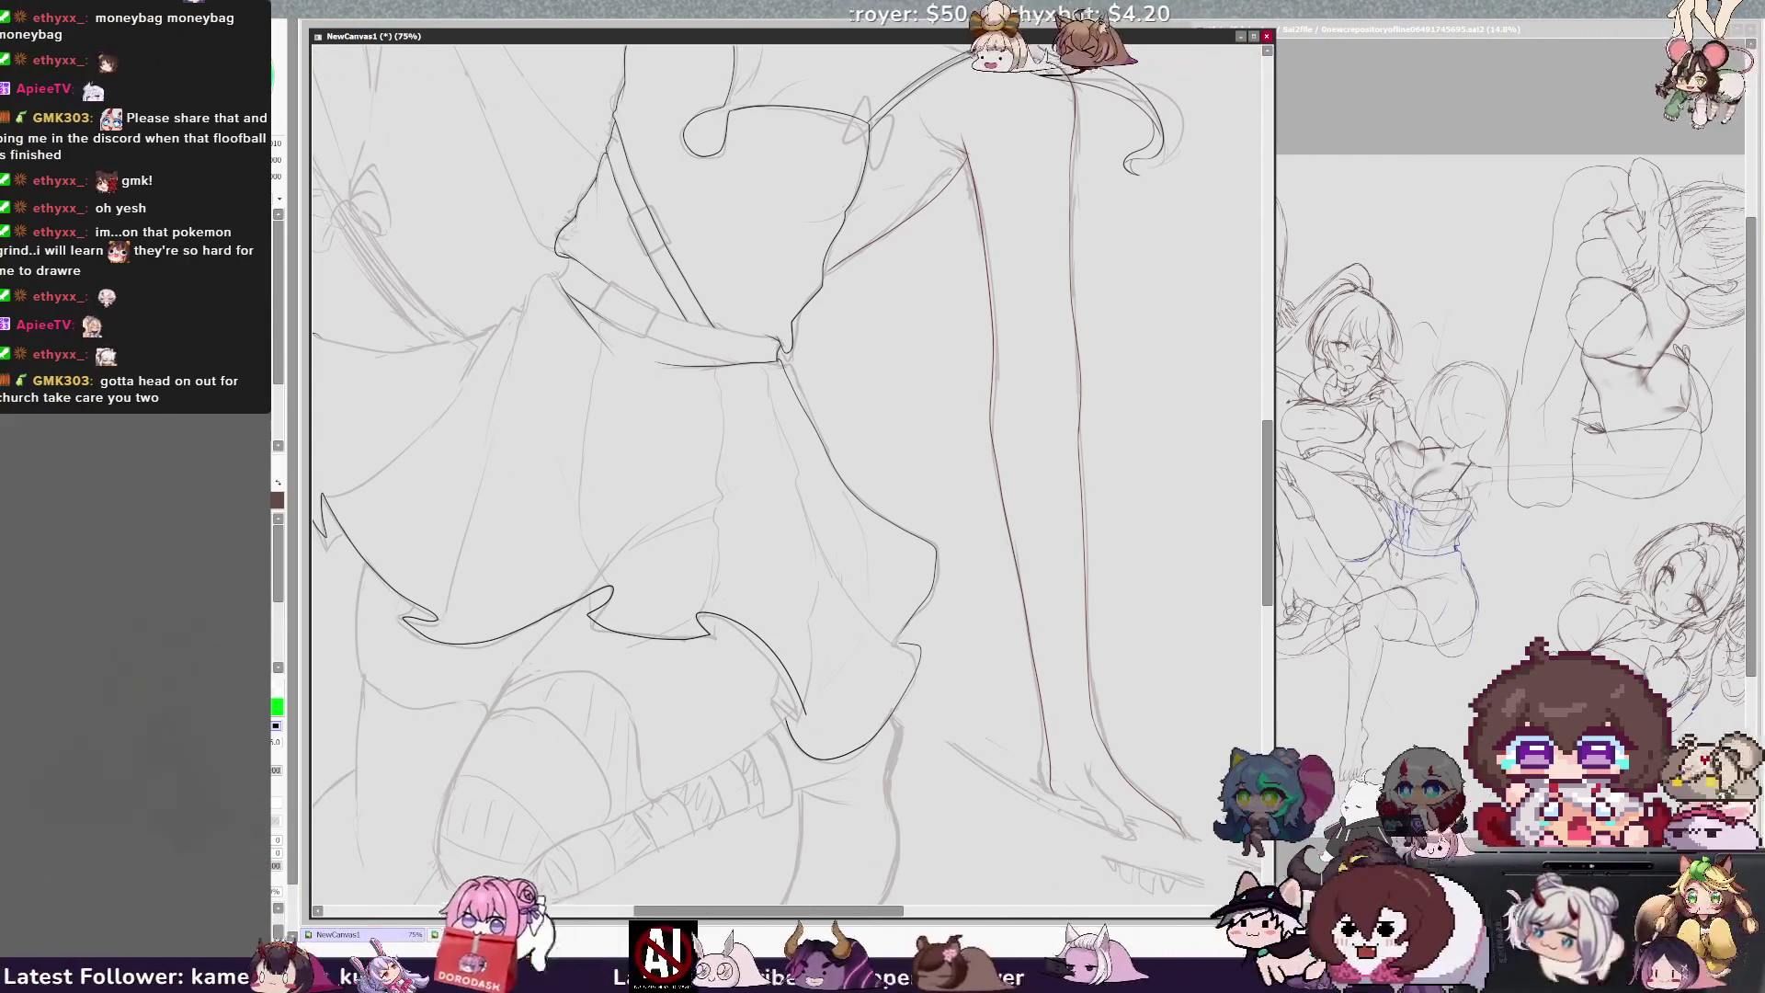
Step: Mirror and rotate the view to check the jagged hem outline
{"action": "key", "text": "h"}
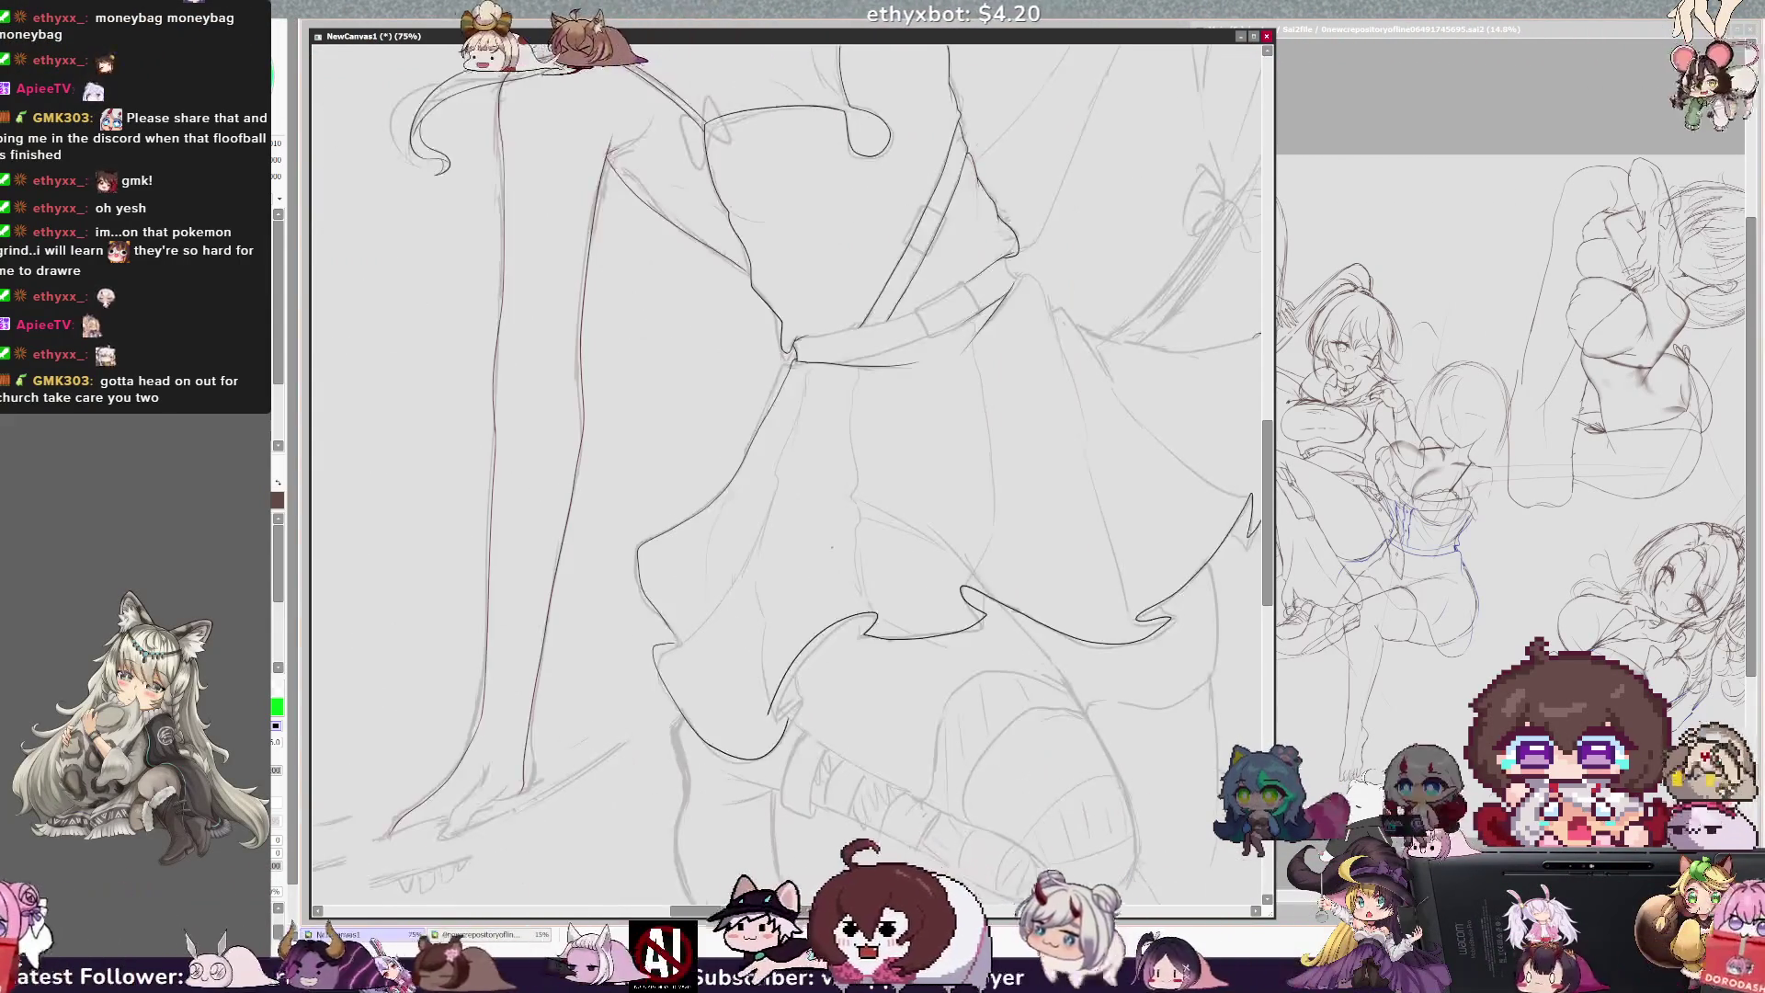
{"action": "key", "text": "Delete"}
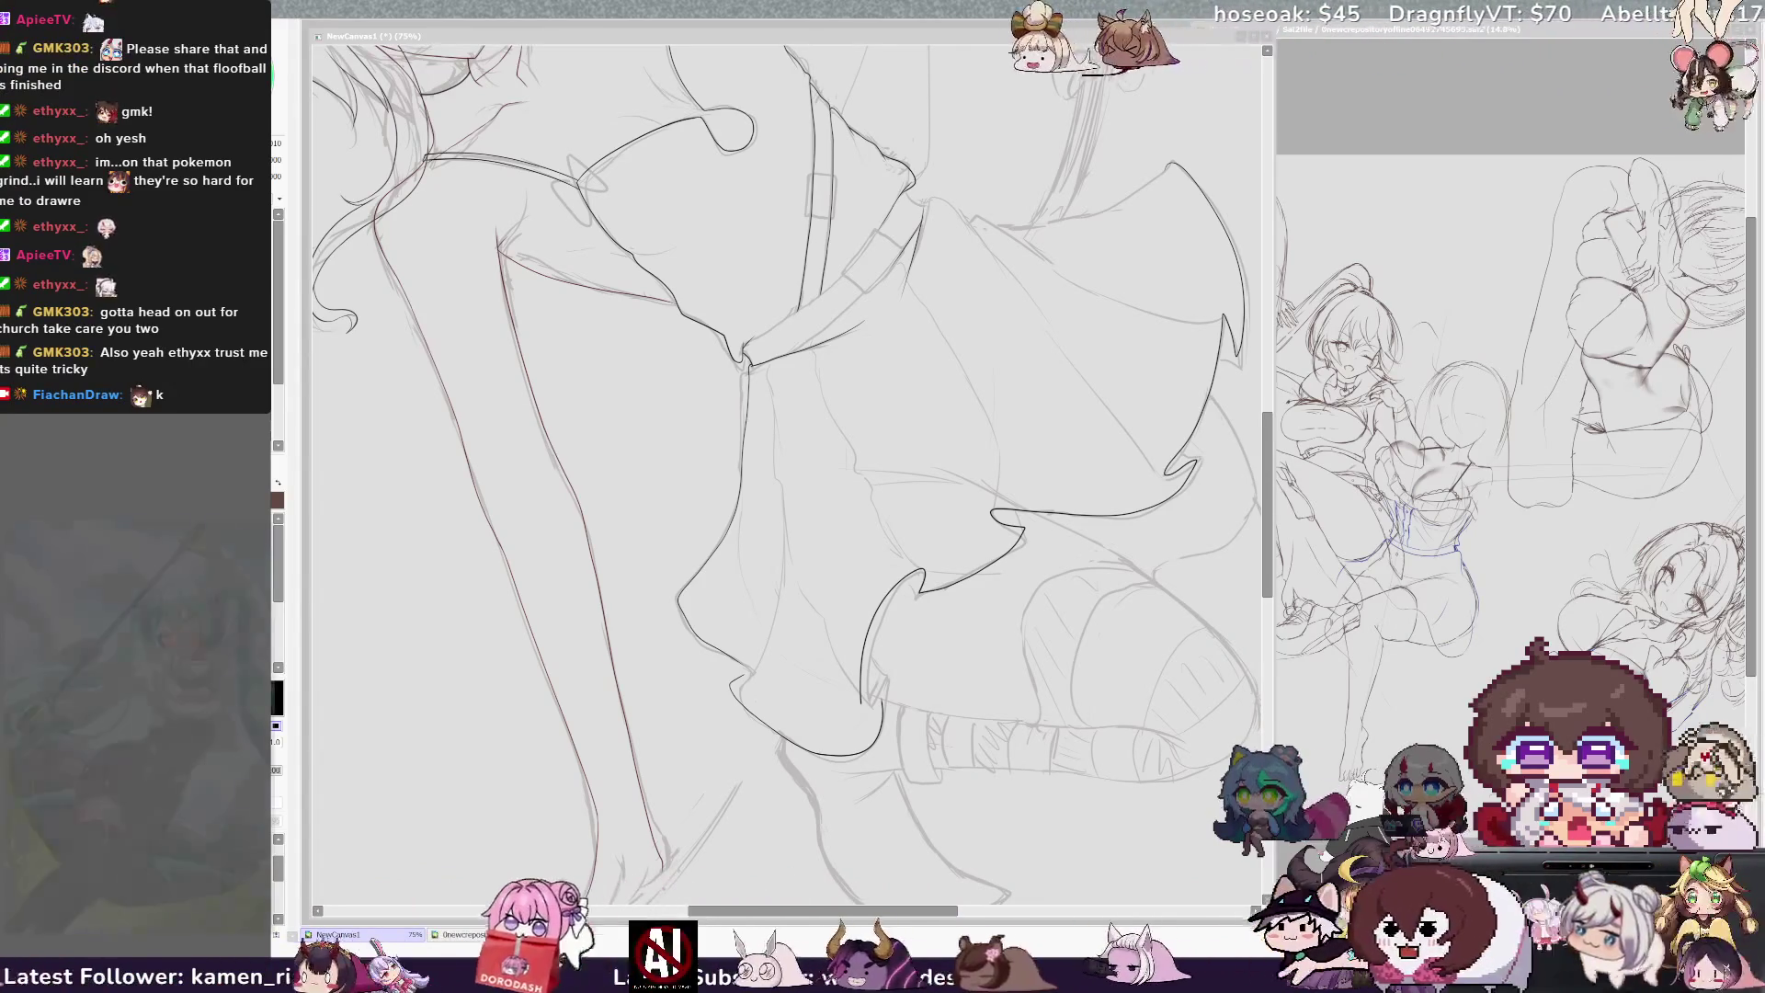
{"action": "left_click", "coordinate": [1256, 491]}
{"action": "scroll", "coordinate": [641, 408], "scroll_direction": "down", "scroll_amount": 5}
{"action": "scroll", "coordinate": [791, 459], "scroll_direction": "up", "scroll_amount": 6}
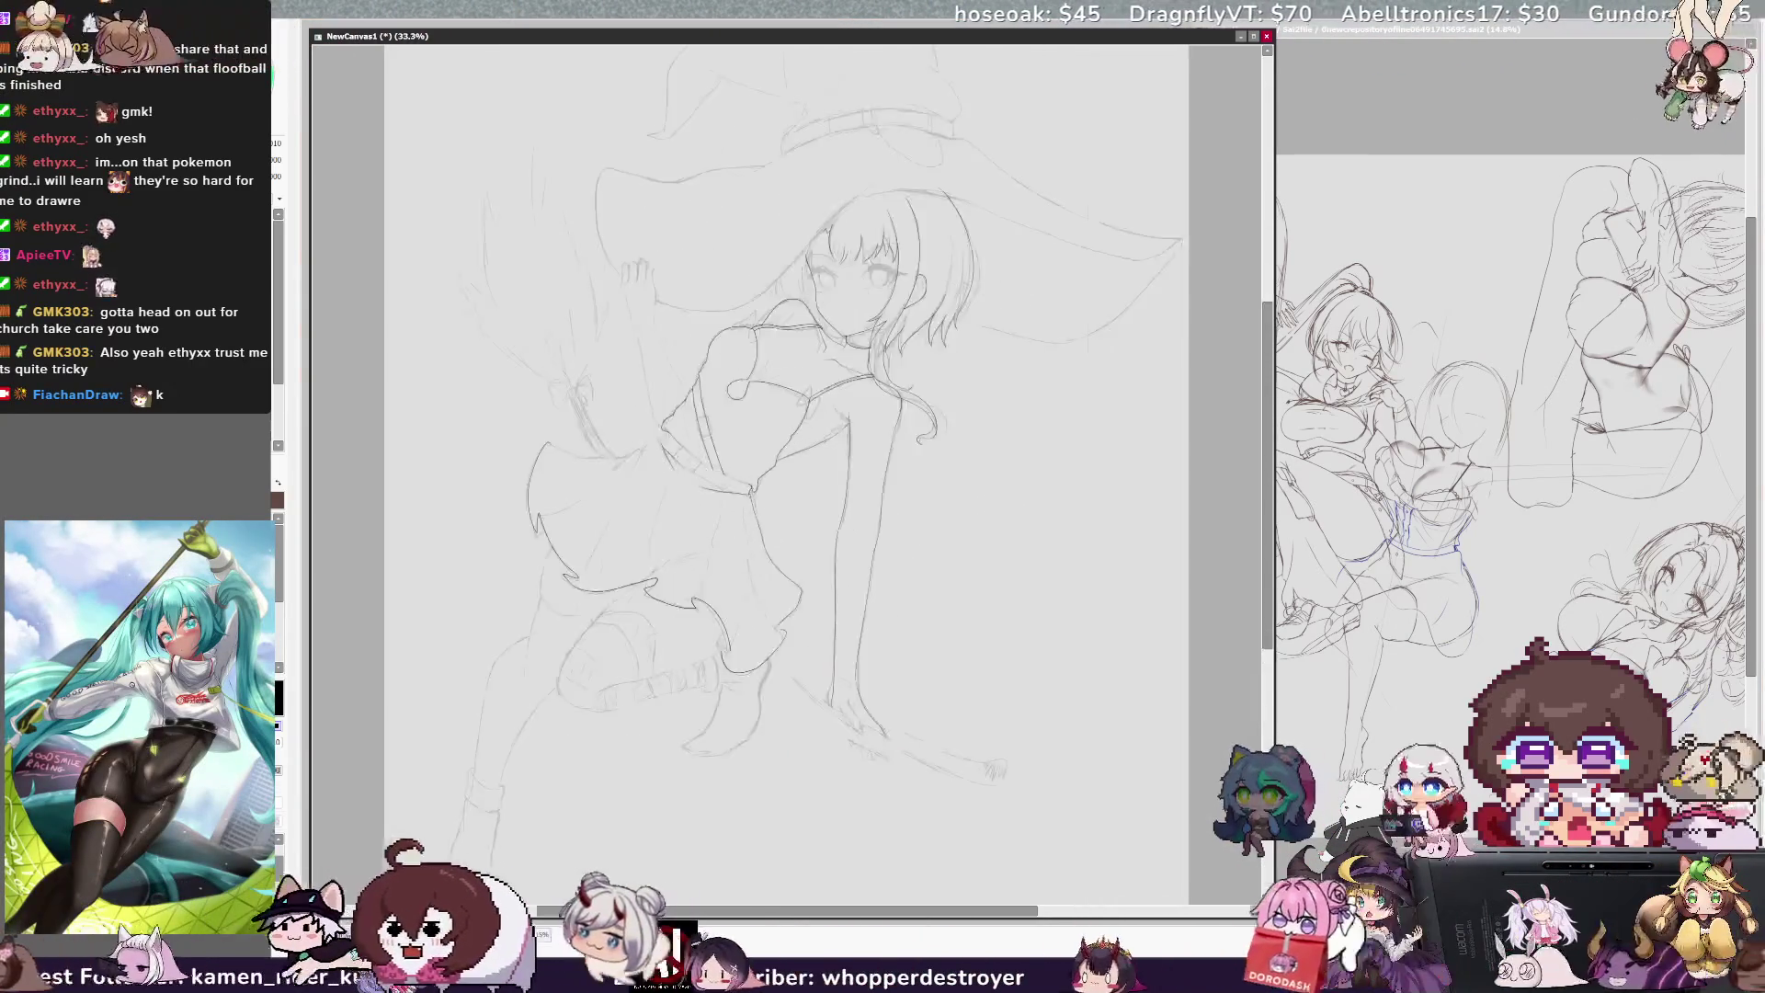
Step: Redraw the overlong hem stroke as a short hook at the hem point, checking it mirrored
{"action": "mouse_move", "coordinate": [791, 459]}
{"action": "left_mouse_down"}
{"action": "mouse_move", "coordinate": [611, 258]}
{"action": "mouse_move", "coordinate": [542, 260]}
{"action": "left_mouse_up"}
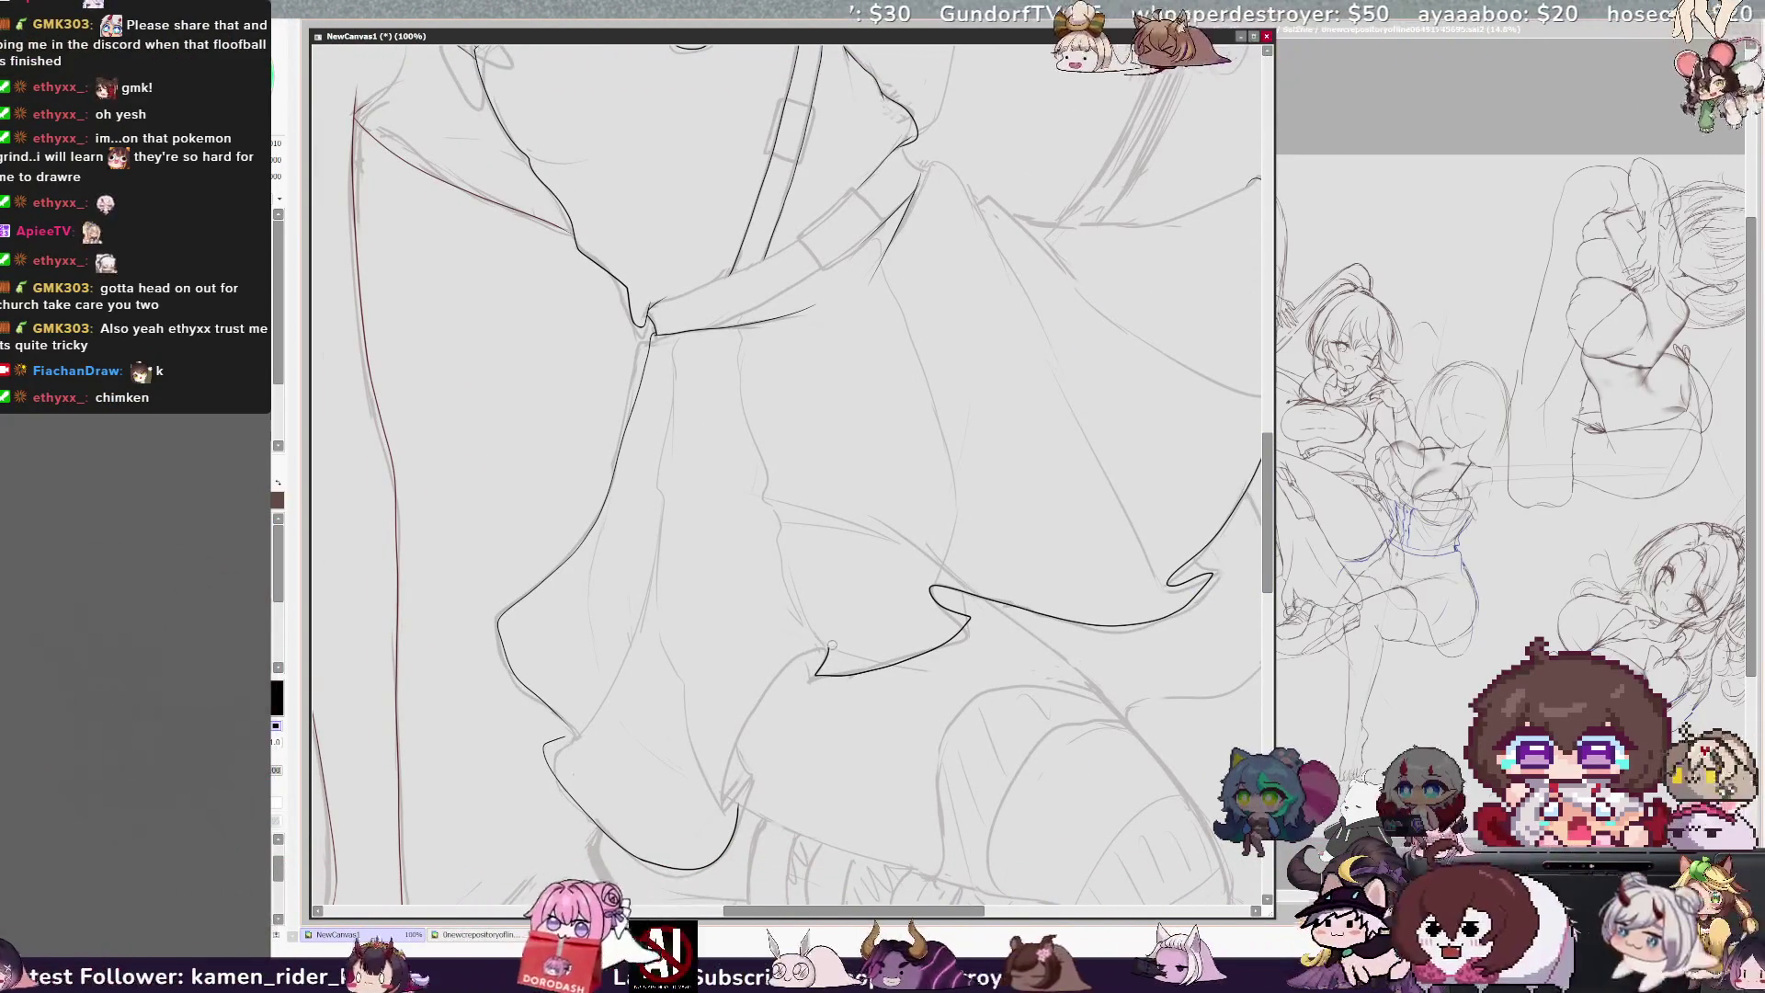
{"action": "left_click_drag", "start_coordinate": [722, 764], "coordinate": [736, 816]}
{"action": "key", "text": "ctrl+z"}
{"action": "mouse_move", "coordinate": [827, 649]}
{"action": "left_mouse_down"}
{"action": "mouse_move", "coordinate": [796, 655]}
{"action": "mouse_move", "coordinate": [722, 811]}
{"action": "left_mouse_up"}
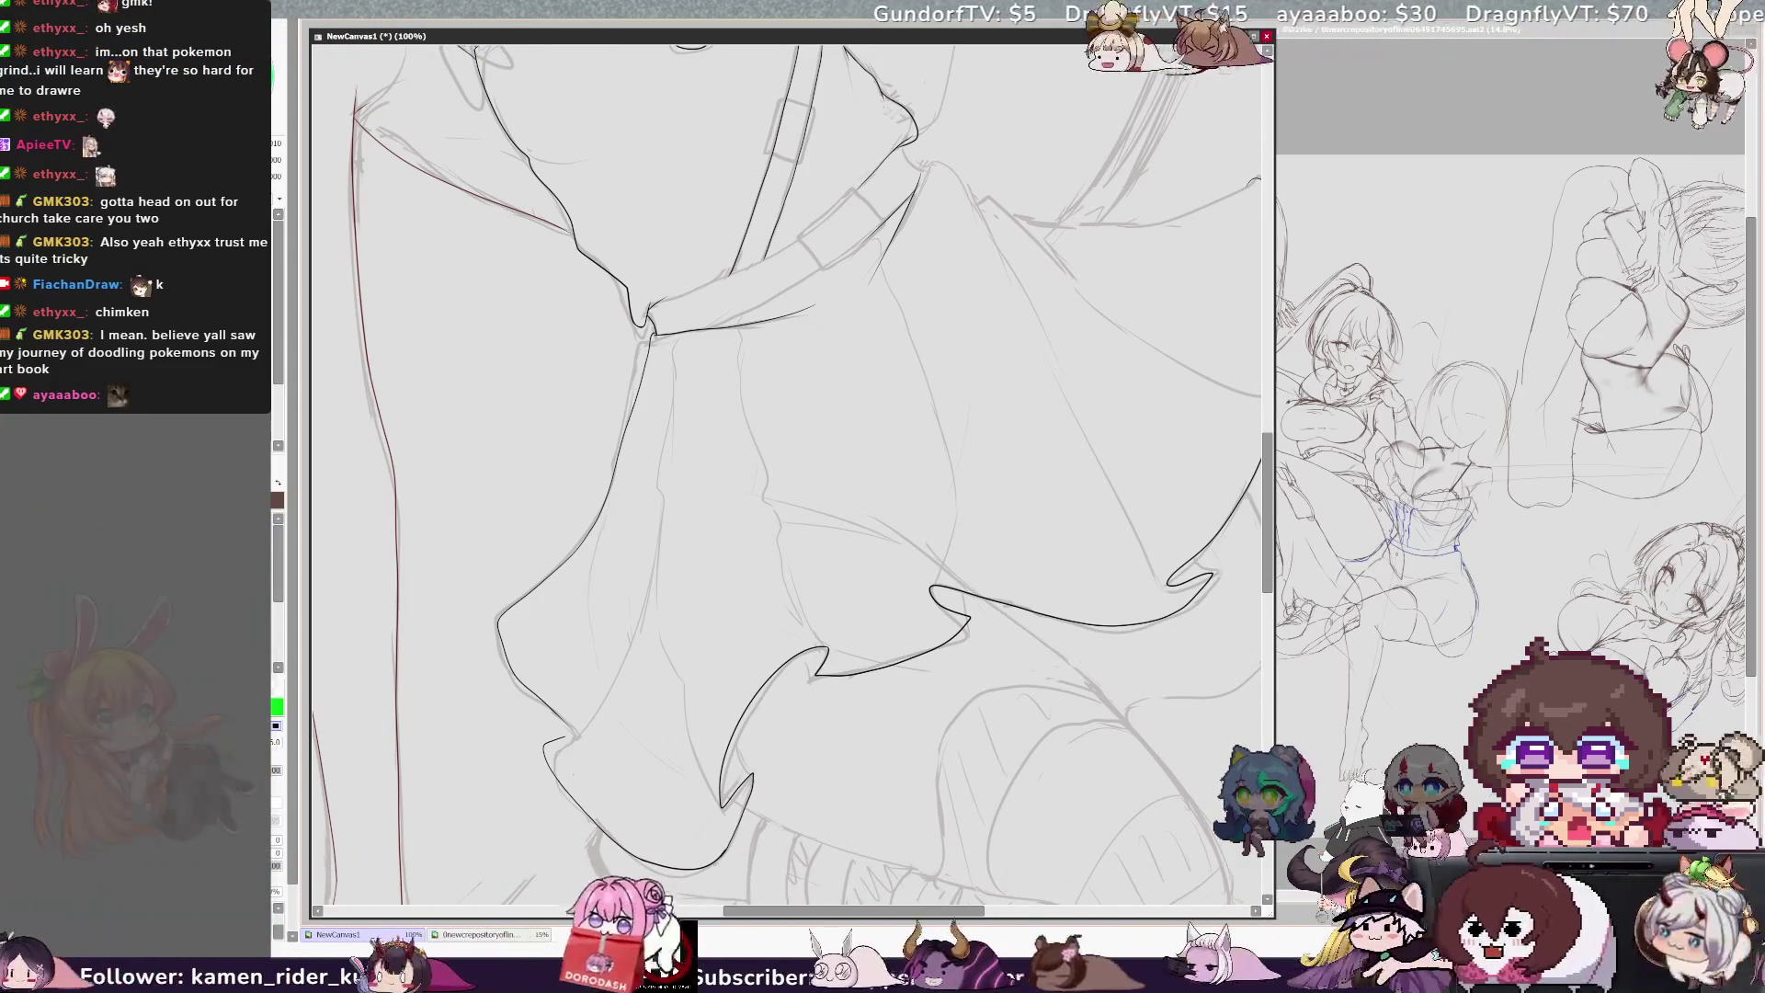
{"action": "key", "text": "h"}
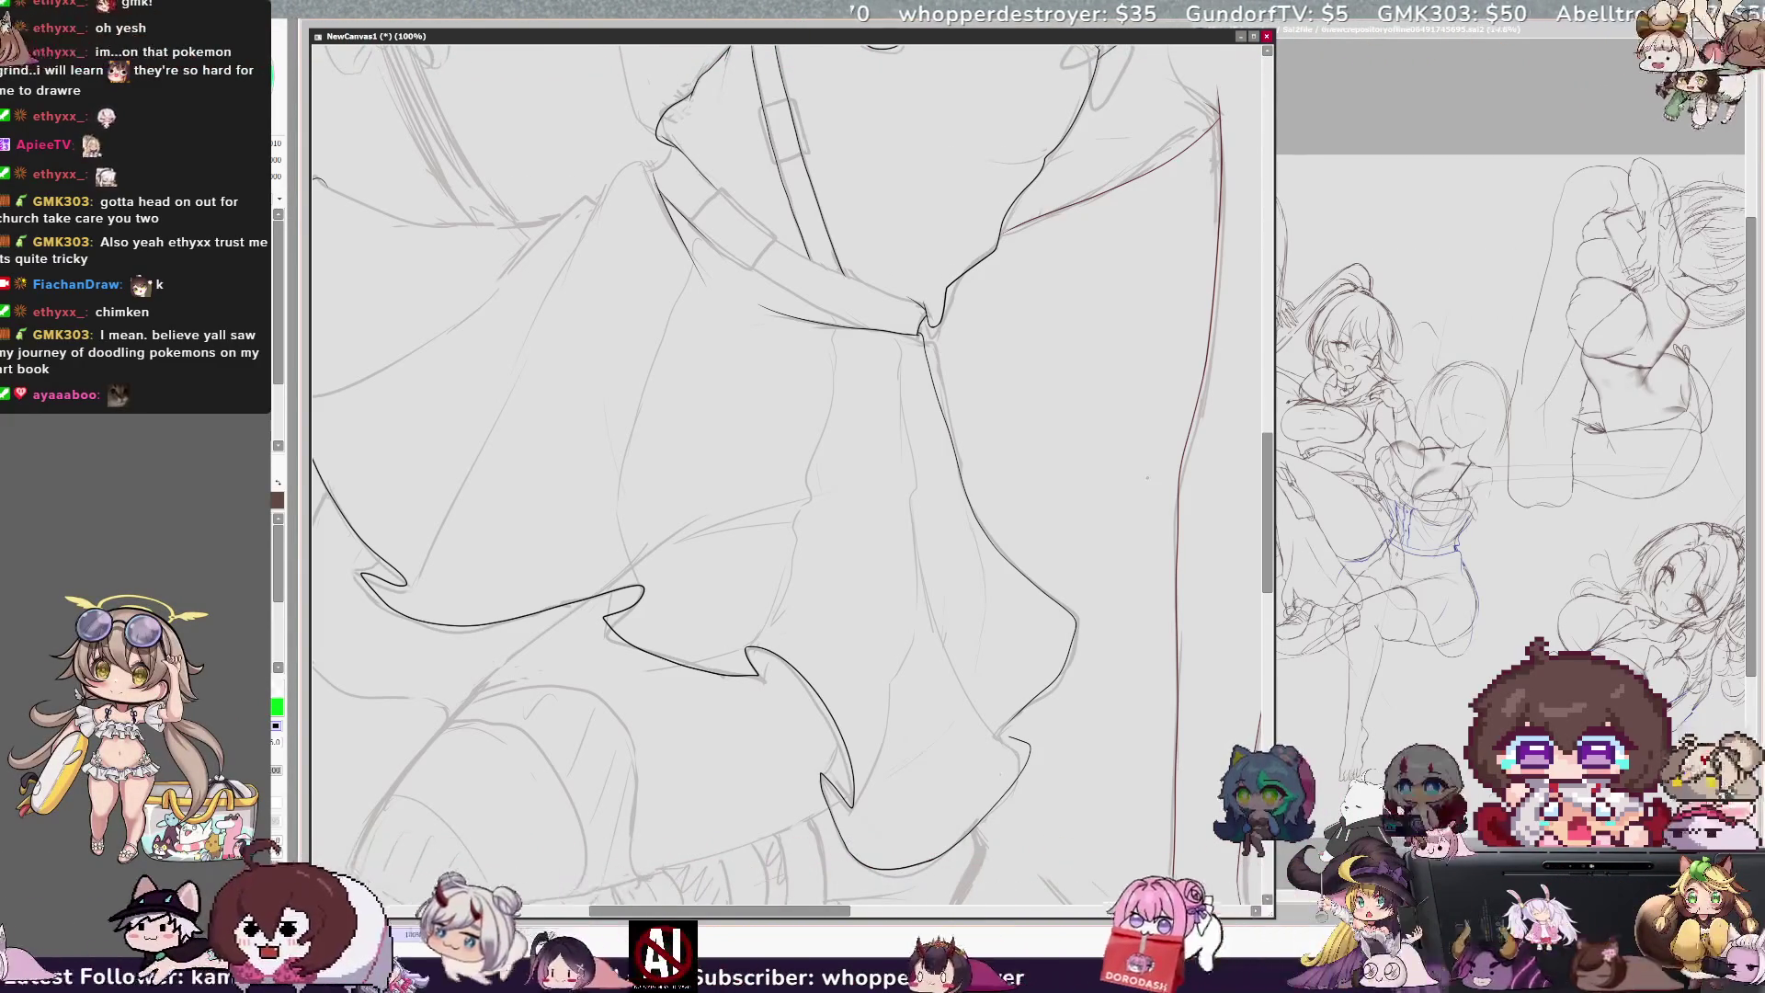
{"action": "key", "text": "h"}
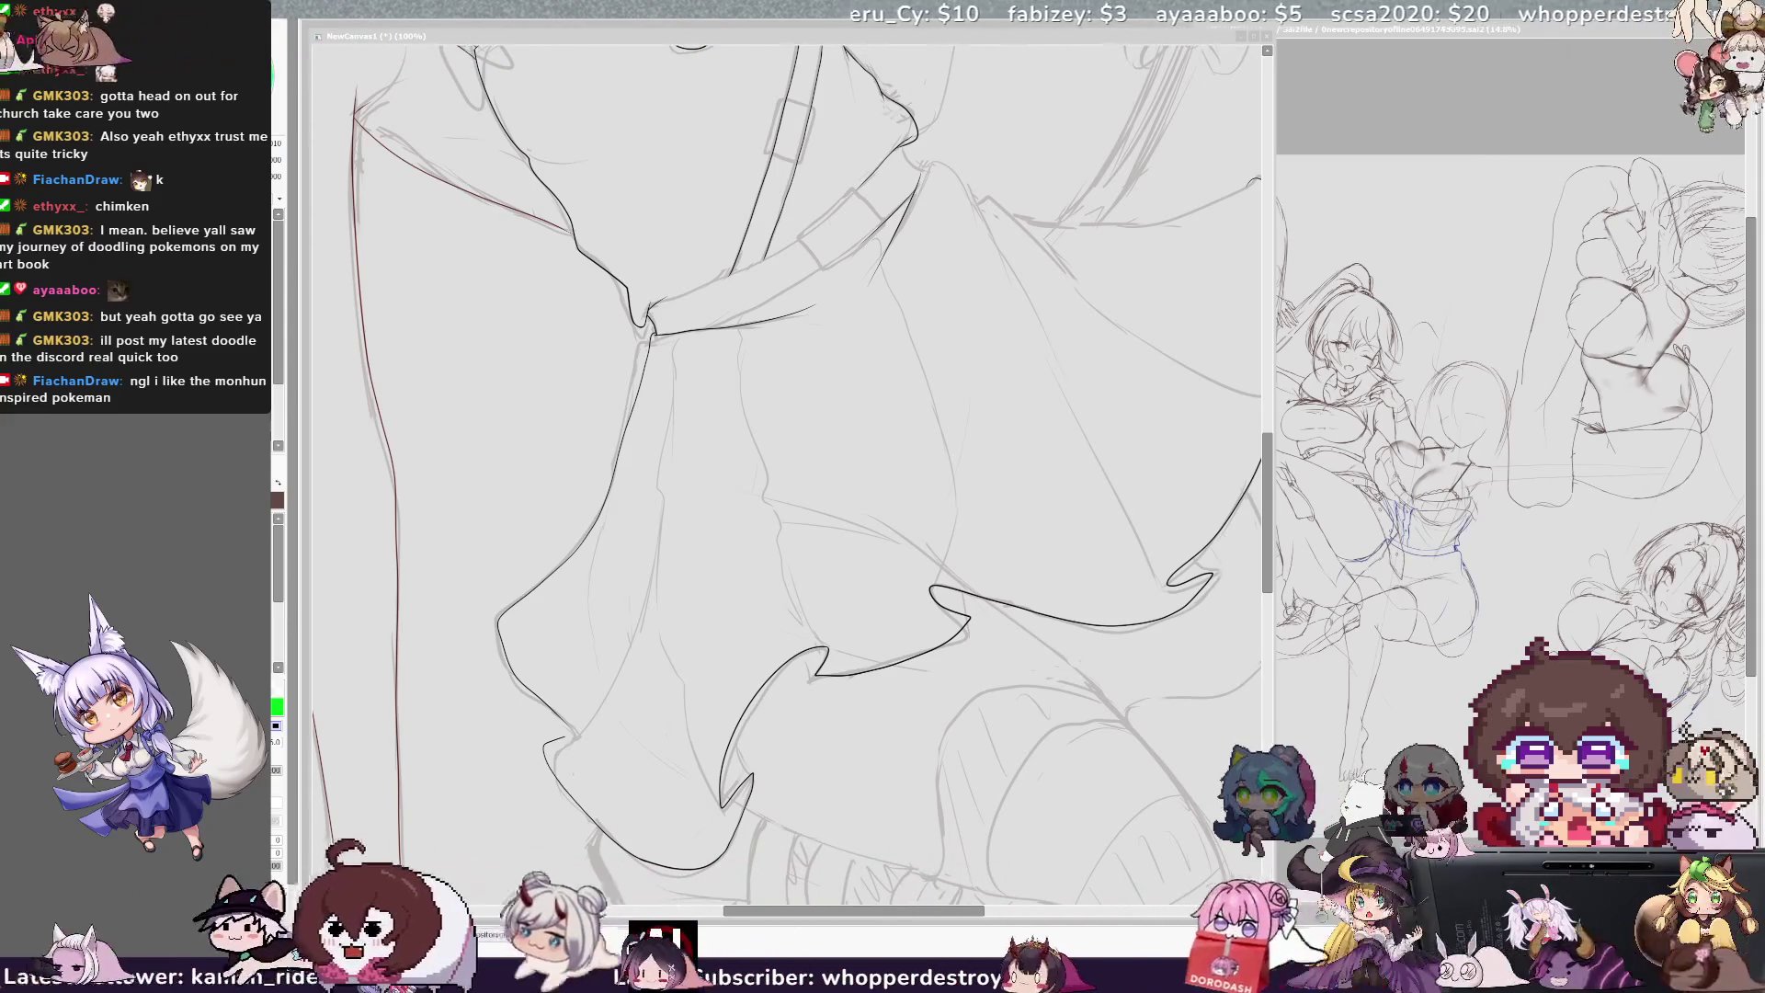
Step: At 150% zoom, ink the next pointed scallops of the ruffled hem, retrying one short stroke
{"action": "left_click", "coordinate": [668, 353]}
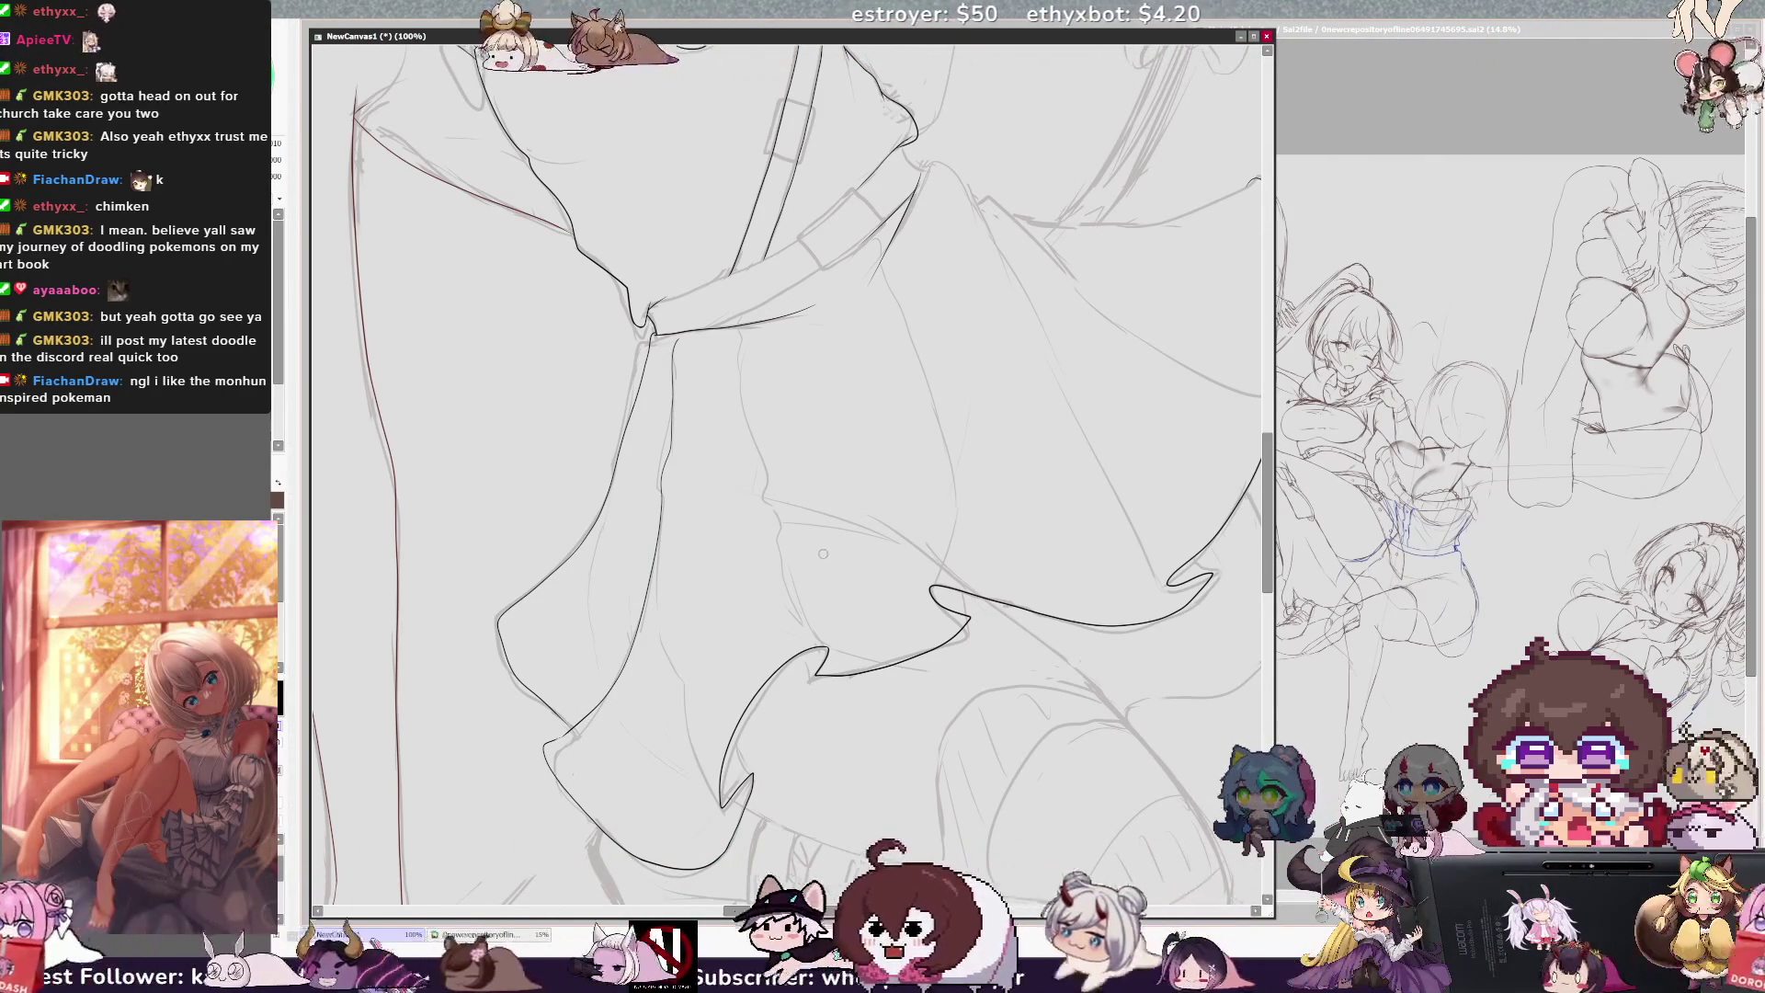
{"action": "scroll", "coordinate": [790, 478], "scroll_direction": "up", "scroll_amount": 2}
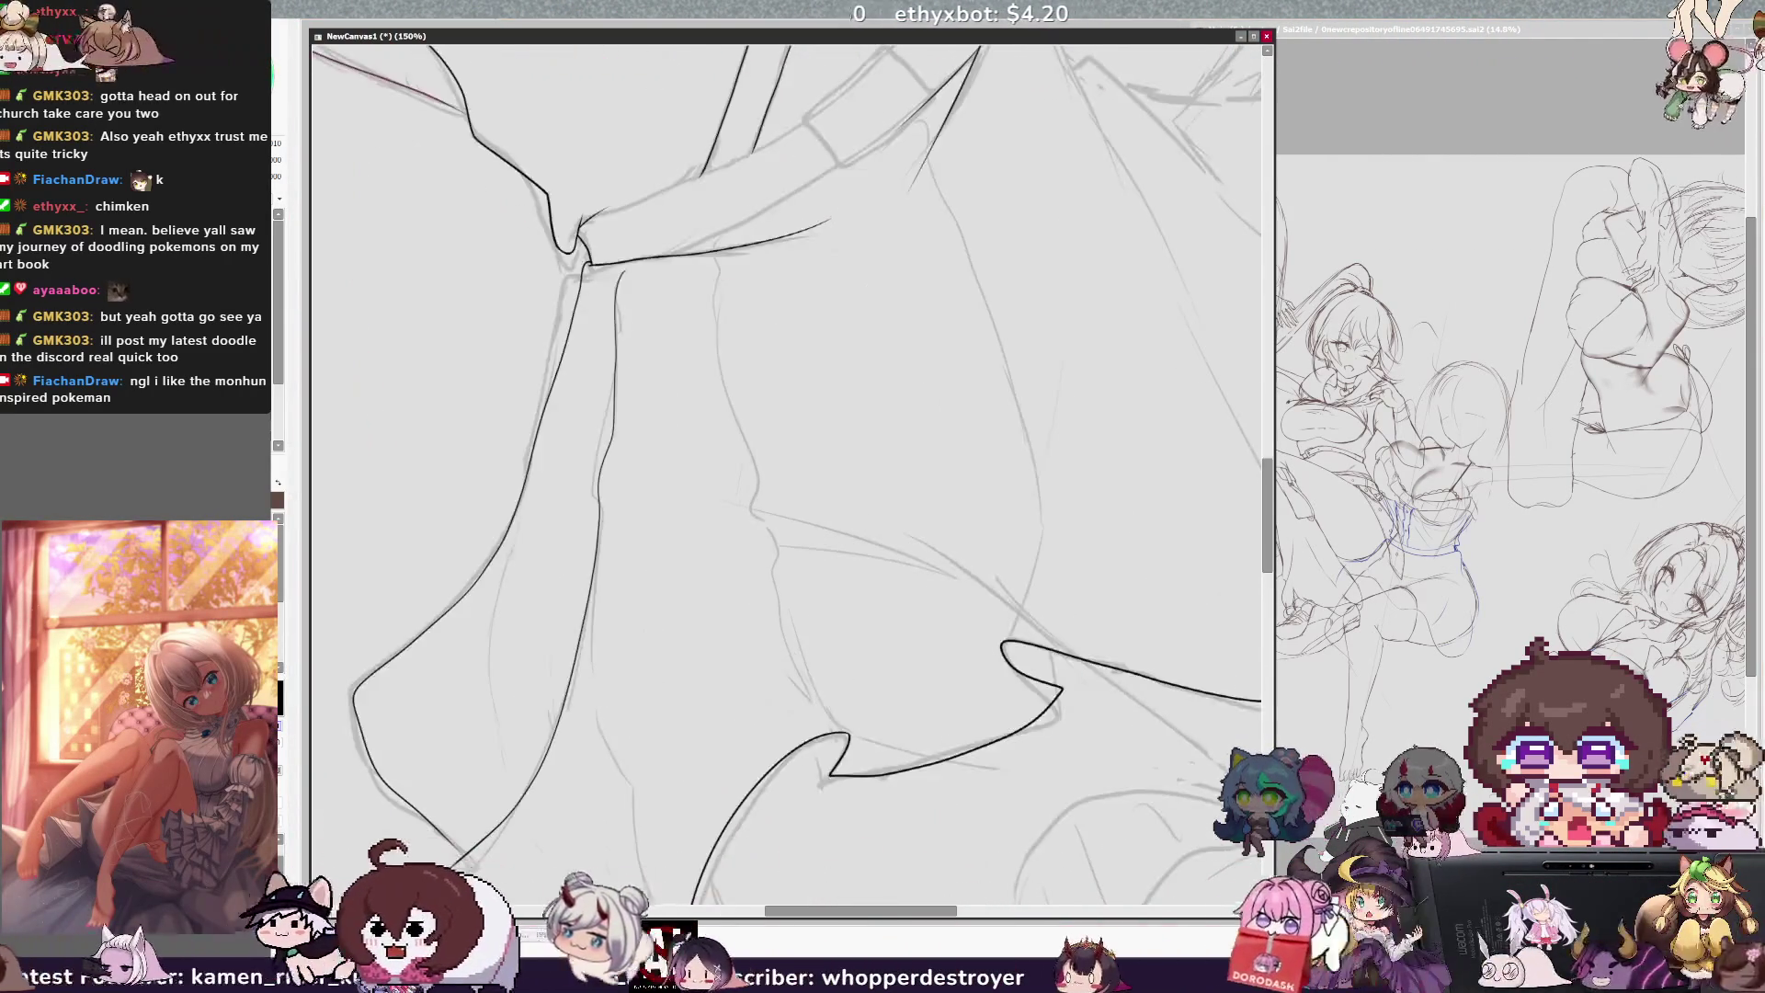
{"action": "left_click_drag", "start_coordinate": [806, 863], "coordinate": [1049, 868]}
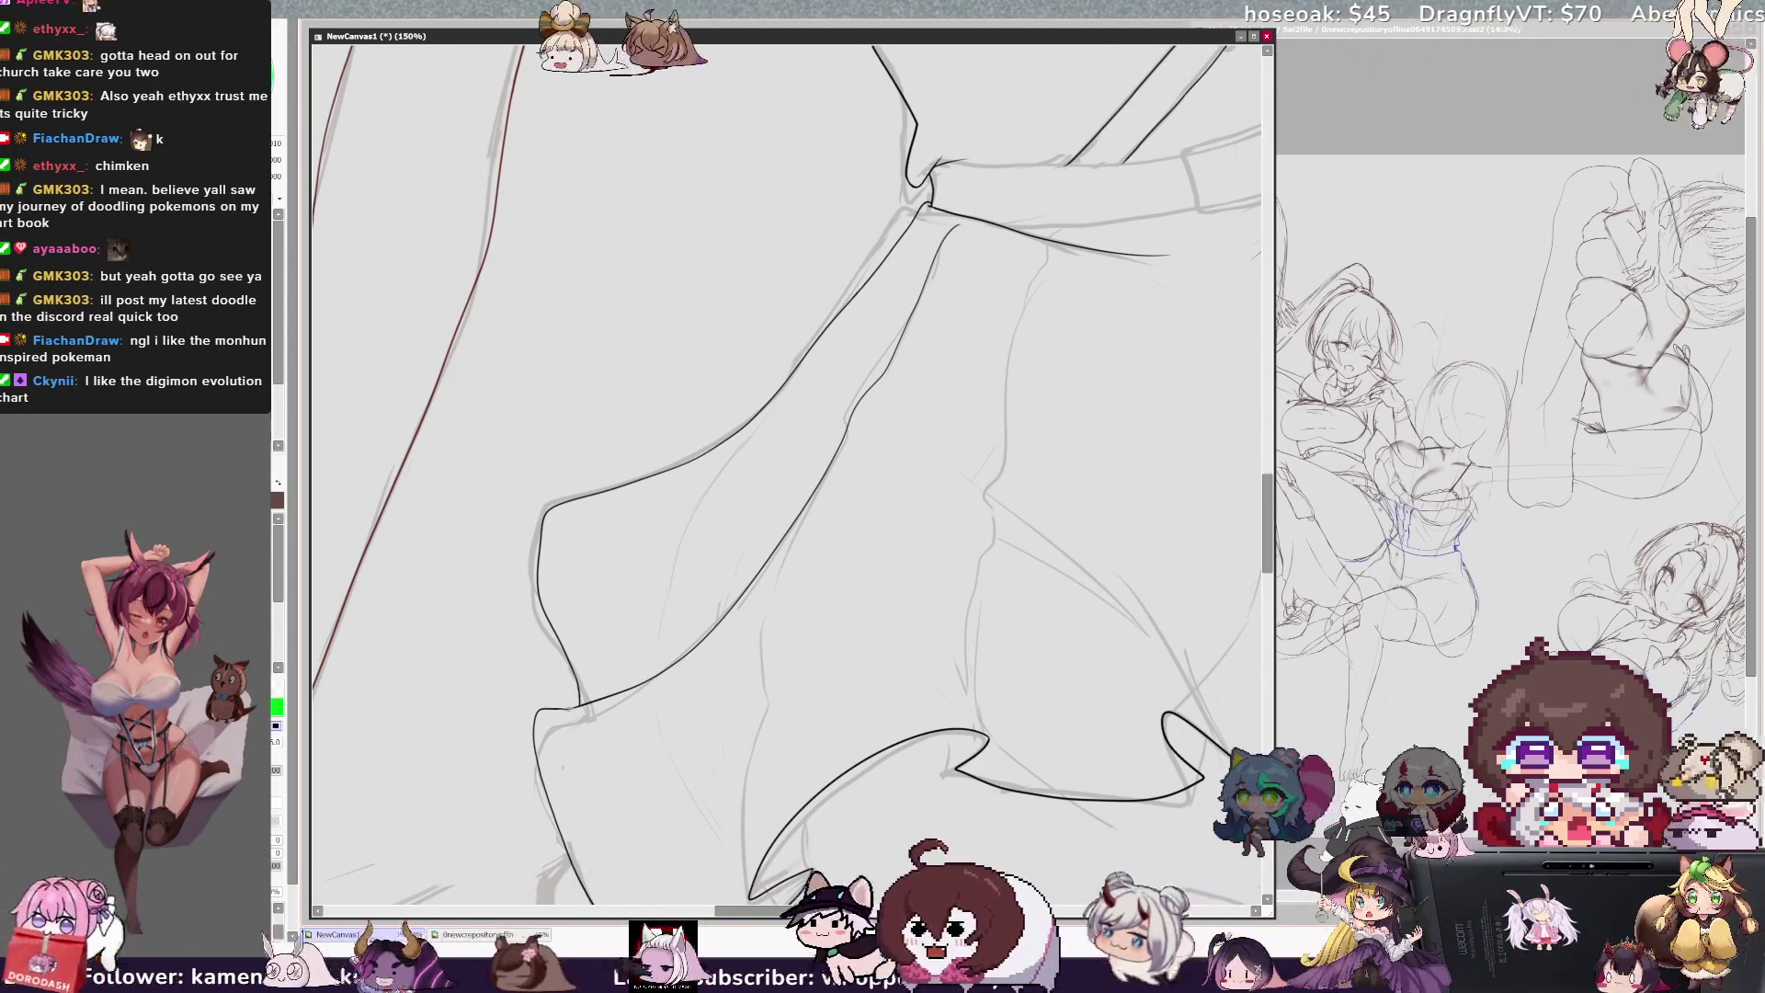
{"action": "key", "text": "Delete"}
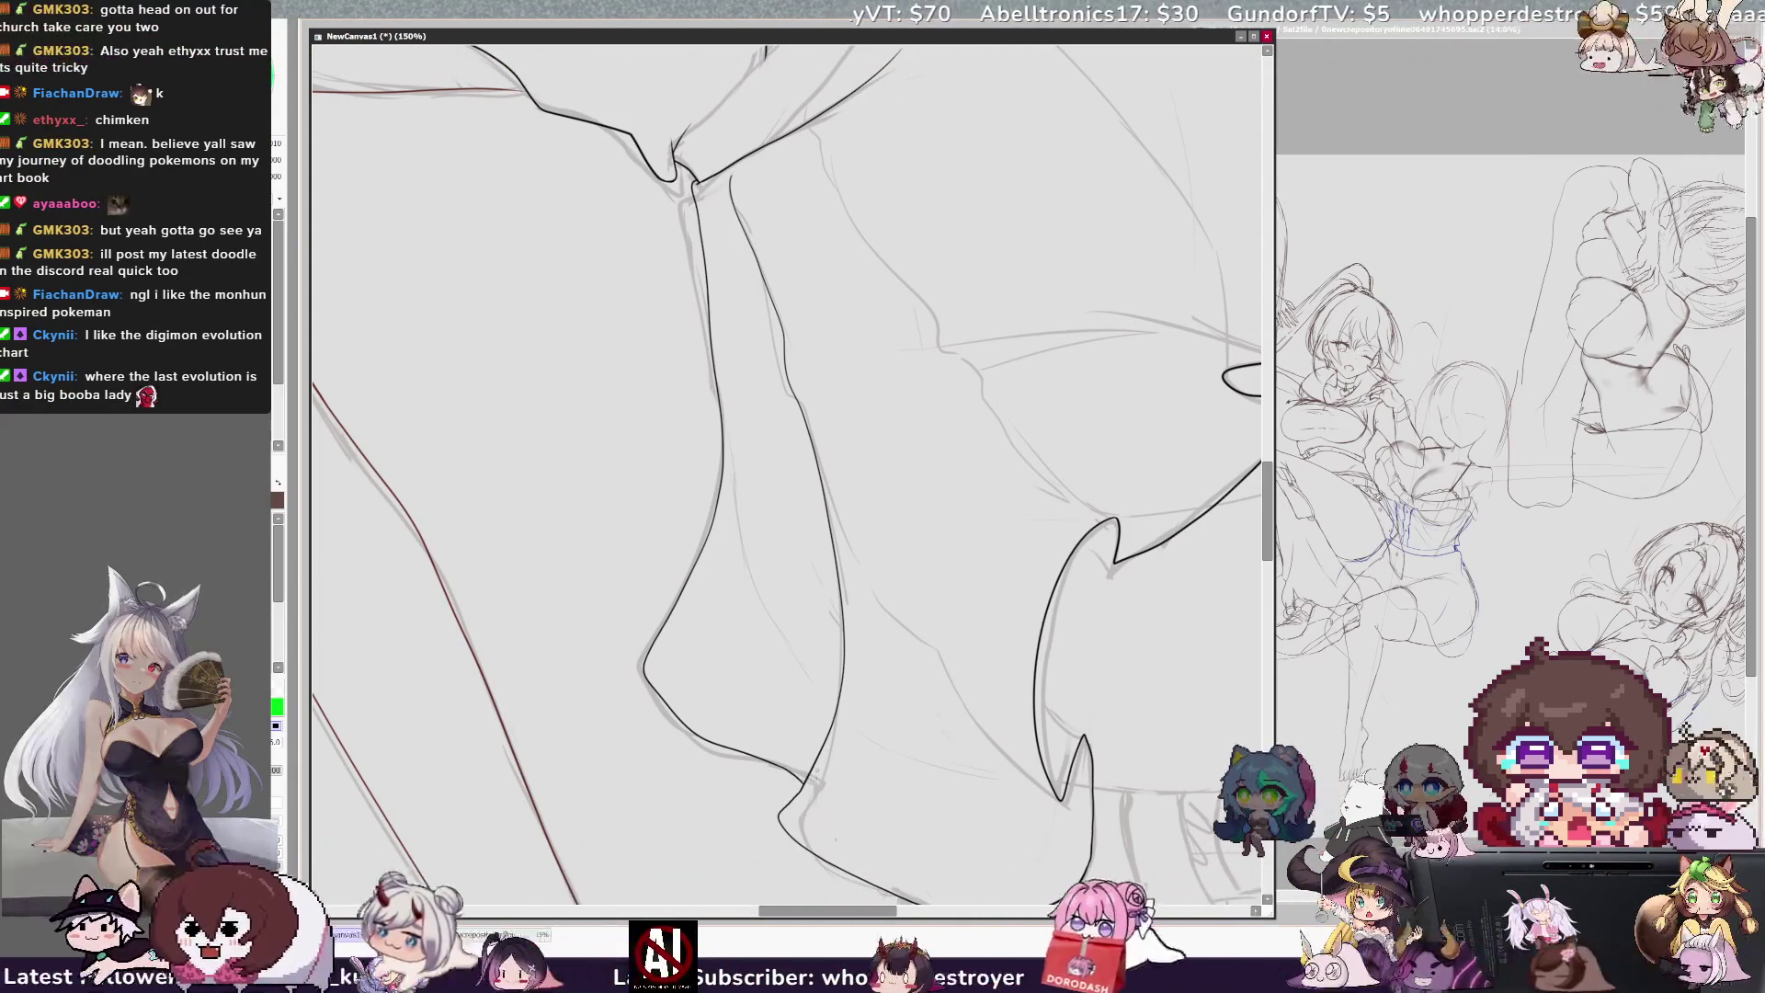
{"action": "scroll", "coordinate": [787, 474], "scroll_direction": "right", "scroll_amount": 5}
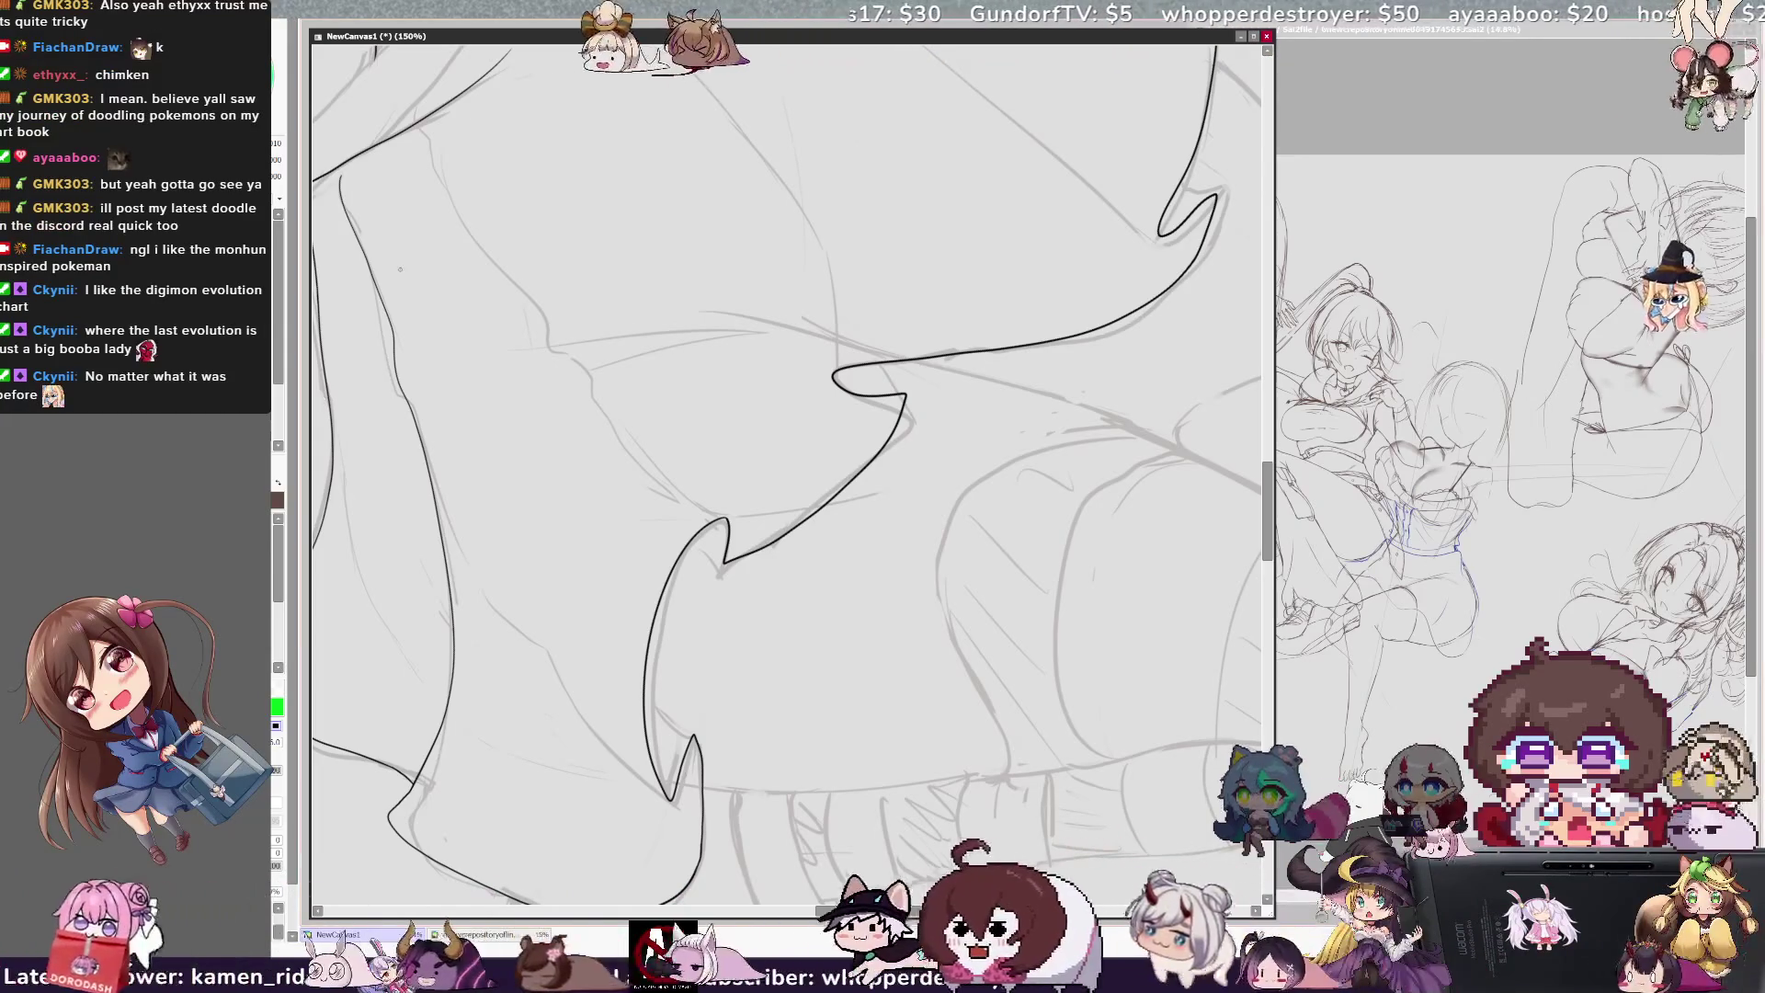
{"action": "key", "text": "minus"}
{"action": "key", "text": "minus"}
{"action": "key", "text": "End"}
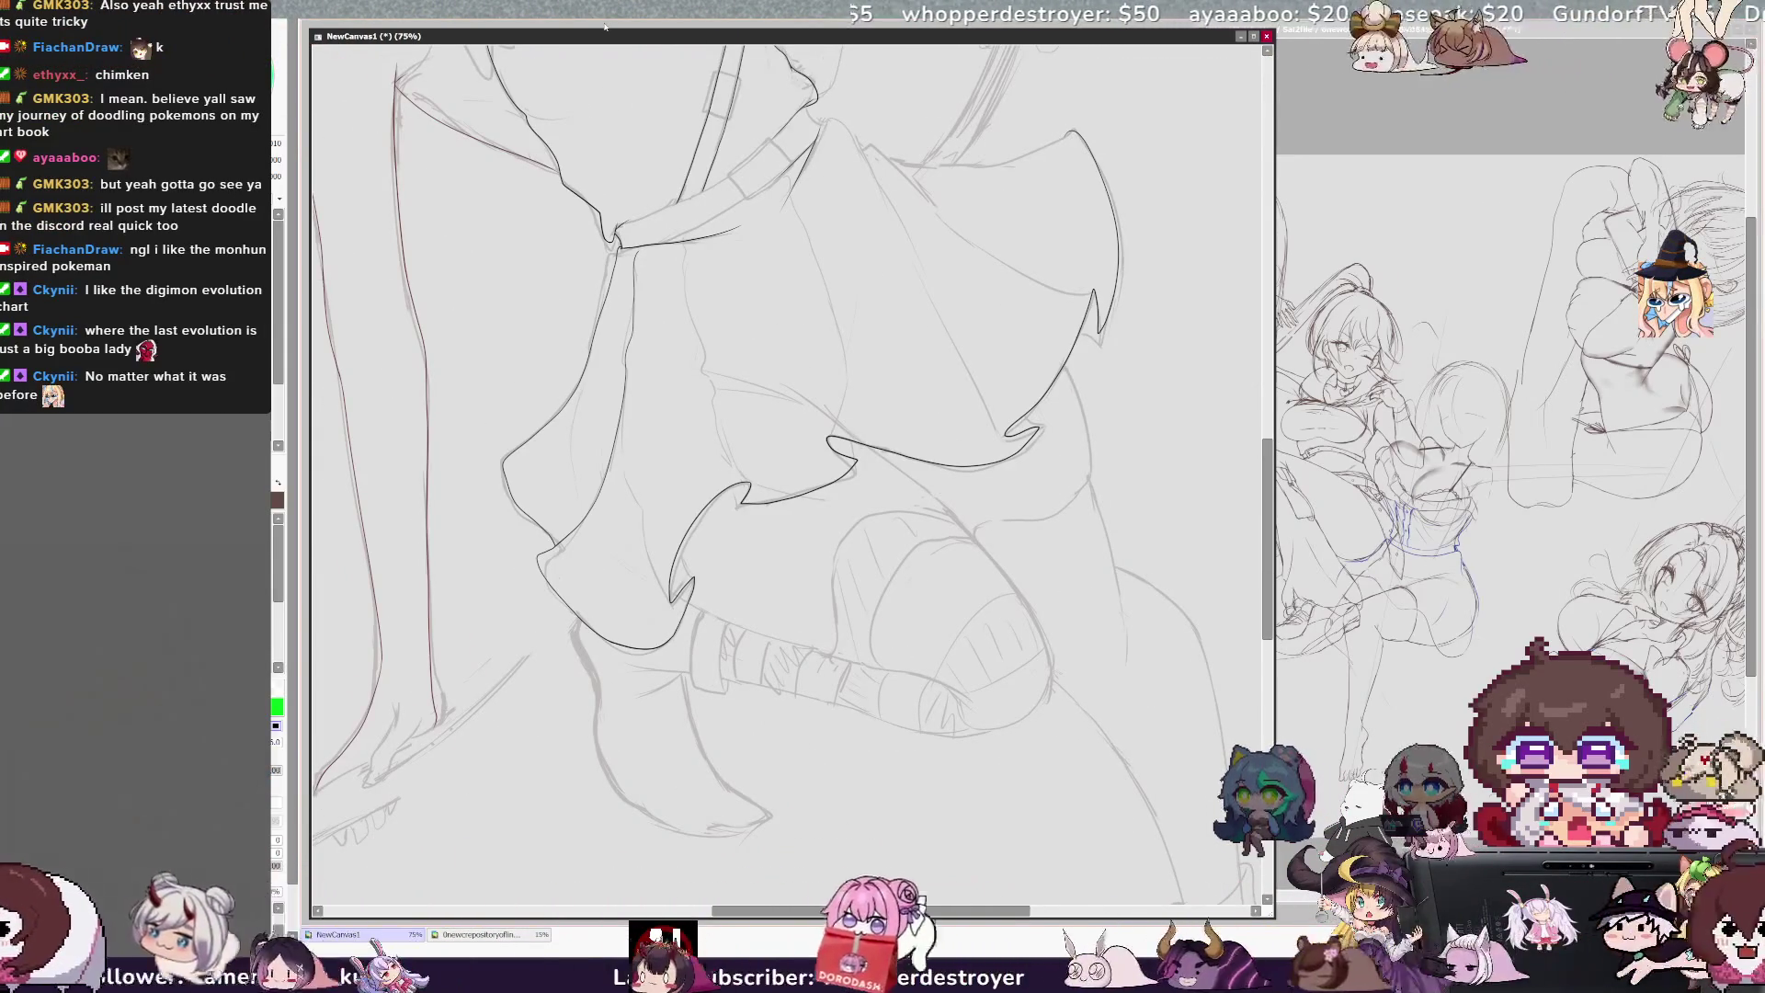
{"action": "key", "text": "Page_Up"}
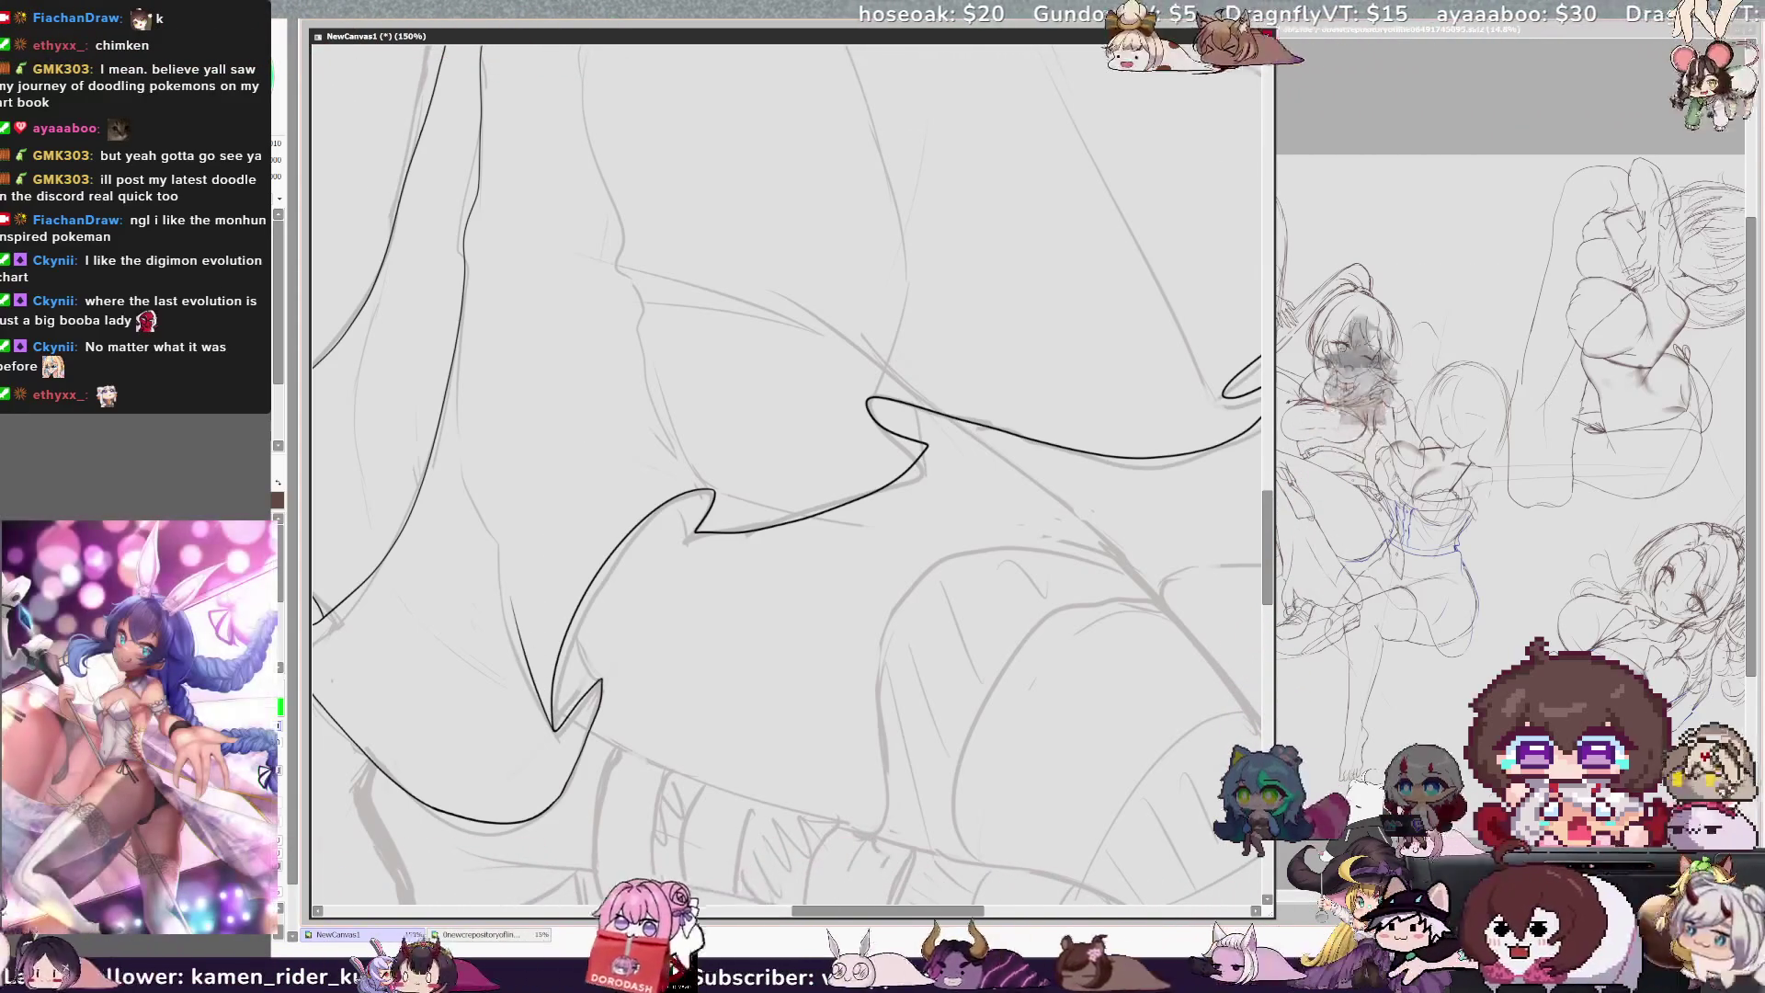
{"action": "left_click_drag", "start_coordinate": [565, 634], "coordinate": [602, 680]}
{"action": "key", "text": "ctrl+z"}
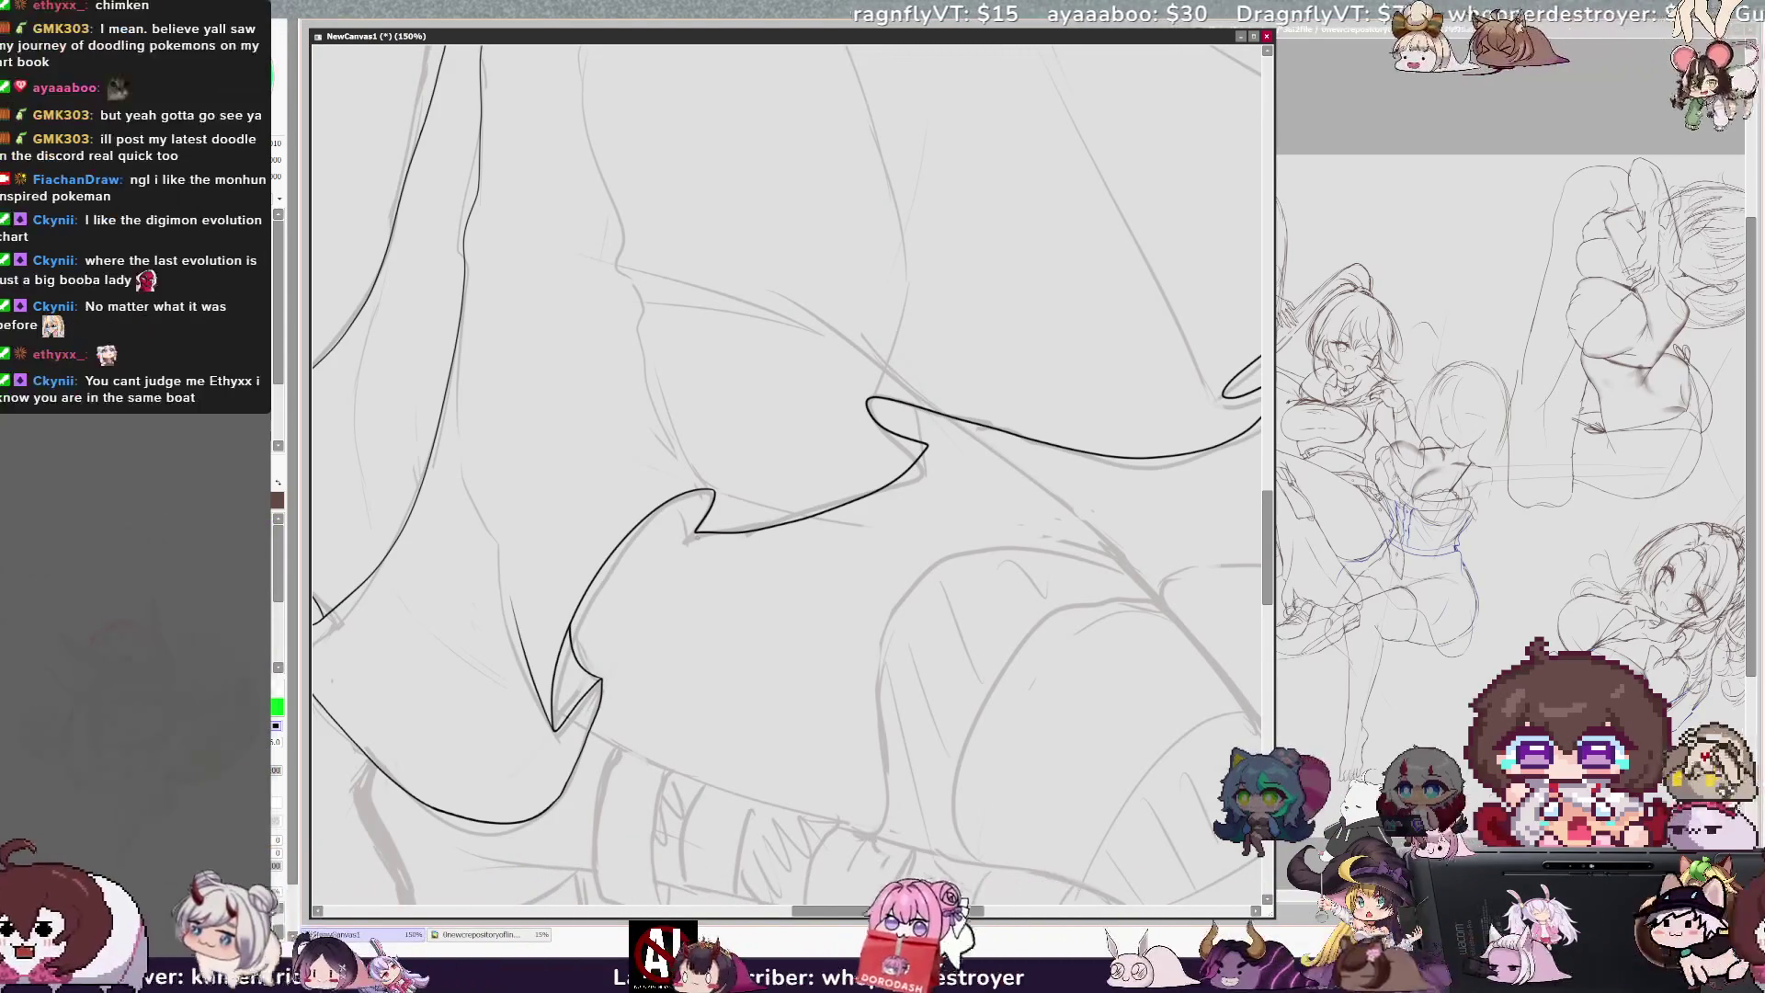
{"action": "left_click_drag", "start_coordinate": [699, 498], "coordinate": [695, 533]}
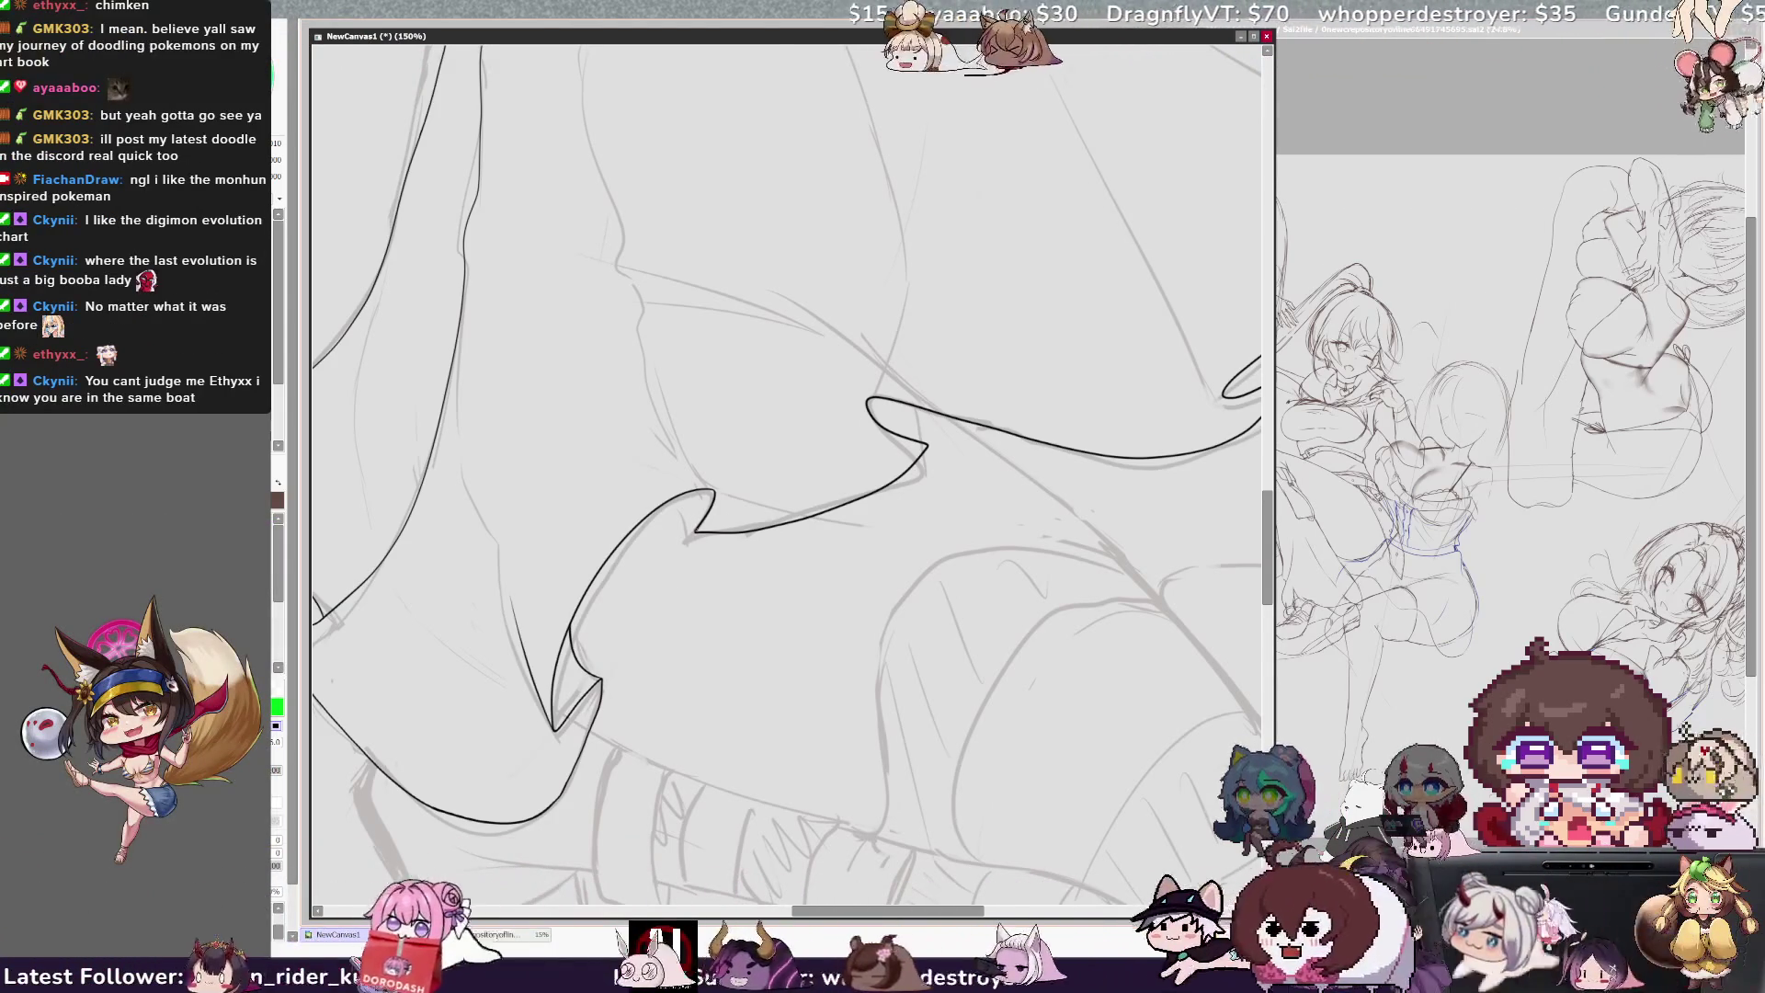
{"action": "left_click_drag", "start_coordinate": [668, 407], "coordinate": [714, 490]}
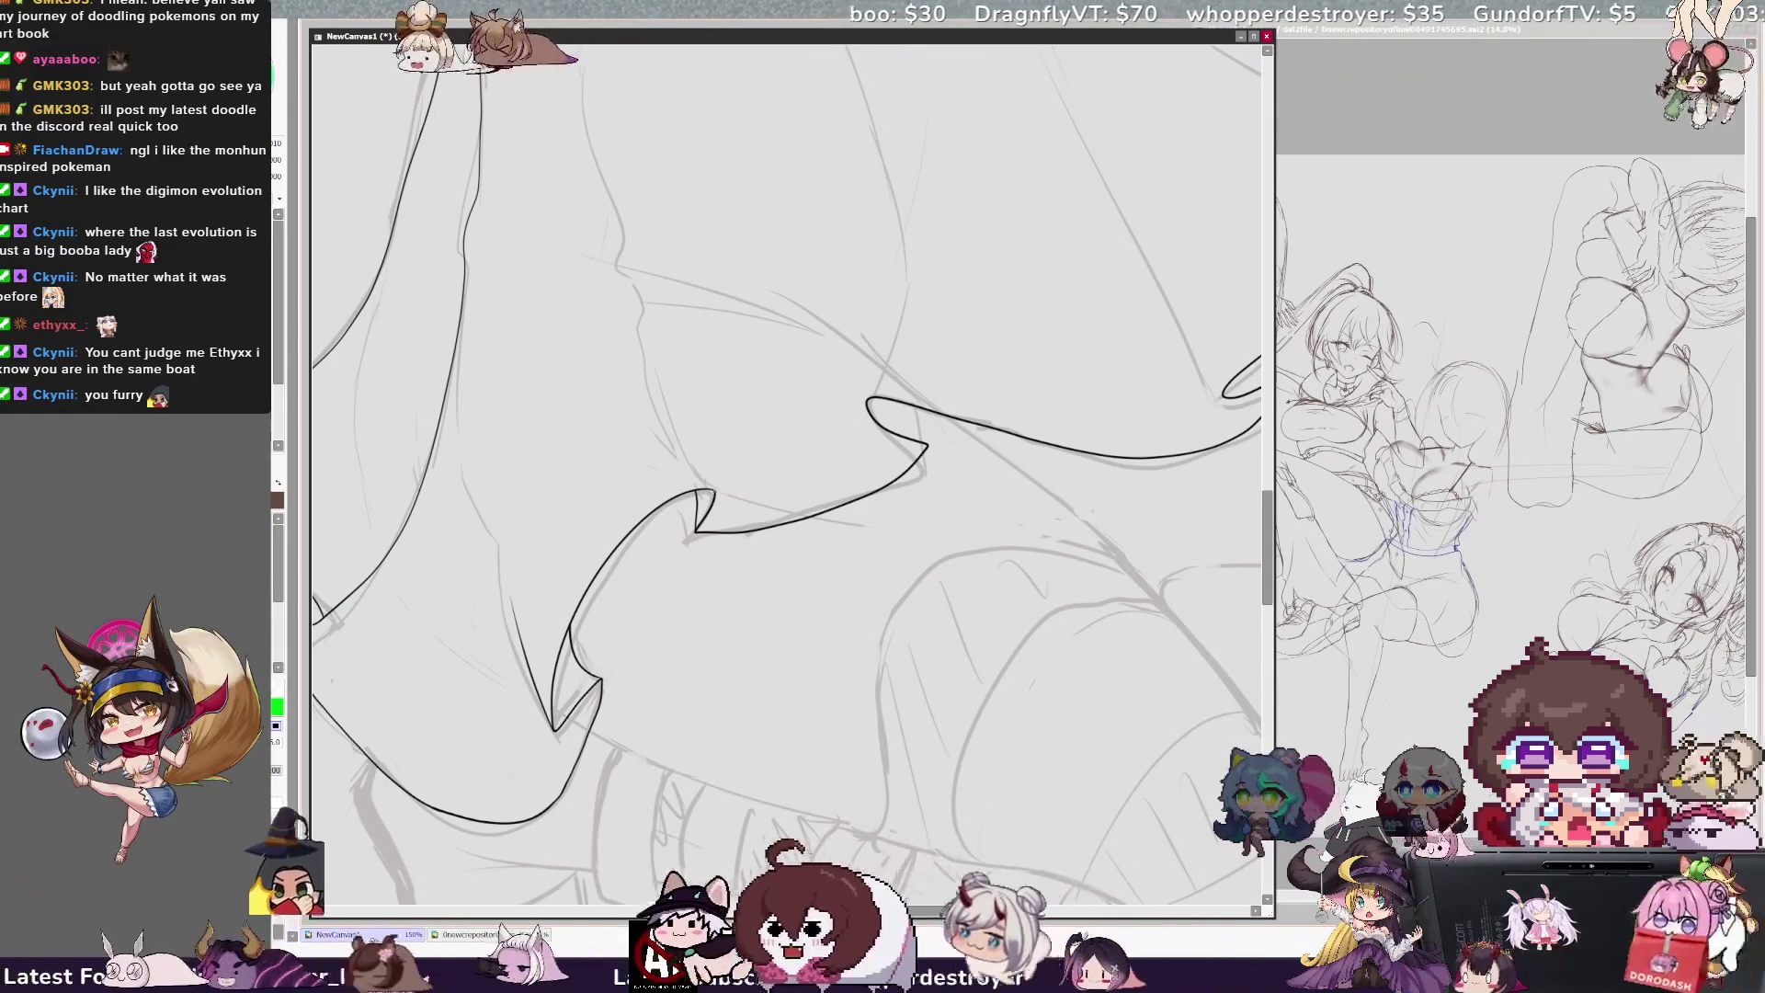
Step: Review the new hem lines in the mirrored view, then zoom out and tilt the canvas
{"action": "key", "text": "h"}
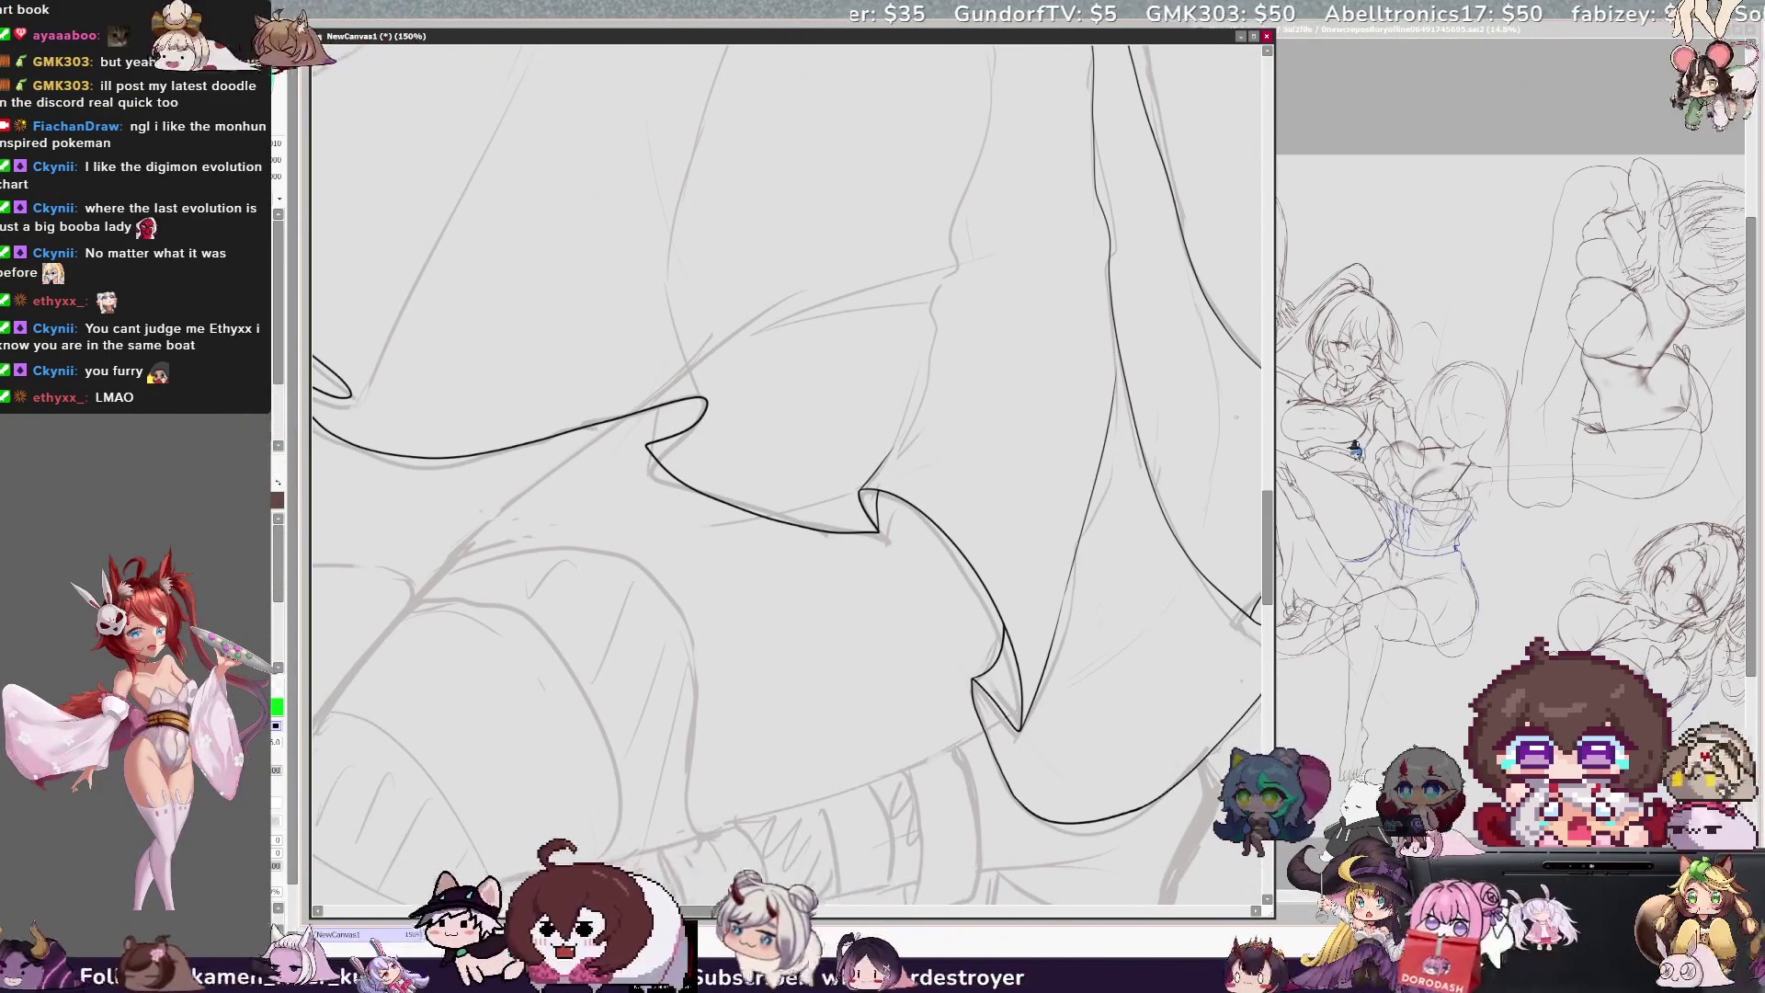
{"action": "left_click_drag", "start_coordinate": [1269, 548], "coordinate": [1269, 506]}
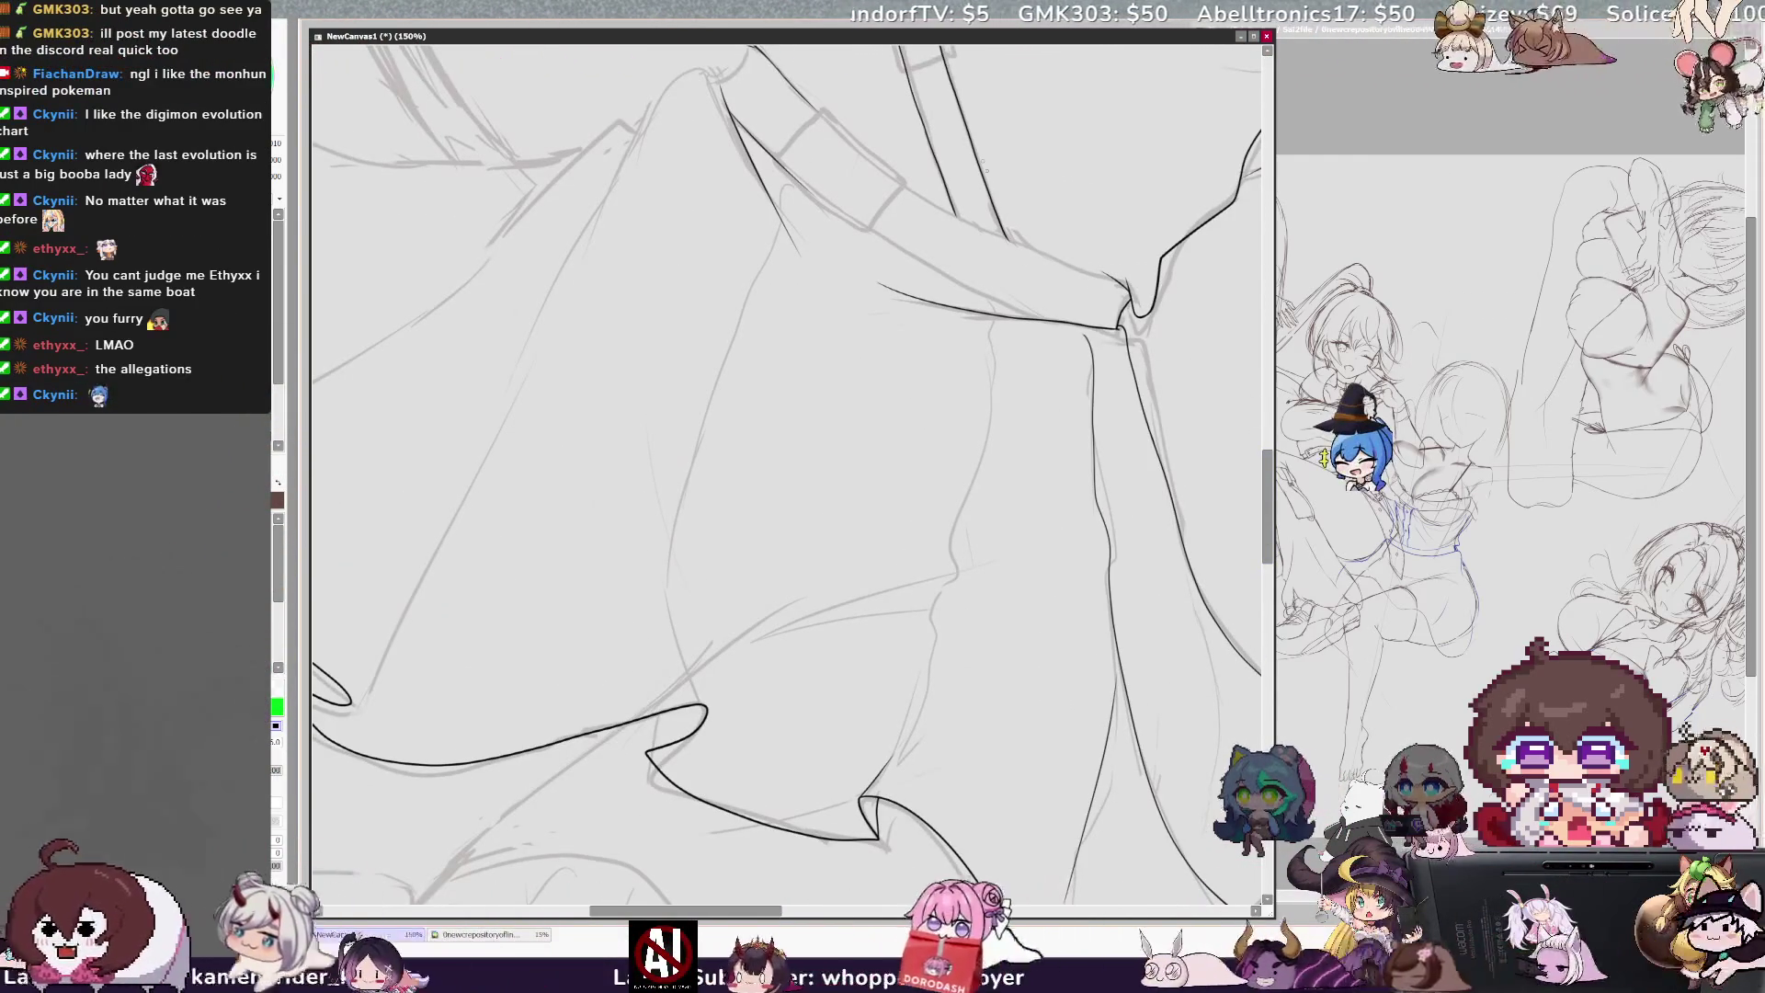
{"action": "key", "text": "ctrl+minus"}
{"action": "key", "text": "End"}
{"action": "scroll", "coordinate": [787, 478], "scroll_direction": "up", "scroll_amount": 3}
{"action": "scroll", "coordinate": [786, 478], "scroll_direction": "right", "scroll_amount": 2}
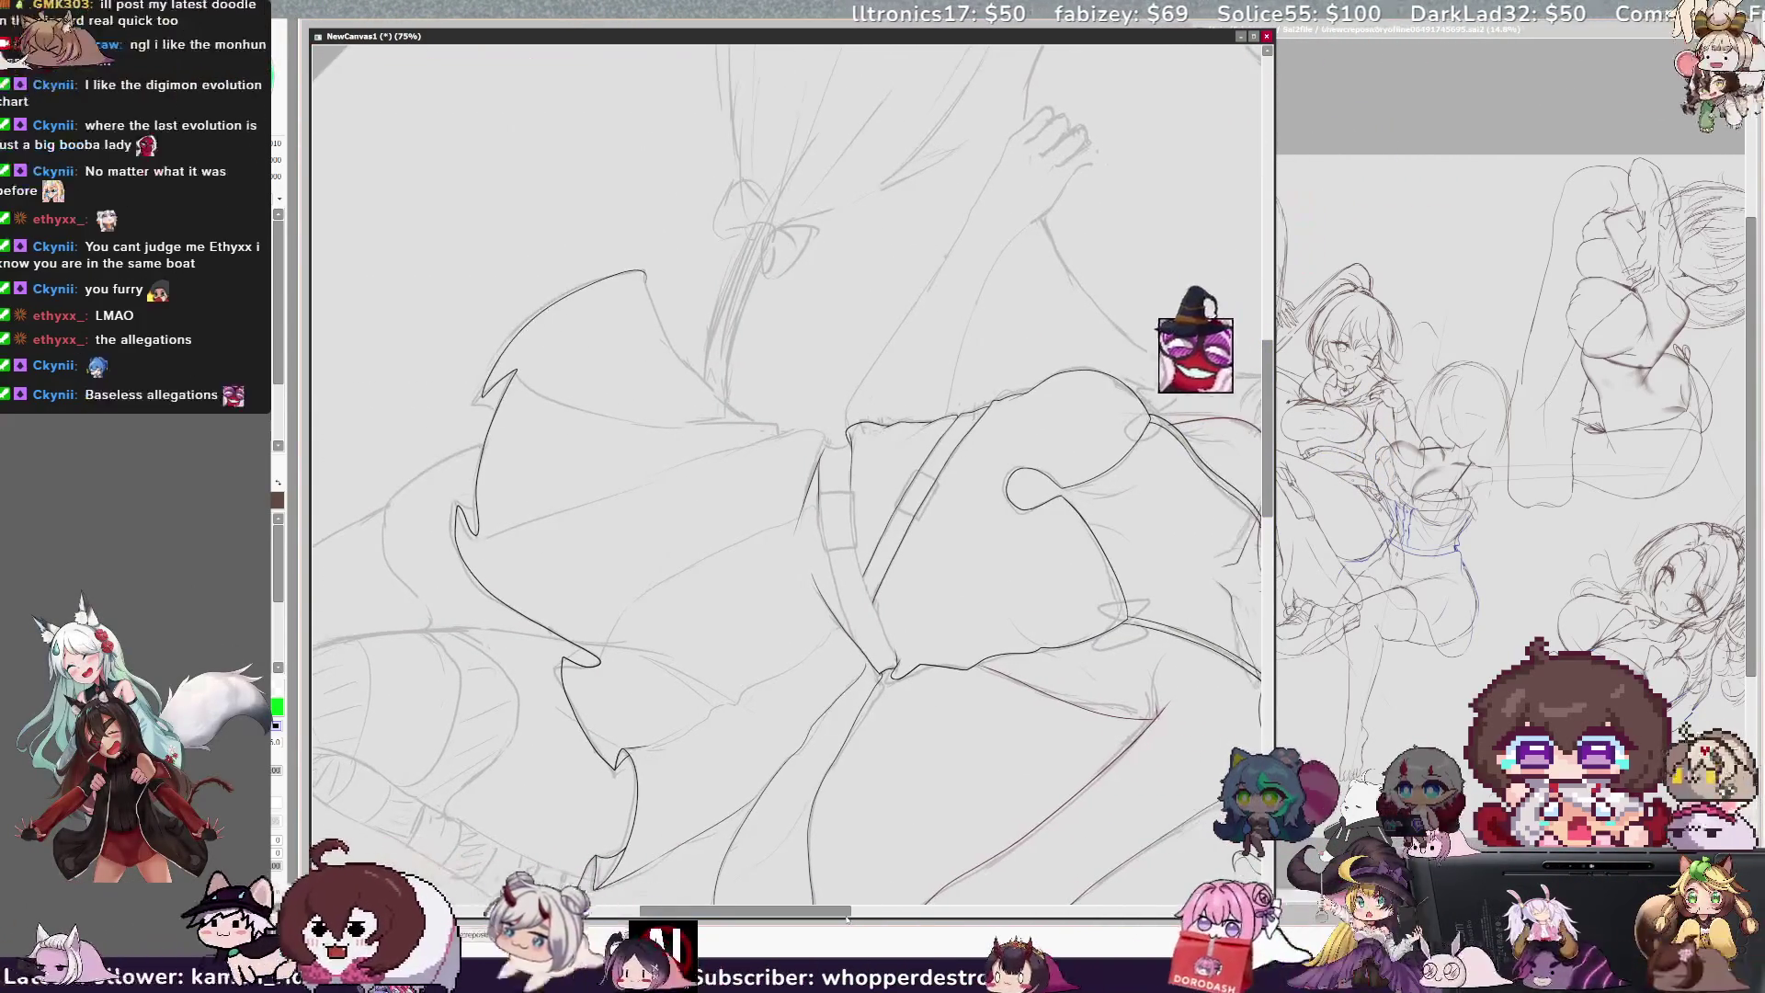
Step: Zoom in on the waist, shrink the brush and ink a short line beside the strap below the belt
{"action": "key", "text": "Page_Up"}
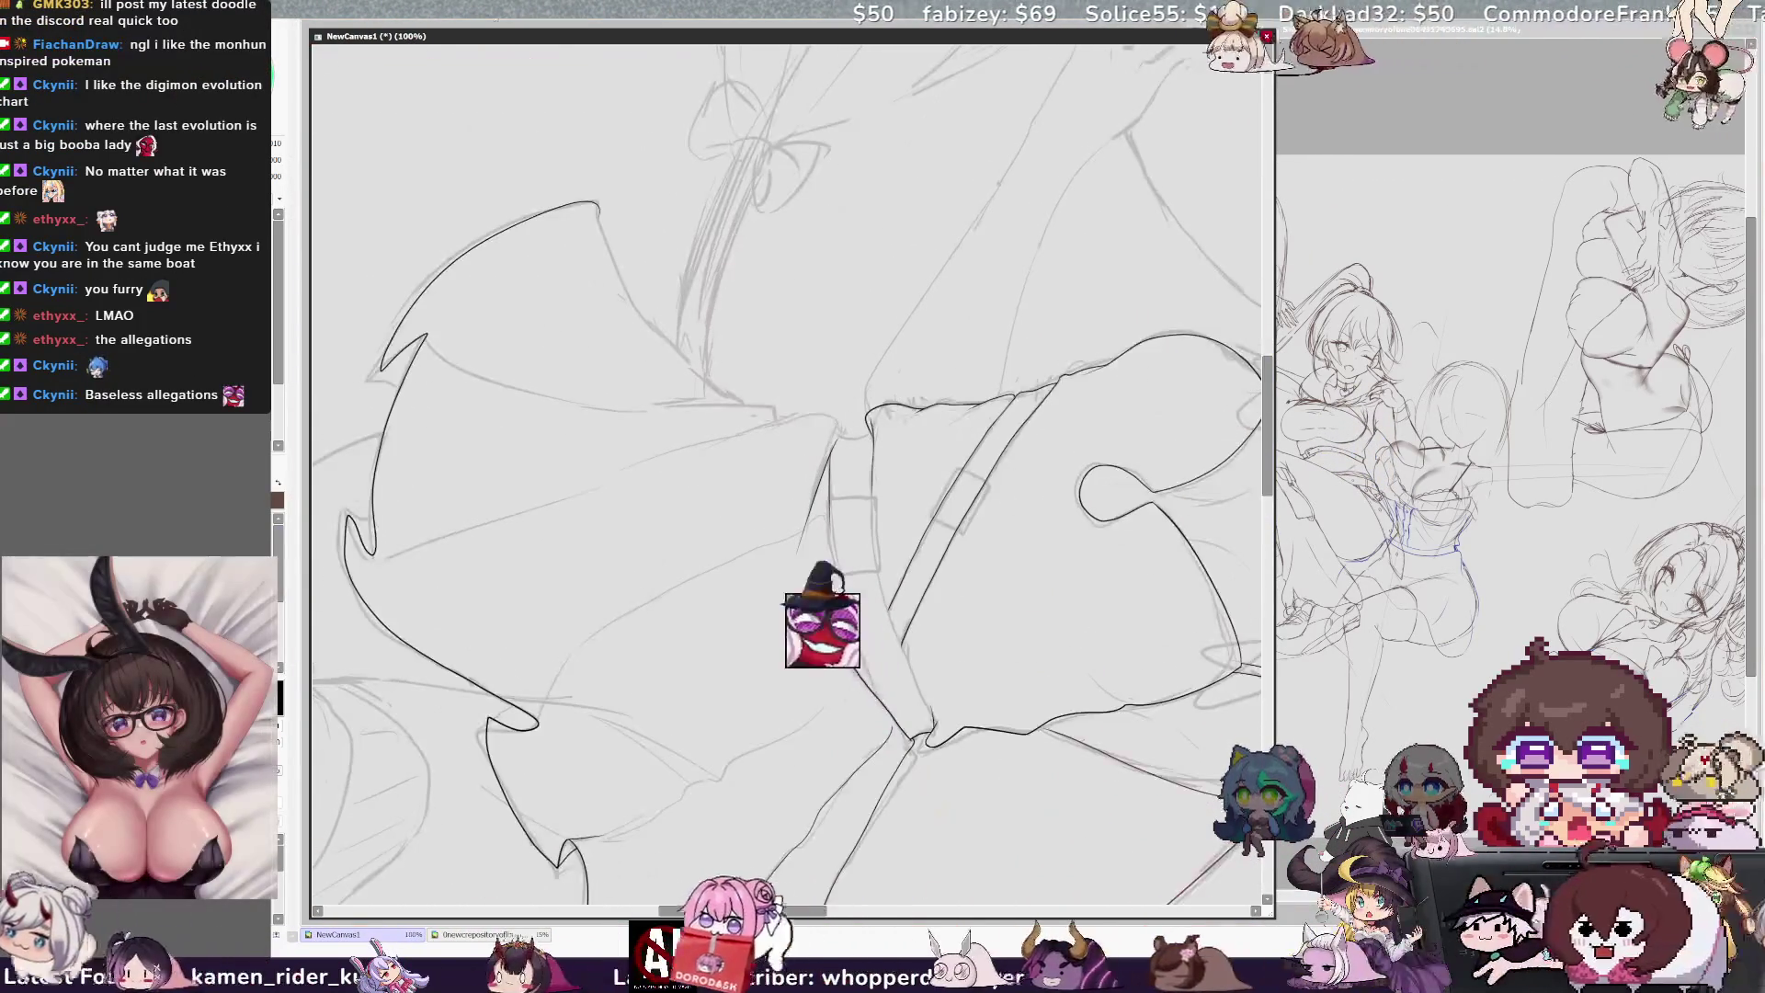
{"action": "scroll", "coordinate": [787, 478], "scroll_direction": "right", "scroll_amount": 2}
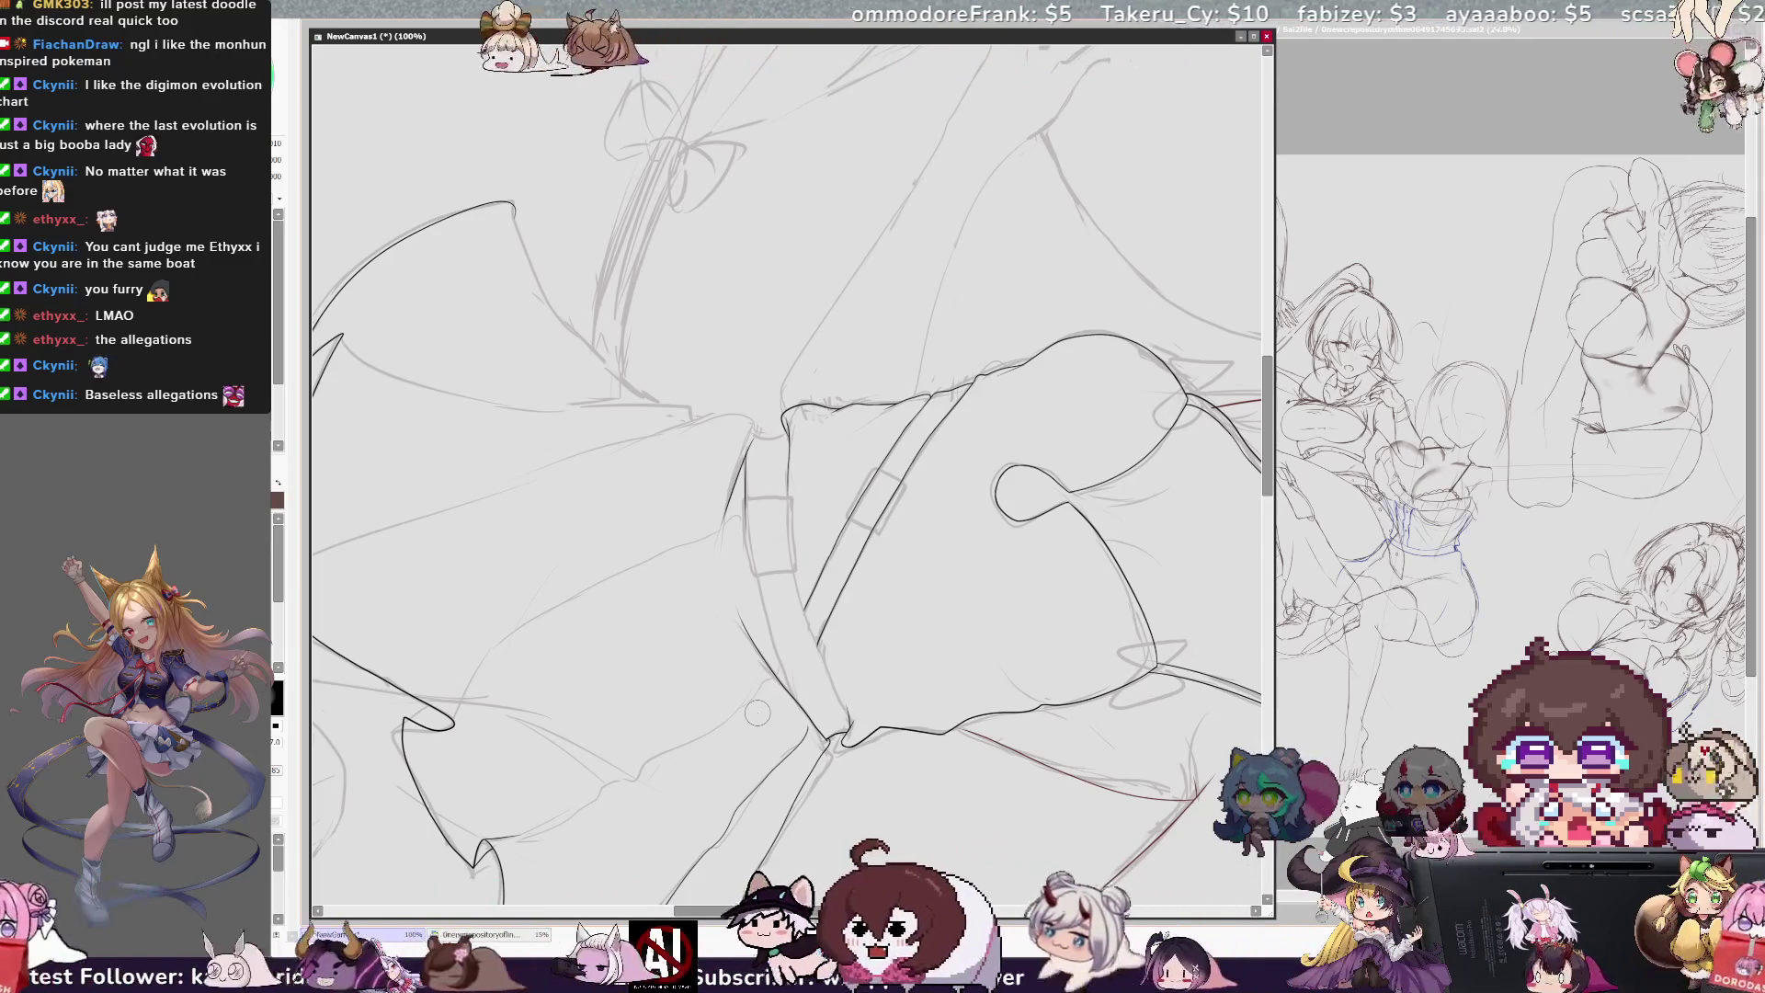
{"action": "key", "text": "e"}
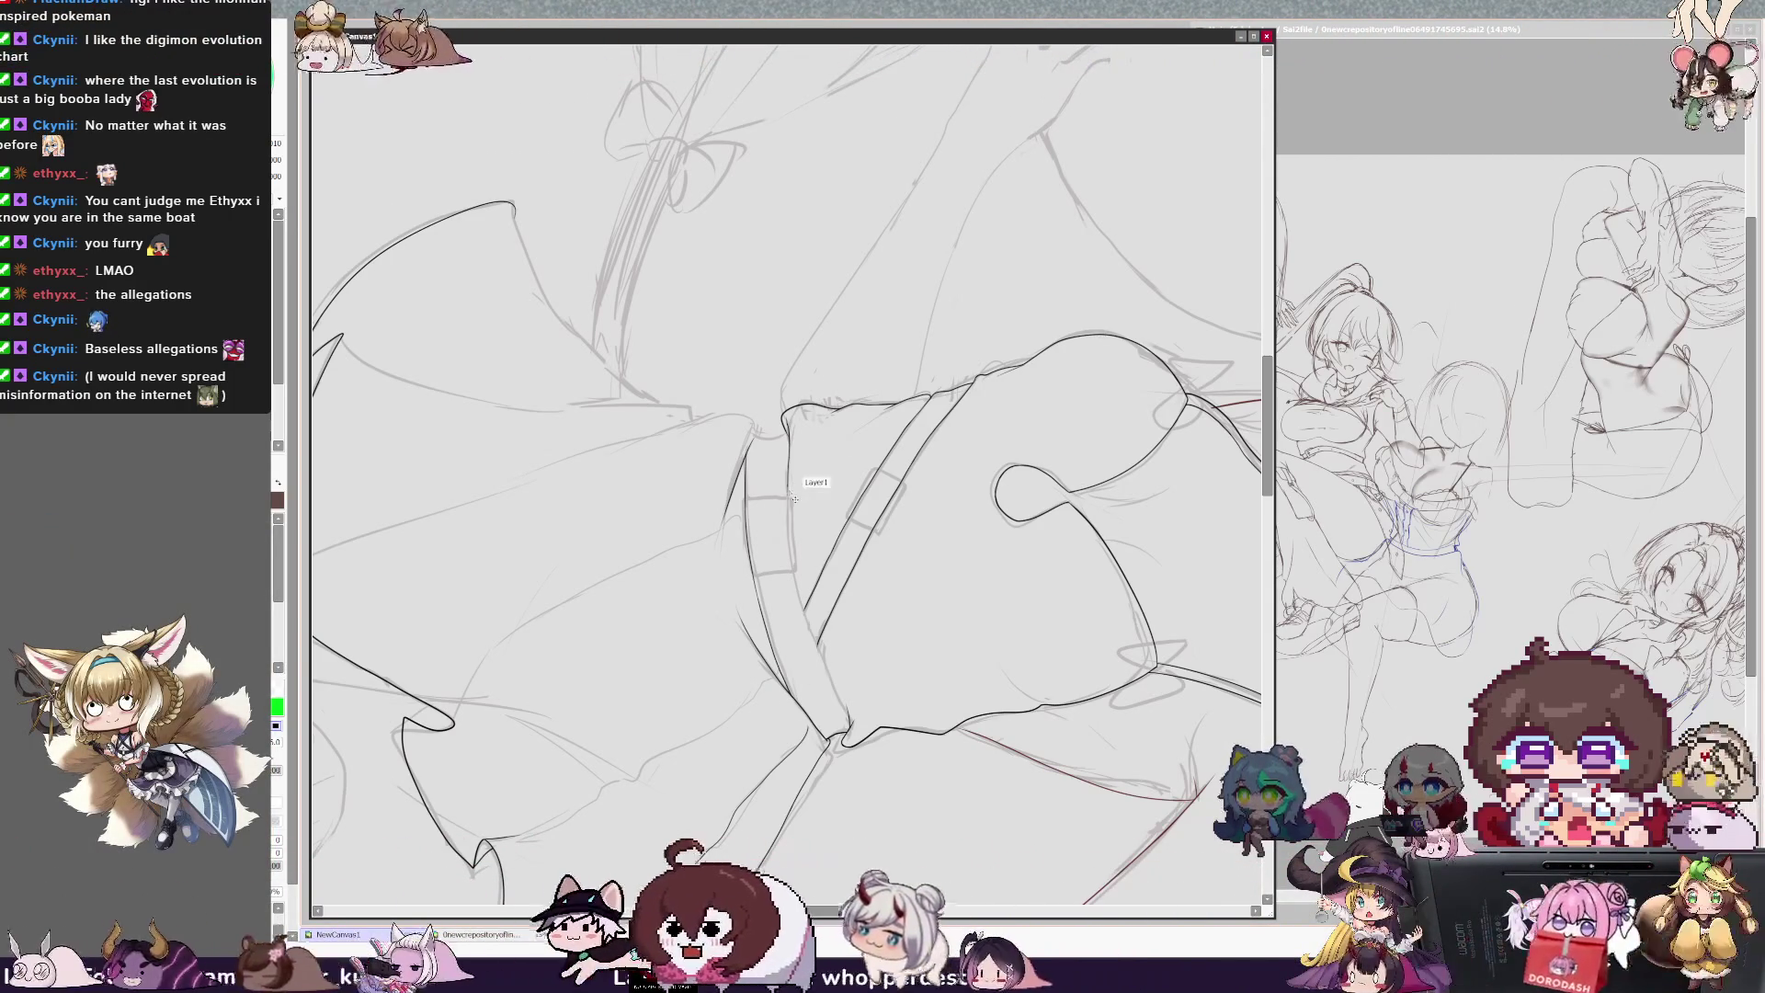
{"action": "left_click_drag", "start_coordinate": [787, 486], "coordinate": [796, 582]}
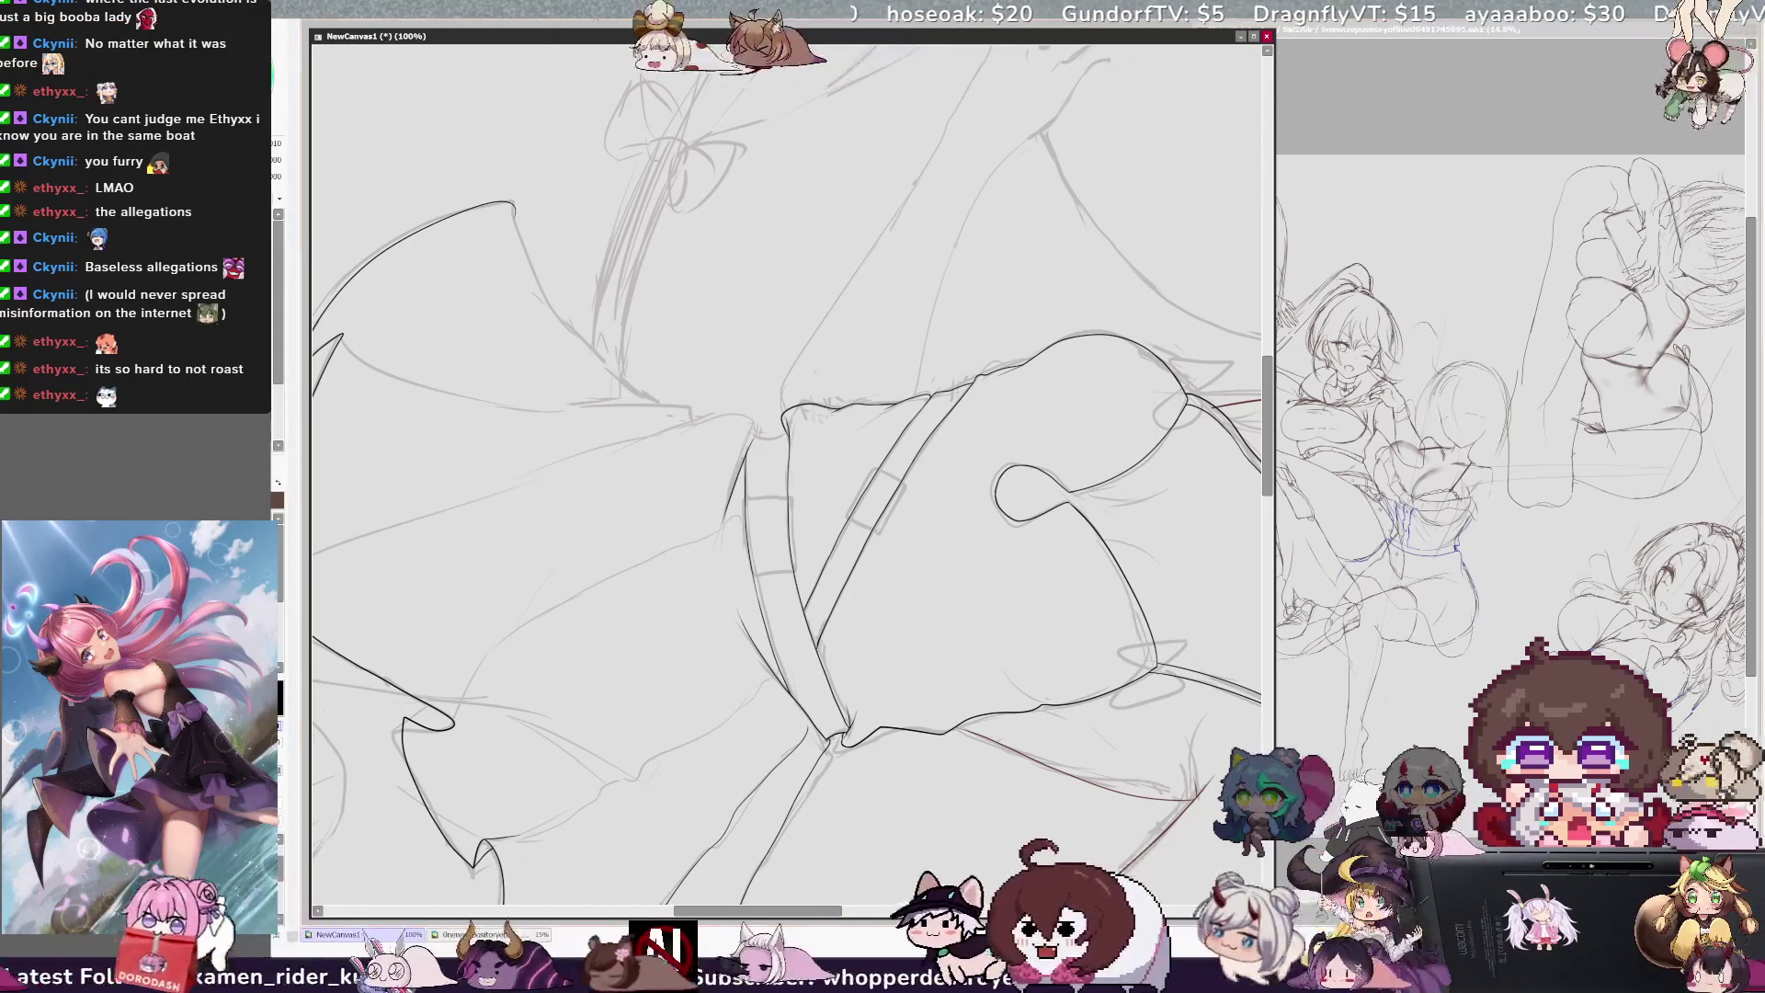
Step: Replace the stray stroke across the sleeve with a shorter one on the left skirt edge
{"action": "key", "text": "Delete"}
{"action": "key", "text": "Delete"}
{"action": "key", "text": "Delete"}
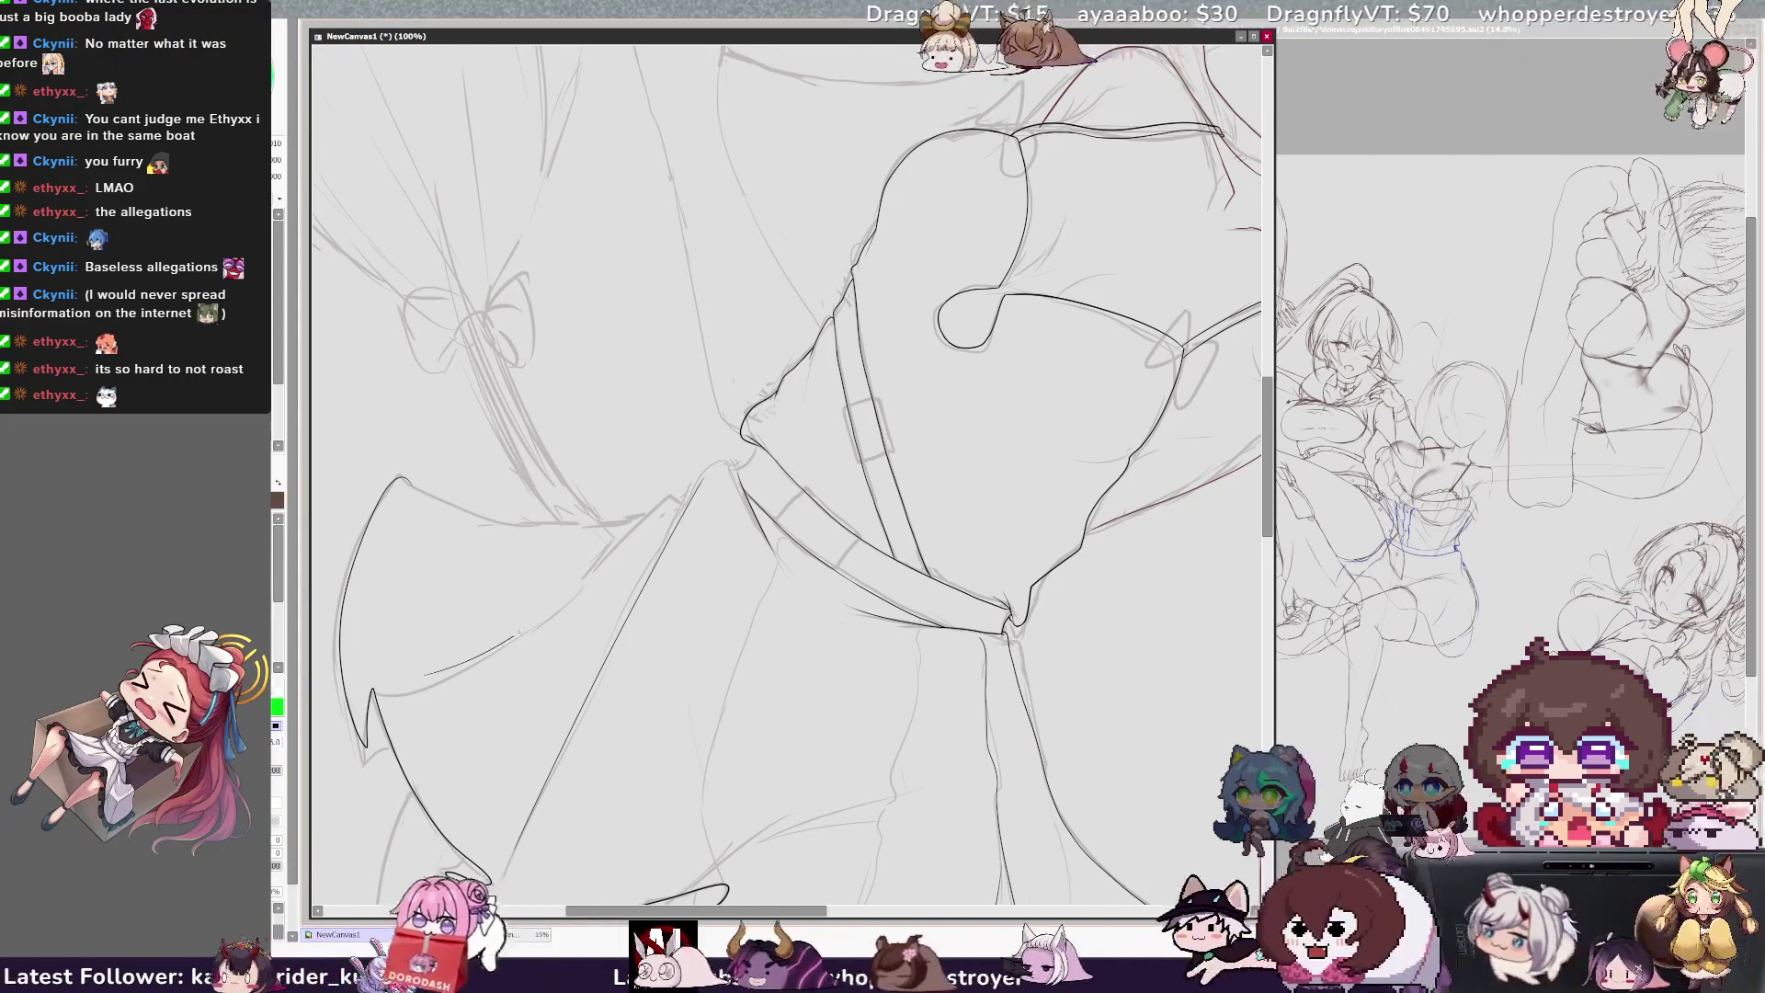
{"action": "key", "text": "ctrl+z"}
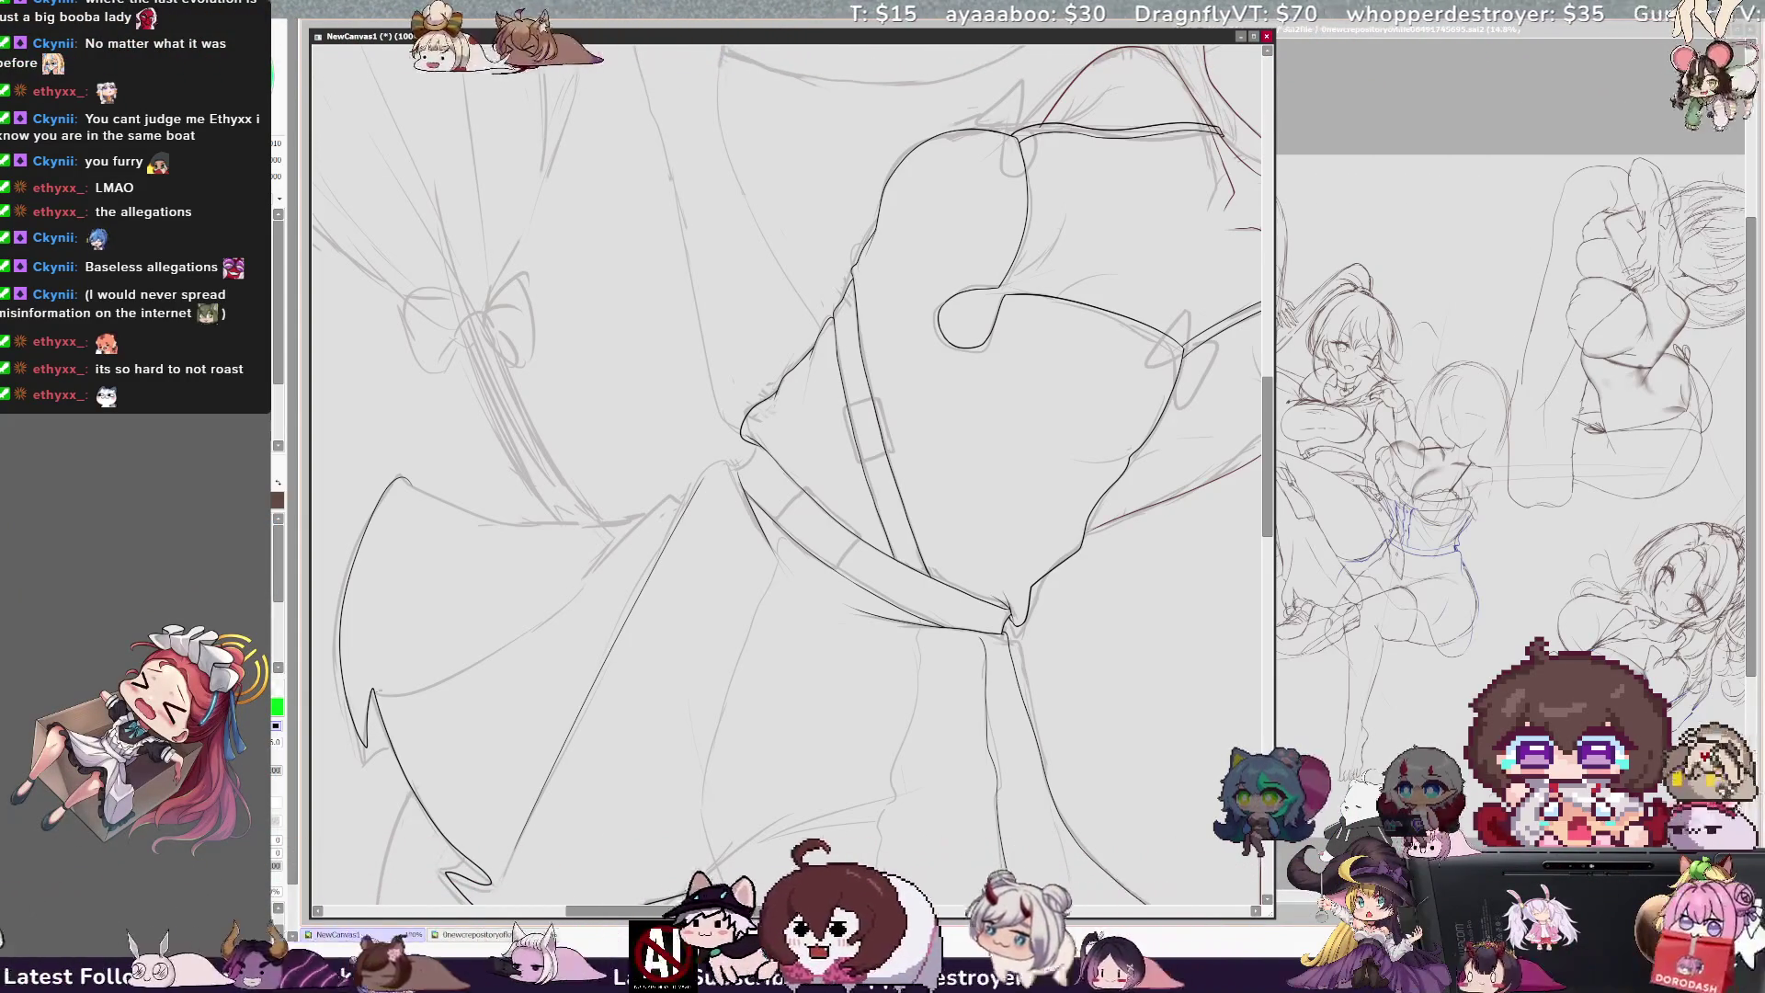
{"action": "left_click_drag", "start_coordinate": [372, 689], "coordinate": [504, 646]}
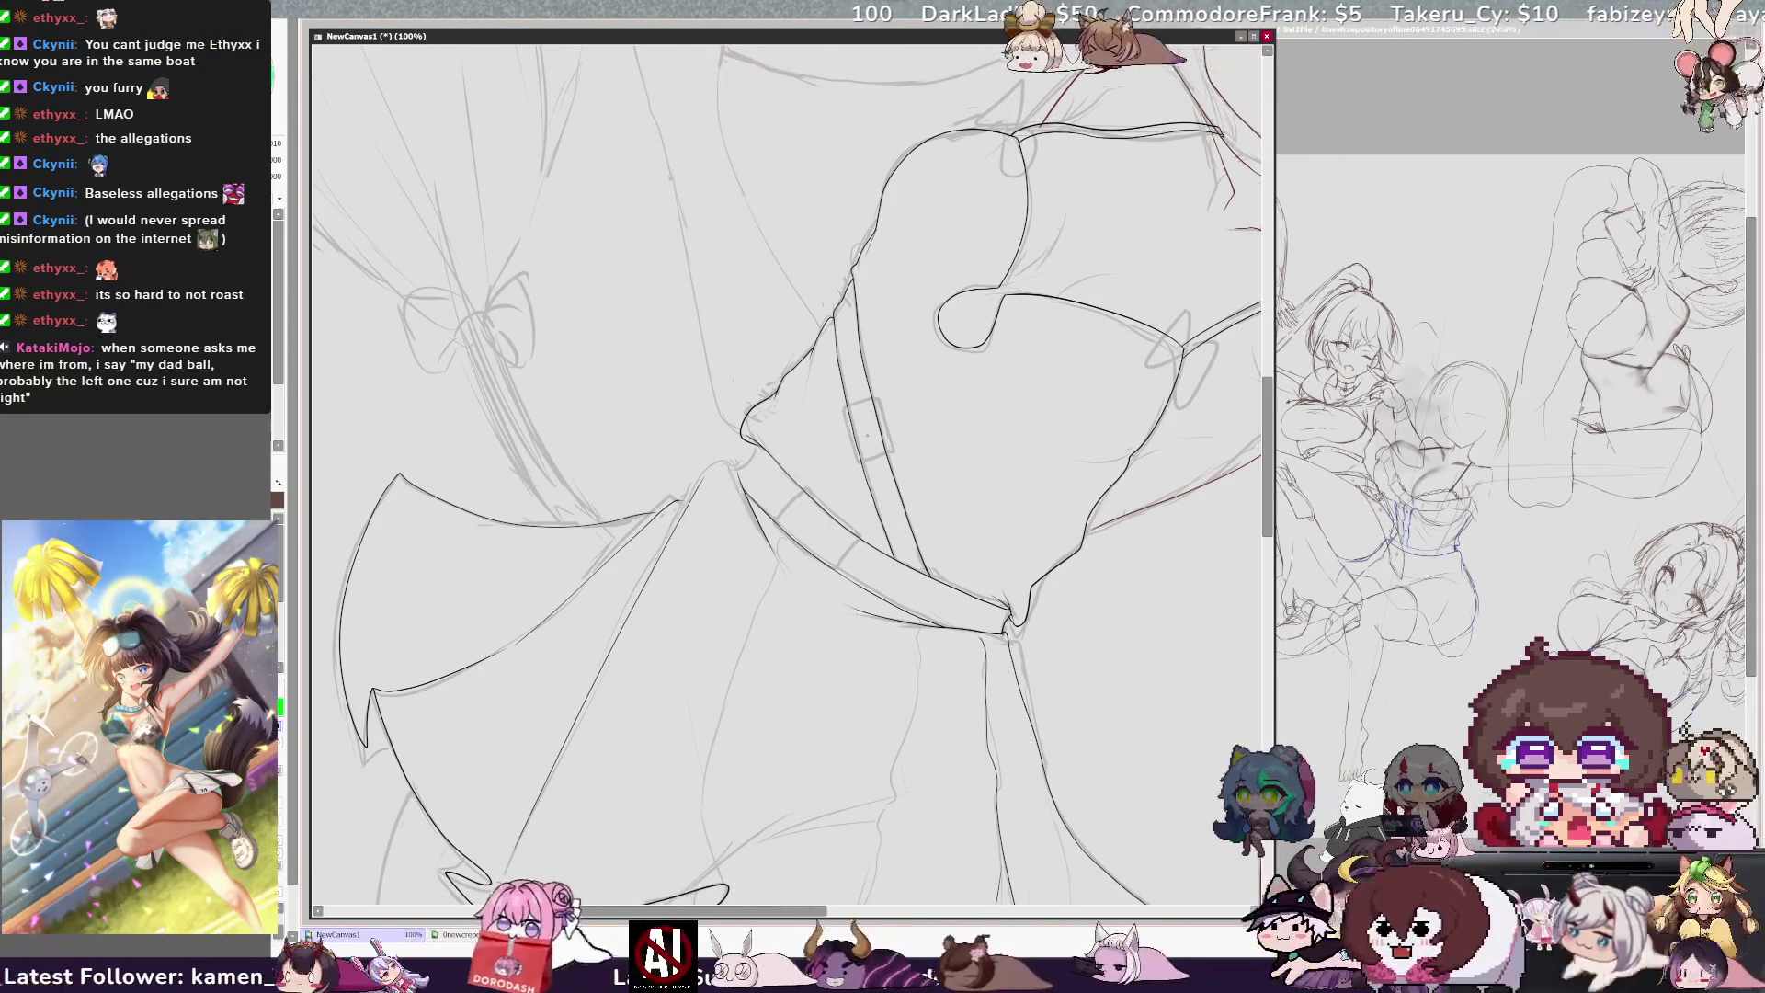
{"action": "scroll", "coordinate": [786, 478], "scroll_direction": "down", "scroll_amount": 3}
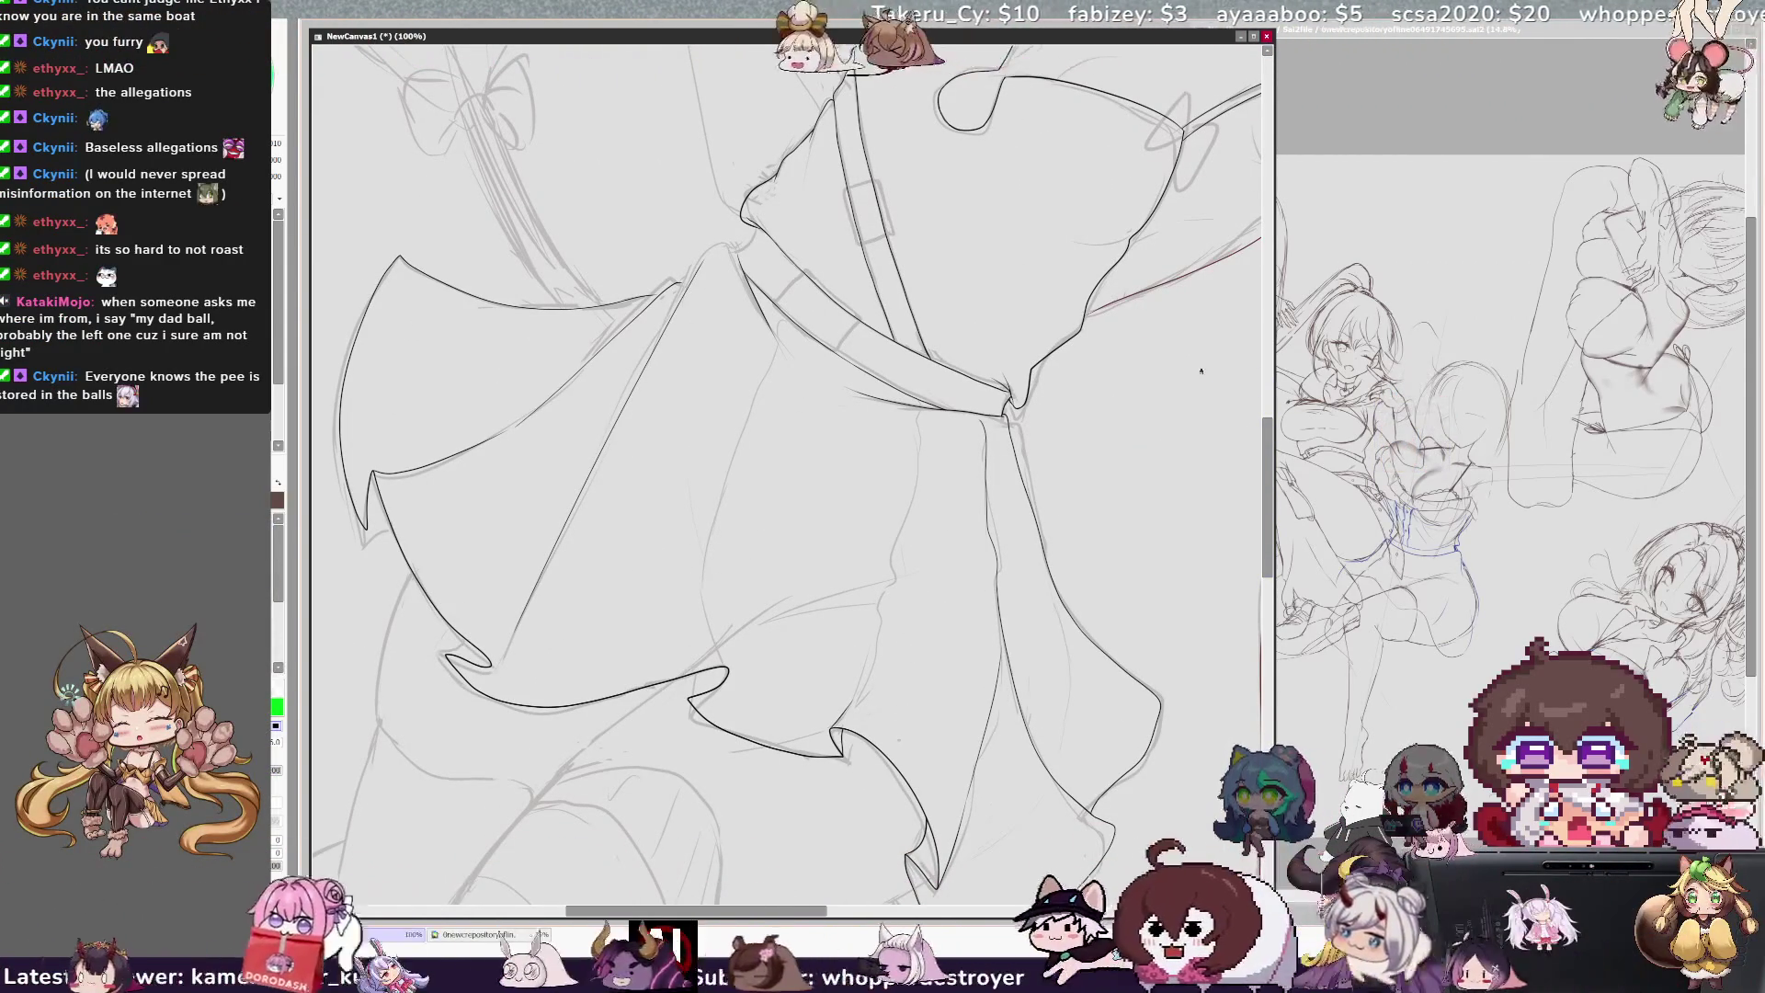
Step: Frame the belt and upper skirt close up with the waist running level
{"action": "scroll", "coordinate": [787, 475], "scroll_direction": "right", "scroll_amount": 2}
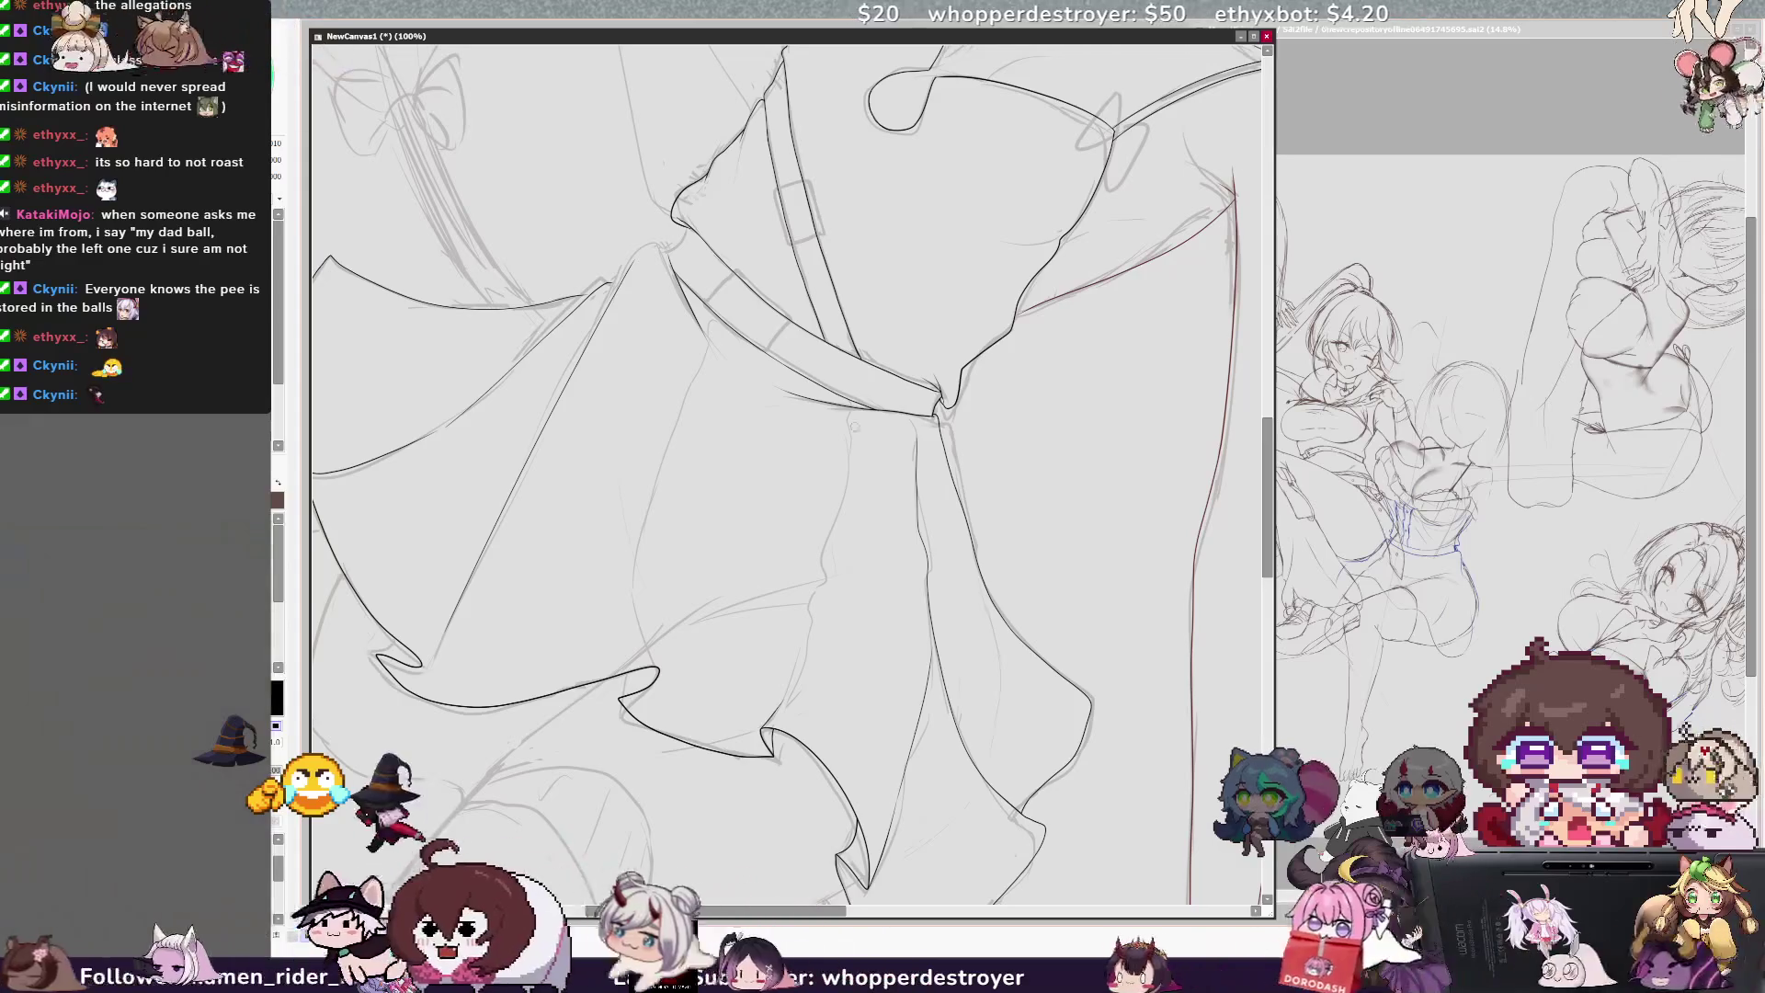
{"action": "key", "text": "Delete"}
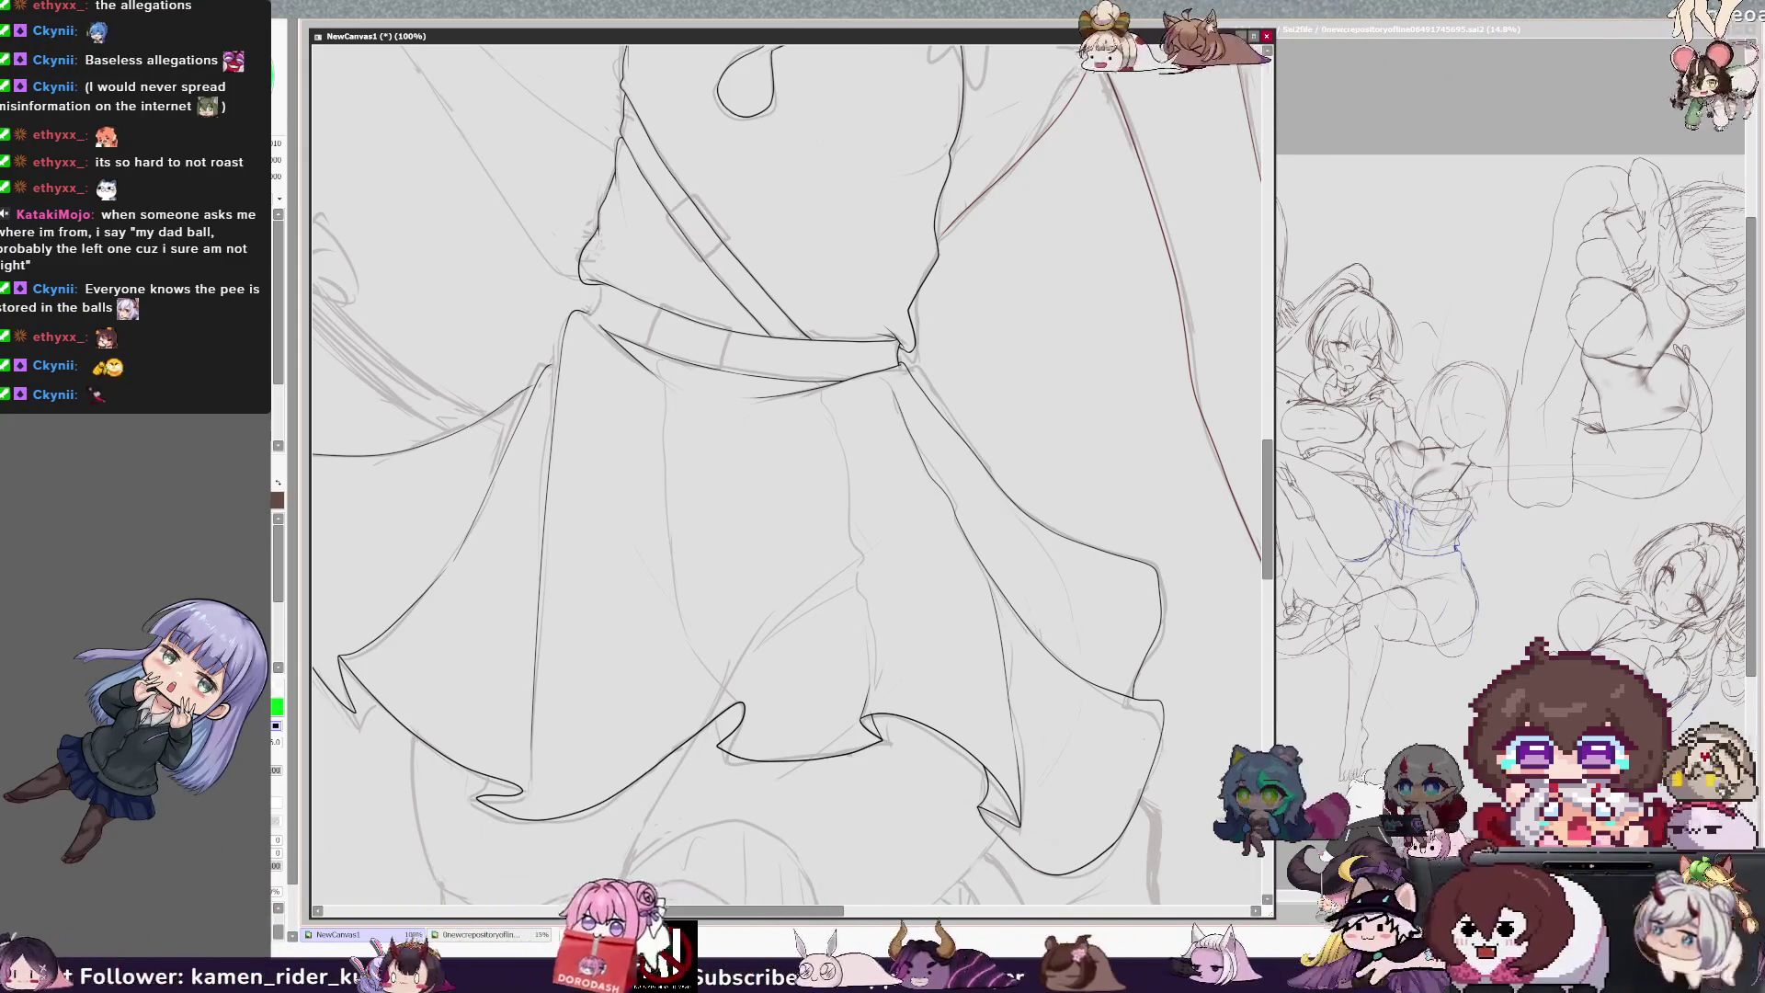
{"action": "scroll", "coordinate": [790, 460], "scroll_direction": "up", "scroll_amount": 2}
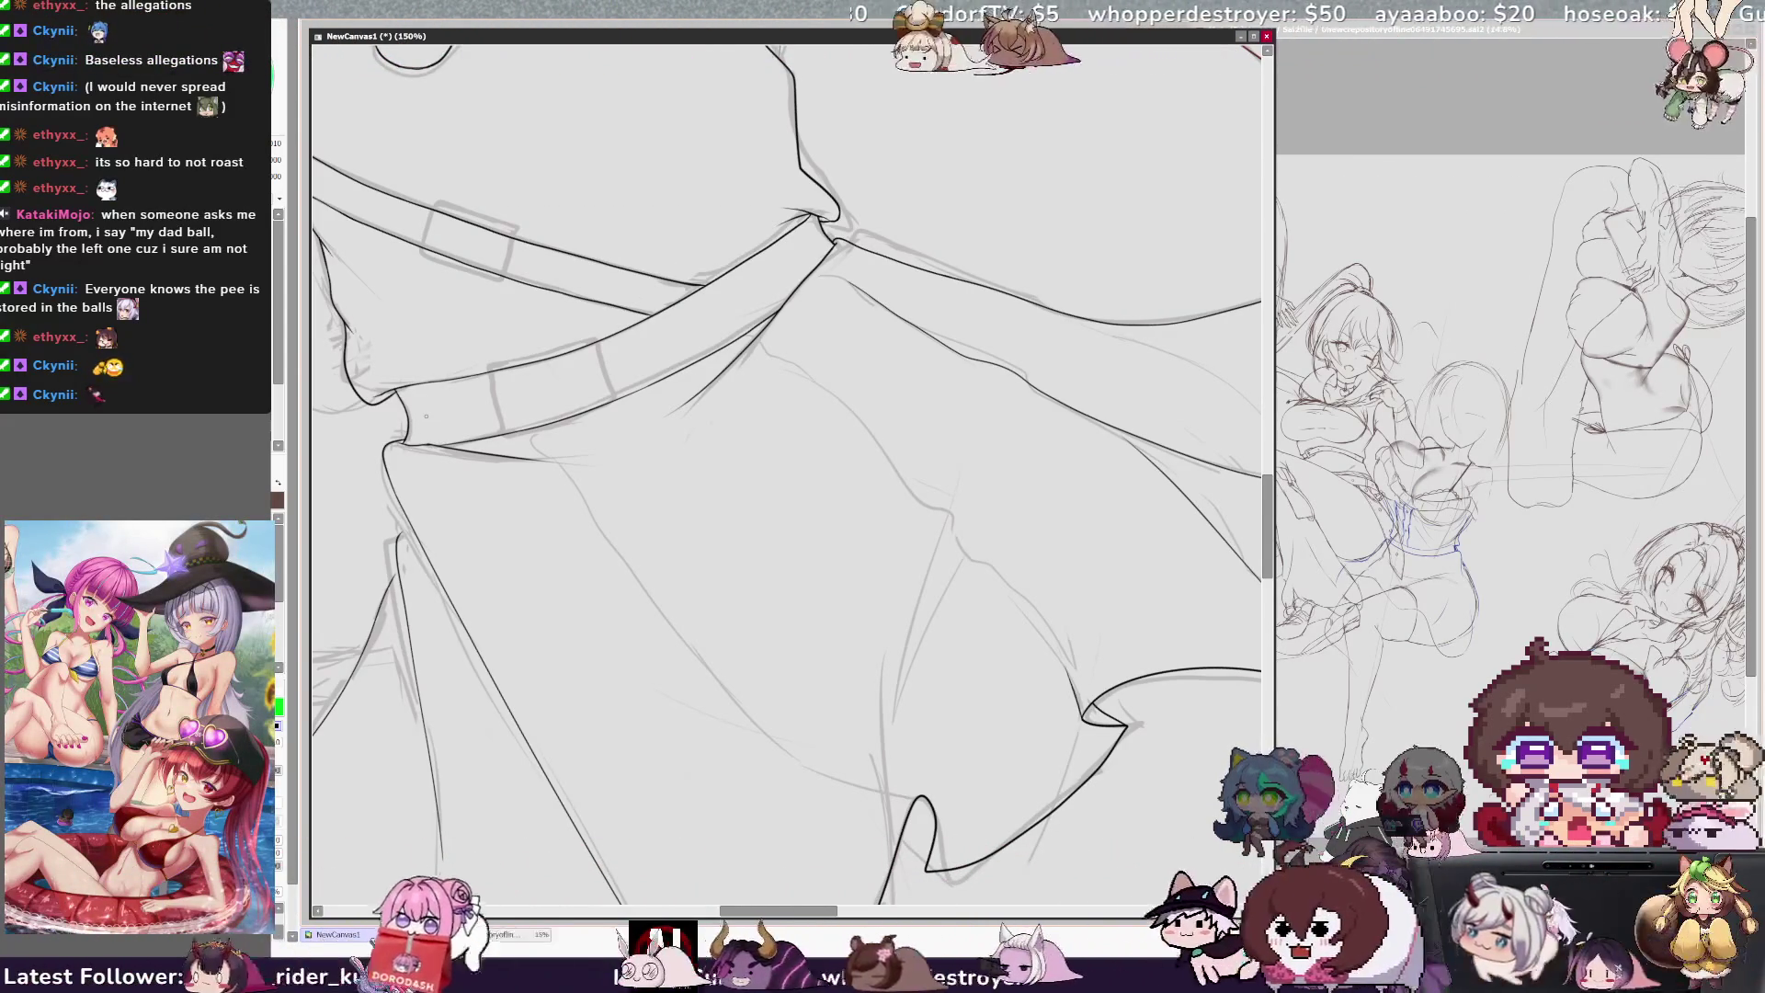
Step: Ink the belt's double lines where the strap crosses, then zoom out to 75% upright
{"action": "left_click_drag", "start_coordinate": [425, 417], "coordinate": [711, 417]}
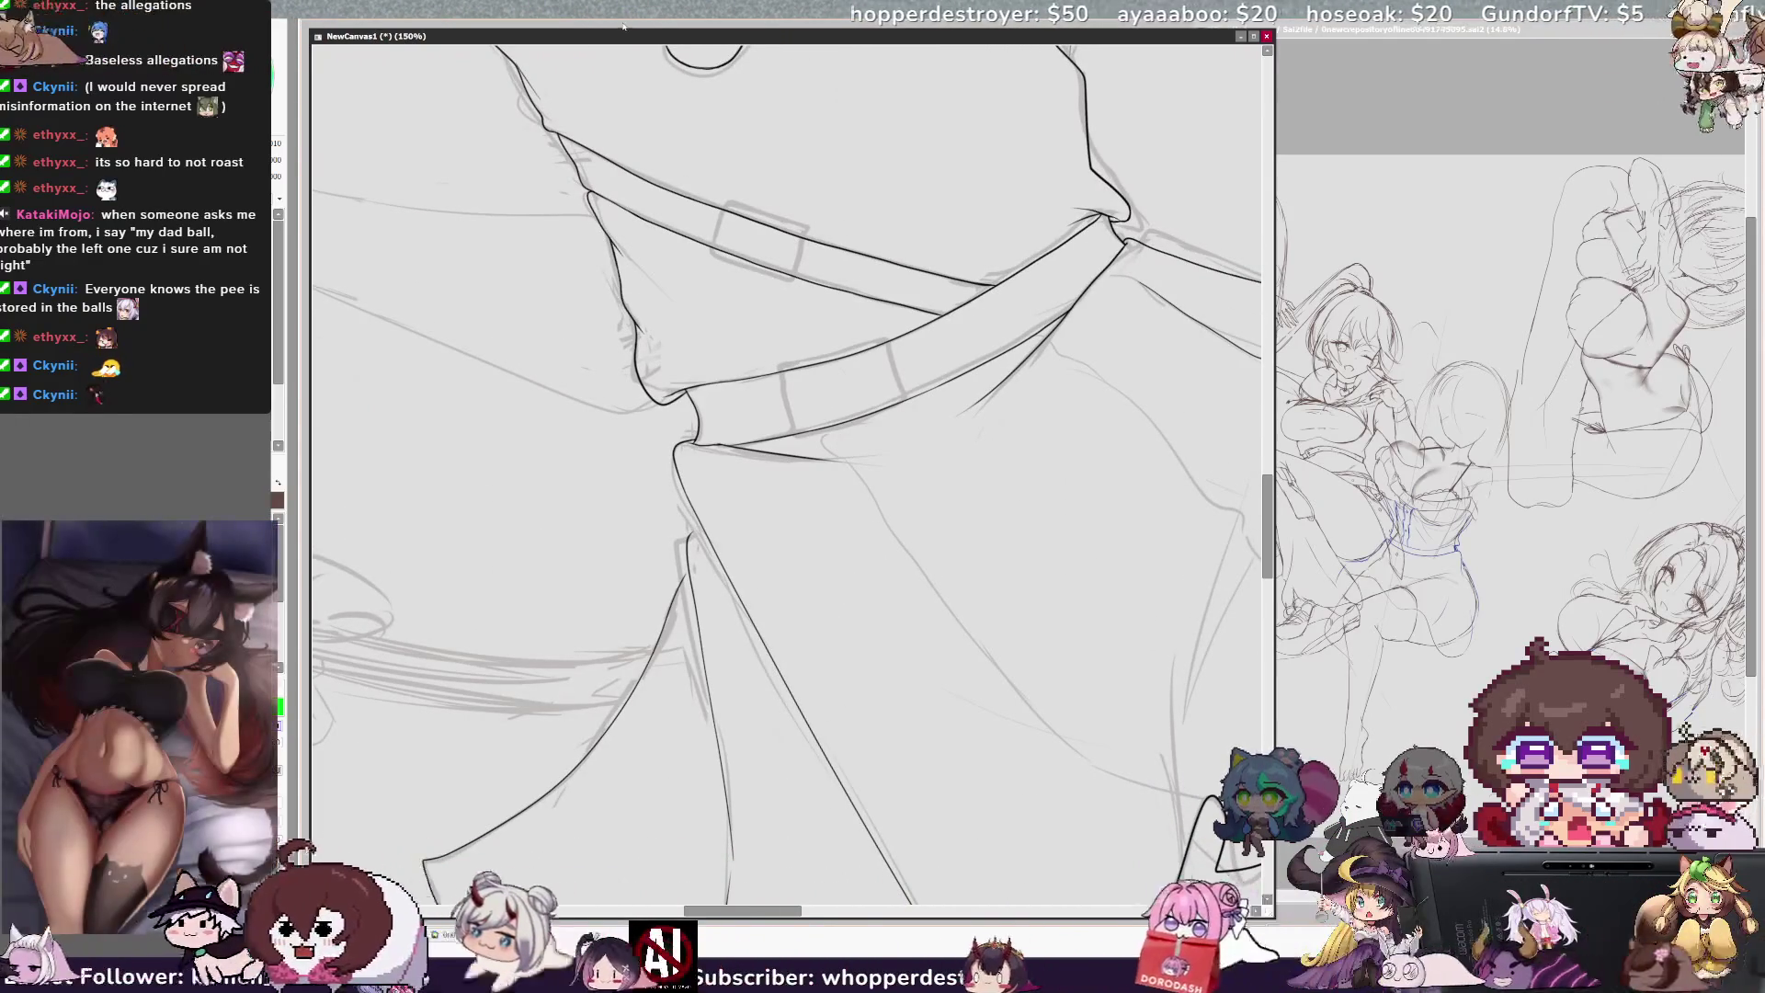
{"action": "key", "text": "End"}
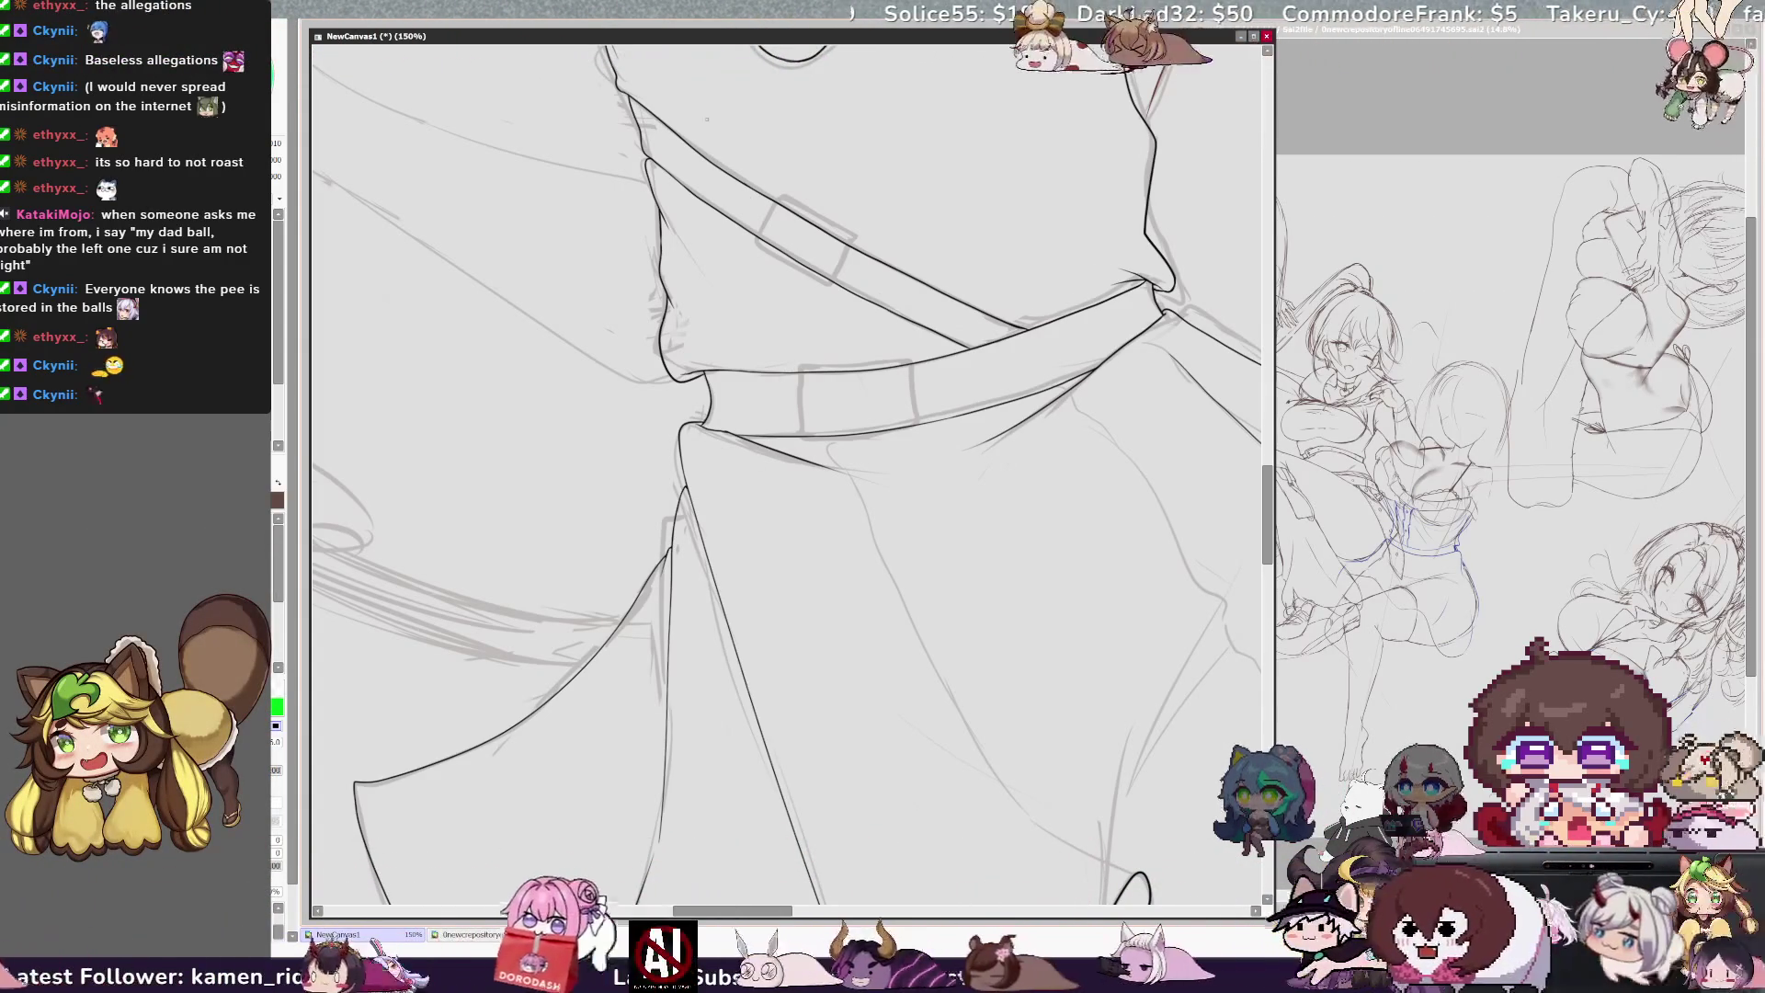
{"action": "key", "text": "Delete"}
{"action": "key", "text": "Delete"}
{"action": "key", "text": "Delete"}
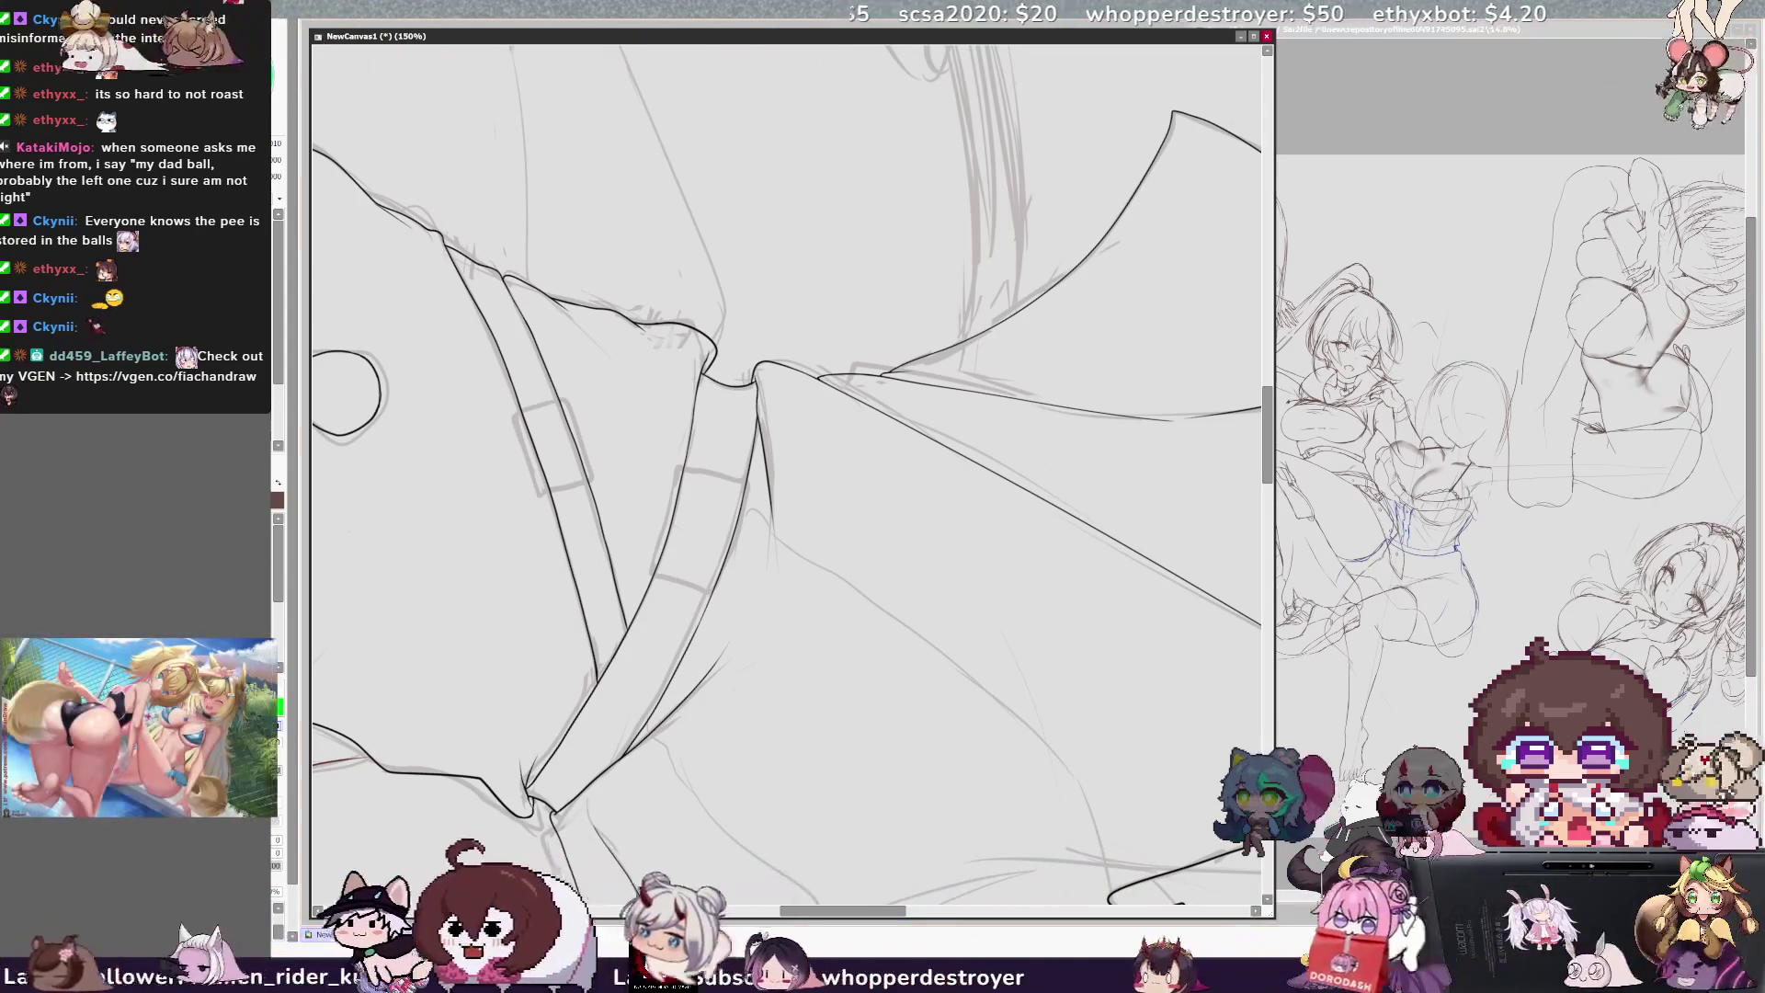
{"action": "key", "text": "minus"}
{"action": "key", "text": "minus"}
{"action": "key", "text": "End"}
{"action": "key", "text": "End"}
{"action": "key", "text": "End"}
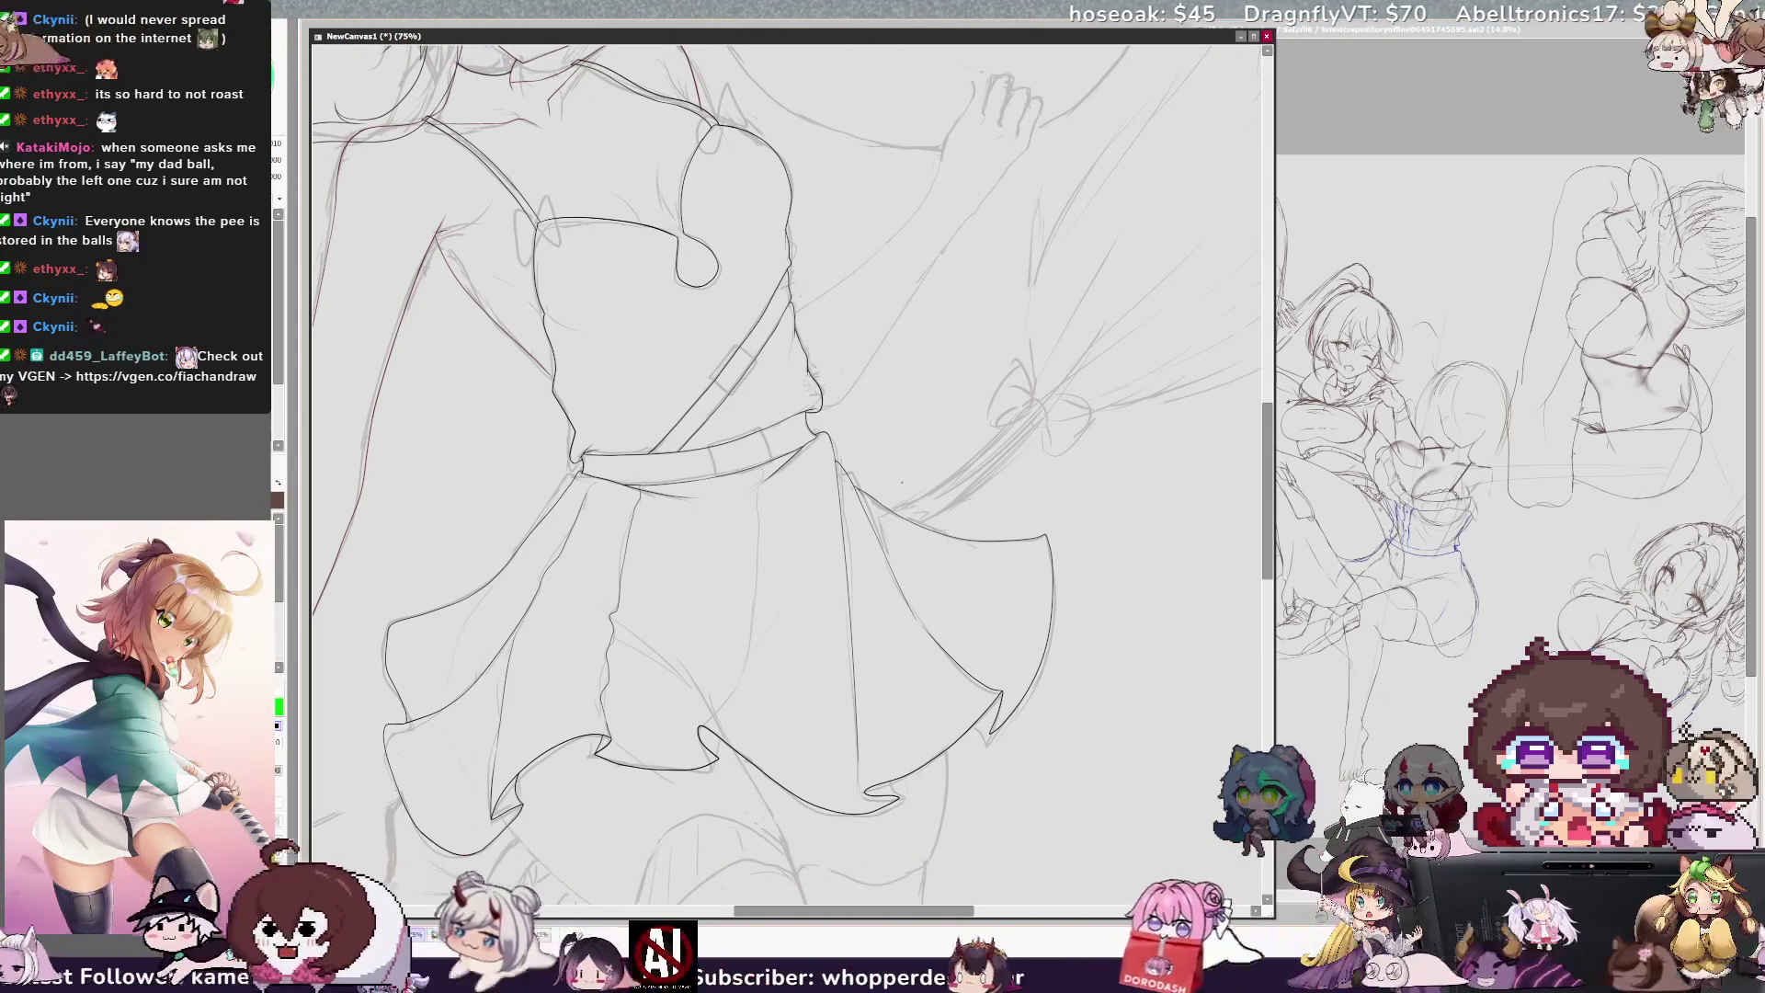
Step: Zoom in to 150% and ink a fold line down the front of the skirt
{"action": "mouse_move", "coordinate": [1273, 517]}
{"action": "left_mouse_down"}
{"action": "mouse_move", "coordinate": [1273, 539]}
{"action": "mouse_move", "coordinate": [1267, 522]}
{"action": "left_mouse_up"}
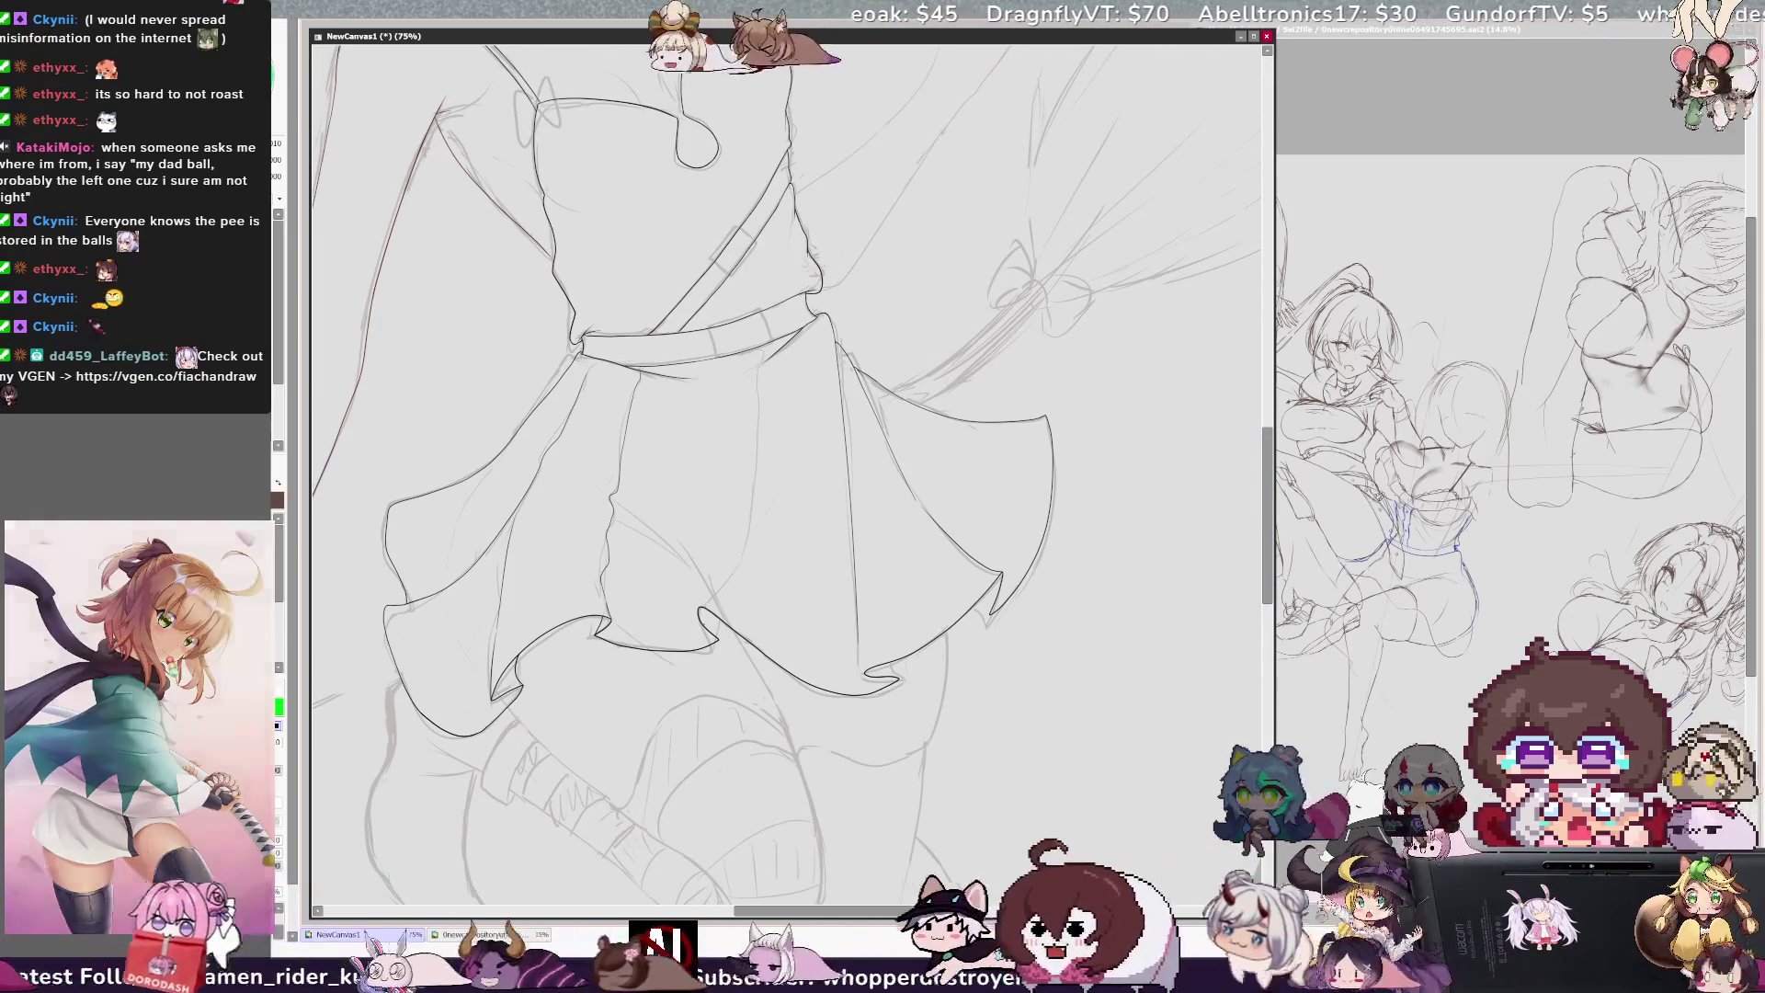
{"action": "key", "text": "ctrl+plus"}
{"action": "key", "text": "ctrl+plus"}
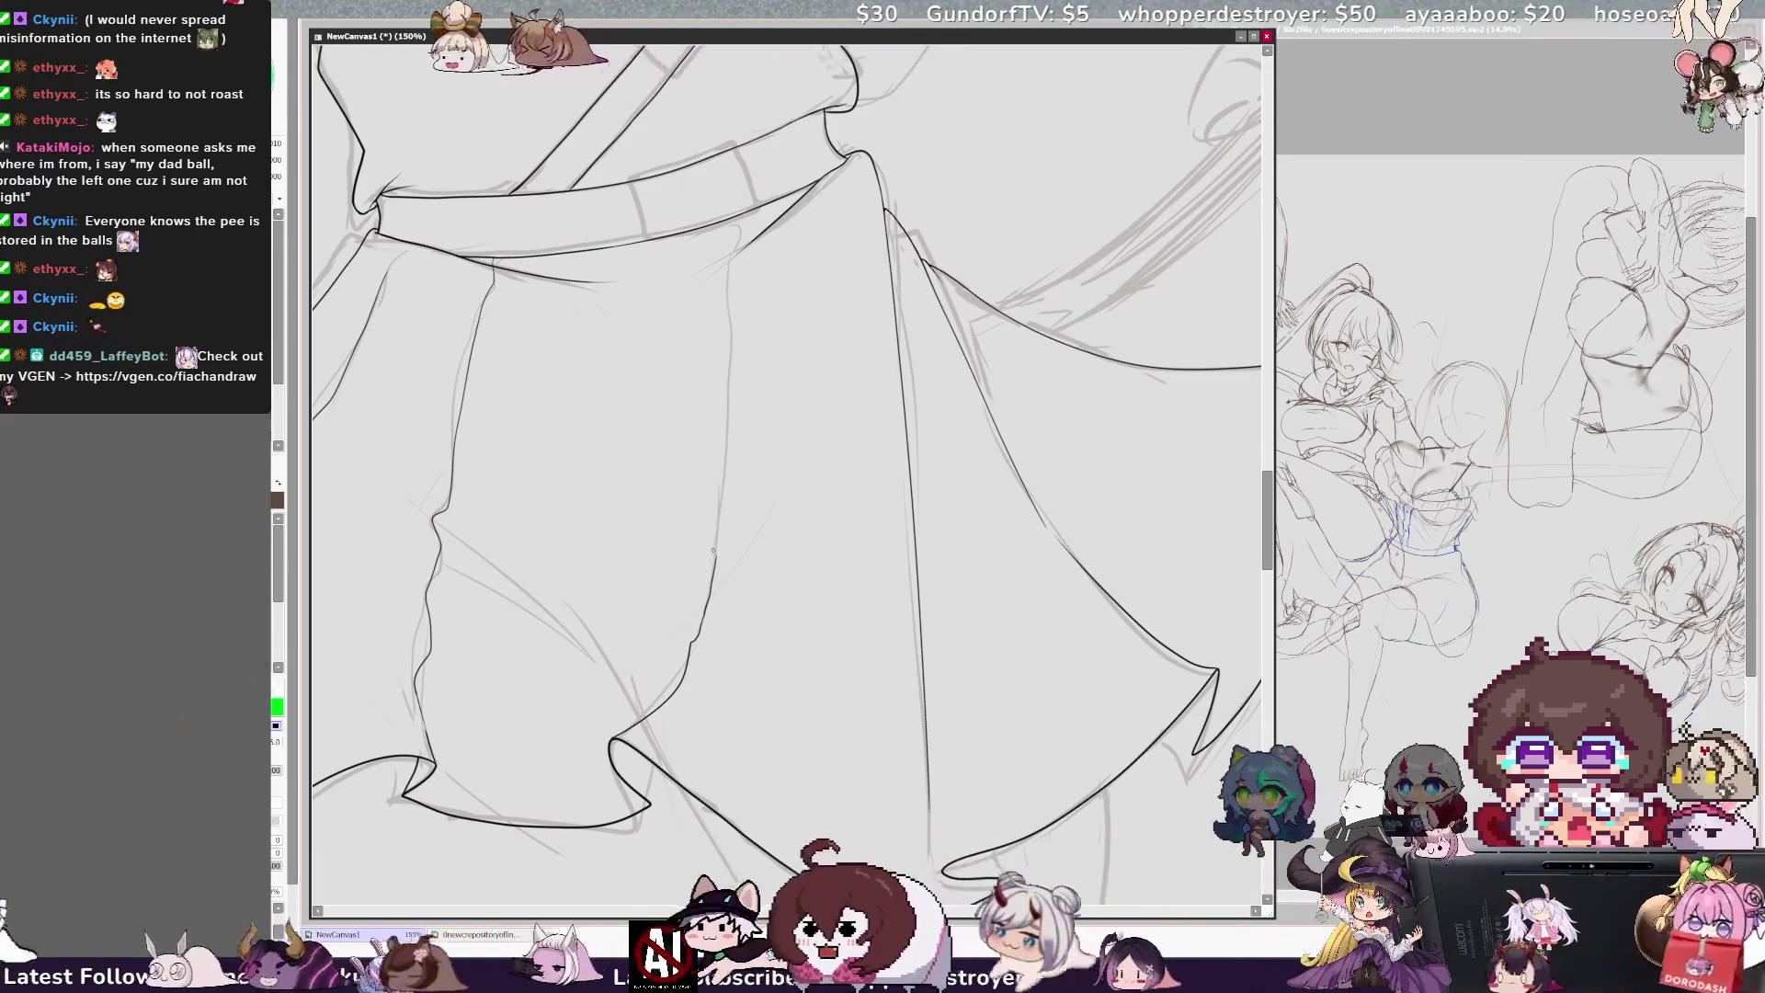
{"action": "left_click_drag", "start_coordinate": [715, 578], "coordinate": [721, 501]}
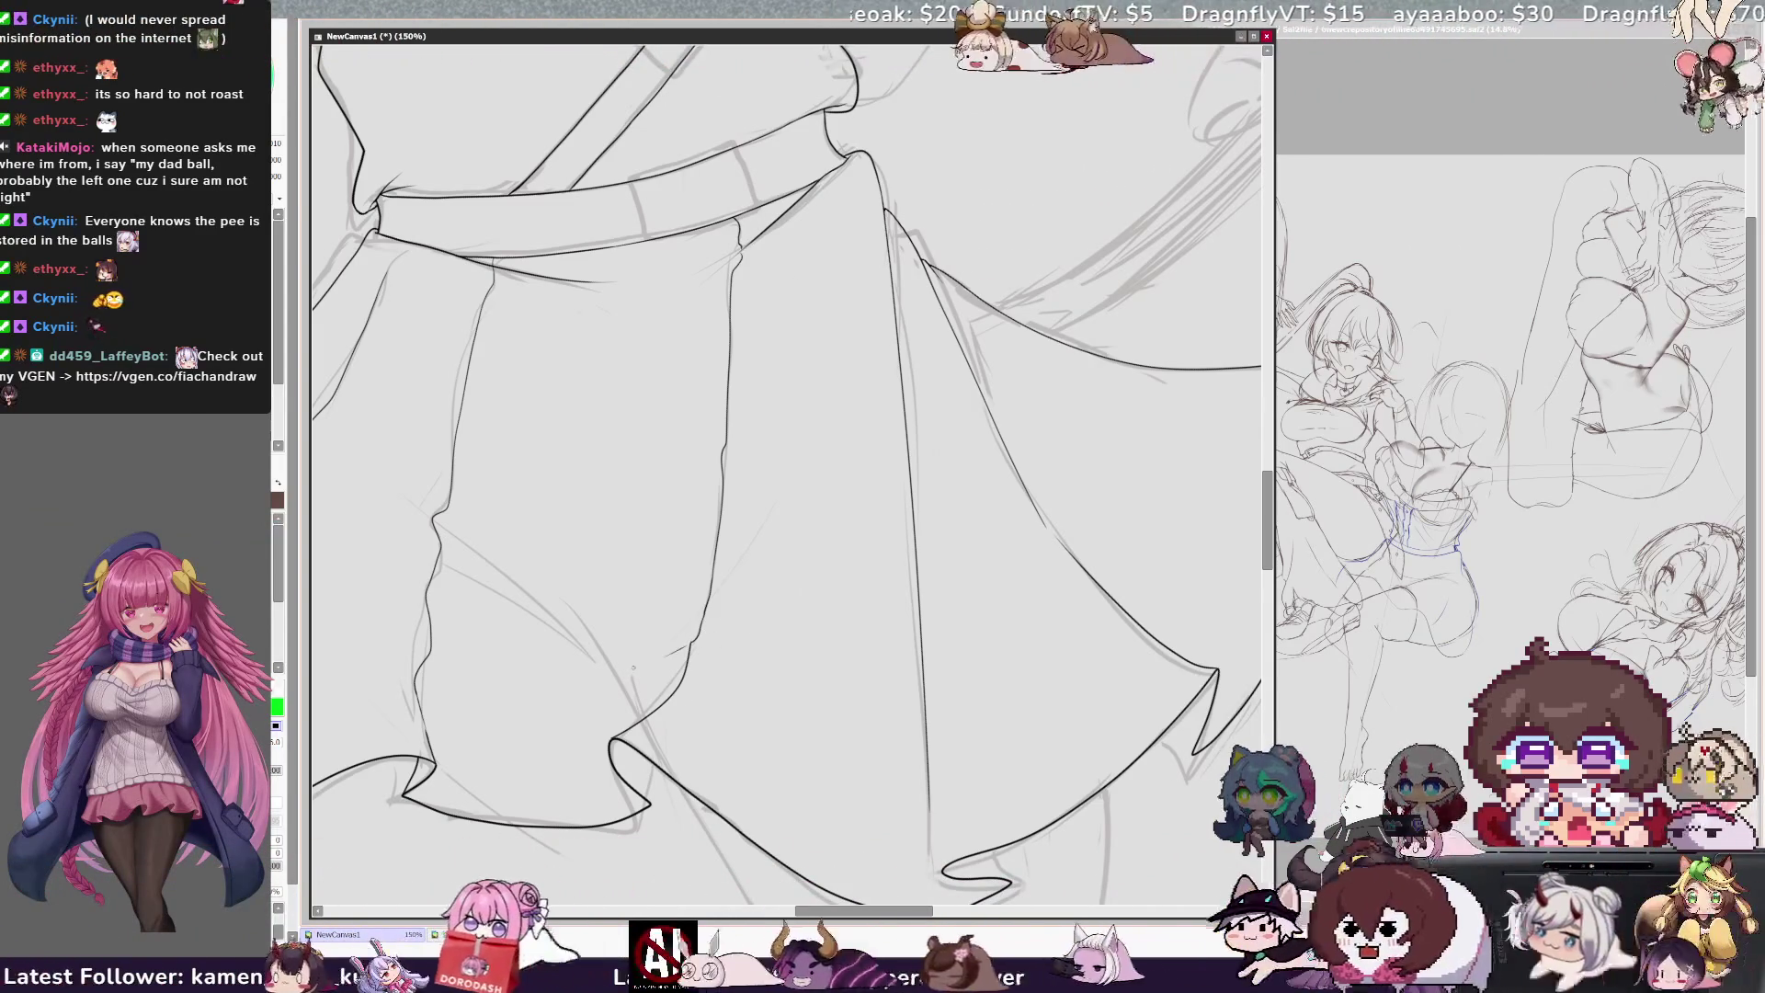
Step: Flip the canvas horizontally to check the skirt line art, then zoom back out
{"action": "key", "text": "h"}
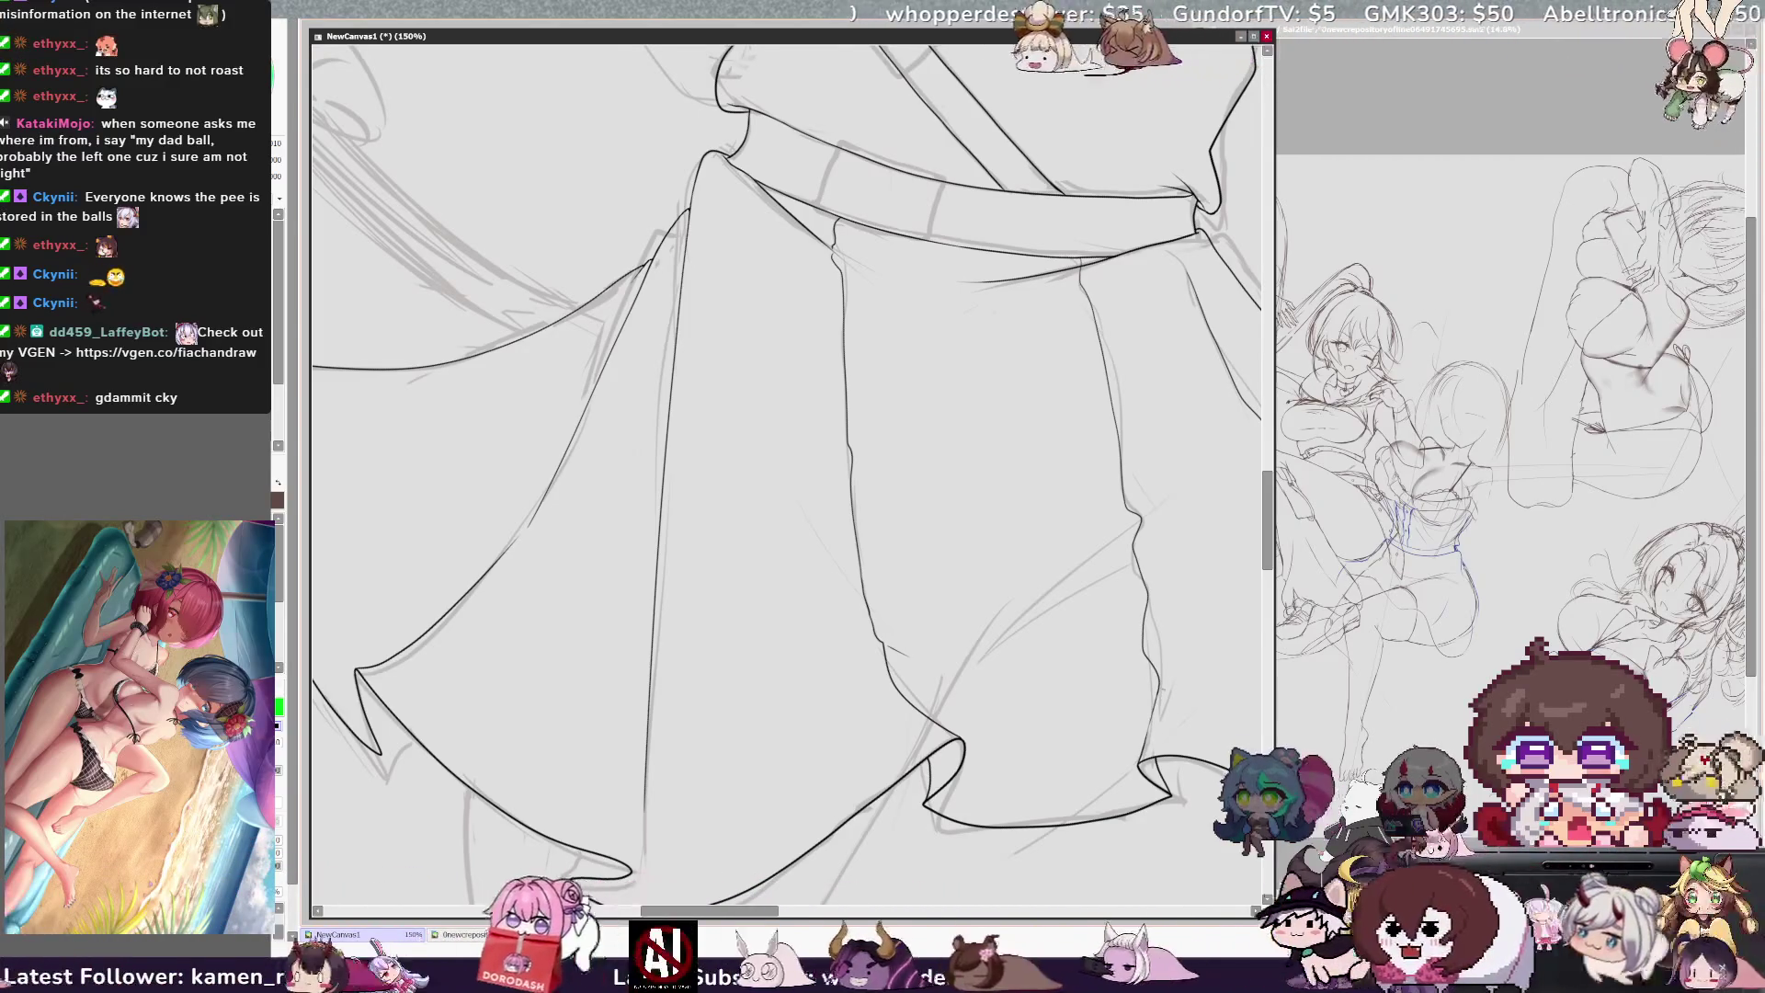
{"action": "scroll", "coordinate": [787, 473], "scroll_direction": "down", "scroll_amount": 2}
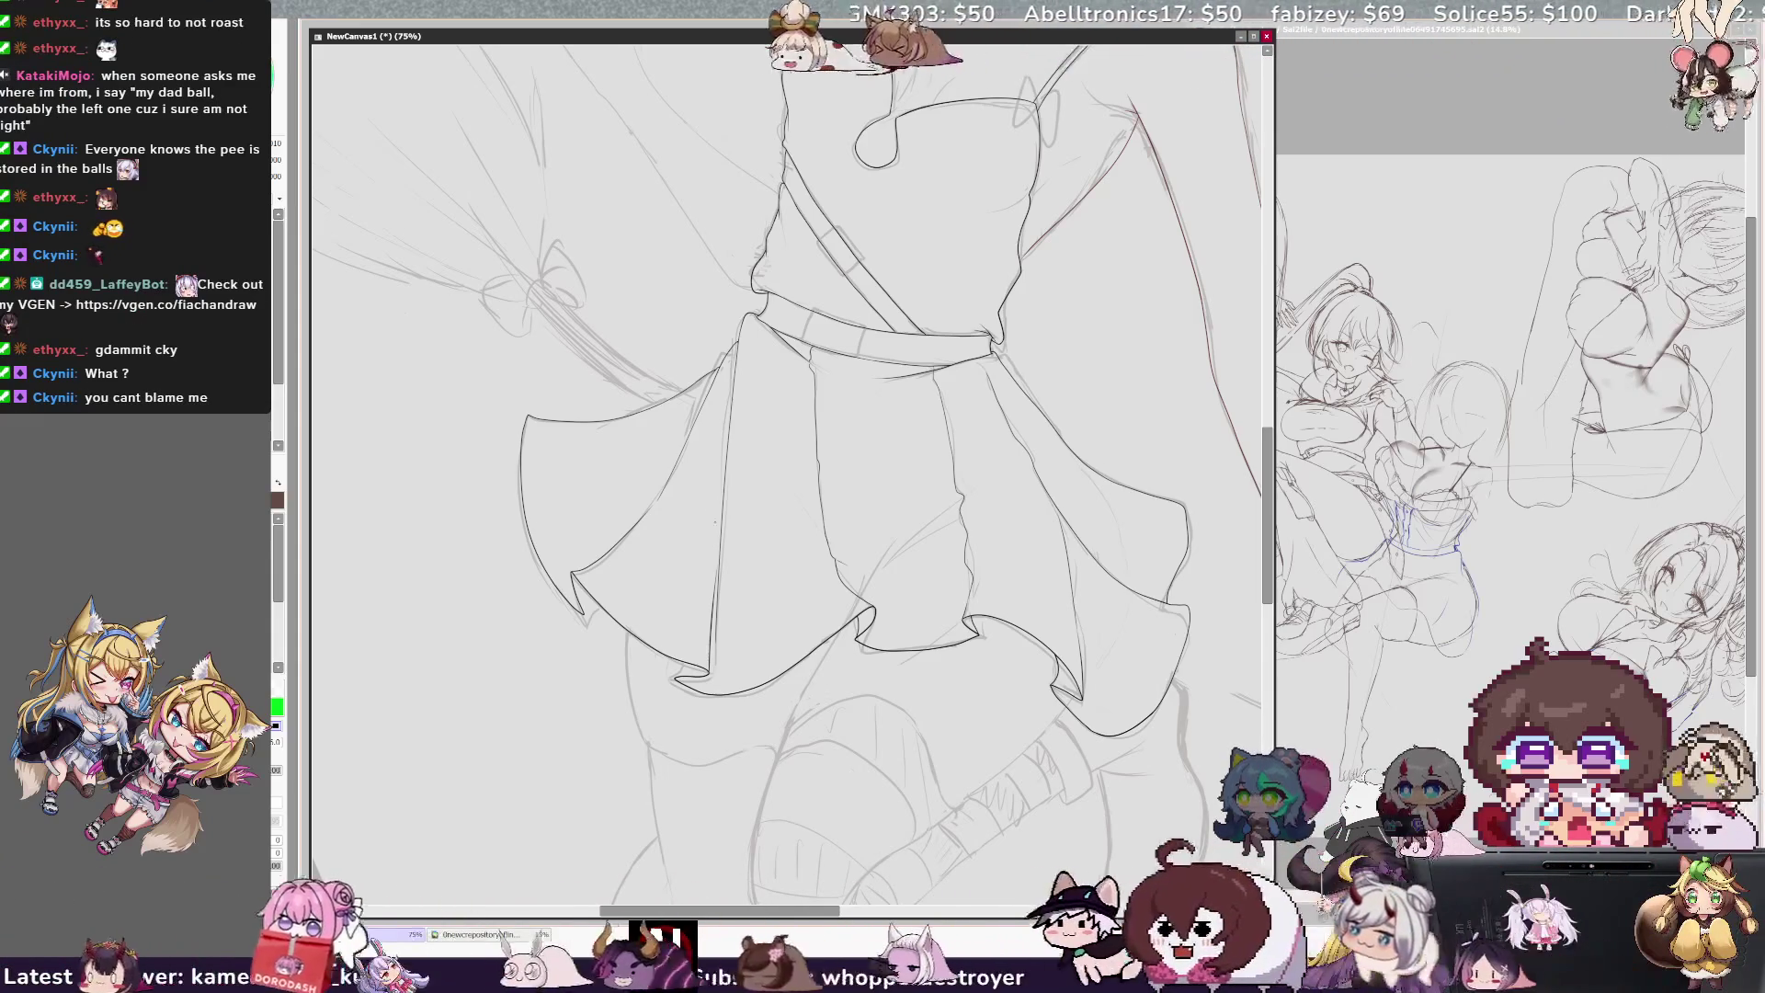
{"action": "scroll", "coordinate": [787, 474], "scroll_direction": "up", "scroll_amount": 1}
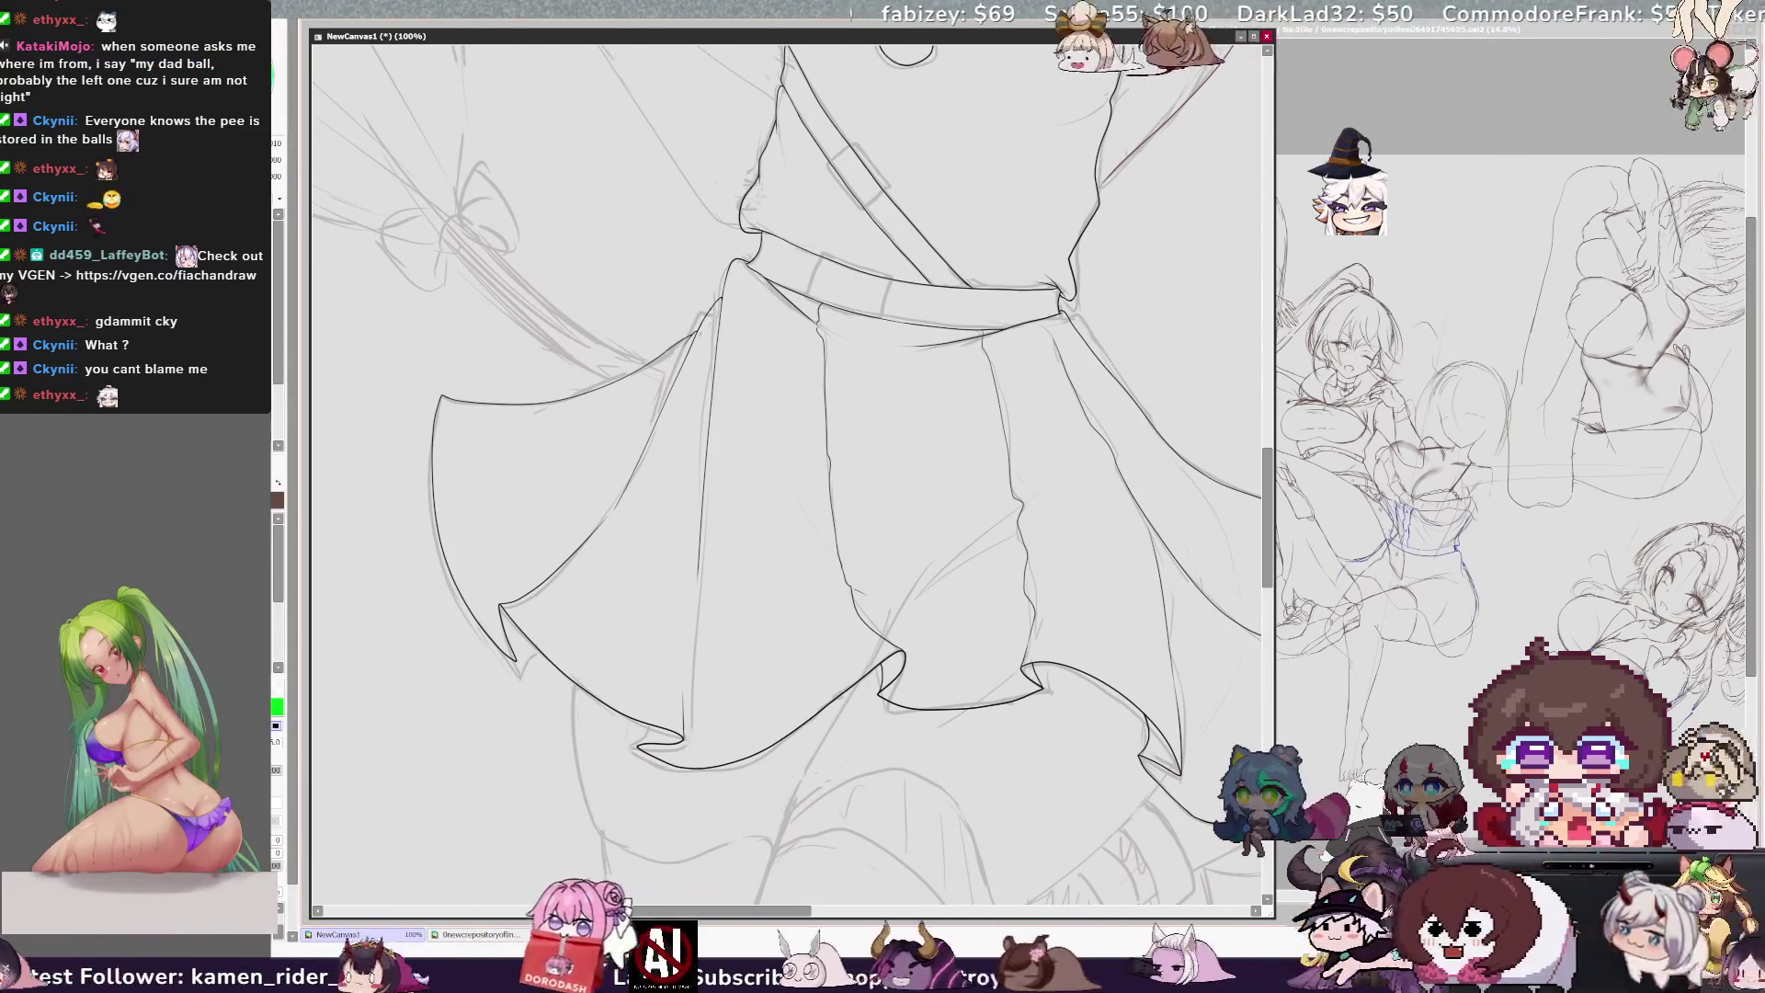
{"action": "key", "text": "n"}
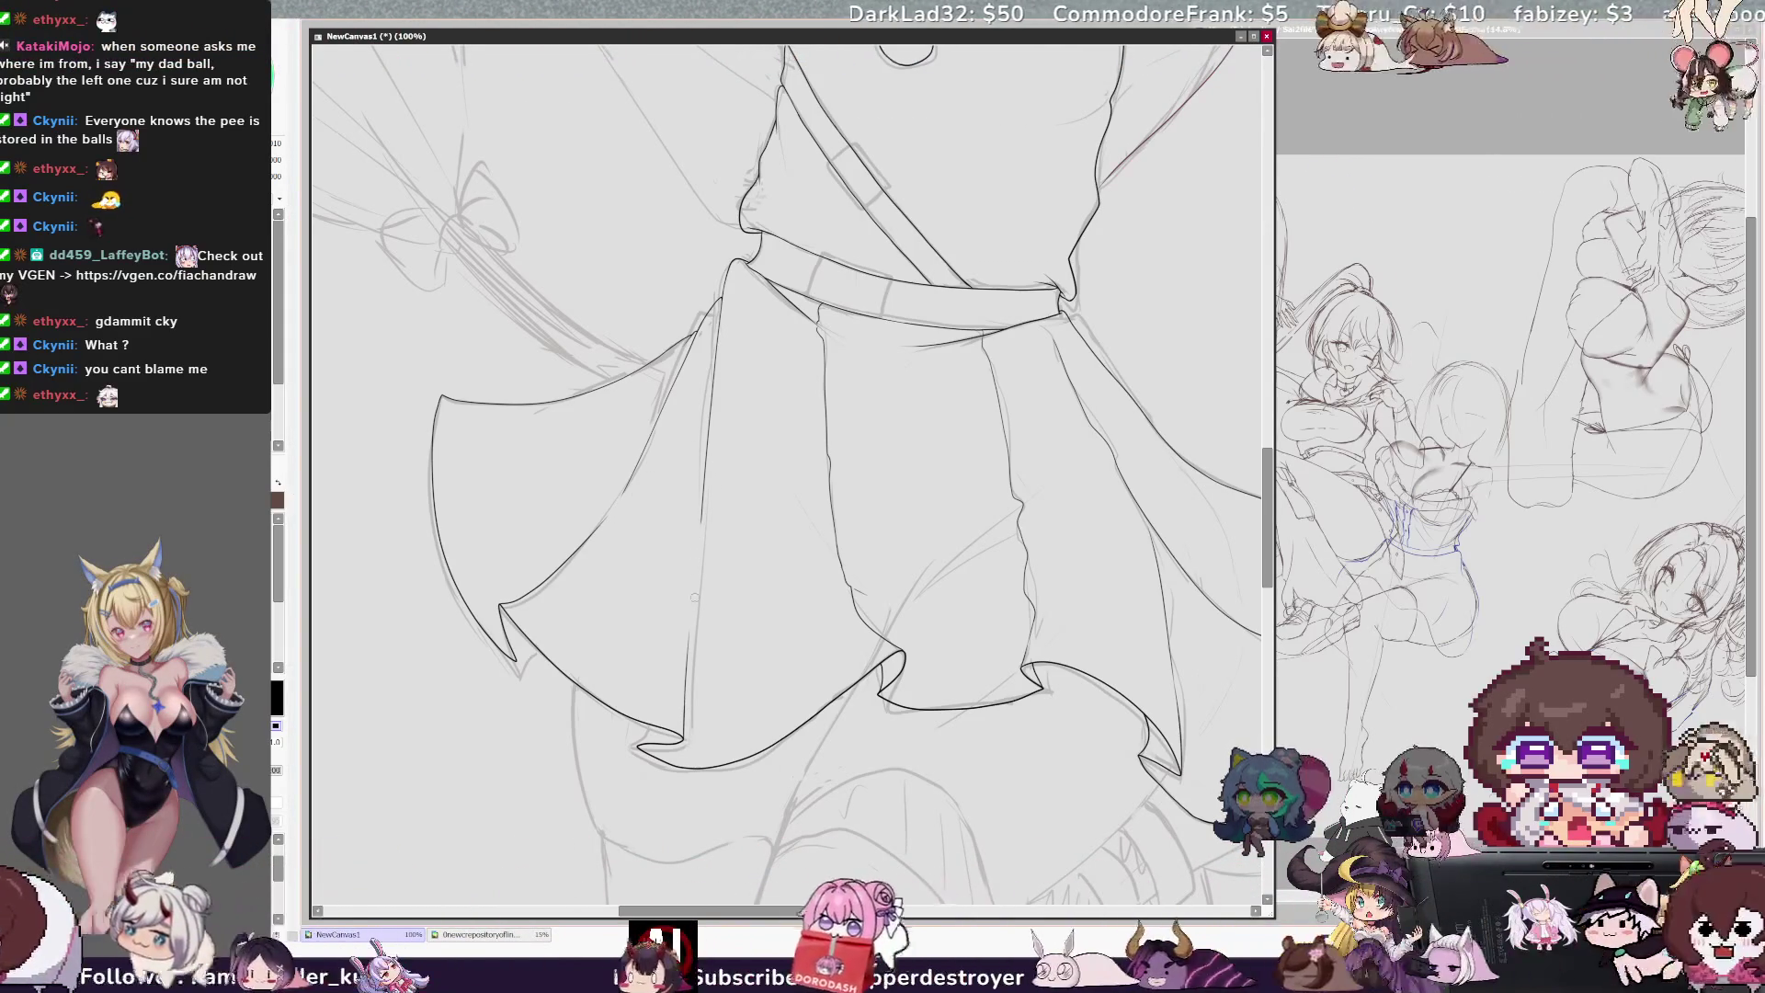
{"action": "key", "text": "b"}
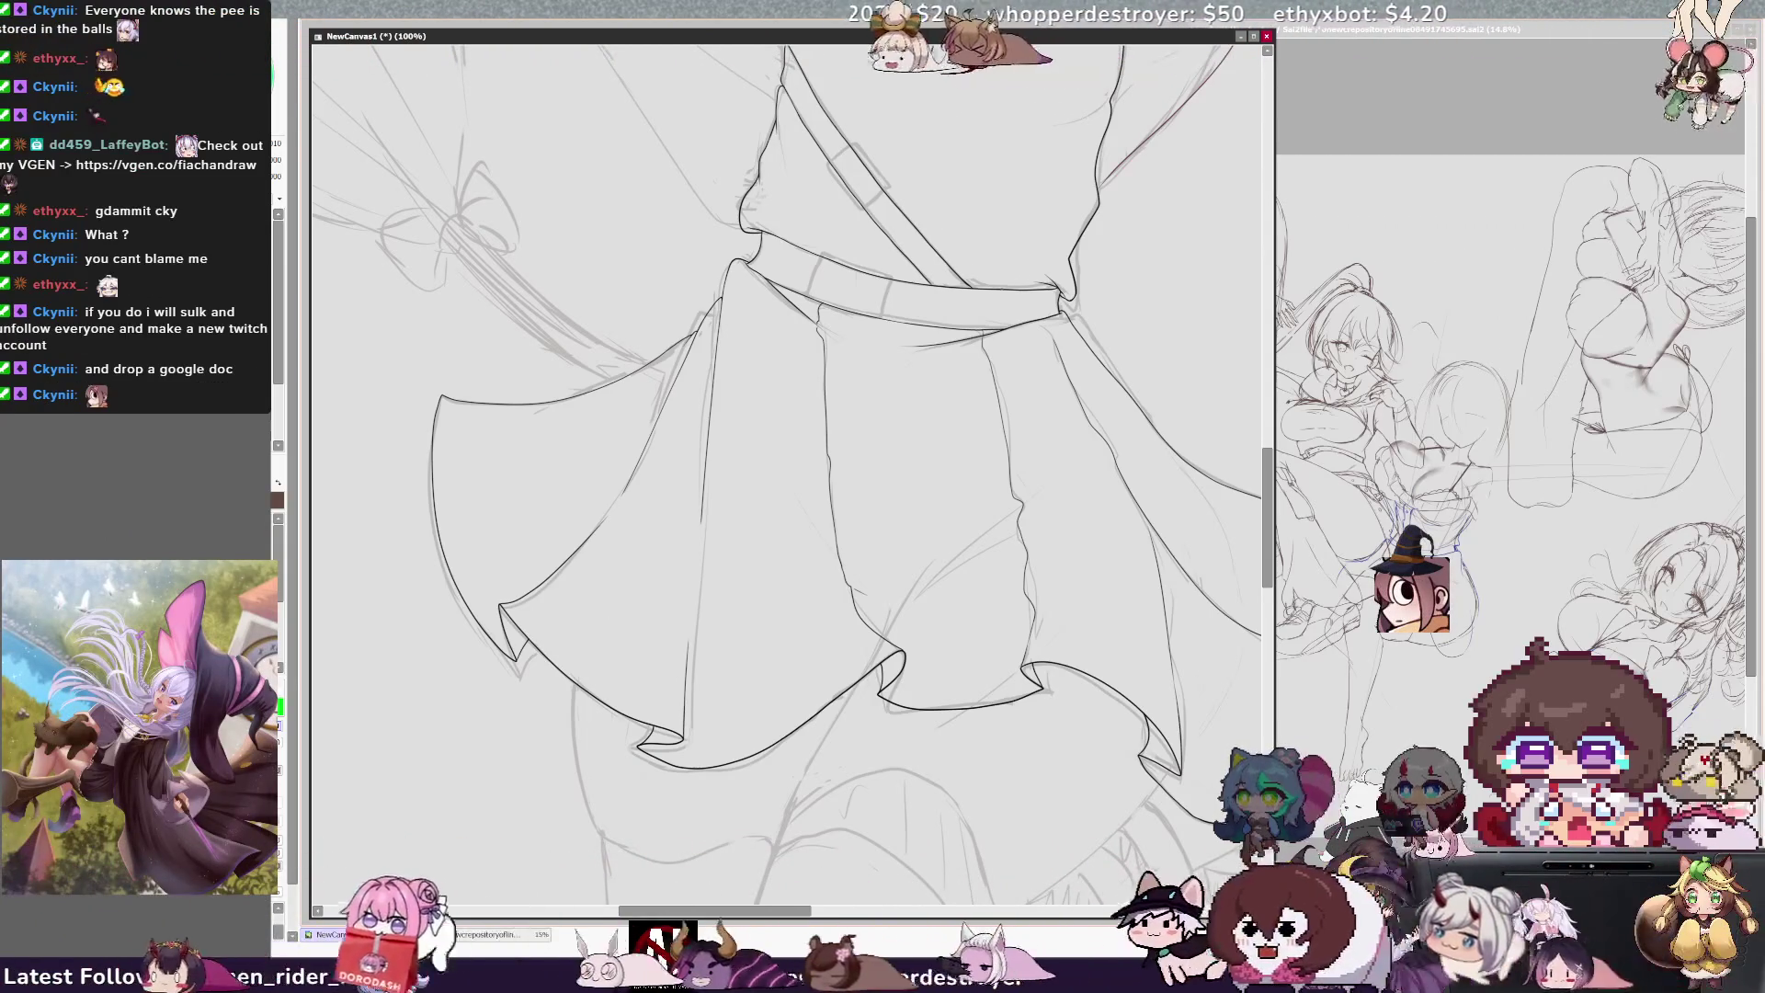
{"action": "scroll", "coordinate": [791, 478], "scroll_direction": "down", "scroll_amount": 2}
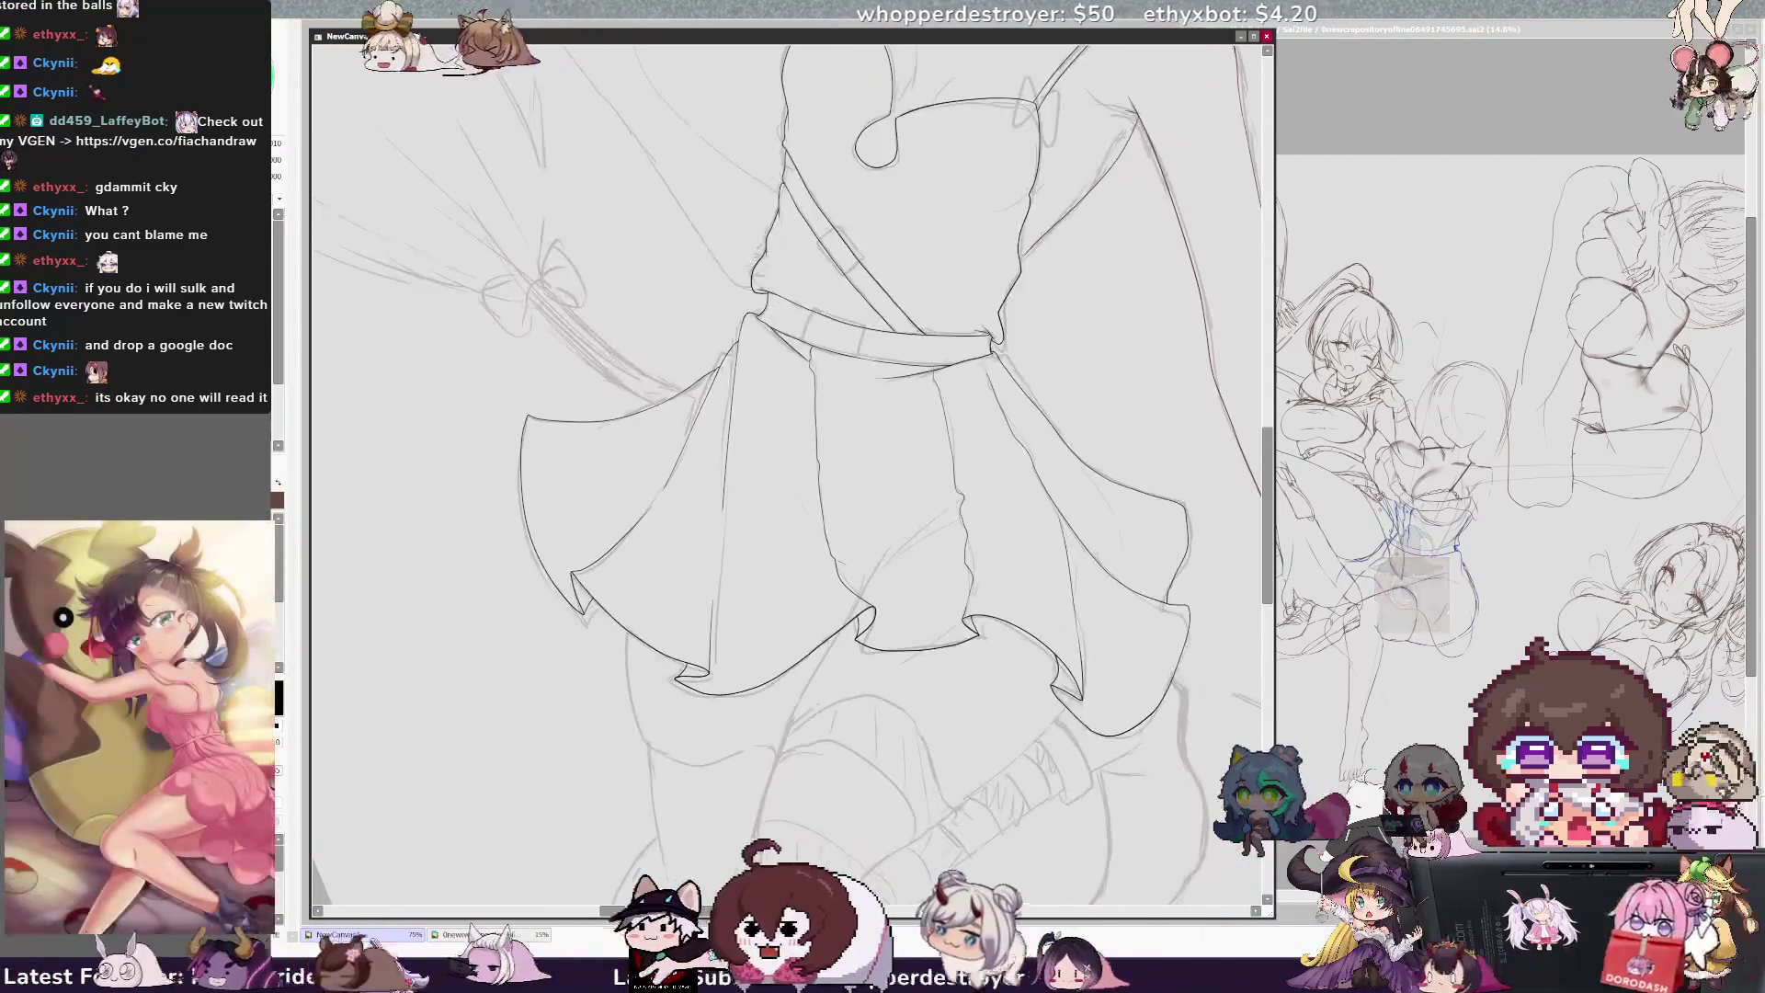
{"action": "scroll", "coordinate": [790, 478], "scroll_direction": "right", "scroll_amount": 2}
{"action": "scroll", "coordinate": [810, 535], "scroll_direction": "right", "scroll_amount": 1}
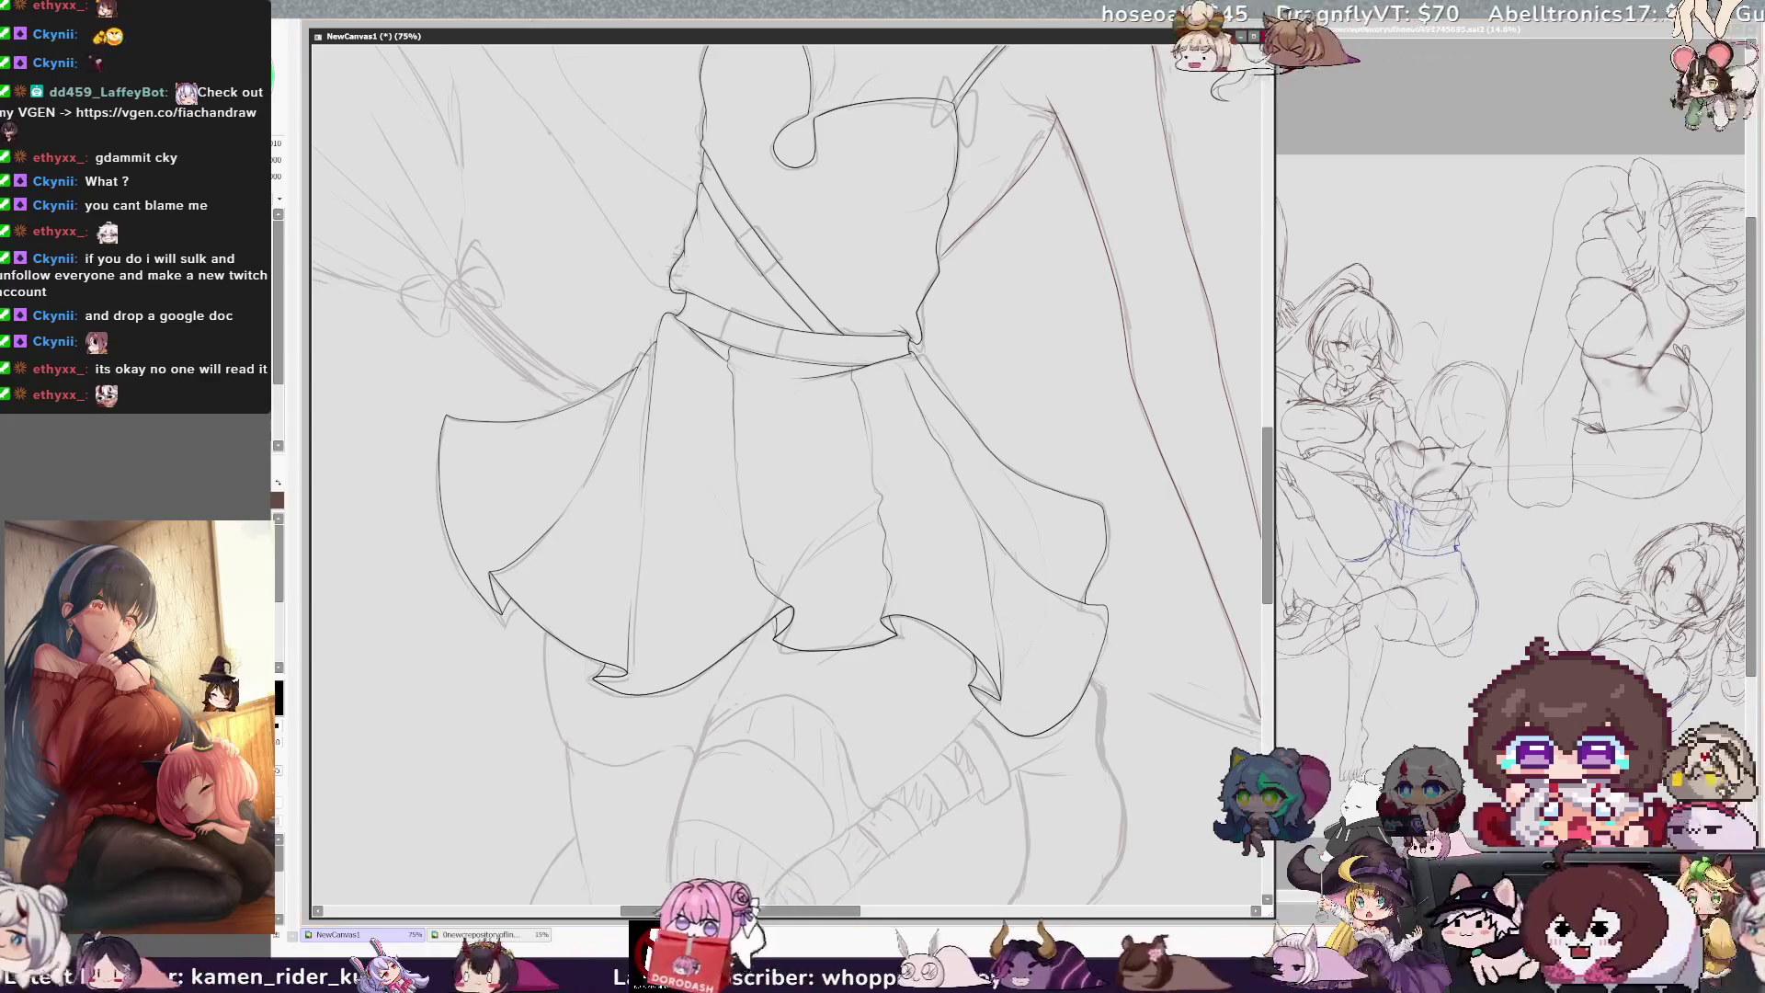
{"action": "scroll", "coordinate": [786, 478], "scroll_direction": "down", "scroll_amount": 4}
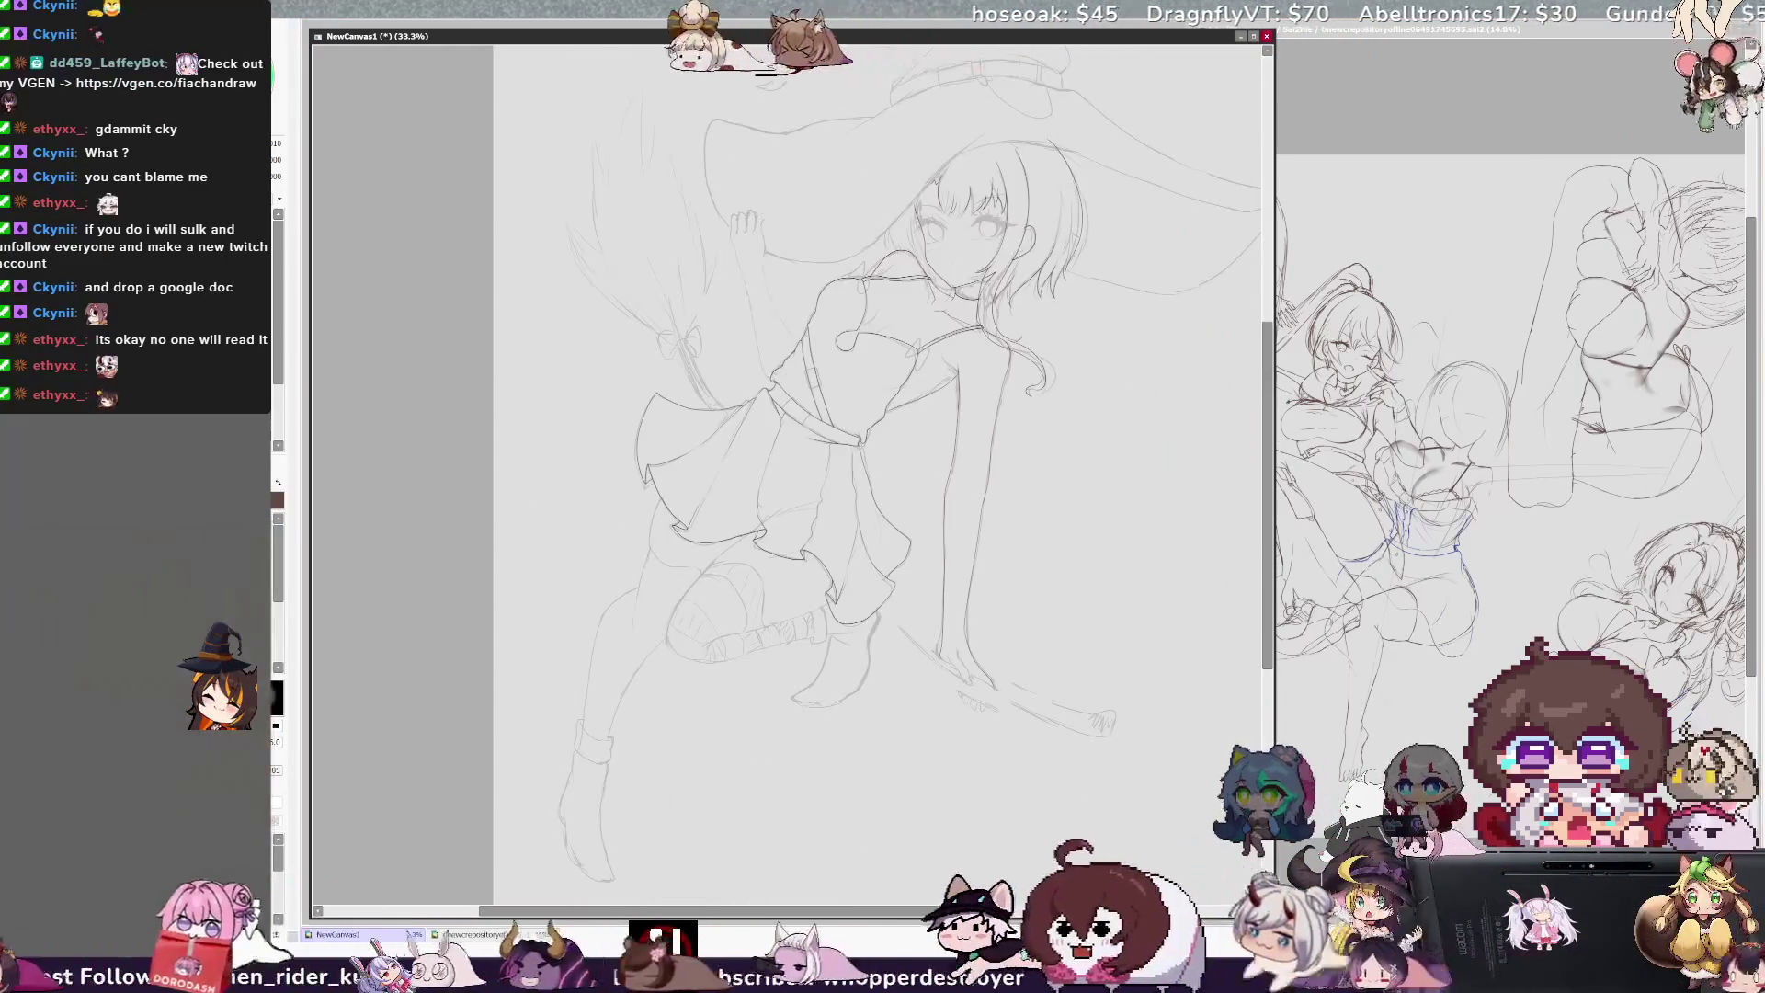
Step: Pan and tilt the canvas view to a better angle for inking the hat
{"action": "mouse_move", "coordinate": [1264, 584]}
{"action": "left_mouse_down"}
{"action": "mouse_move", "coordinate": [1264, 556]}
{"action": "mouse_move", "coordinate": [1270, 577]}
{"action": "left_mouse_up"}
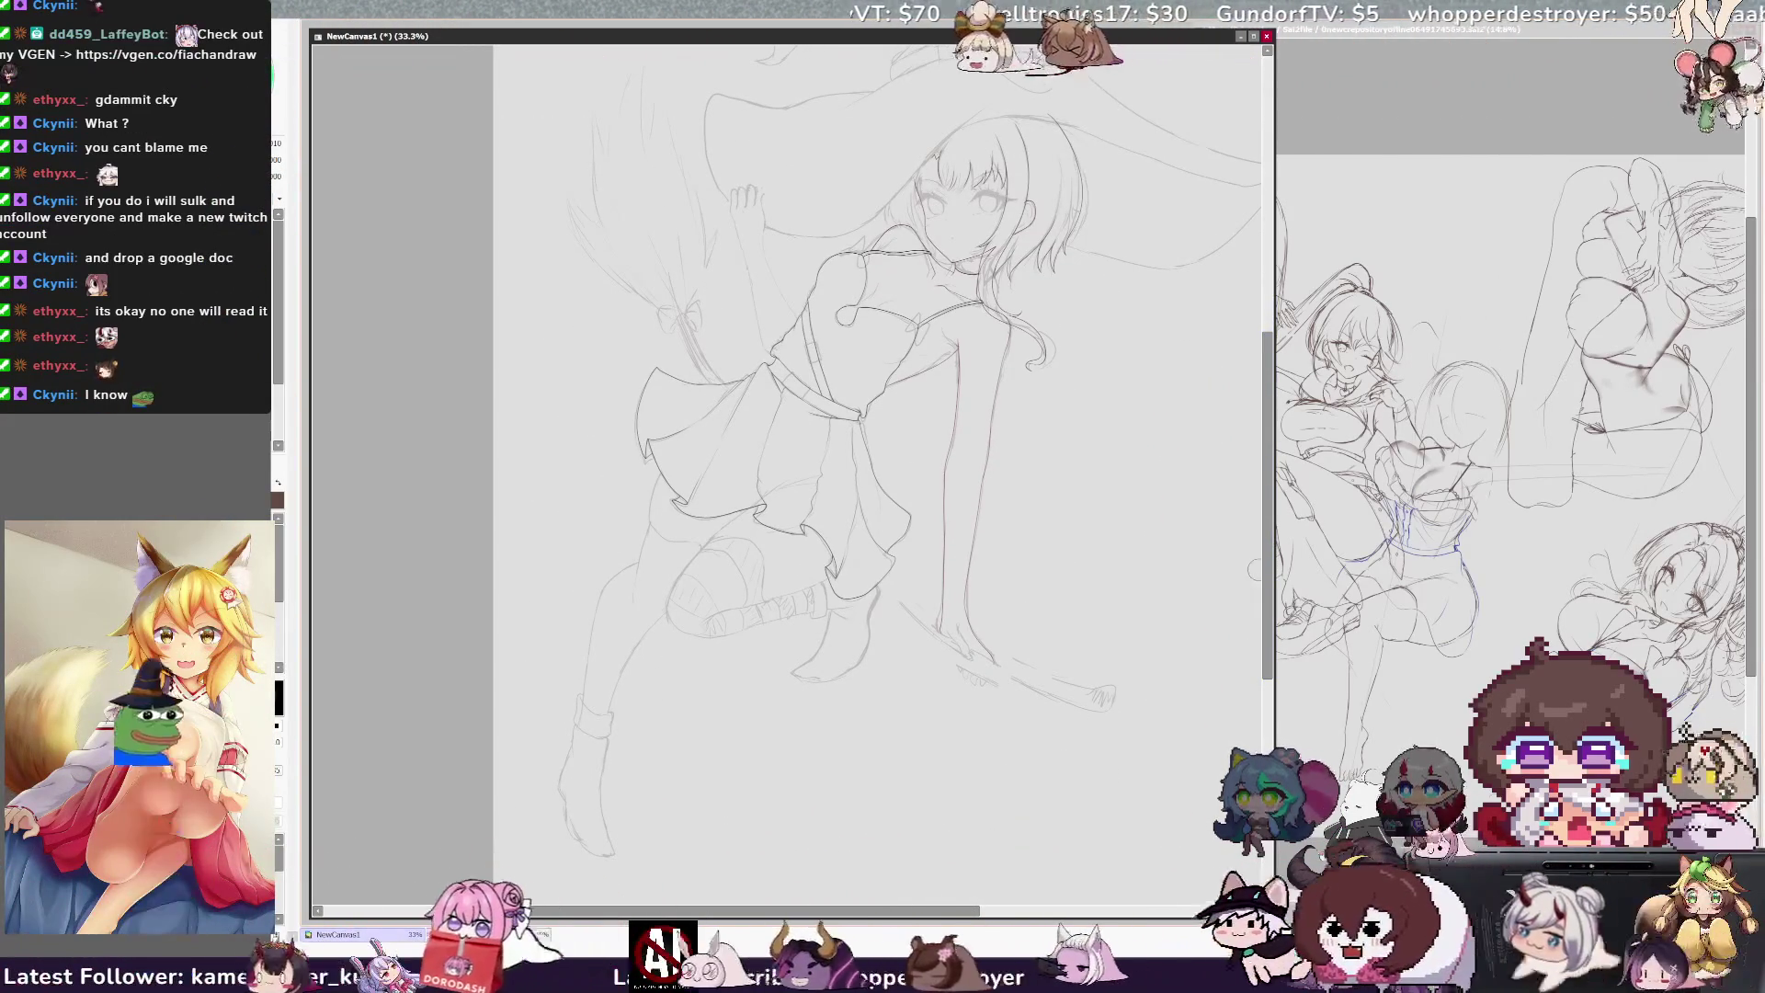
{"action": "scroll", "coordinate": [878, 460], "scroll_direction": "up", "scroll_amount": 3}
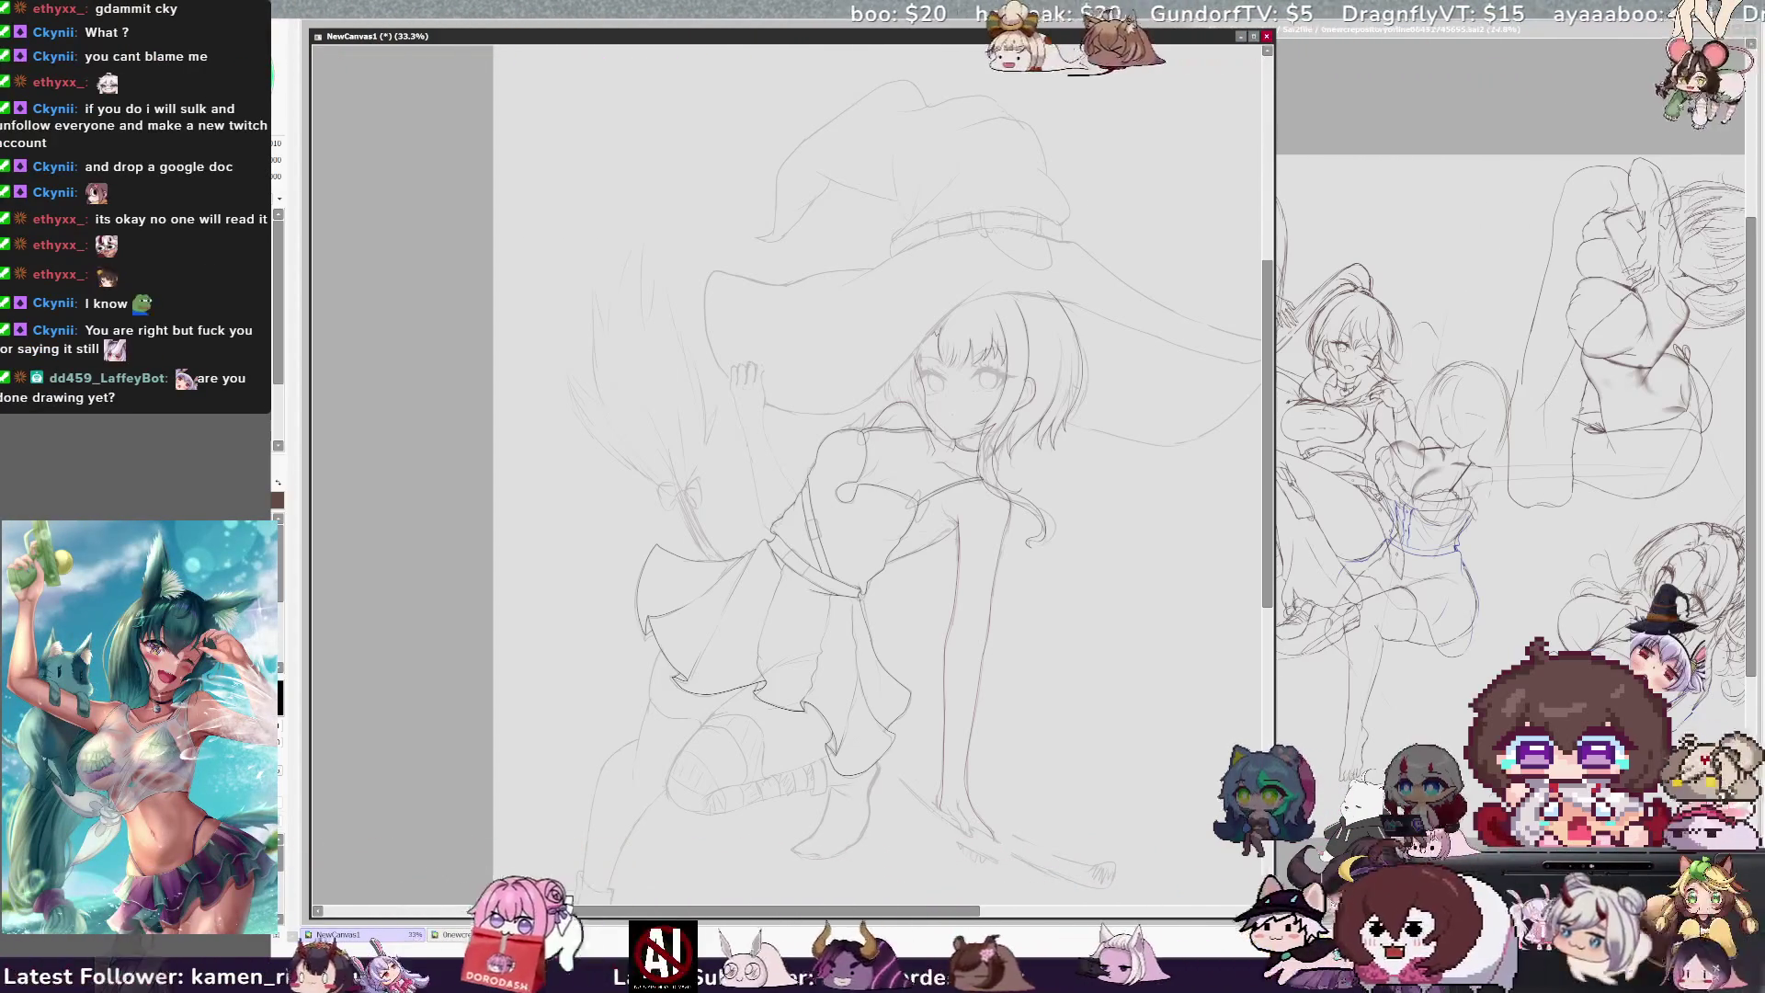
{"action": "left_click_drag", "start_coordinate": [1268, 432], "coordinate": [1268, 419]}
{"action": "left_click_drag", "start_coordinate": [919, 911], "coordinate": [964, 920]}
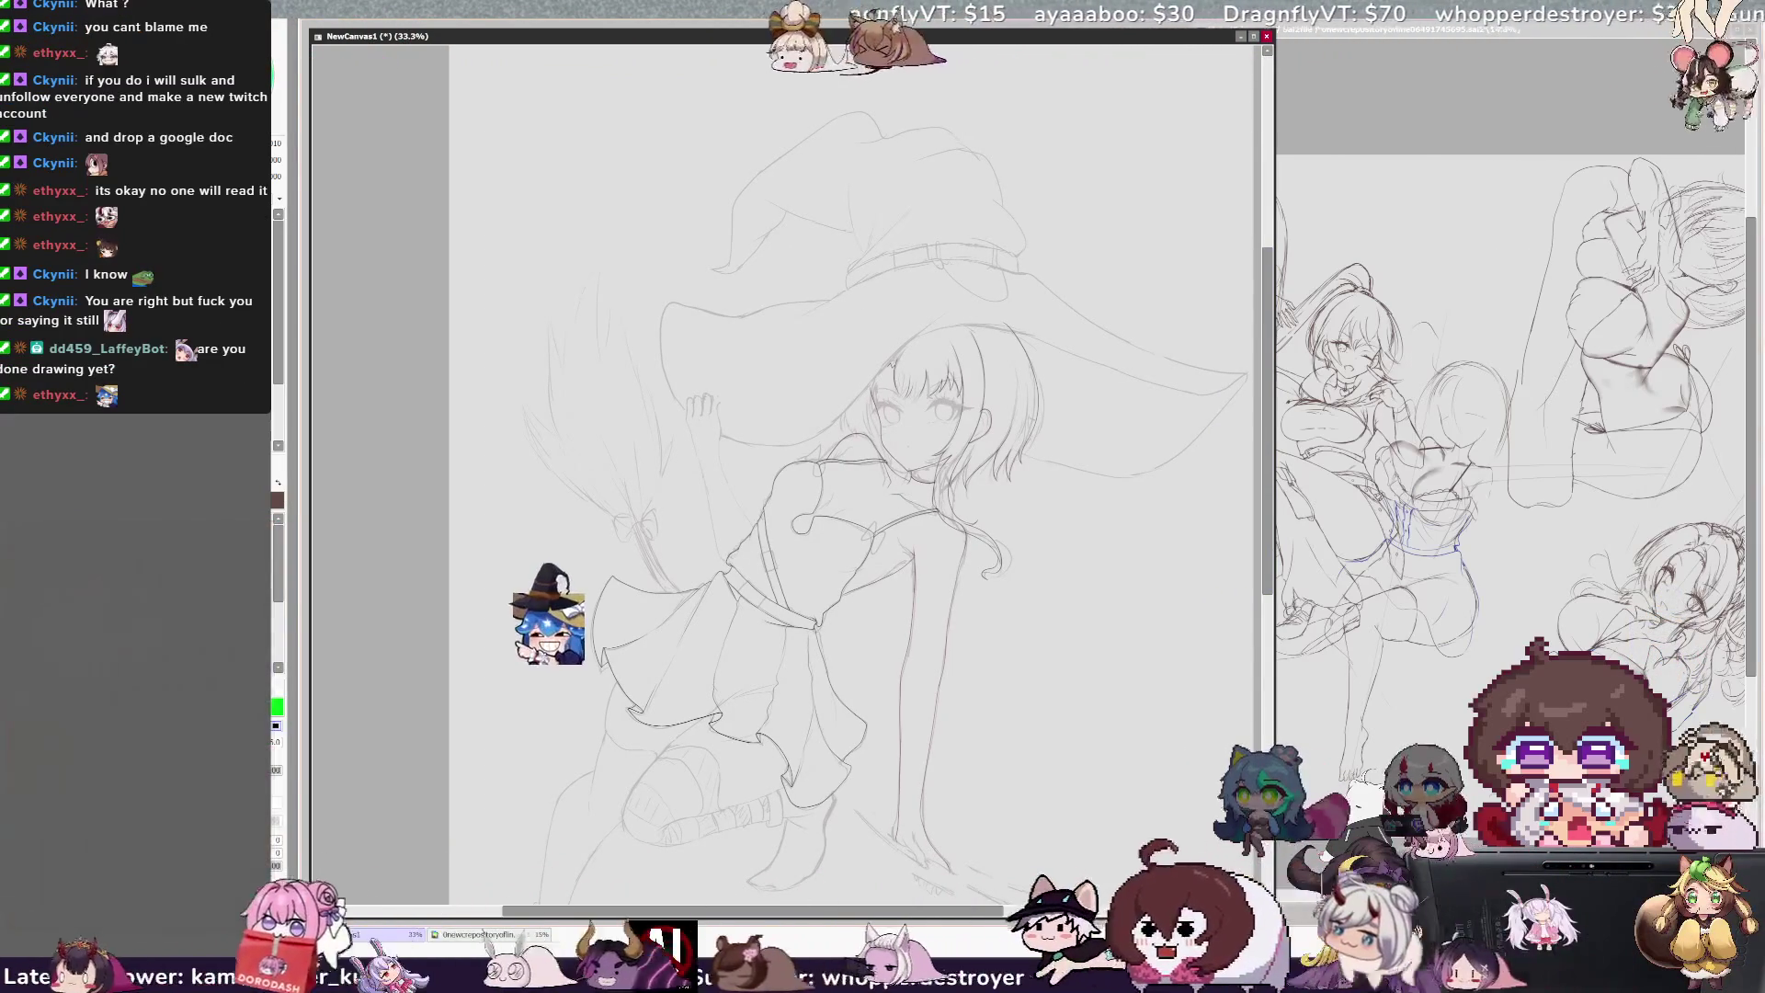
{"action": "key", "text": "Delete"}
{"action": "key", "text": "Delete"}
{"action": "key", "text": "Delete"}
{"action": "key", "text": "Delete"}
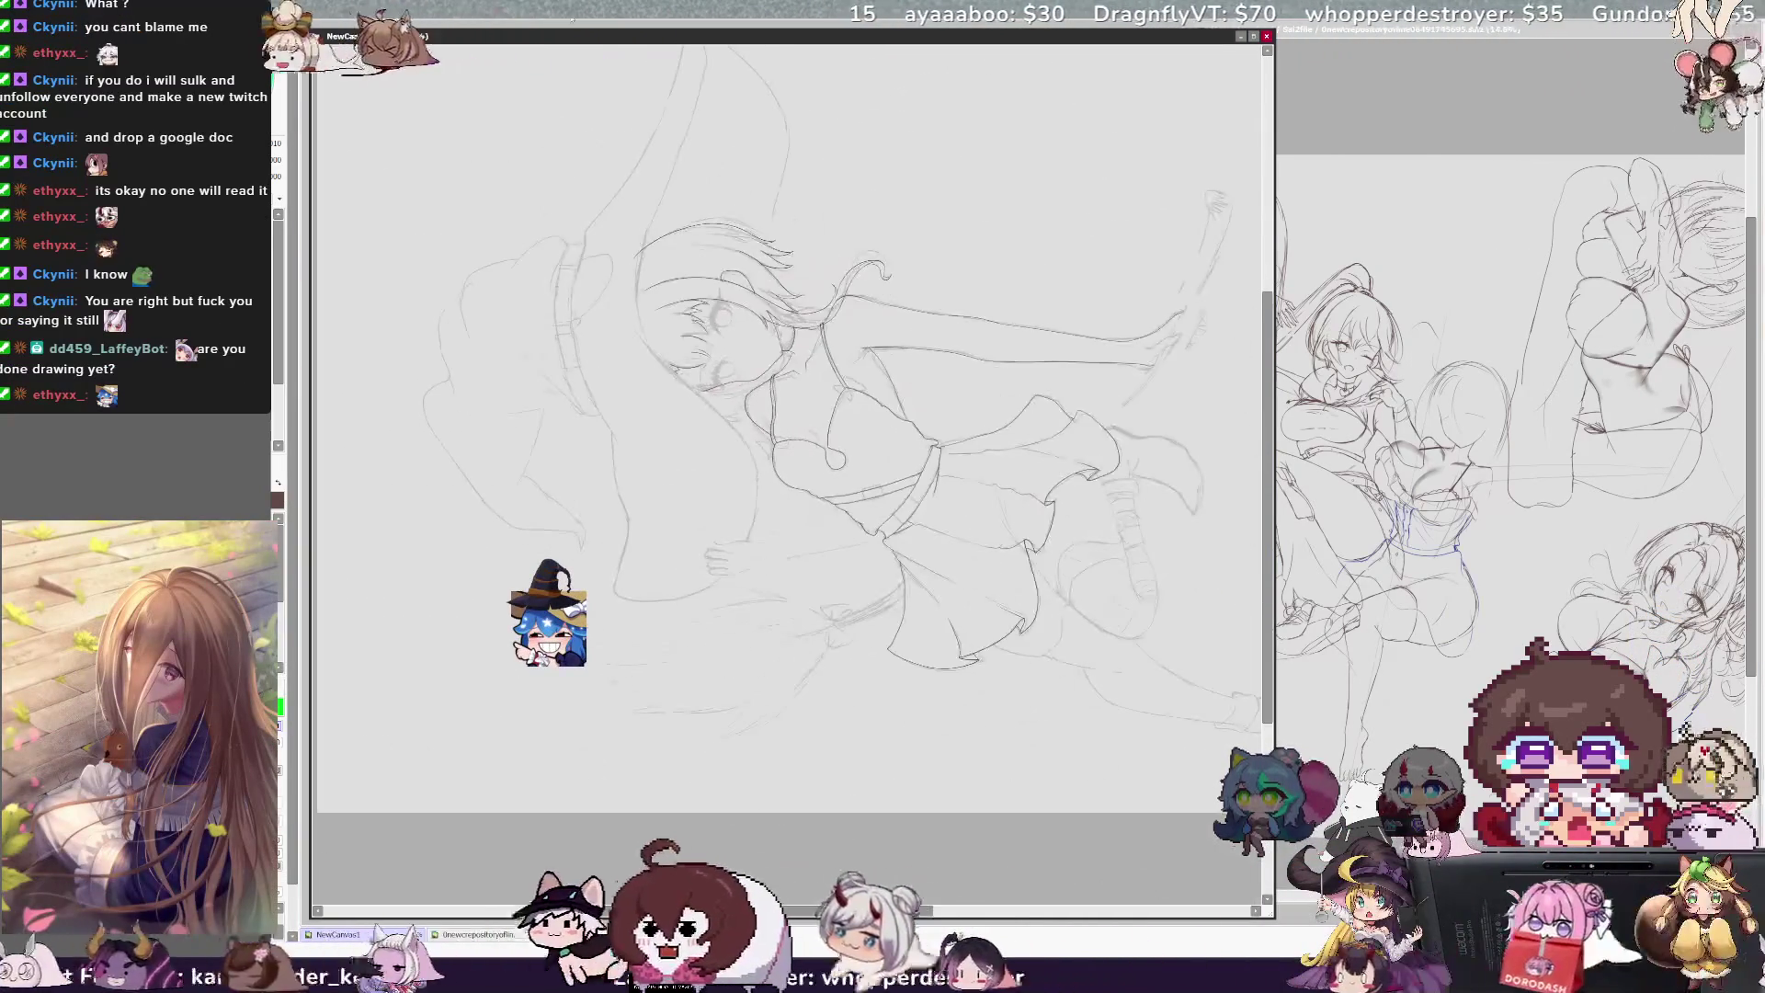
{"action": "scroll", "coordinate": [791, 432], "scroll_direction": "up", "scroll_amount": 2}
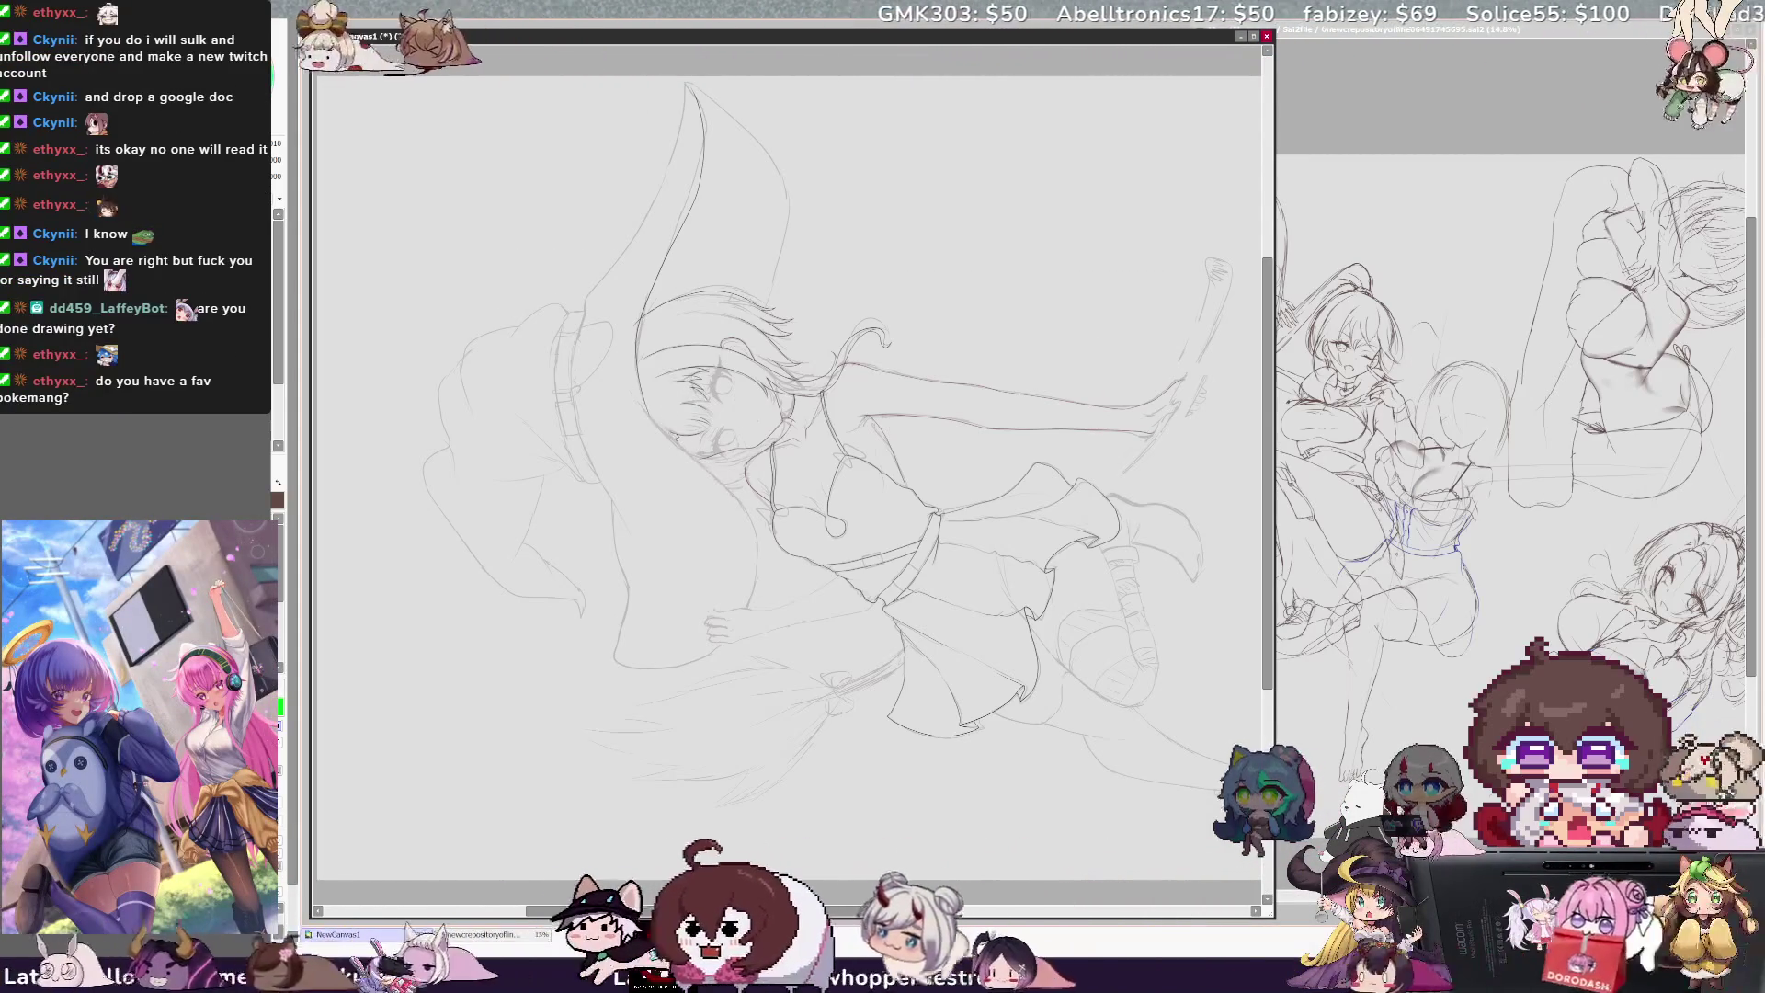
Step: Flip the canvas to check the sketch, then ink a darker line along the hat's lower-left edge
{"action": "key", "text": "h"}
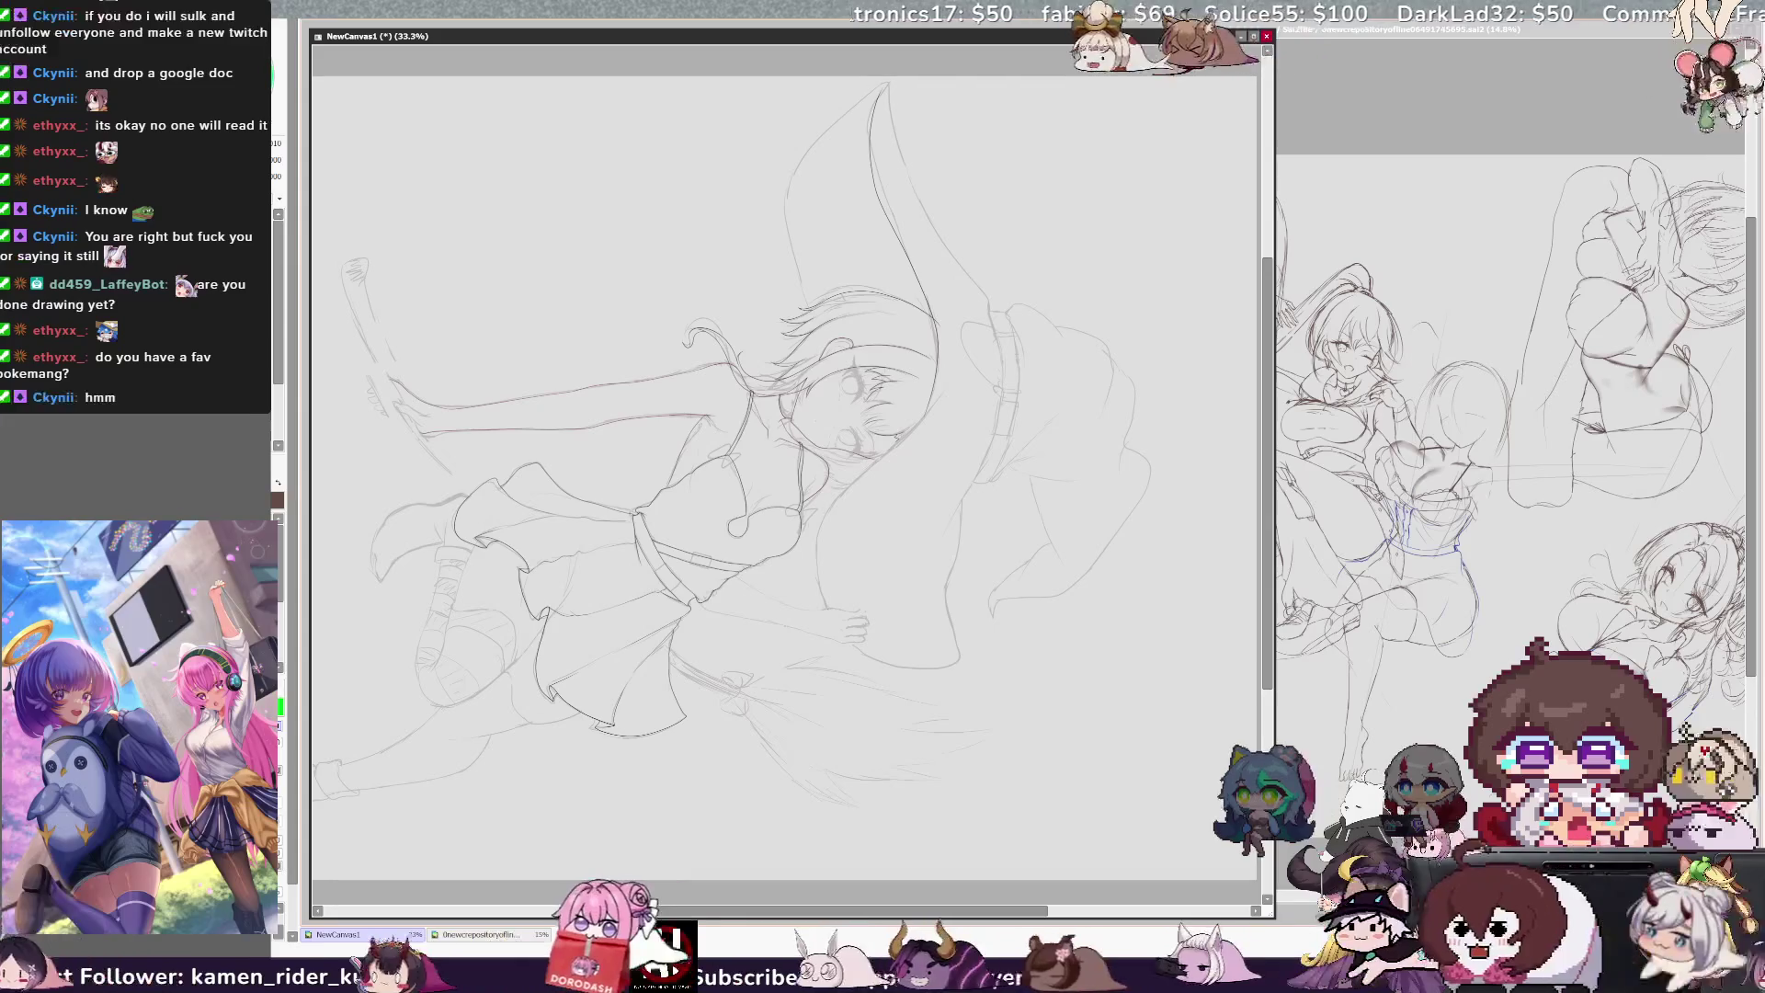
{"action": "key", "text": "h"}
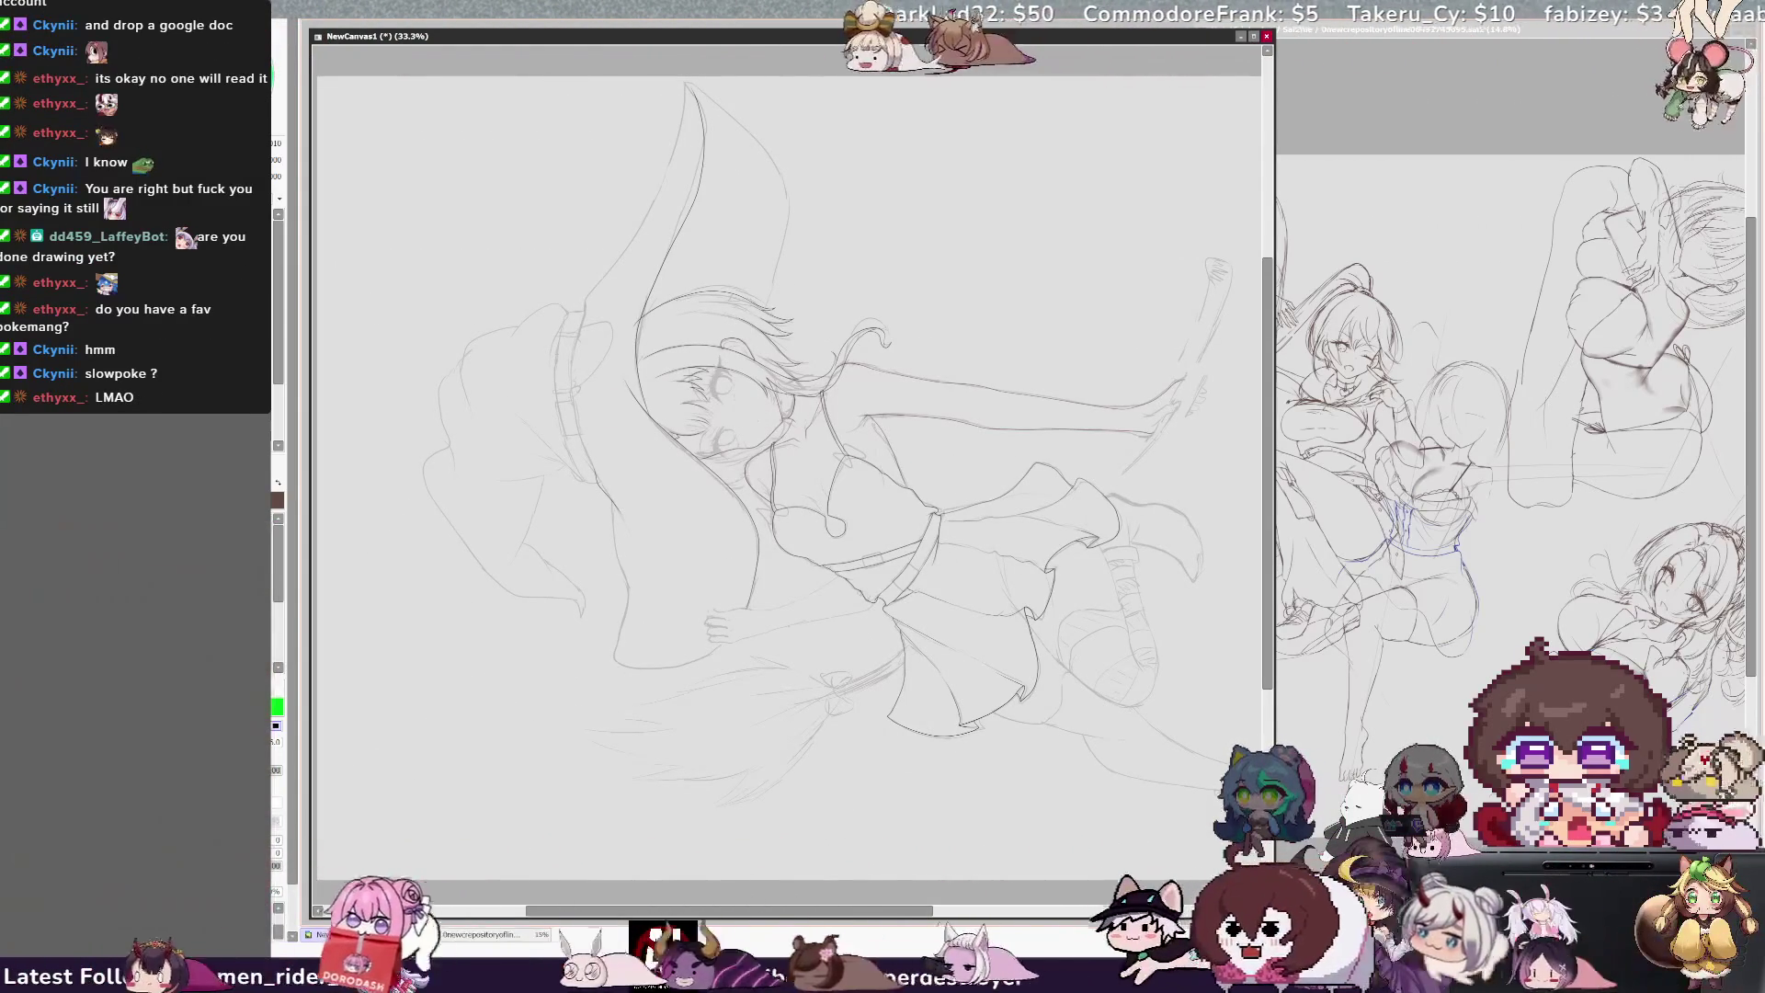
{"action": "left_click_drag", "start_coordinate": [615, 660], "coordinate": [706, 657]}
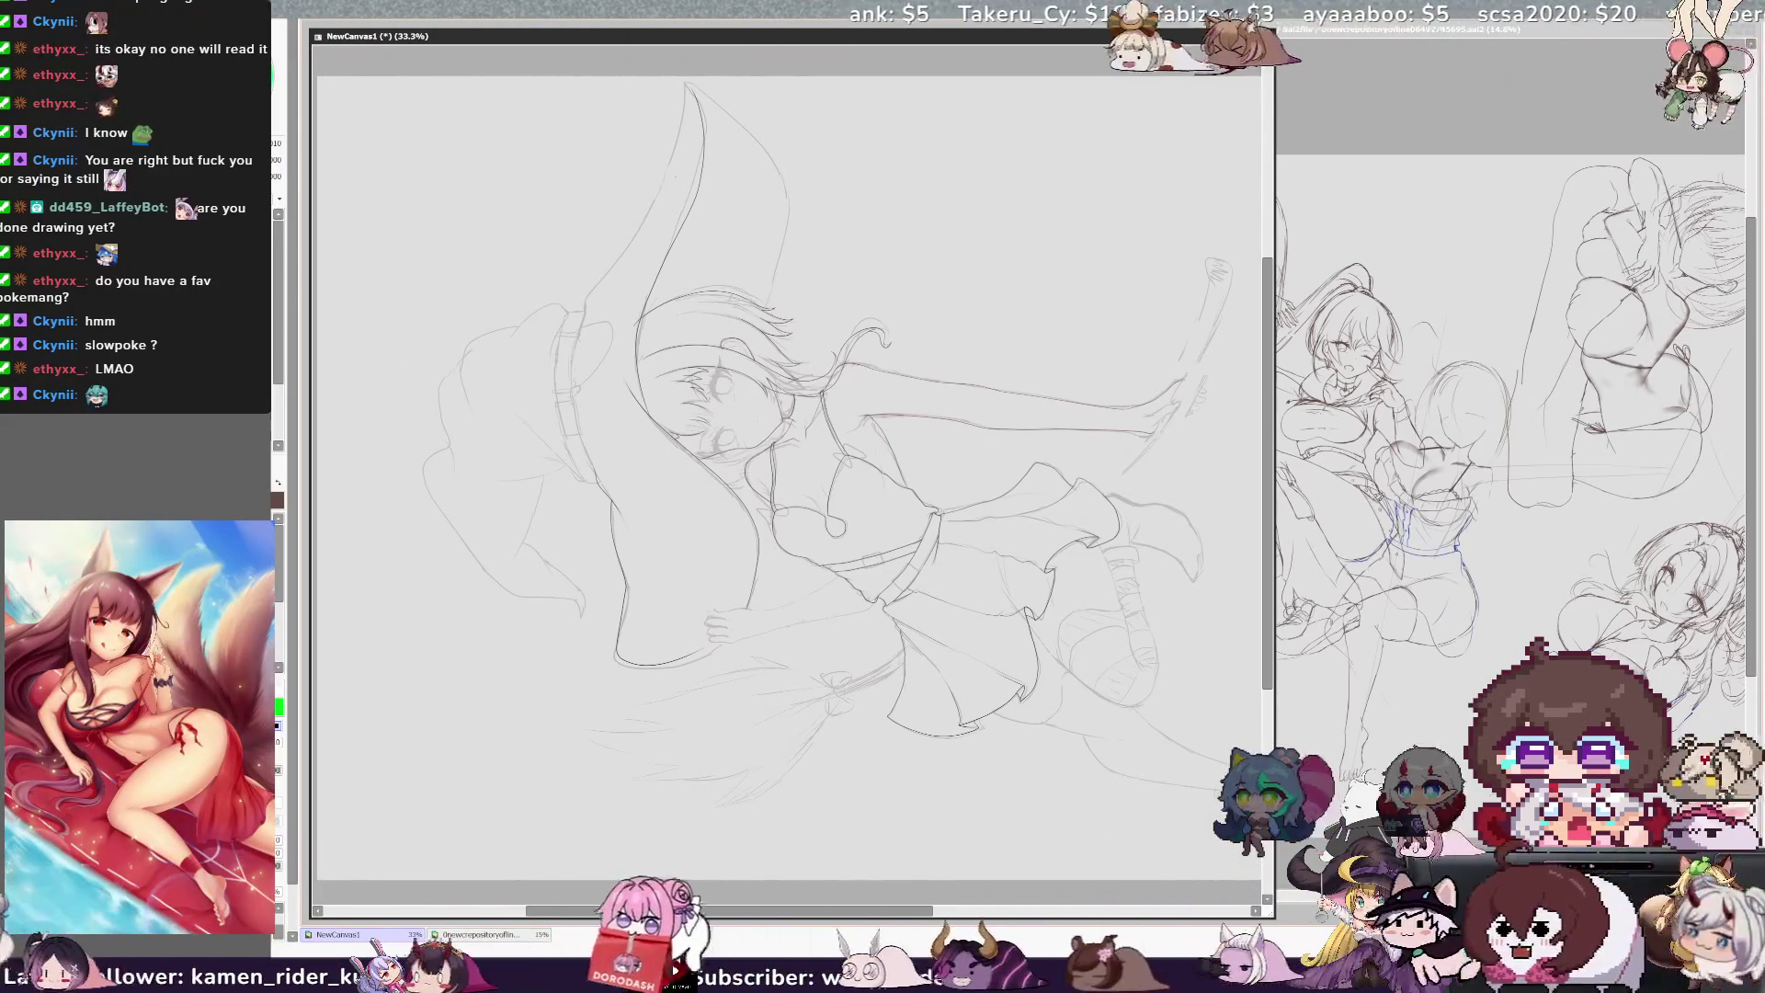
{"action": "key", "text": "ctrl+plus"}
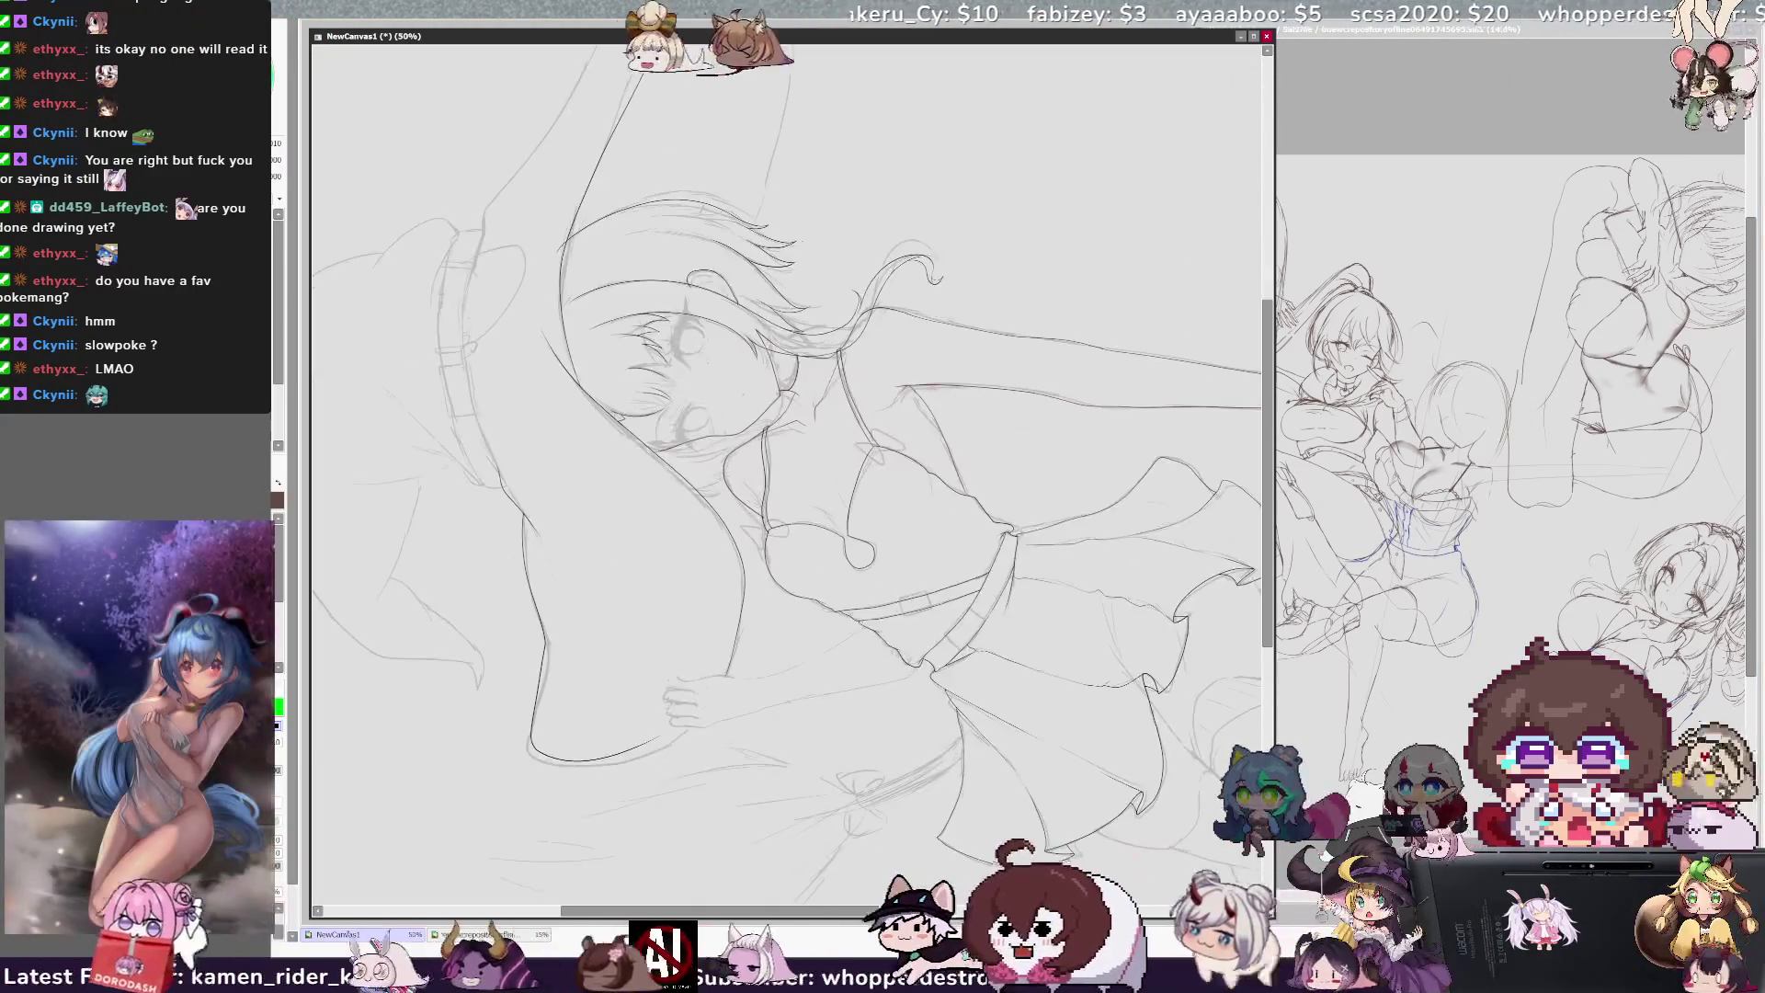
Step: Zoom to 50% and ink the hat cone's edge on the flipped canvas, redrawing one stroke
{"action": "left_click_drag", "start_coordinate": [791, 460], "coordinate": [929, 460]}
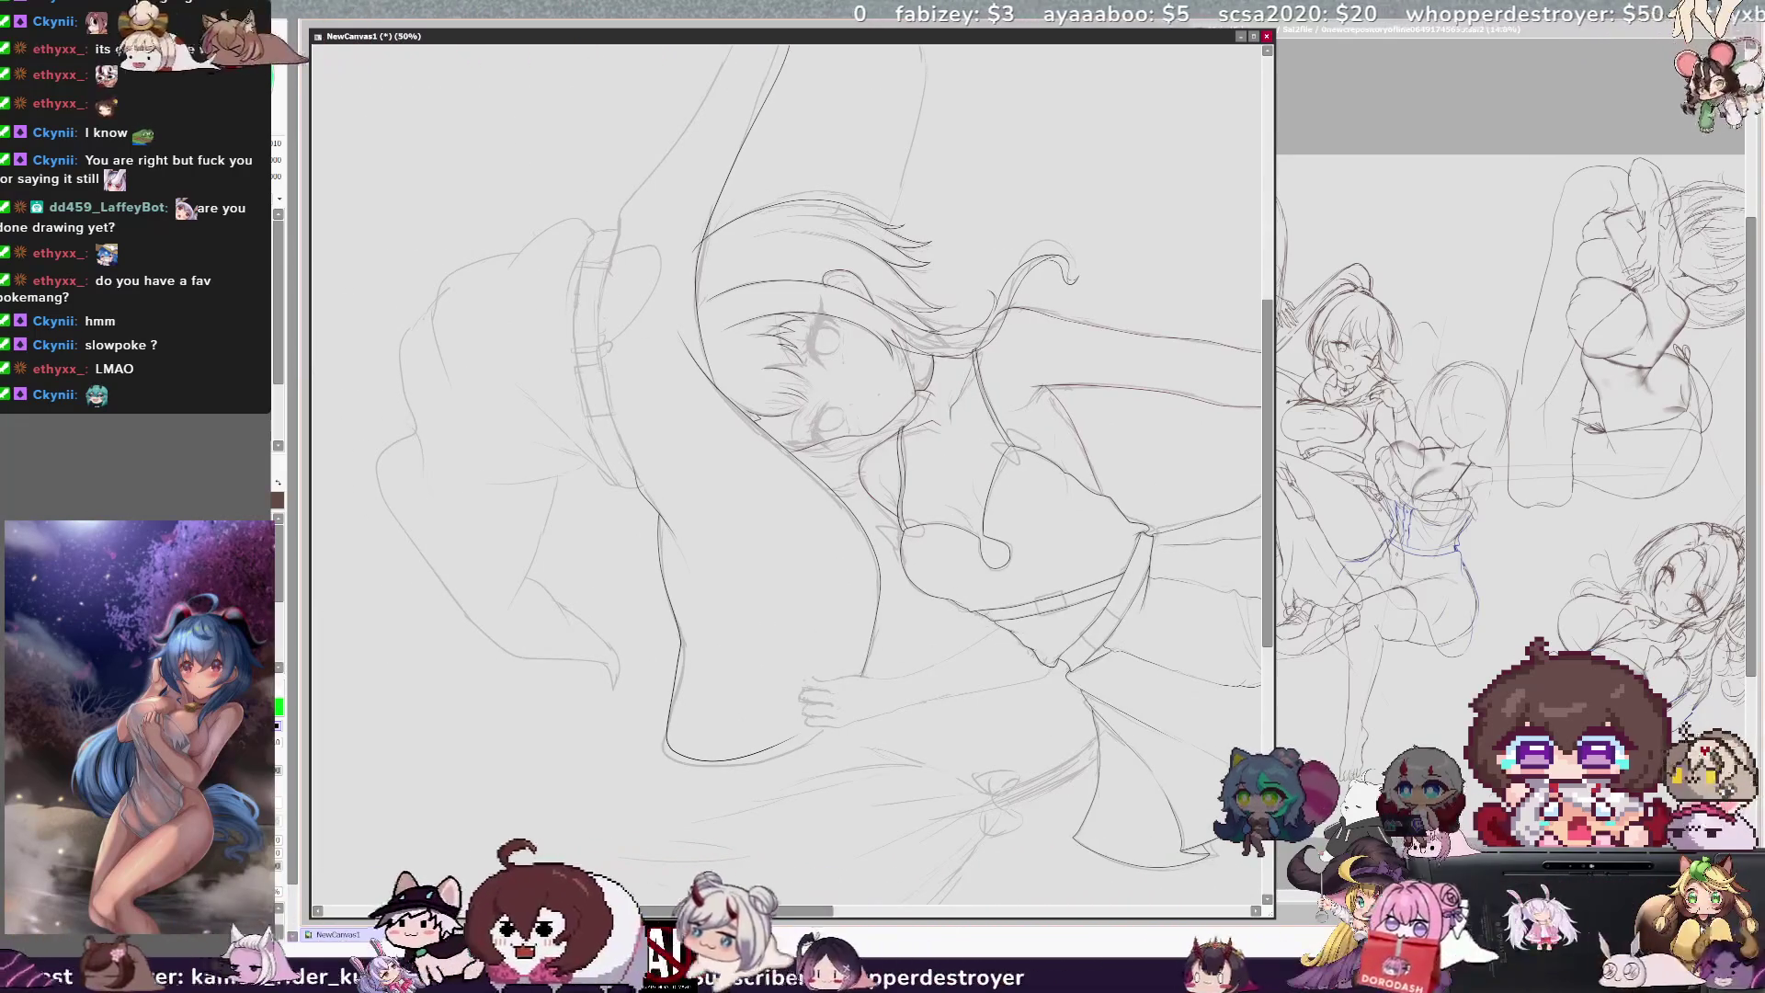
{"action": "scroll", "coordinate": [1269, 382], "scroll_direction": "up", "scroll_amount": 3}
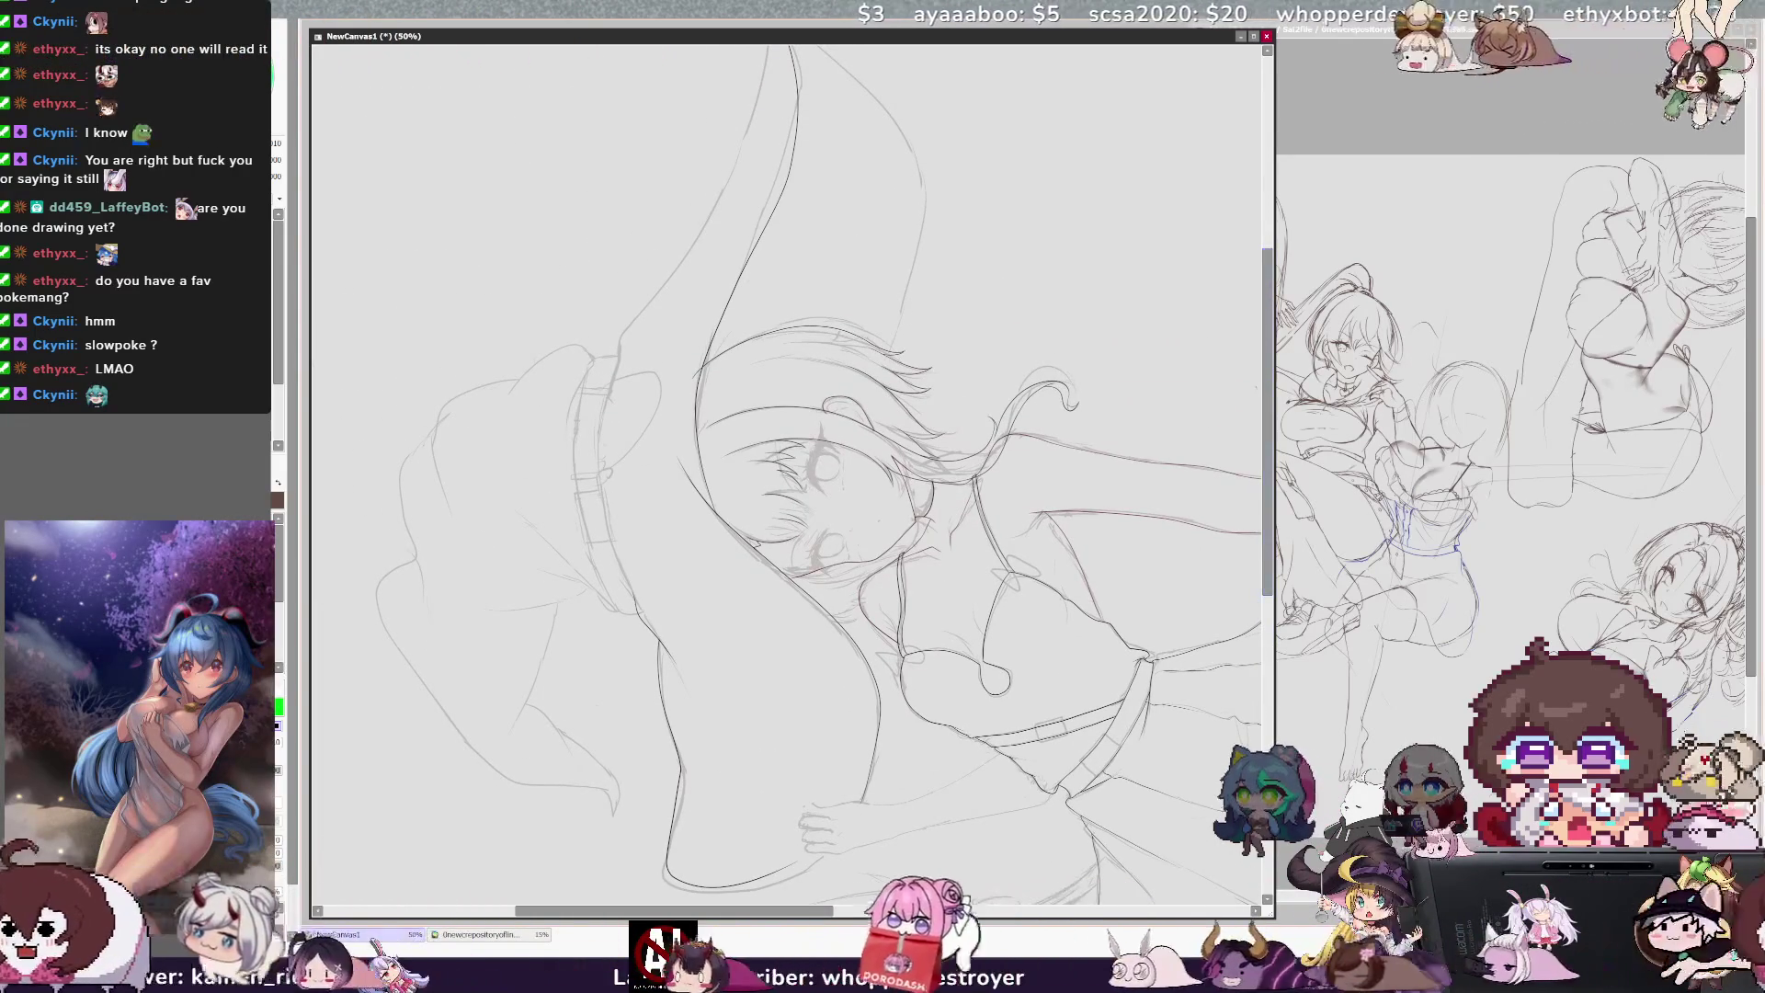
{"action": "scroll", "coordinate": [791, 459], "scroll_direction": "up", "scroll_amount": 2}
{"action": "key", "text": "h"}
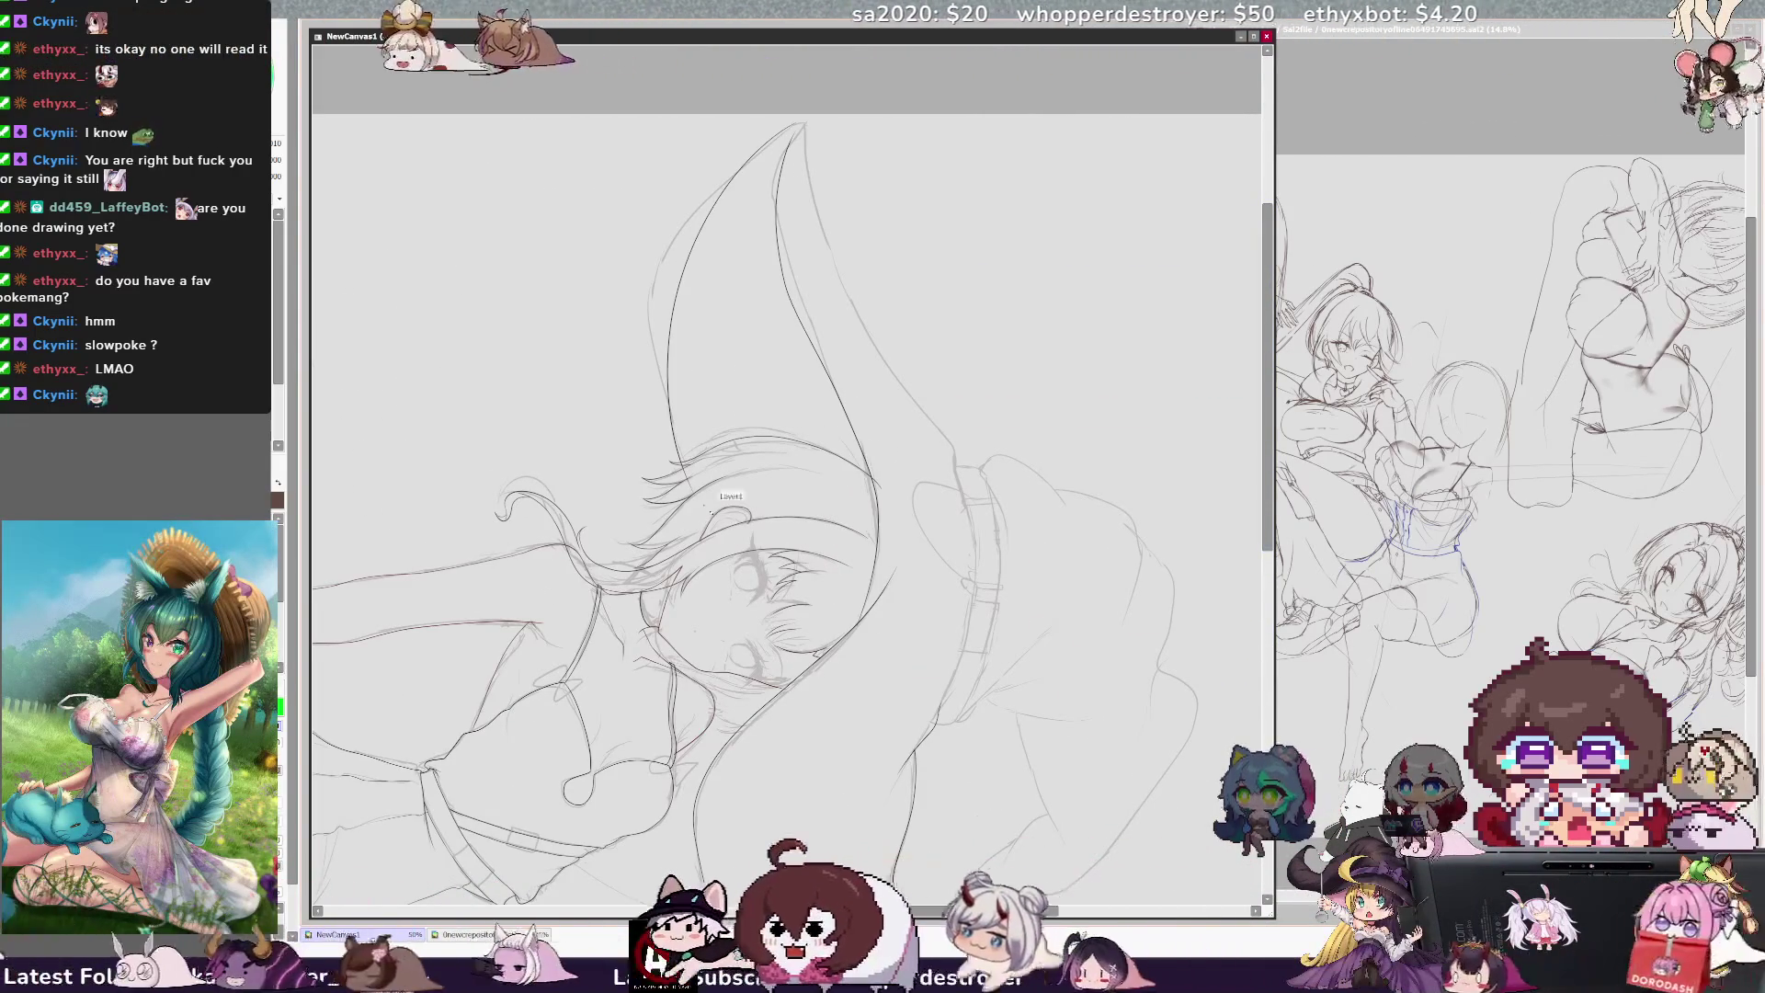
{"action": "left_click_drag", "start_coordinate": [662, 402], "coordinate": [684, 556]}
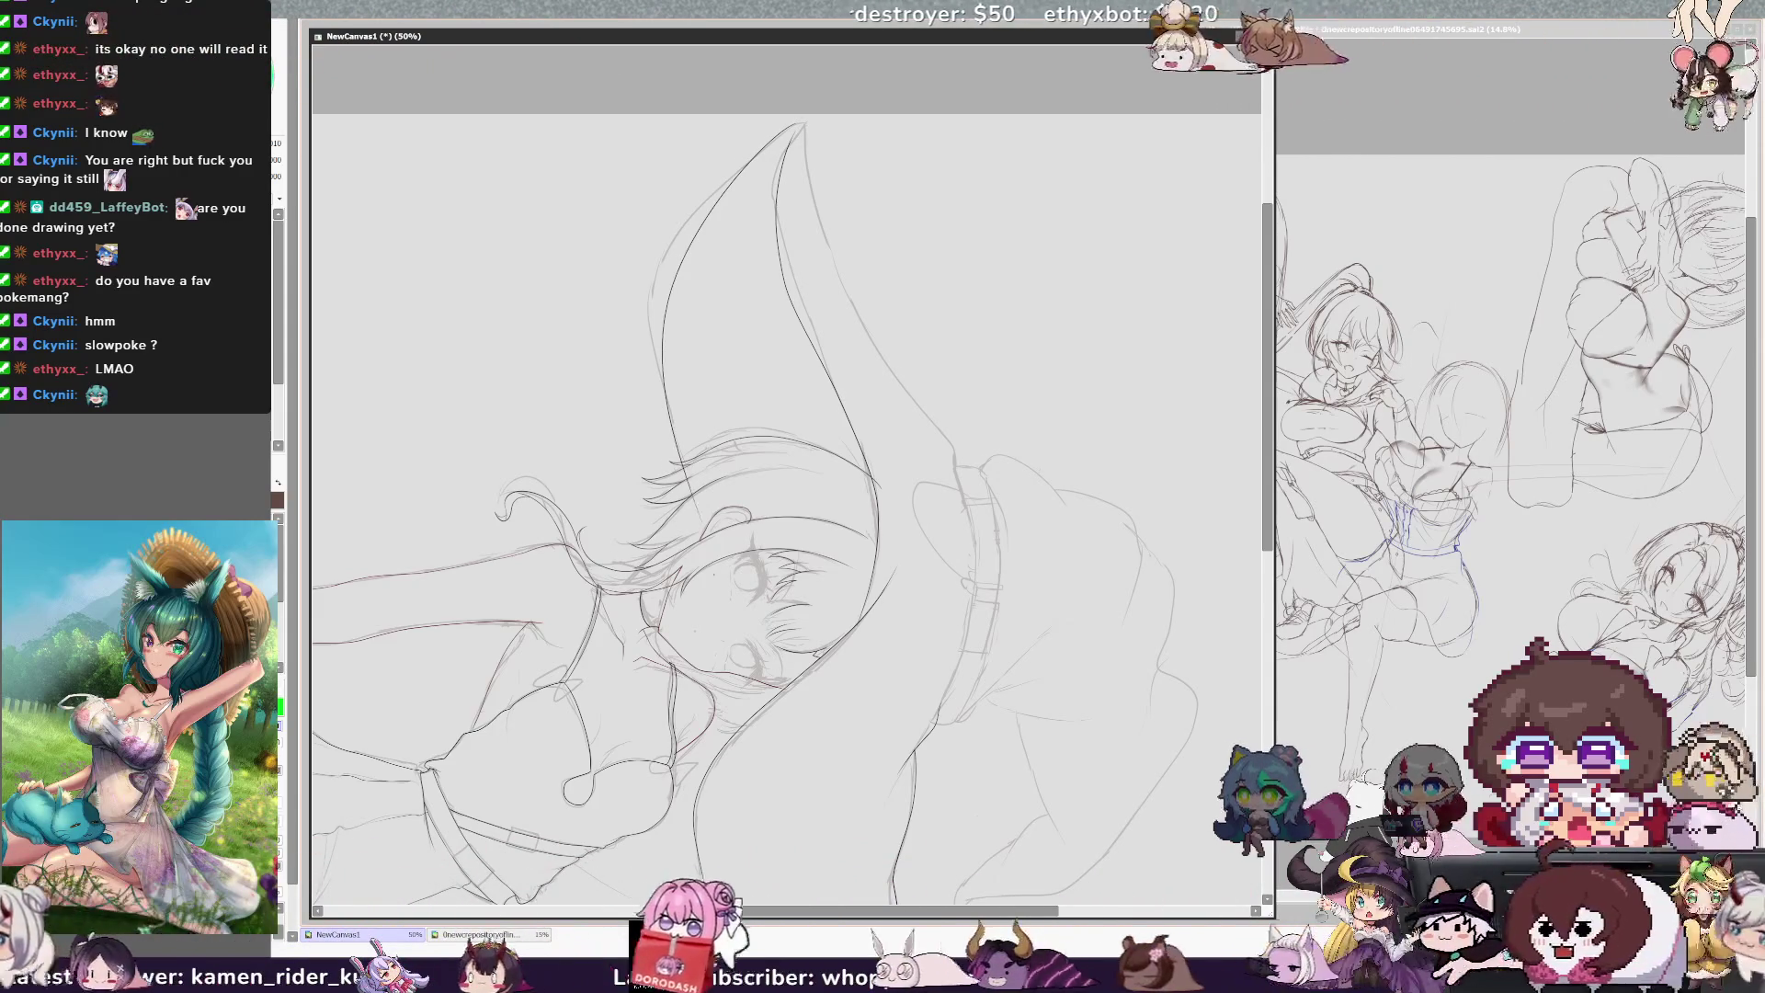
{"action": "key", "text": "ctrl+z"}
{"action": "left_click_drag", "start_coordinate": [661, 294], "coordinate": [680, 511]}
{"action": "key", "text": "h"}
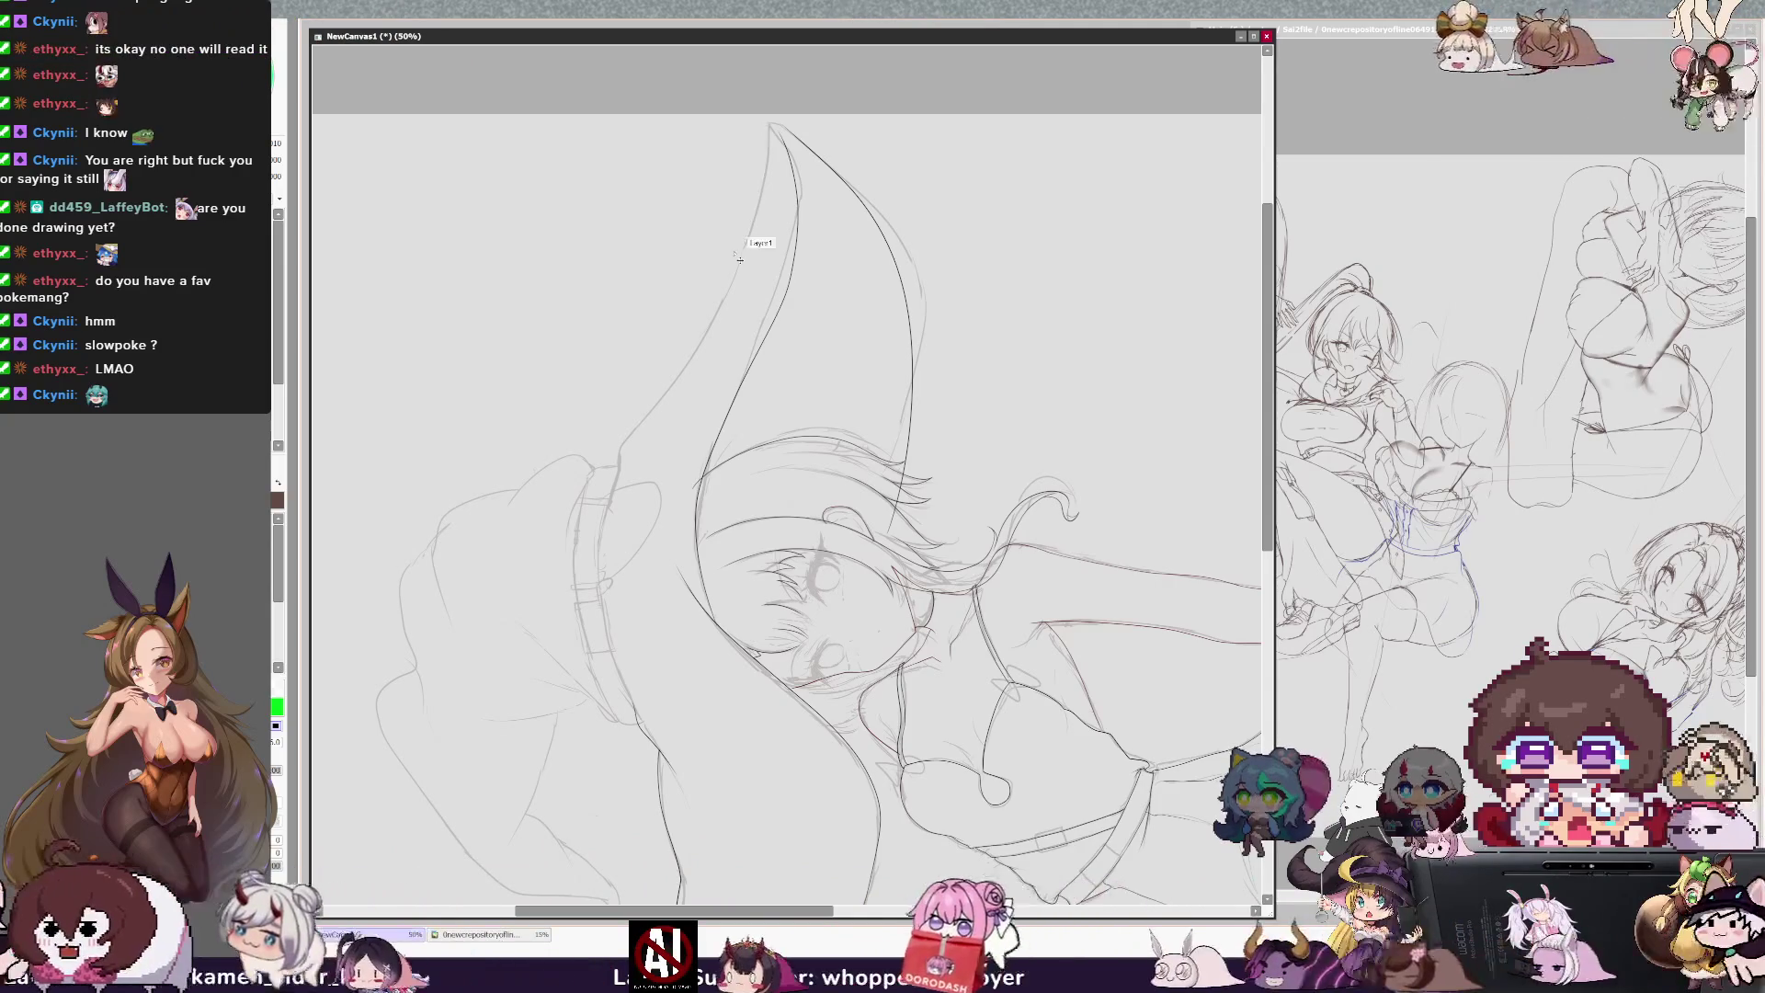
Step: Extend the hat's outer outline down toward the hat band
{"action": "left_click_drag", "start_coordinate": [736, 267], "coordinate": [674, 386]}
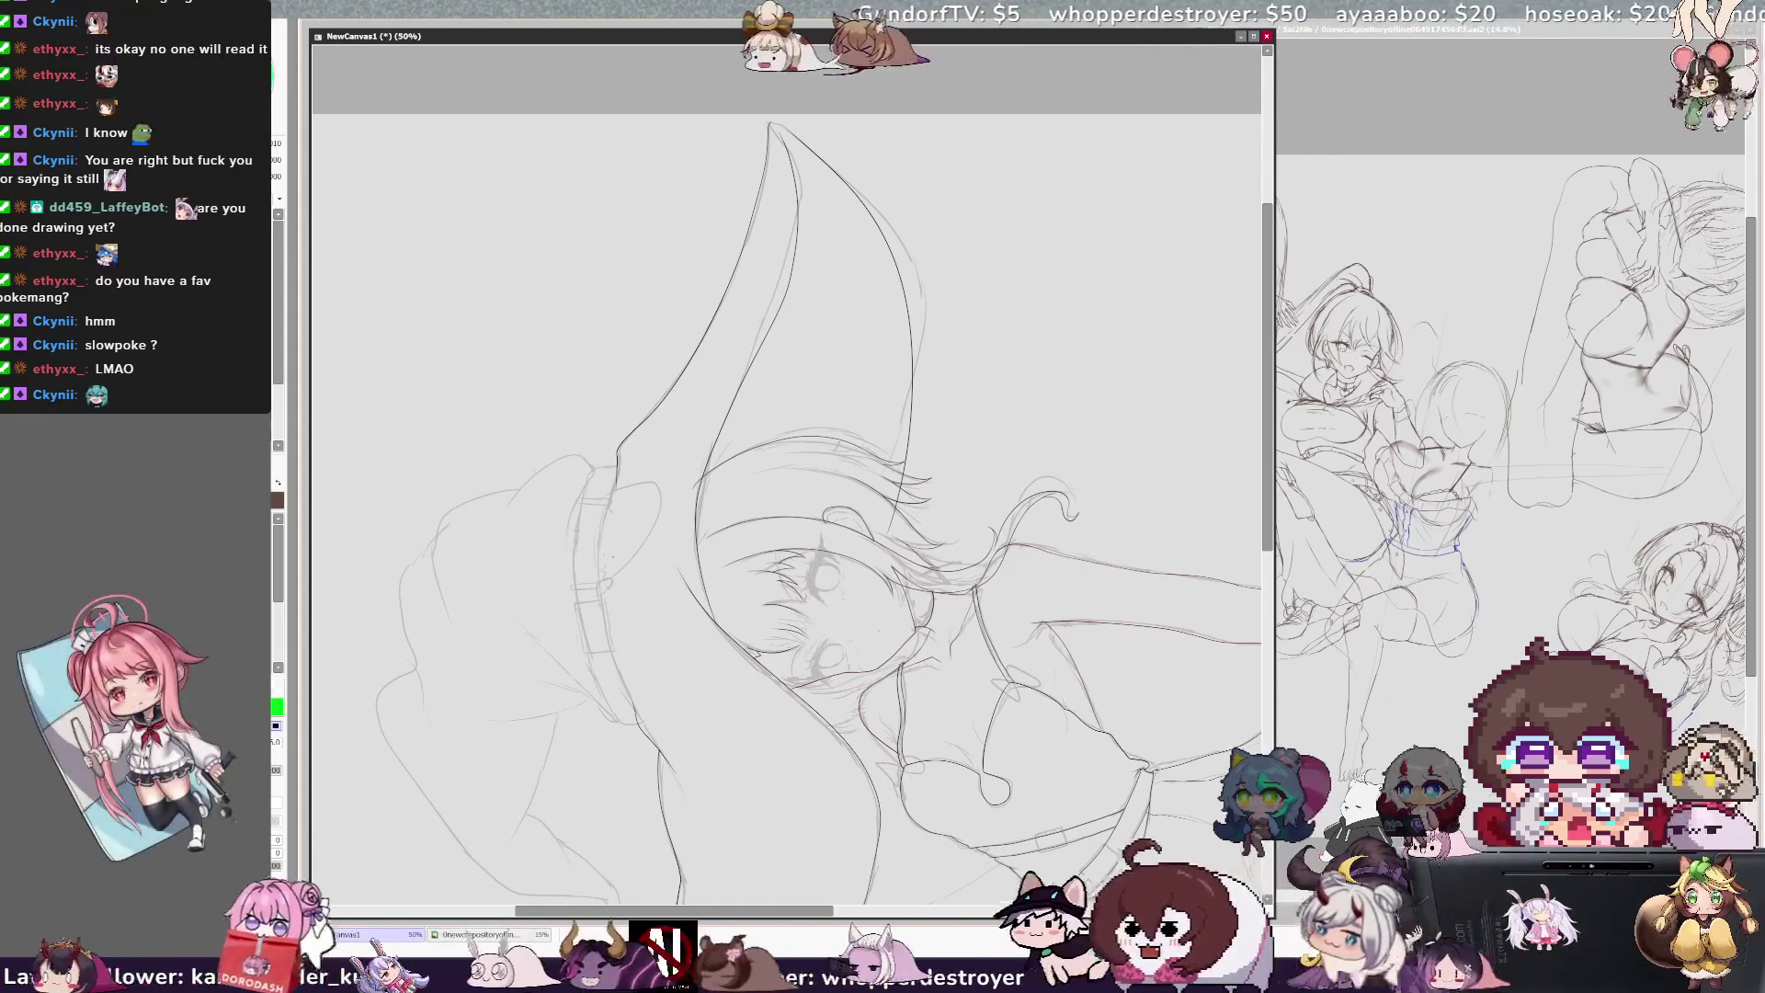
{"action": "scroll", "coordinate": [786, 478], "scroll_direction": "left", "scroll_amount": 2}
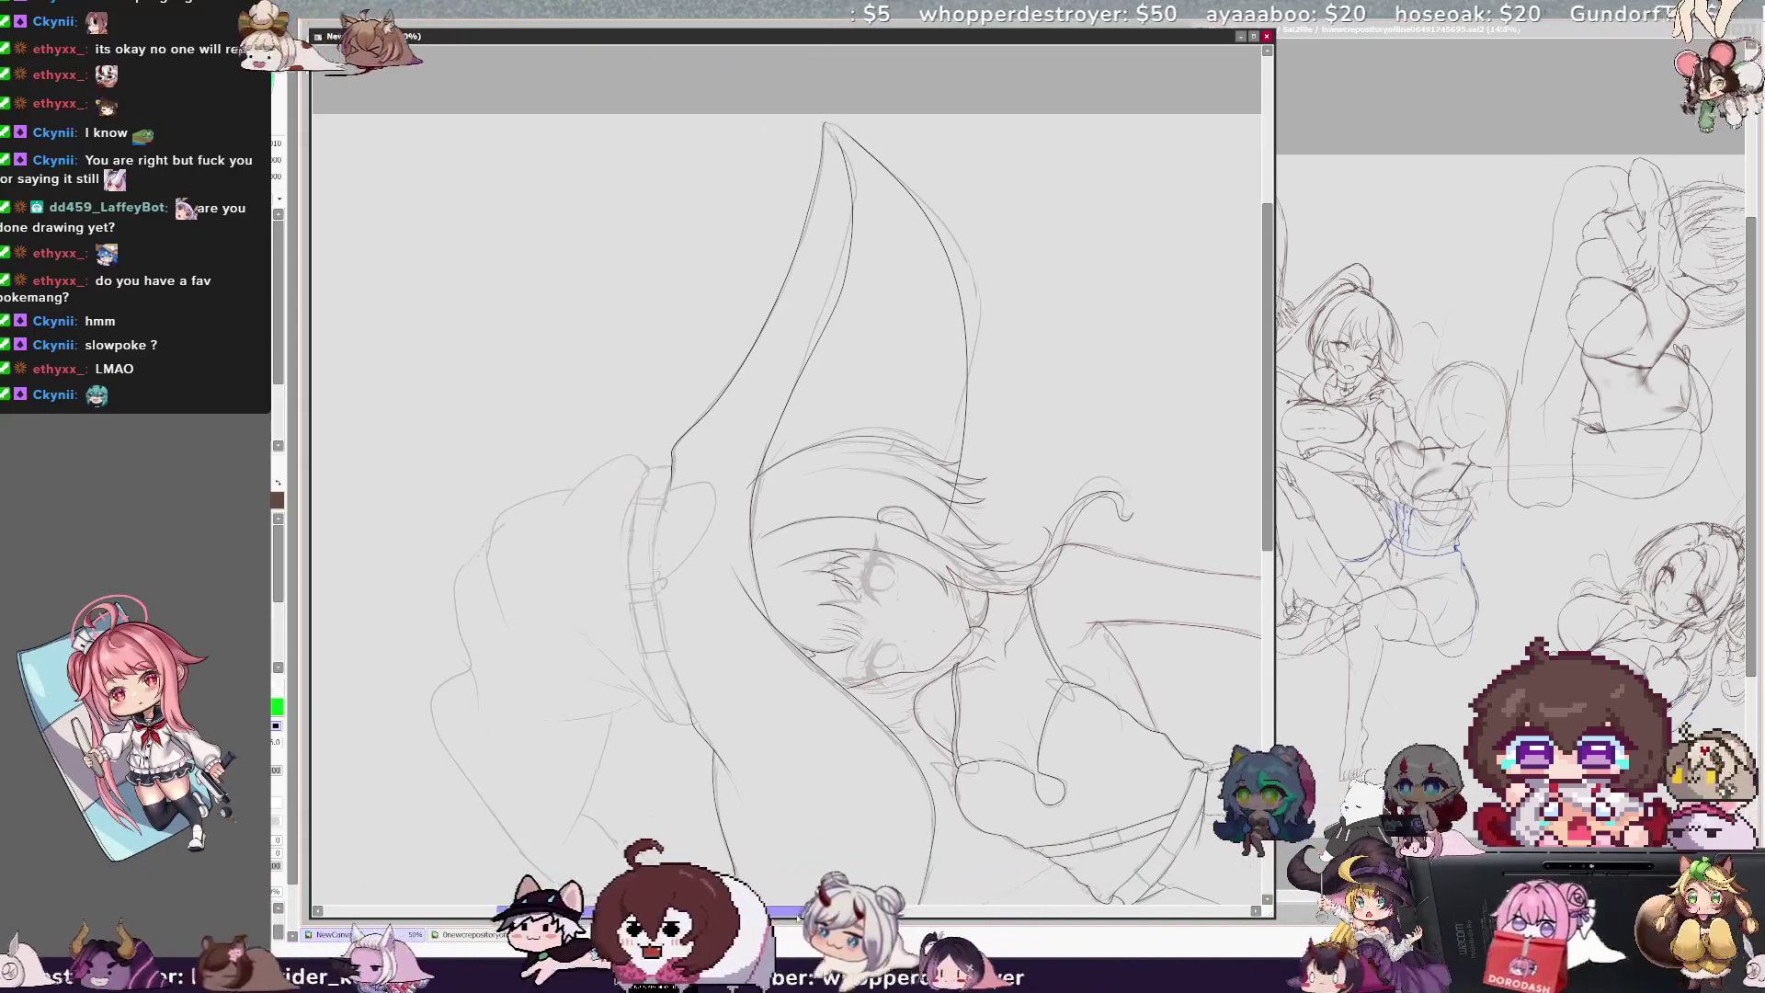
{"action": "scroll", "coordinate": [786, 478], "scroll_direction": "down", "scroll_amount": 2}
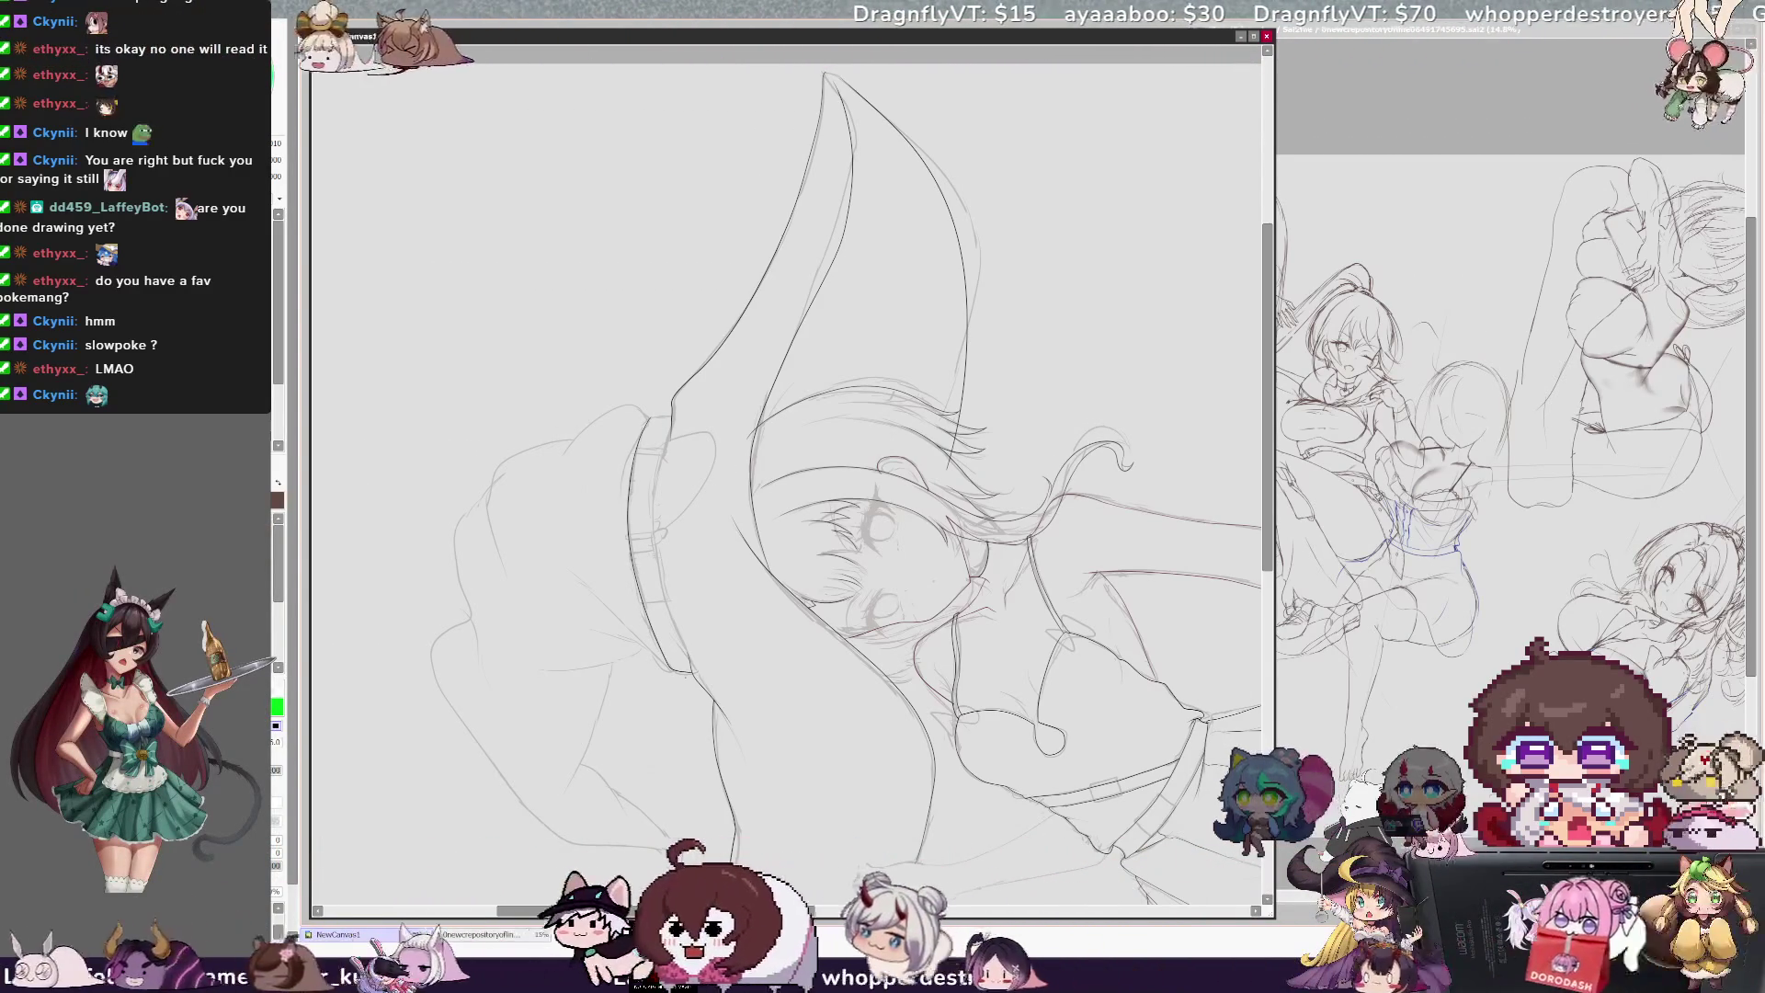
{"action": "scroll", "coordinate": [786, 479], "scroll_direction": "left", "scroll_amount": 2}
{"action": "key", "text": "ctrl+plus"}
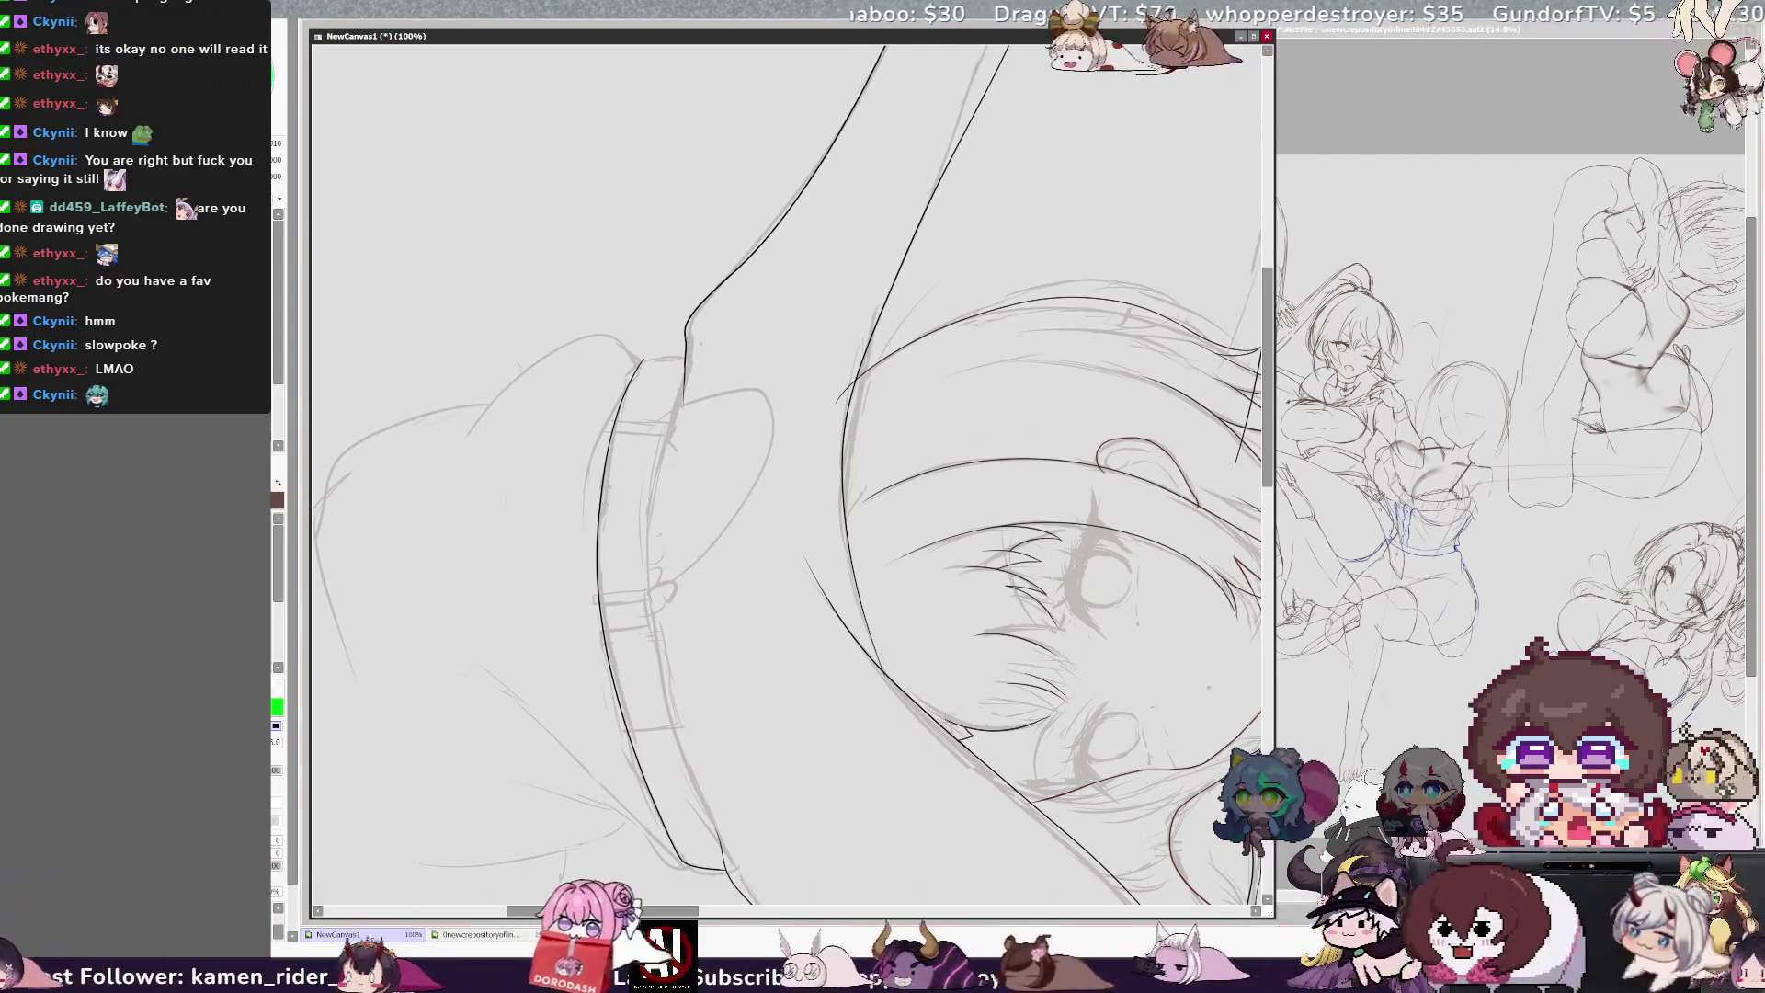
Step: Join the line at the hat band's top corner, removing one stray stroke
{"action": "left_click_drag", "start_coordinate": [637, 359], "coordinate": [685, 356]}
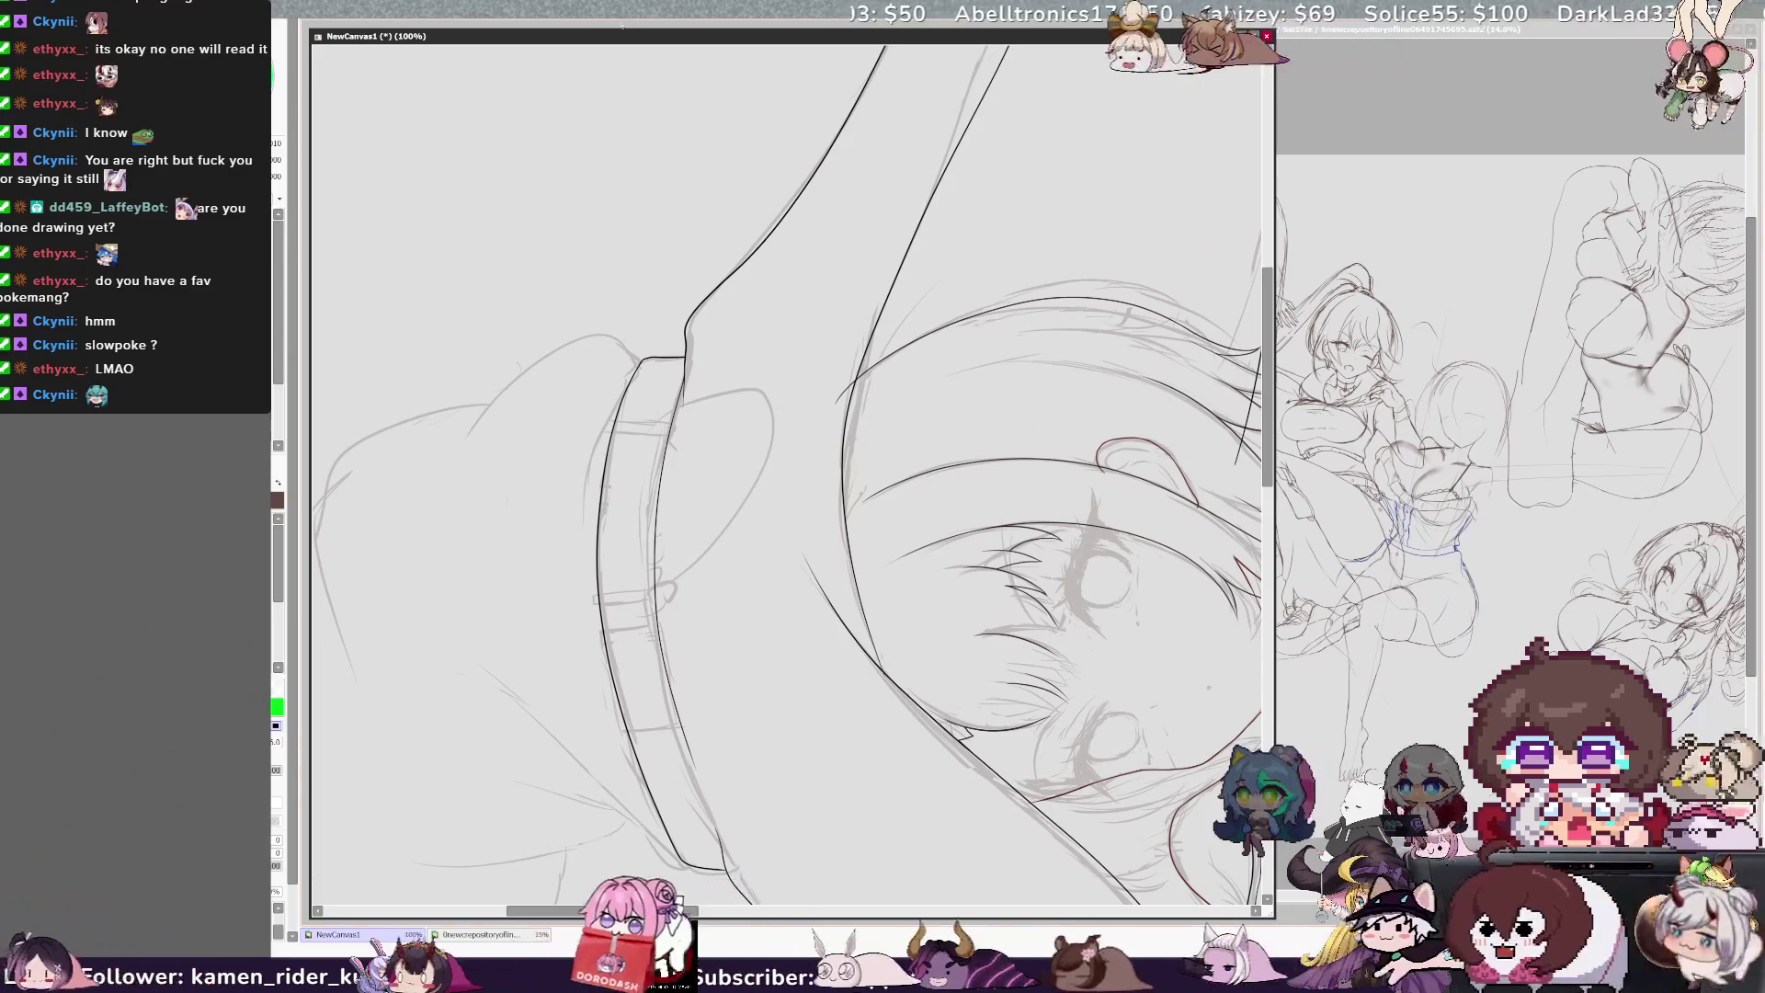
{"action": "key", "text": "End"}
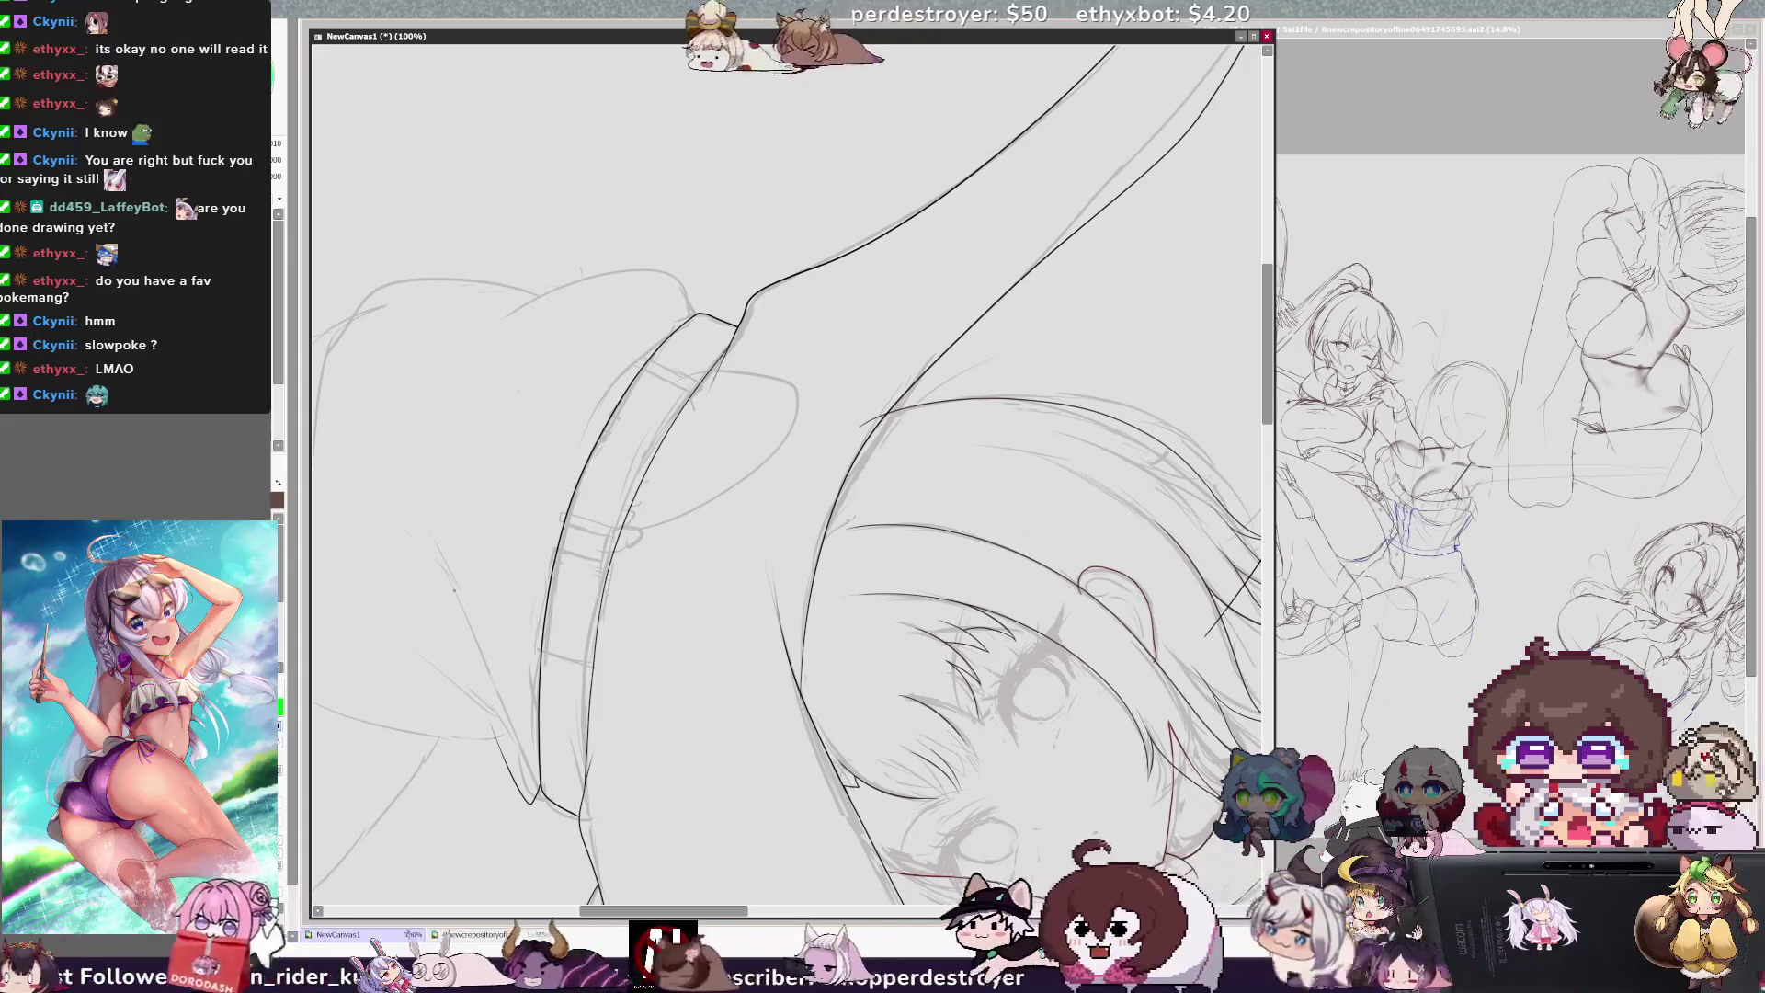
{"action": "left_click_drag", "start_coordinate": [484, 314], "coordinate": [542, 295]}
{"action": "key", "text": "ctrl+z"}
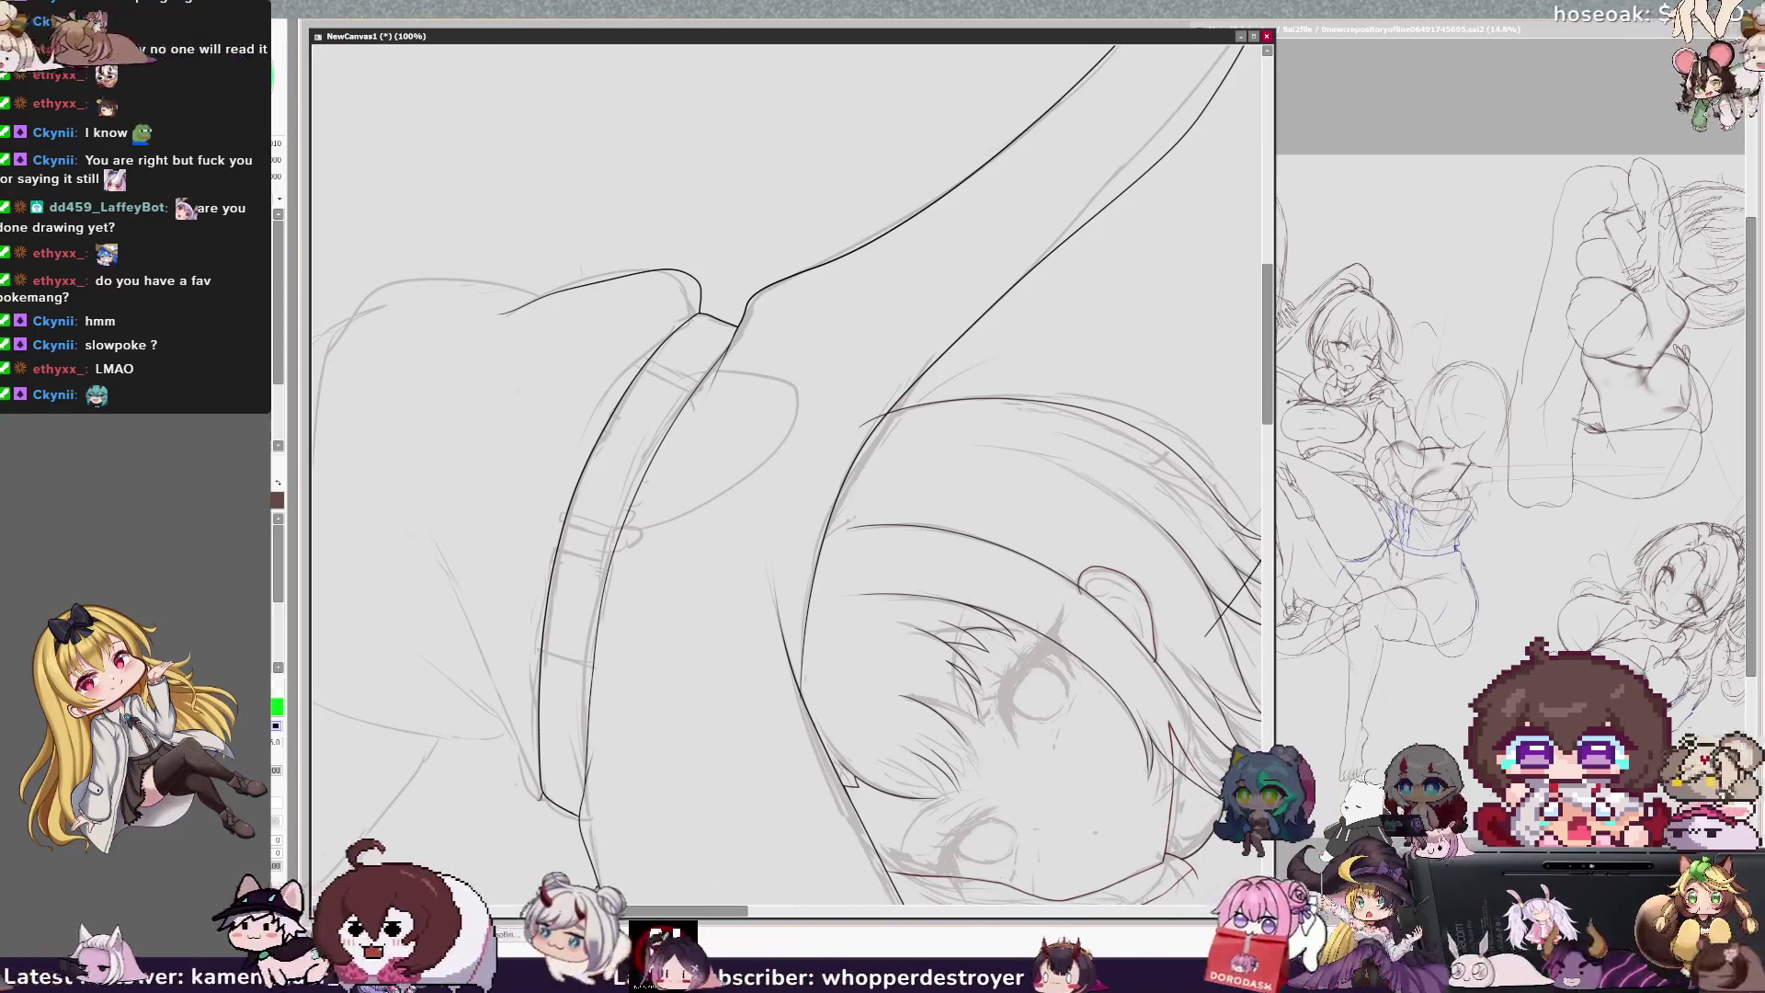
Step: Ink the curved hat band and brim edge lines, rotating the view as needed
{"action": "left_click_drag", "start_coordinate": [490, 644], "coordinate": [541, 797]}
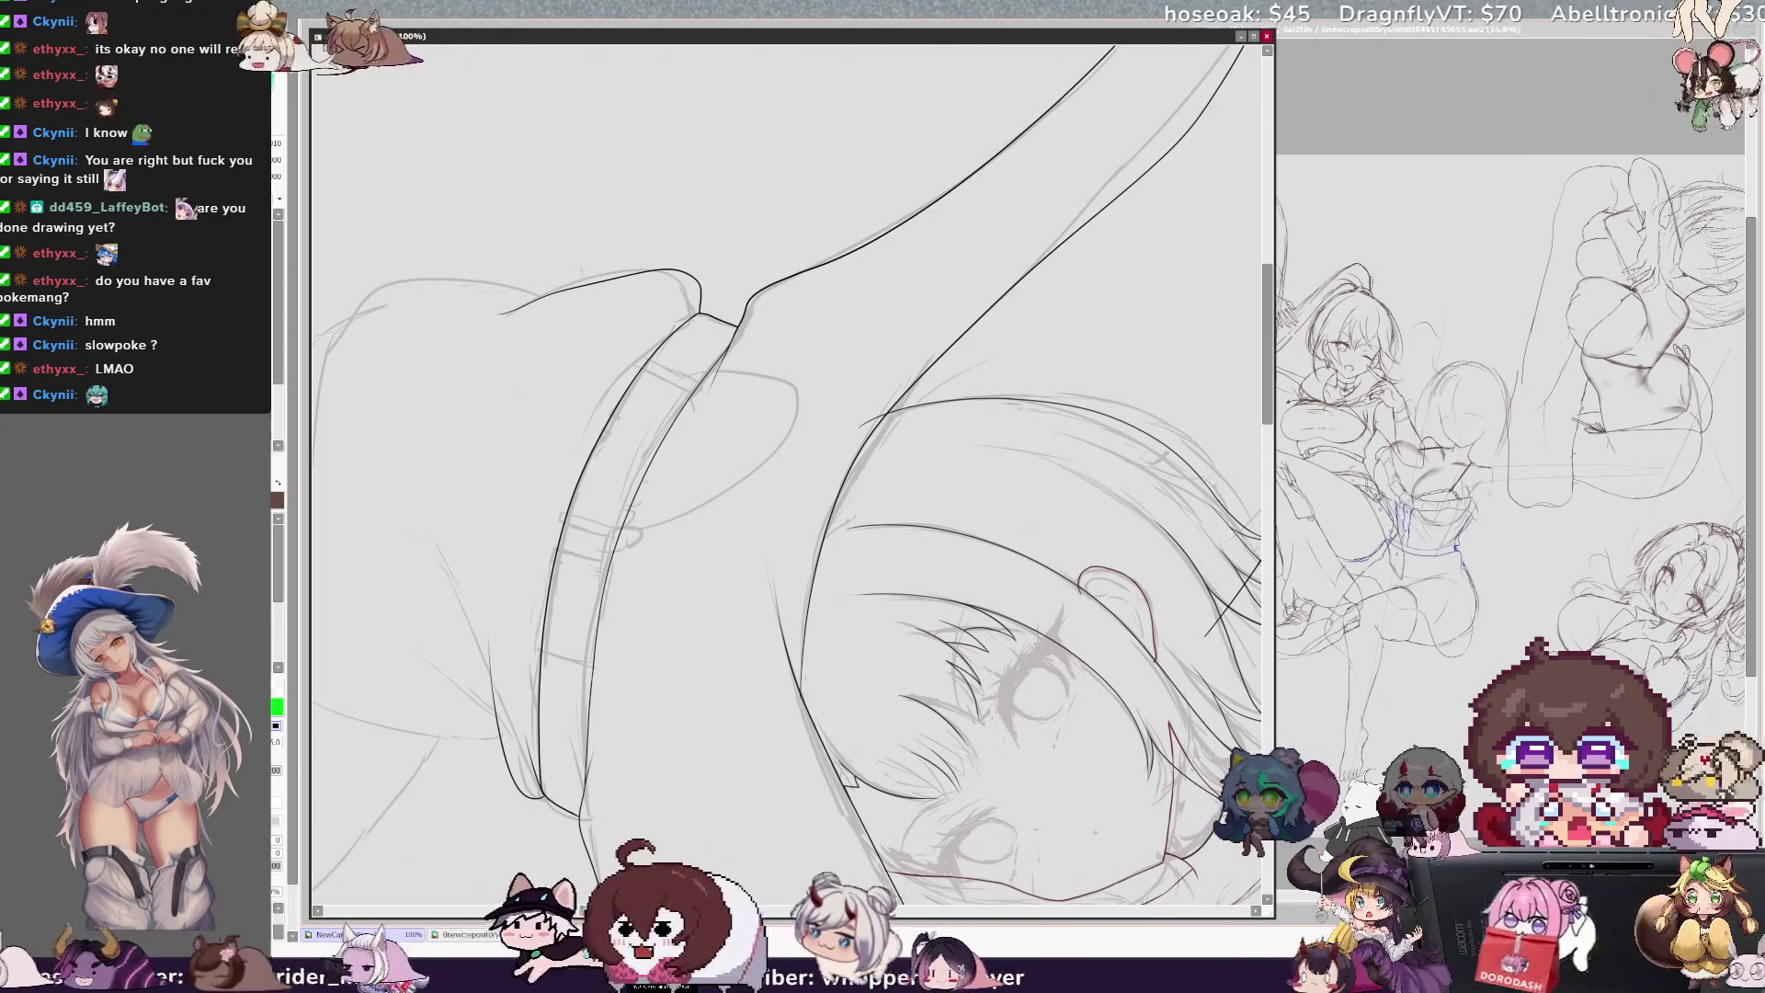
{"action": "scroll", "coordinate": [786, 478], "scroll_direction": "left", "scroll_amount": 3}
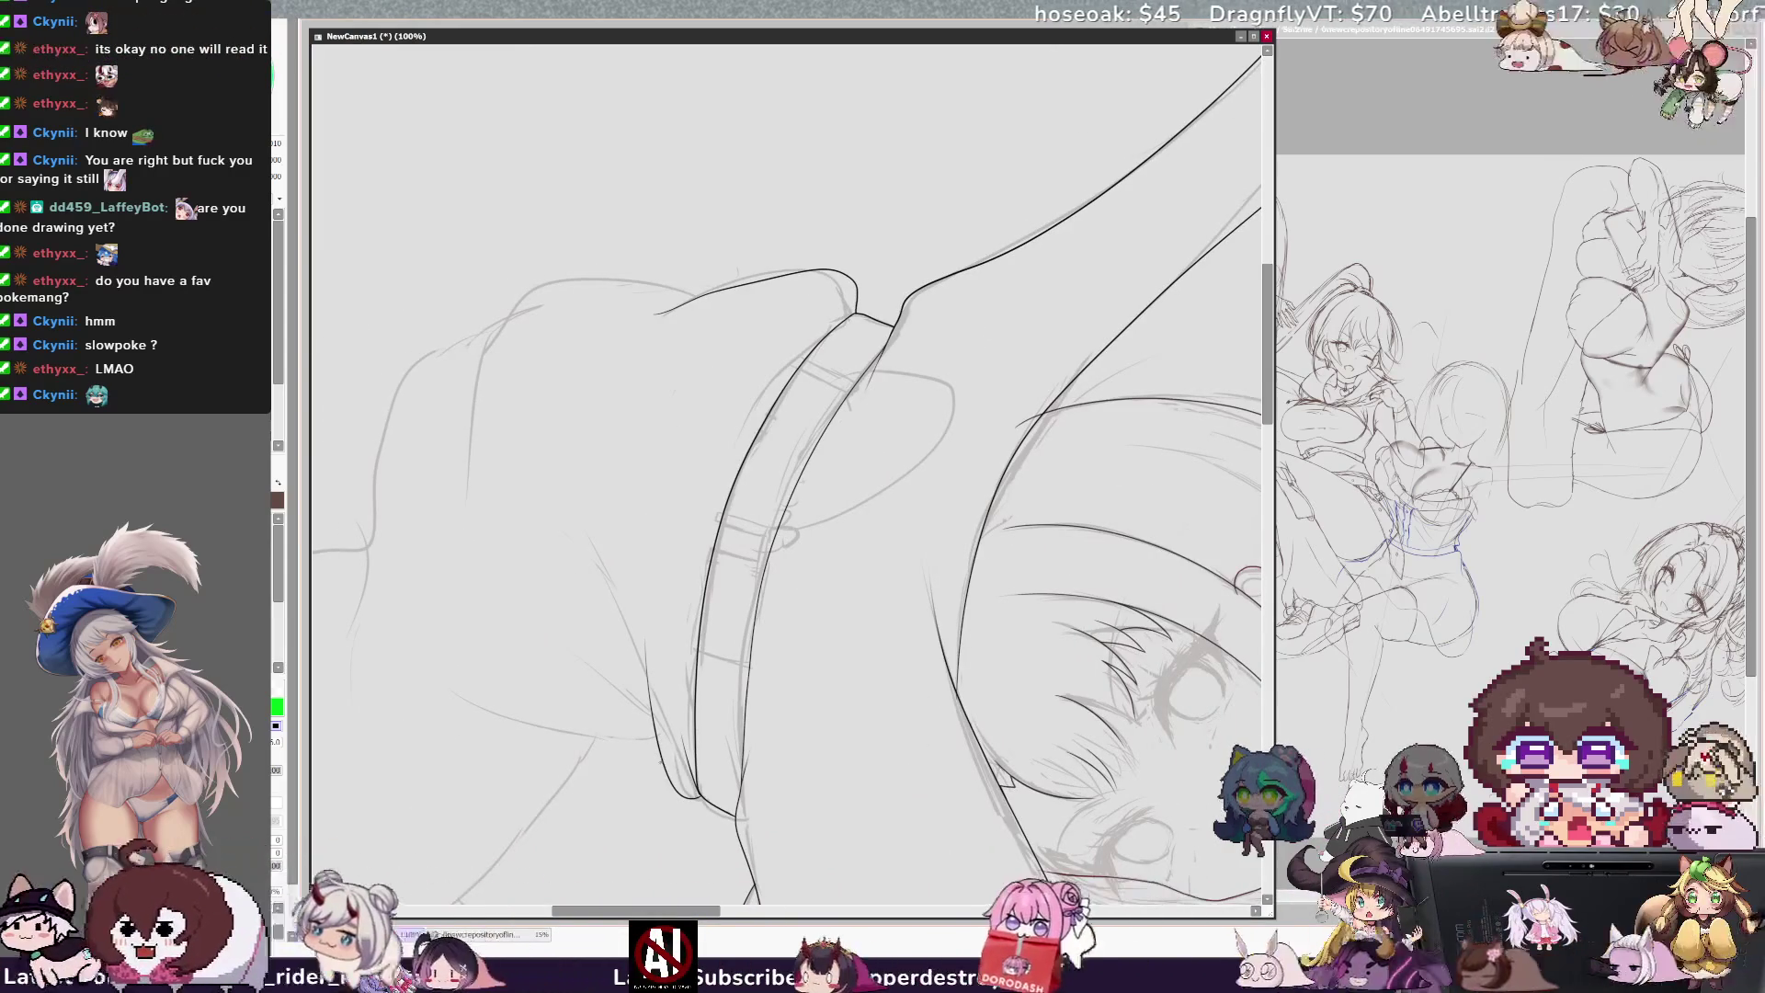
{"action": "left_click_drag", "start_coordinate": [504, 710], "coordinate": [663, 763]}
{"action": "key", "text": "Home"}
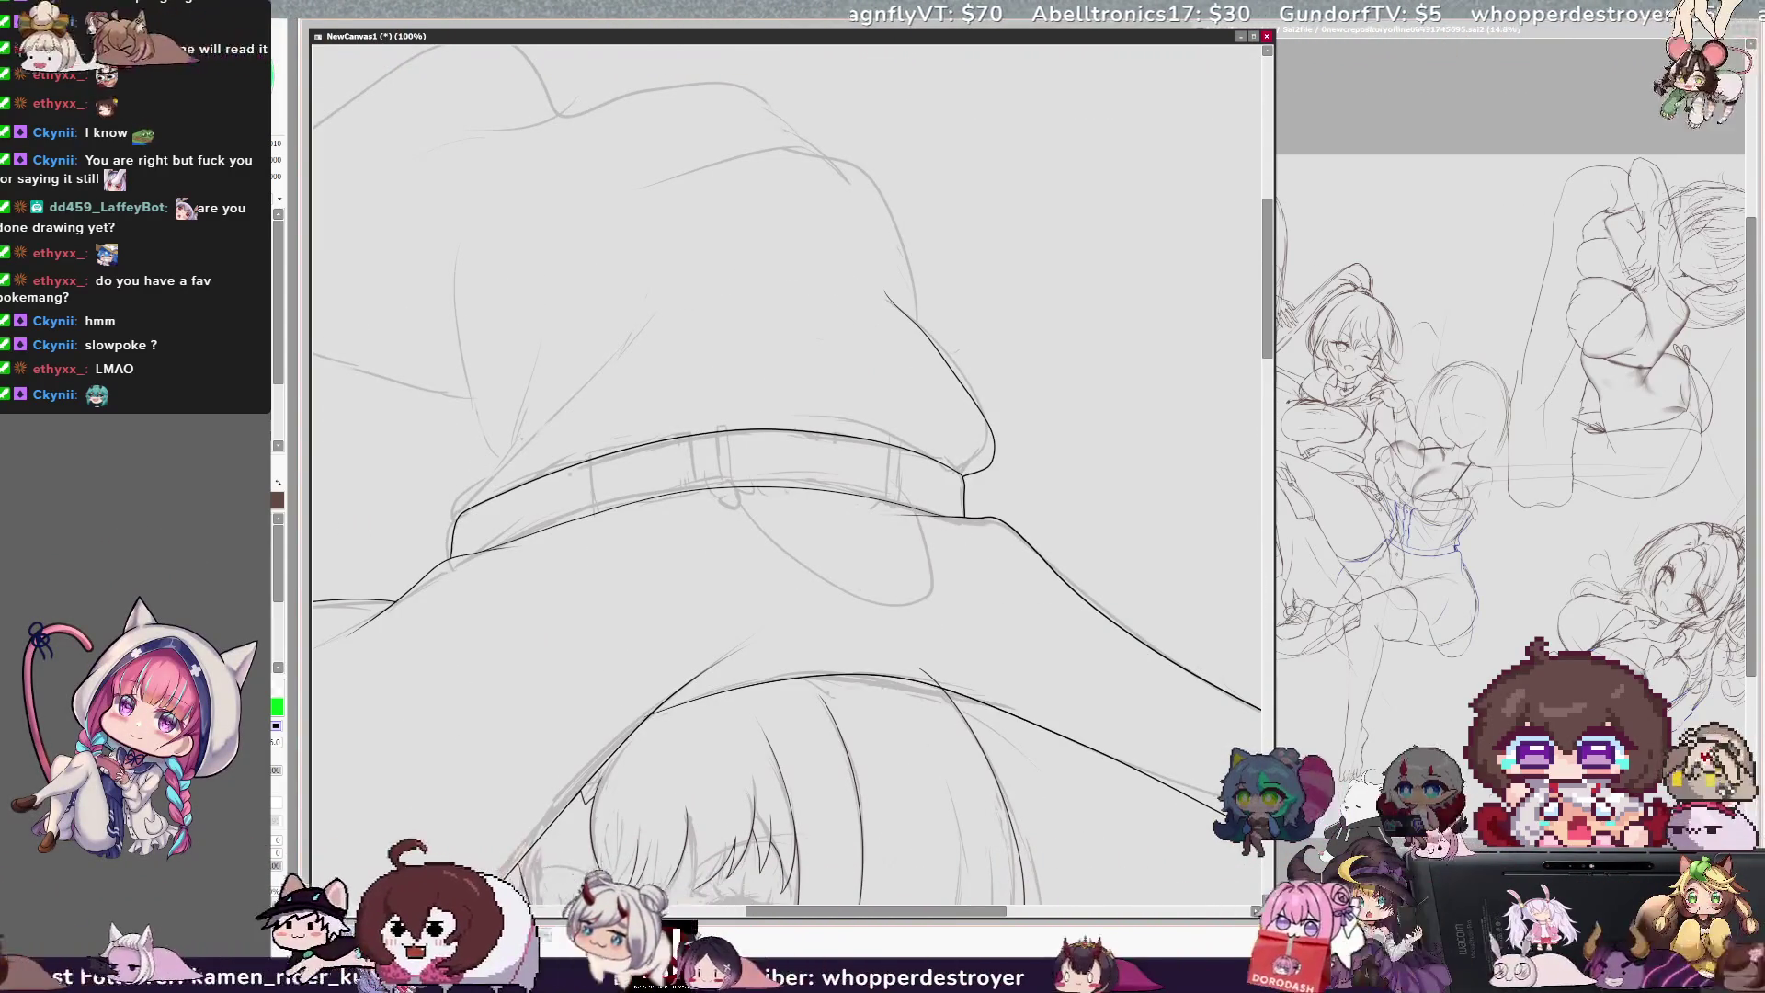
{"action": "left_click_drag", "start_coordinate": [477, 419], "coordinate": [501, 457]}
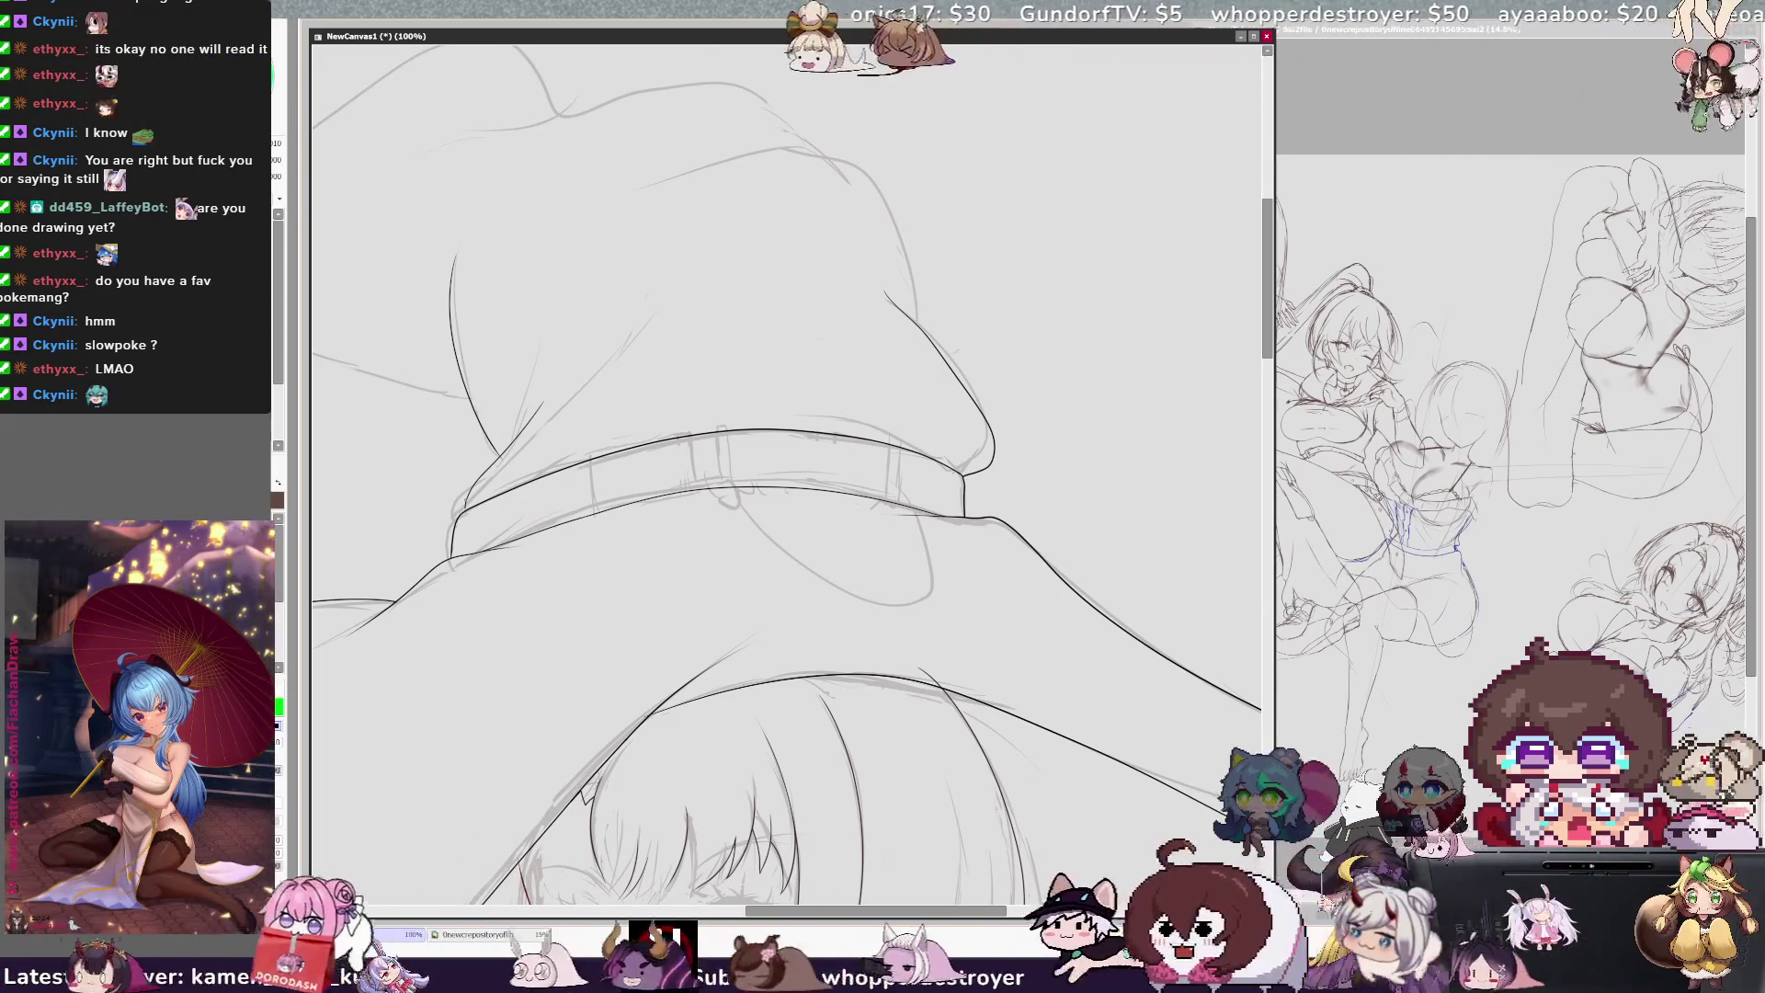
{"action": "key", "text": "Delete"}
{"action": "key", "text": "Delete"}
{"action": "key", "text": "Delete"}
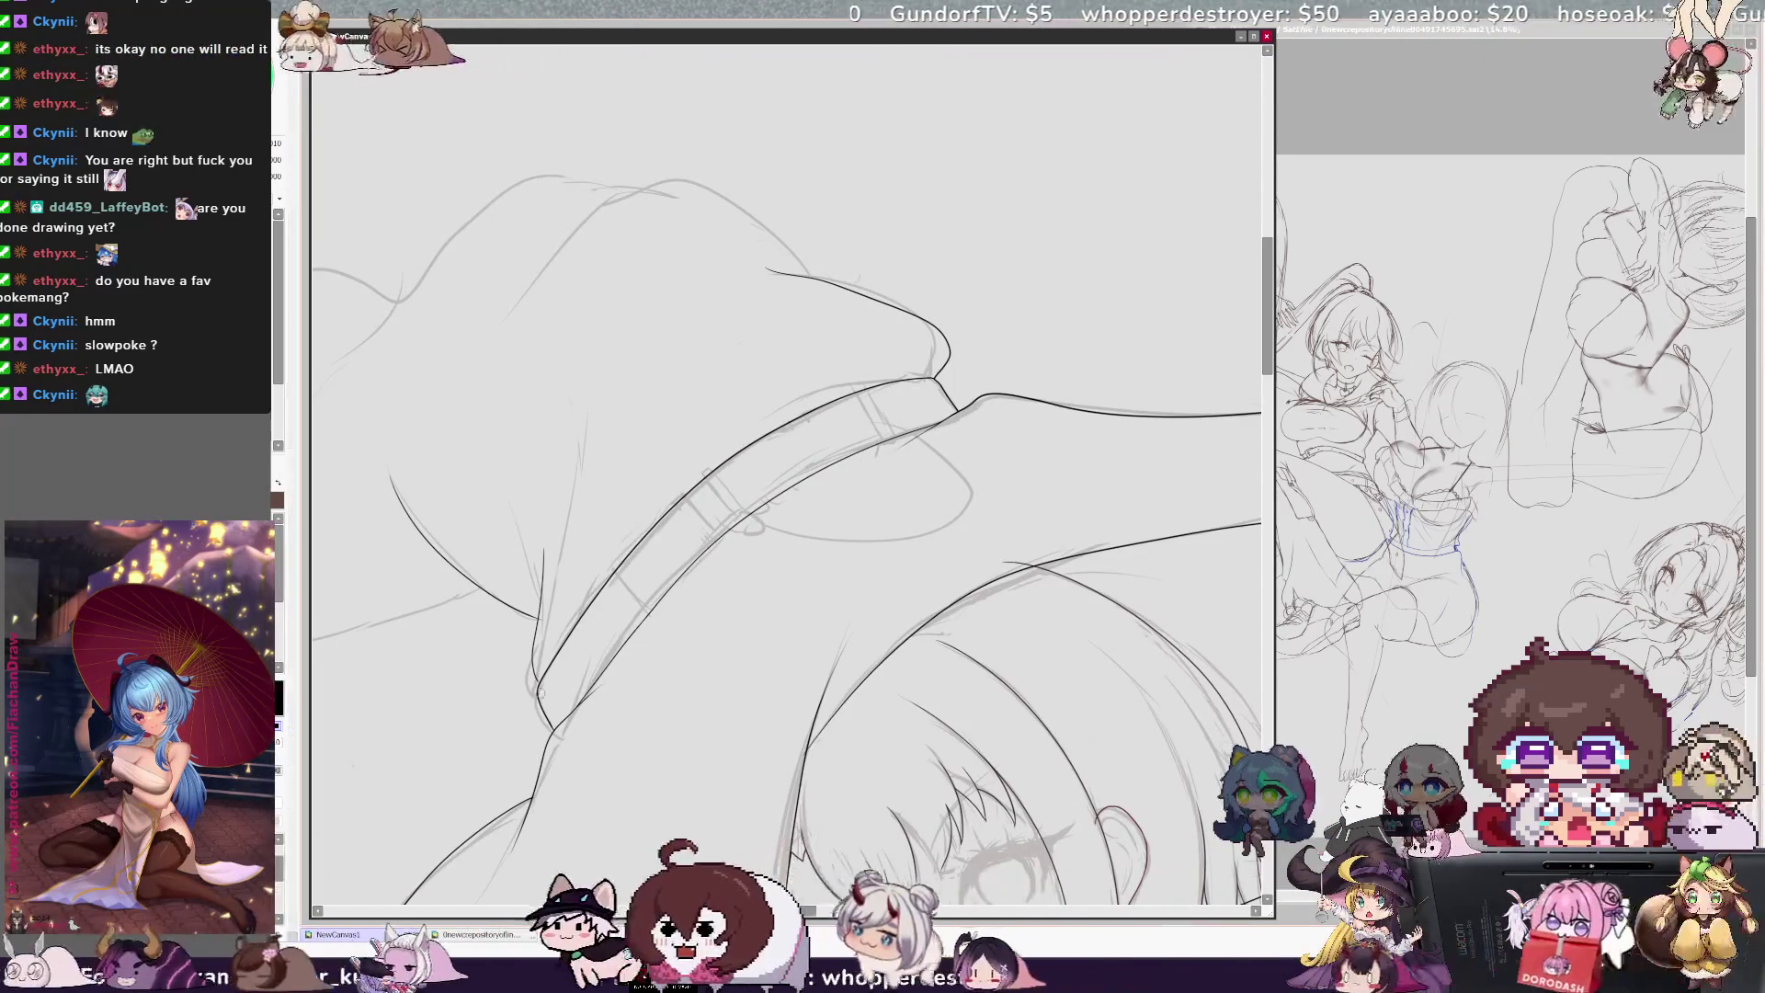
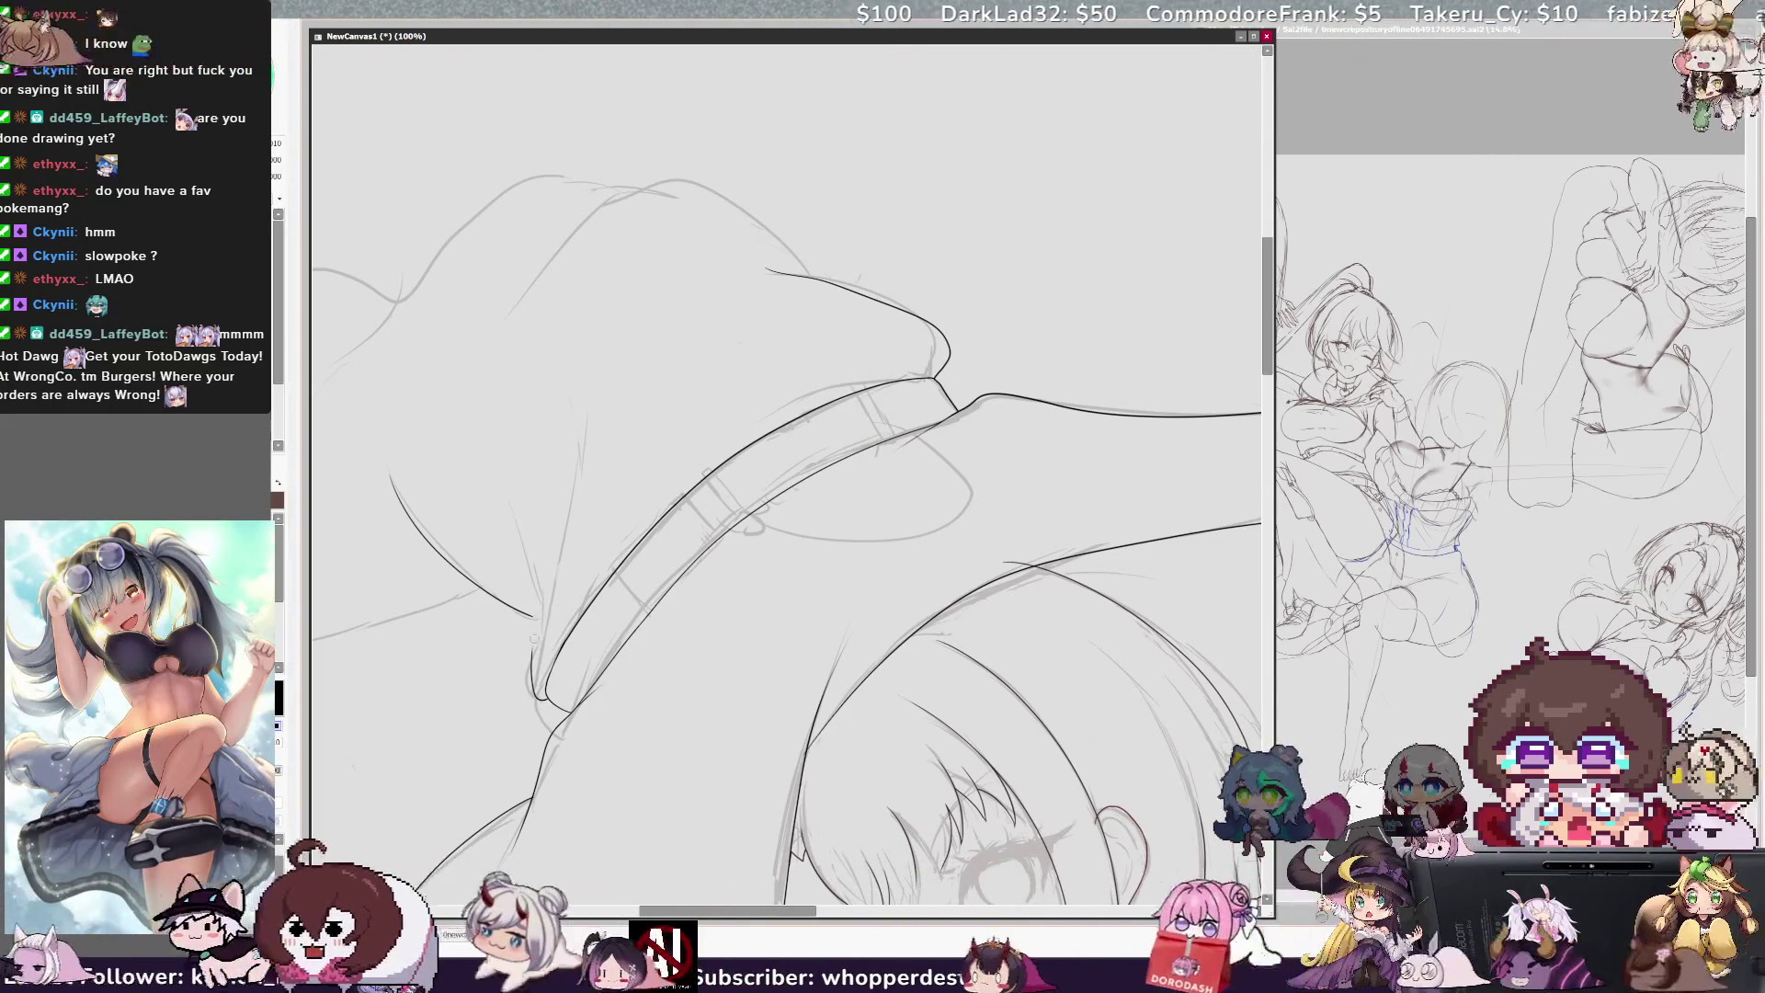
Step: Ink the hat band's edge lines and lower curve, removing the stray stroke and upper arc
{"action": "left_click_drag", "start_coordinate": [535, 625], "coordinate": [544, 511]}
{"action": "left_click_drag", "start_coordinate": [531, 618], "coordinate": [505, 511]}
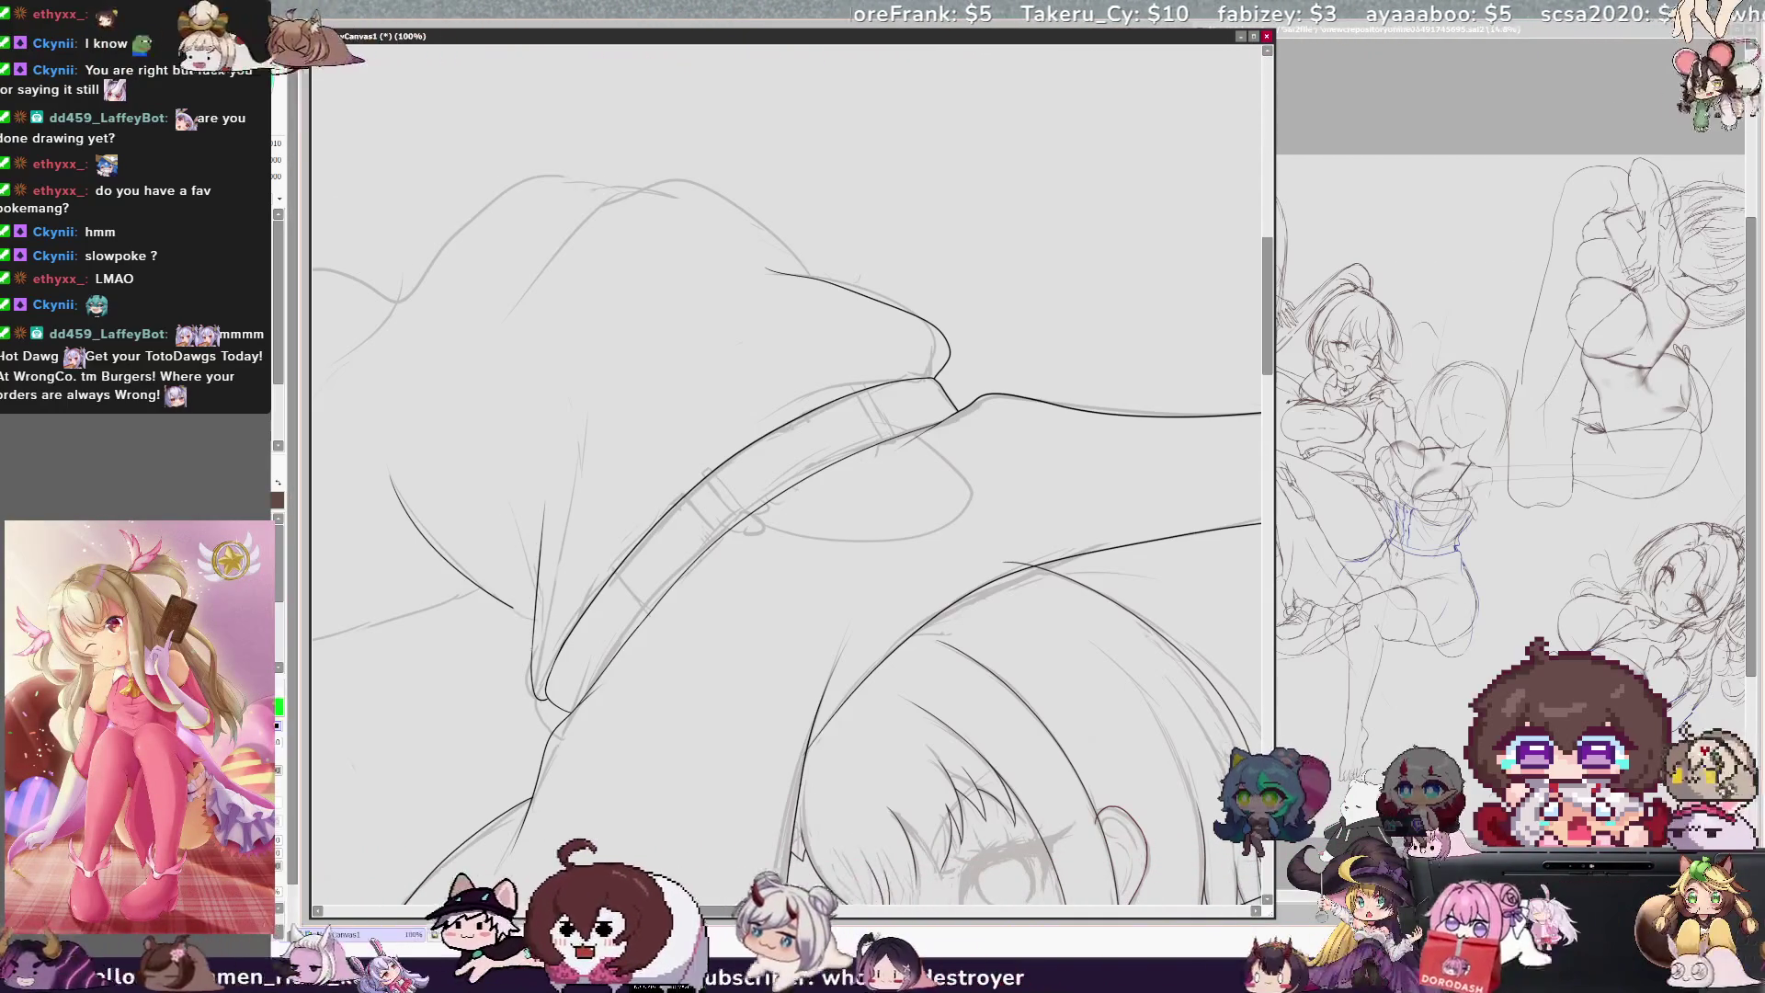
{"action": "key", "text": "ctrl+z"}
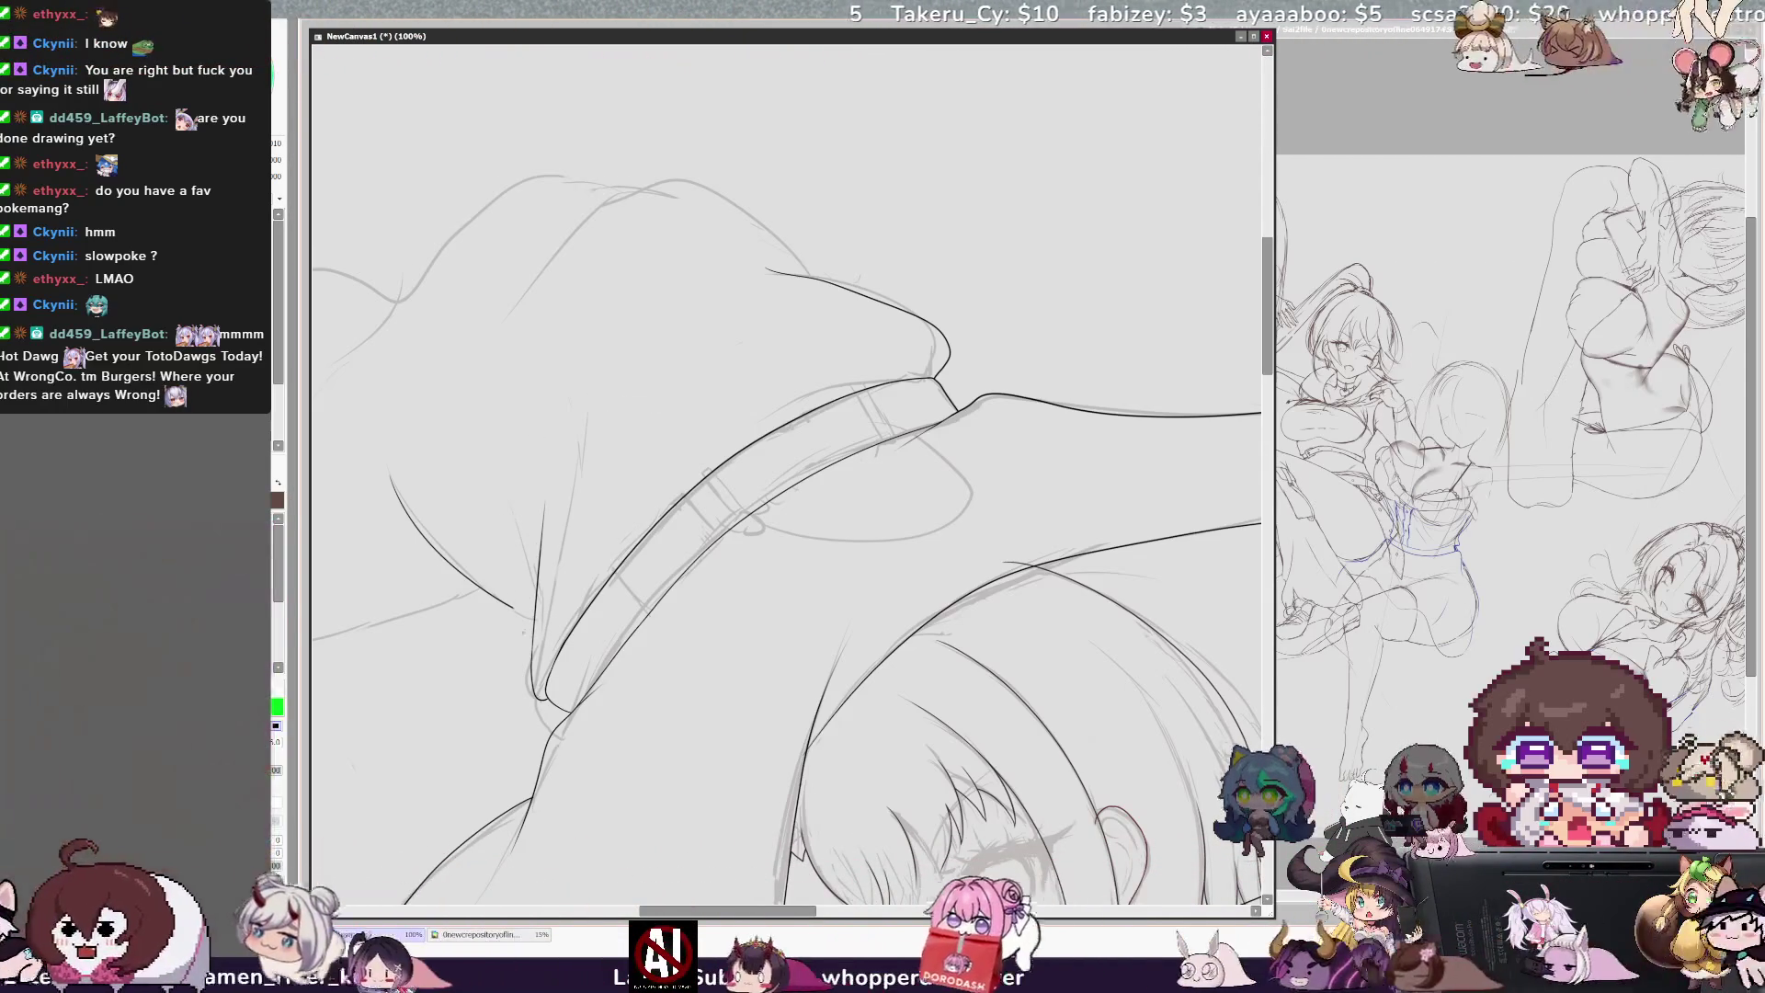
{"action": "left_click_drag", "start_coordinate": [390, 469], "coordinate": [422, 535]}
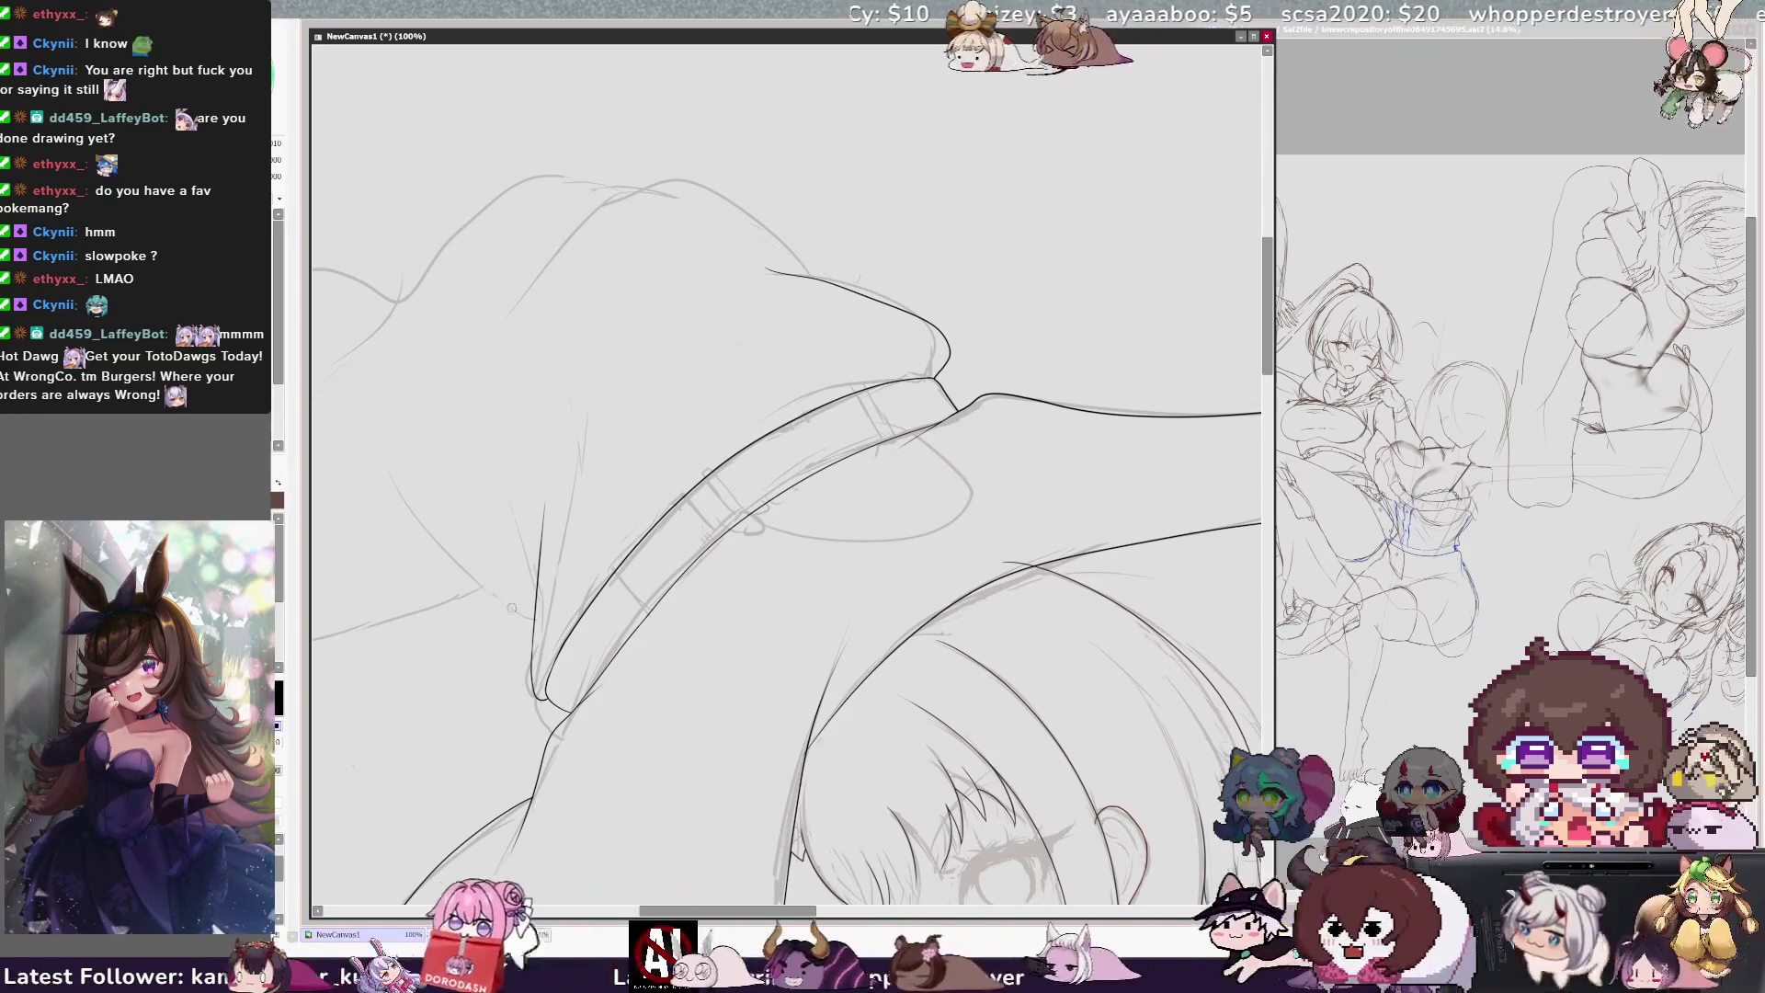
{"action": "left_click_drag", "start_coordinate": [375, 544], "coordinate": [485, 605]}
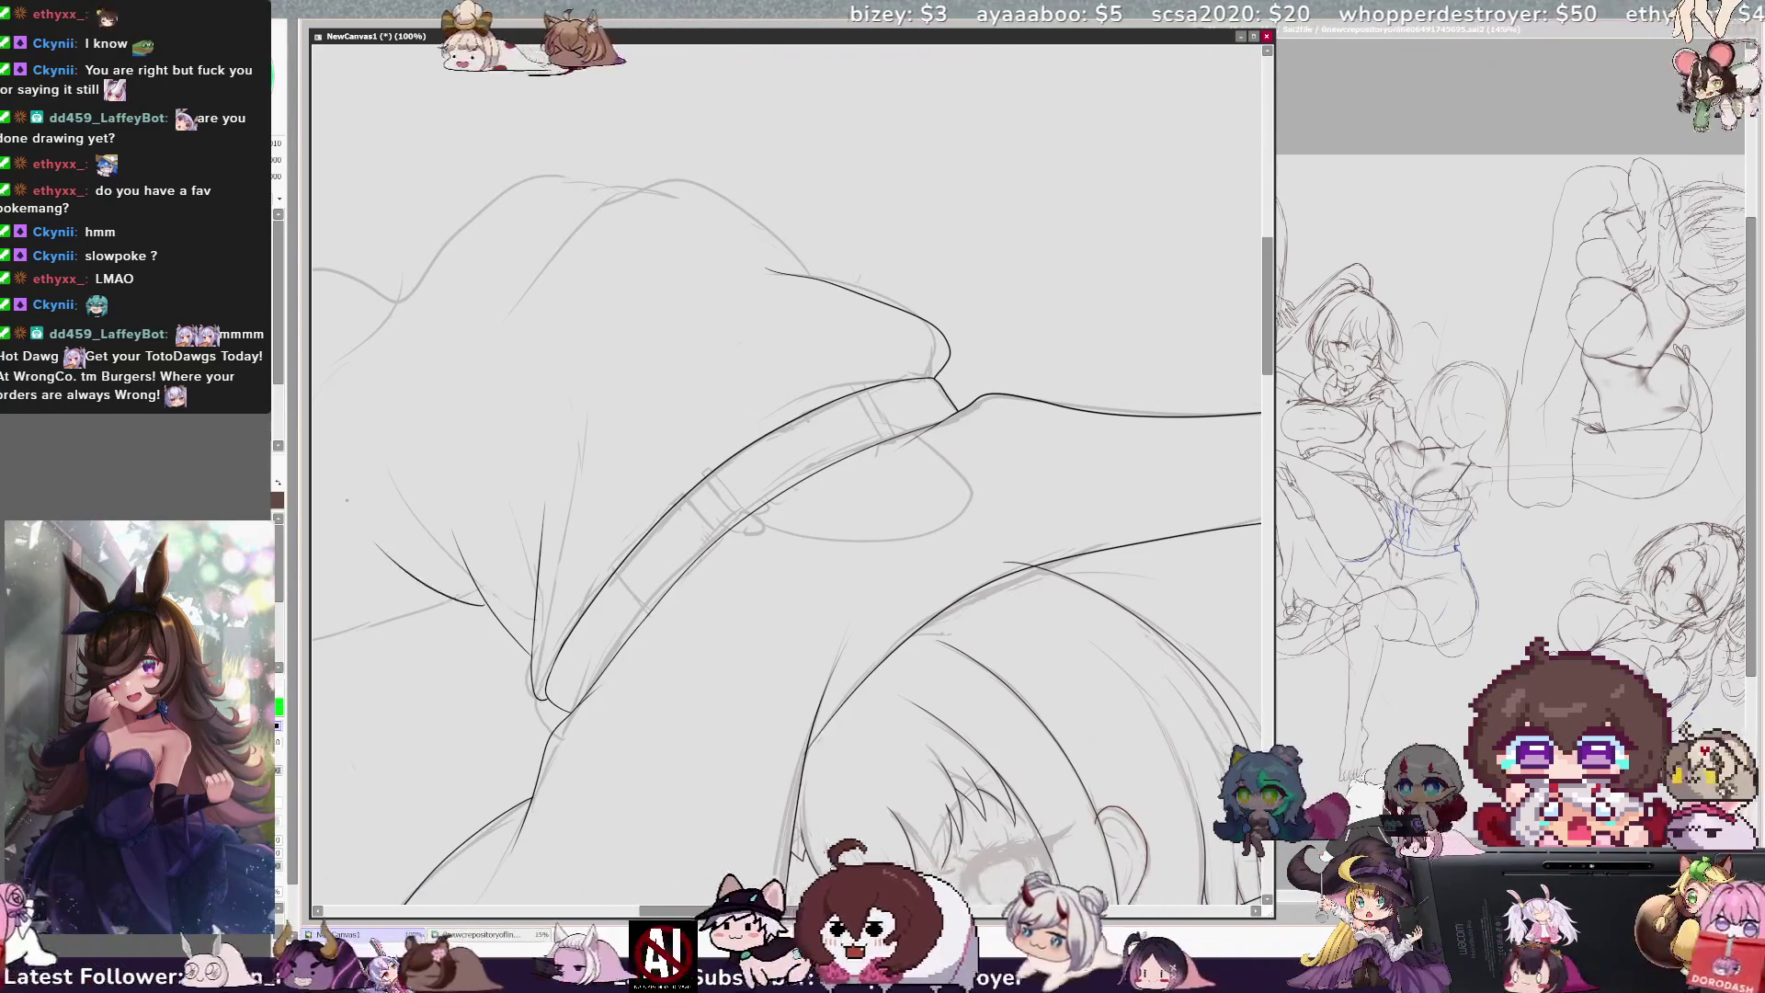
Step: Rotate the view, mirror it twice to check the lines, then zoom in on the band
{"action": "key", "text": "Home"}
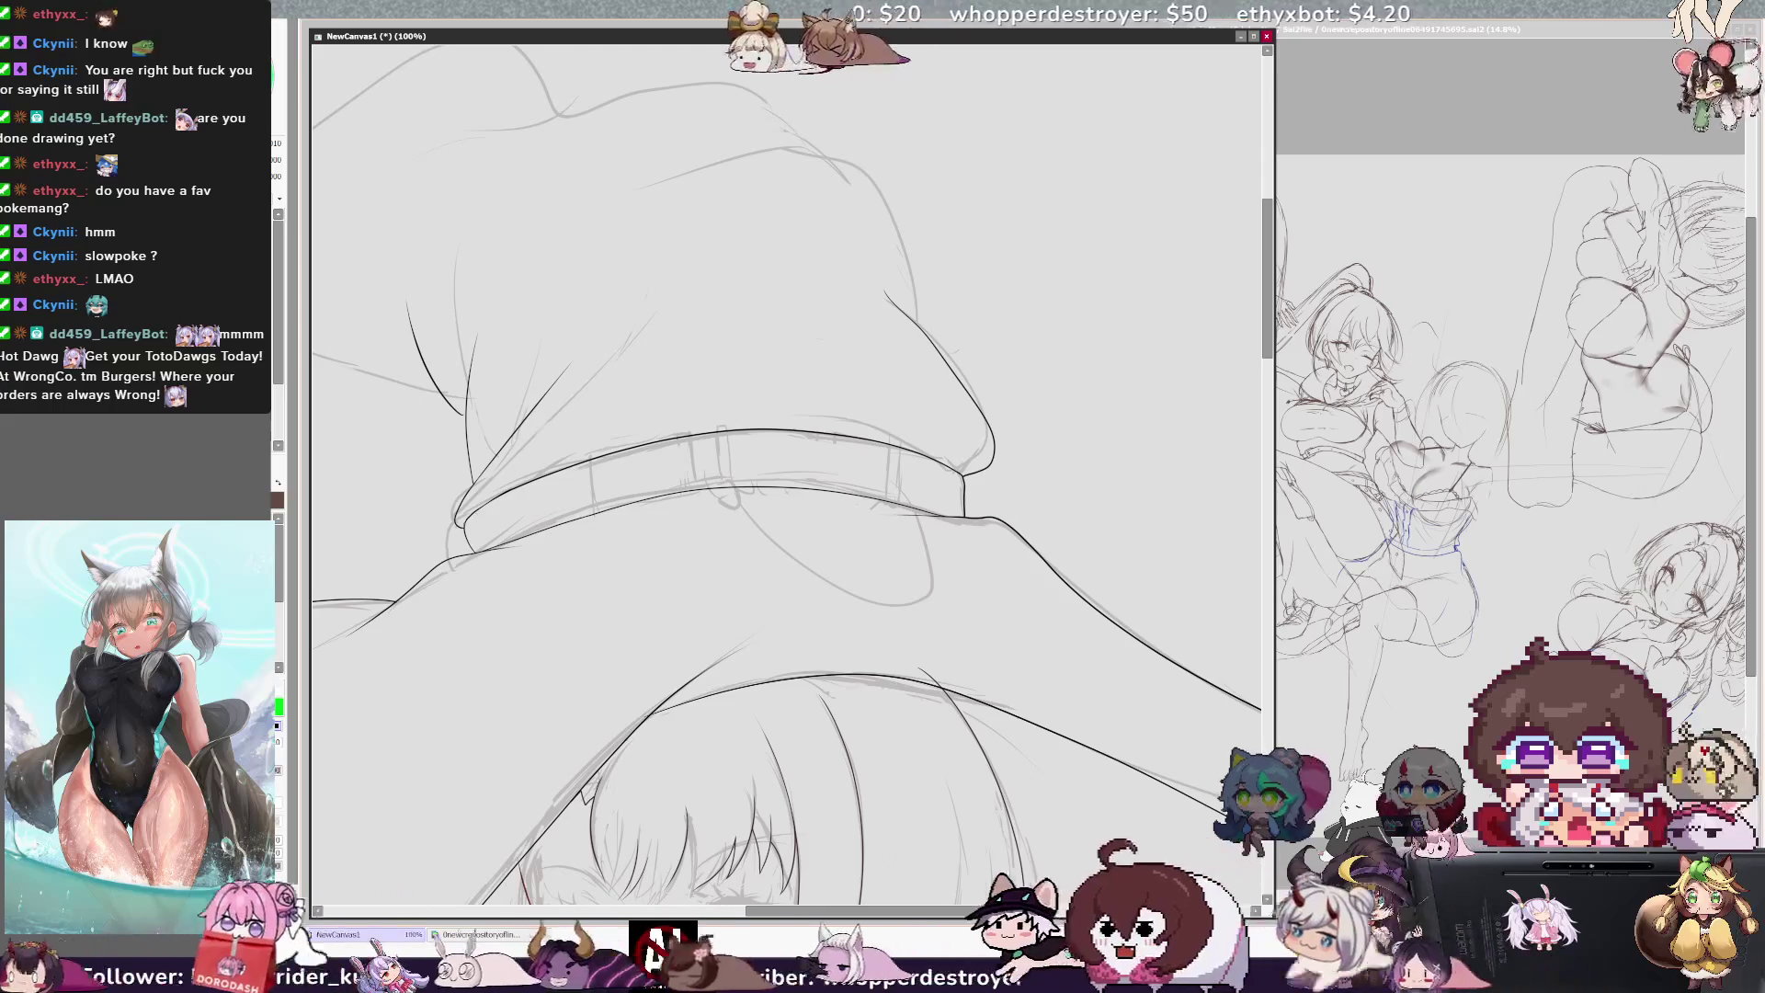
{"action": "key", "text": "h"}
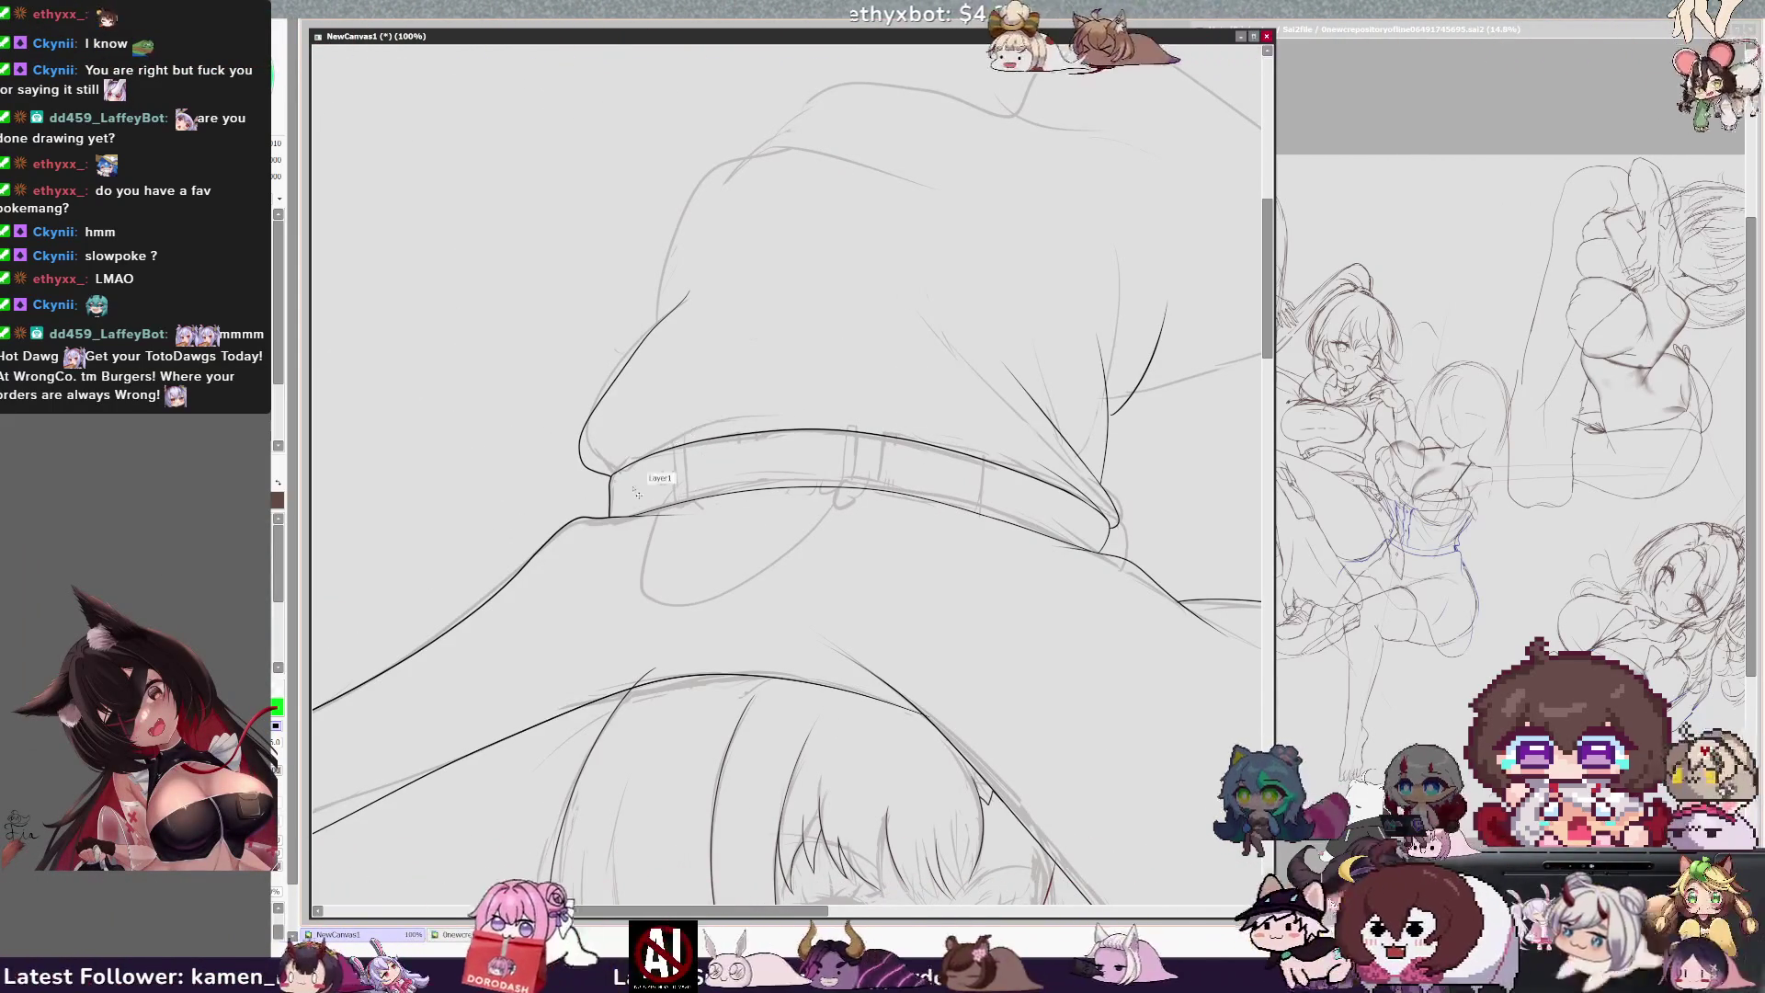
{"action": "key", "text": "h"}
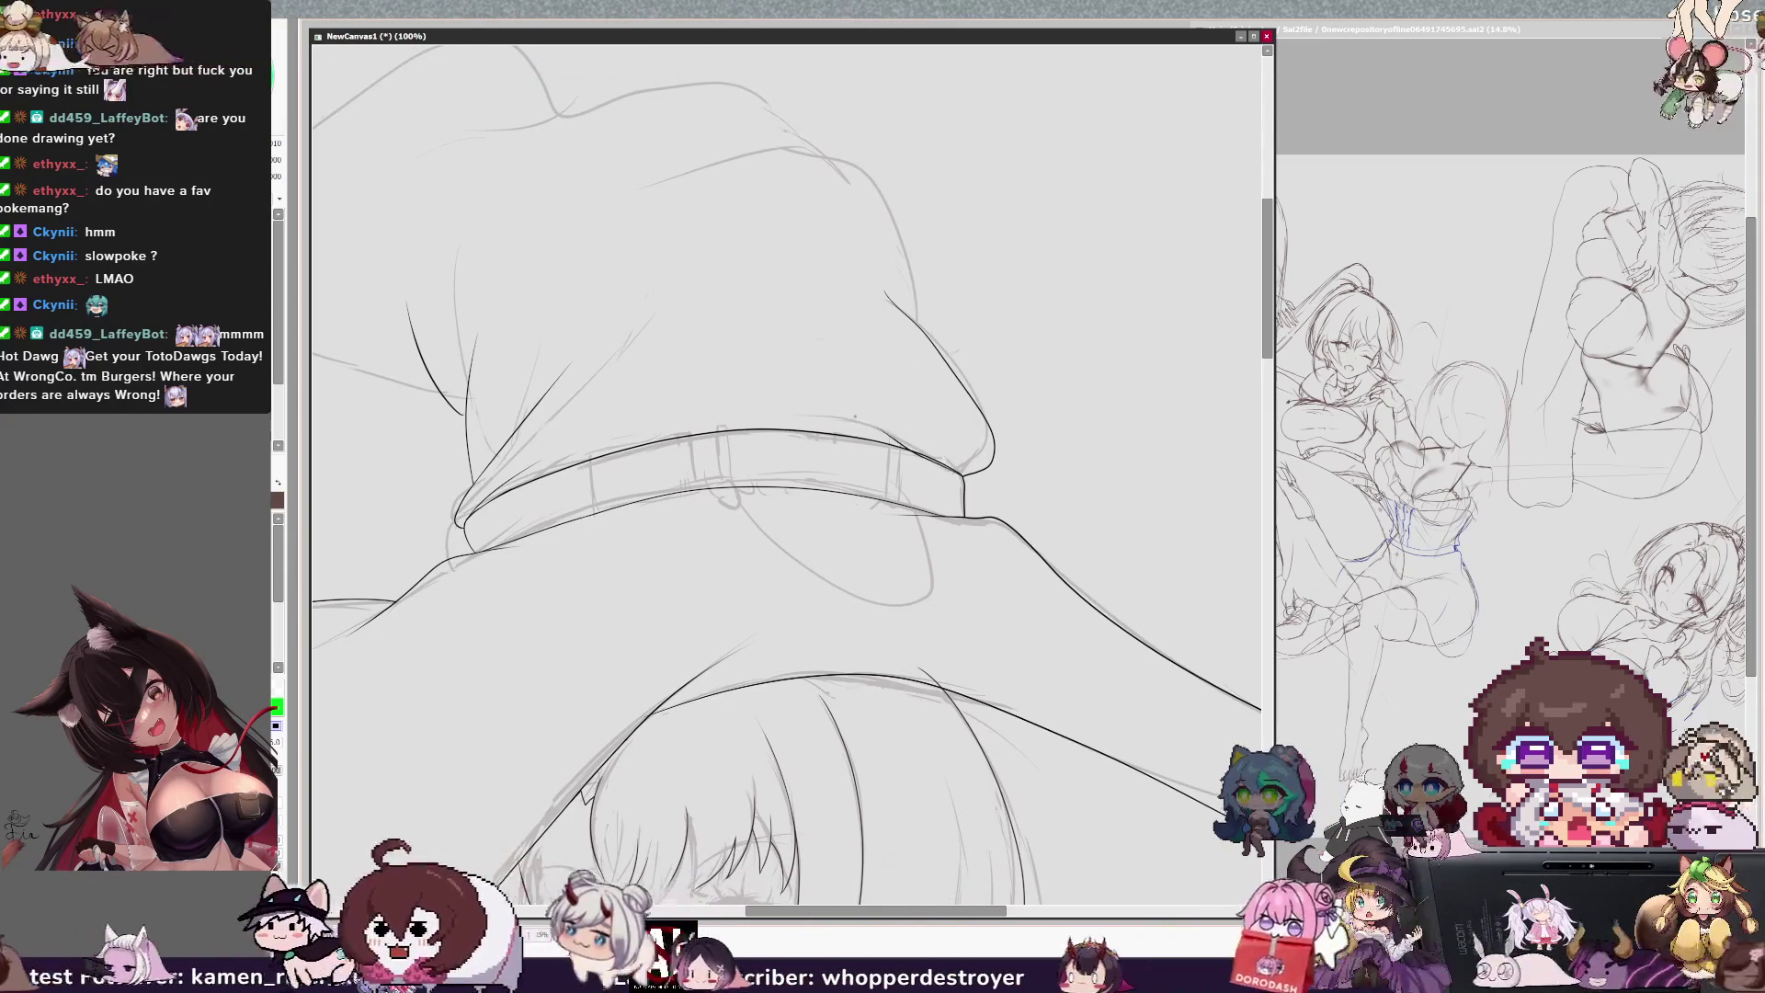
{"action": "key", "text": "h"}
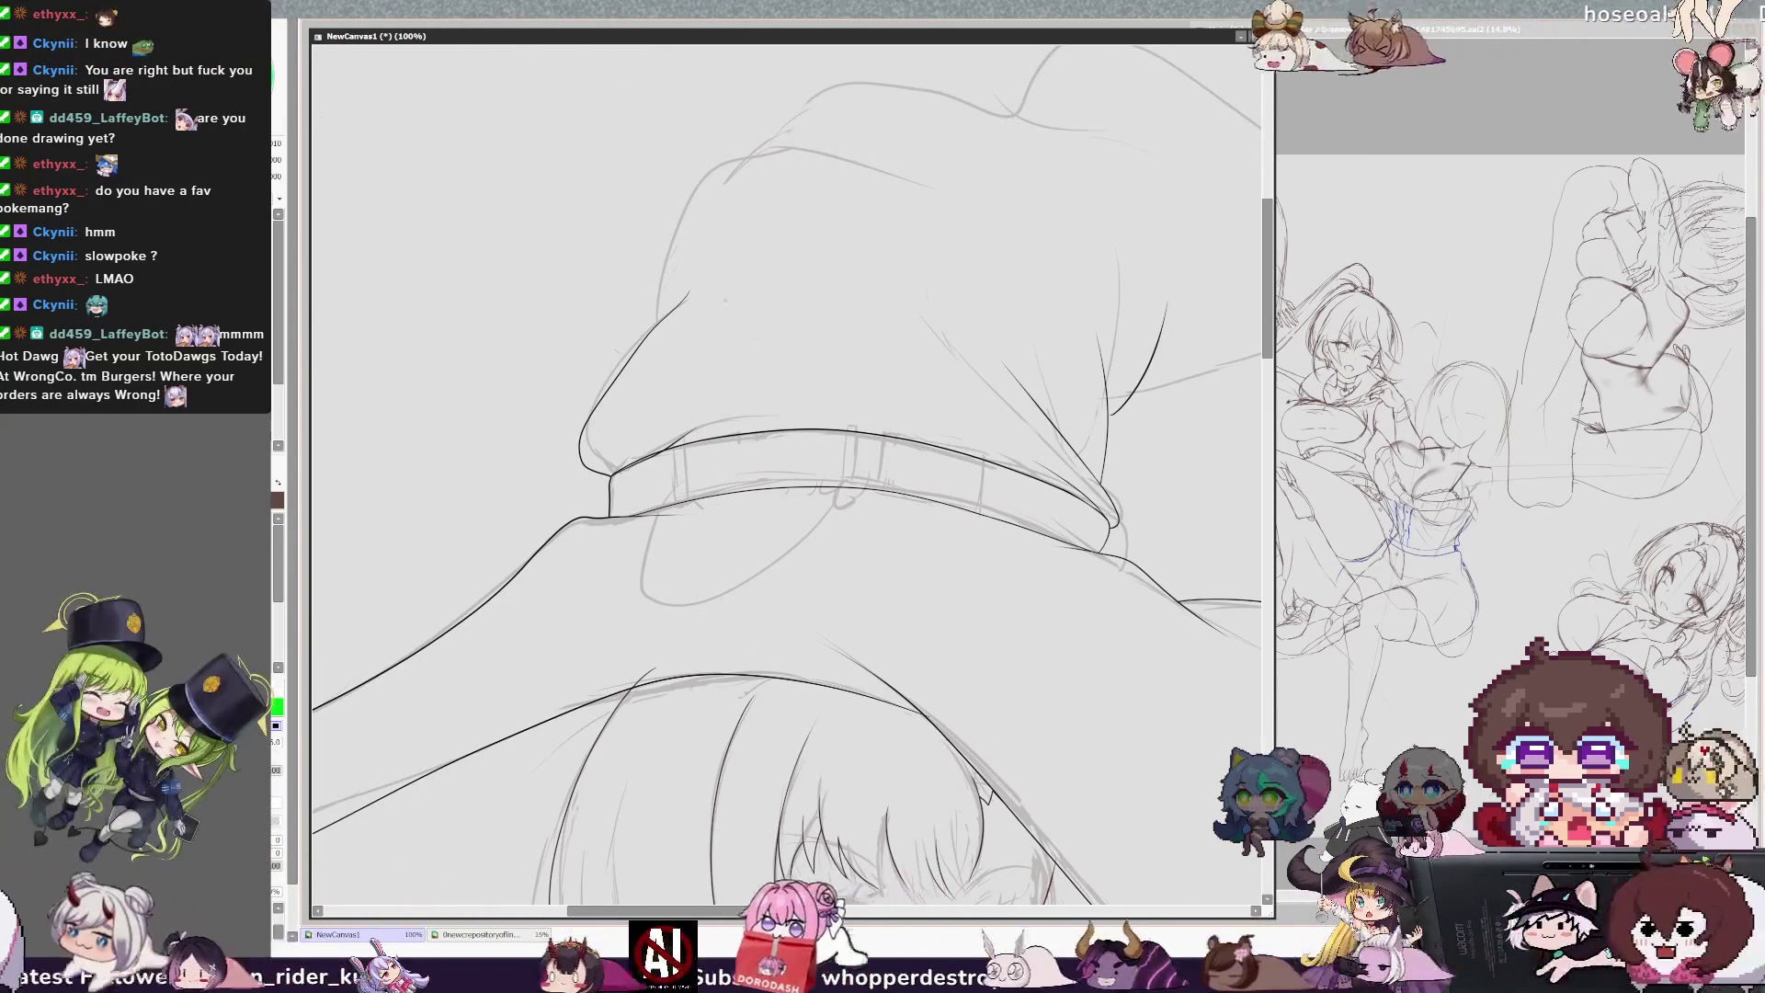
{"action": "key", "text": "h"}
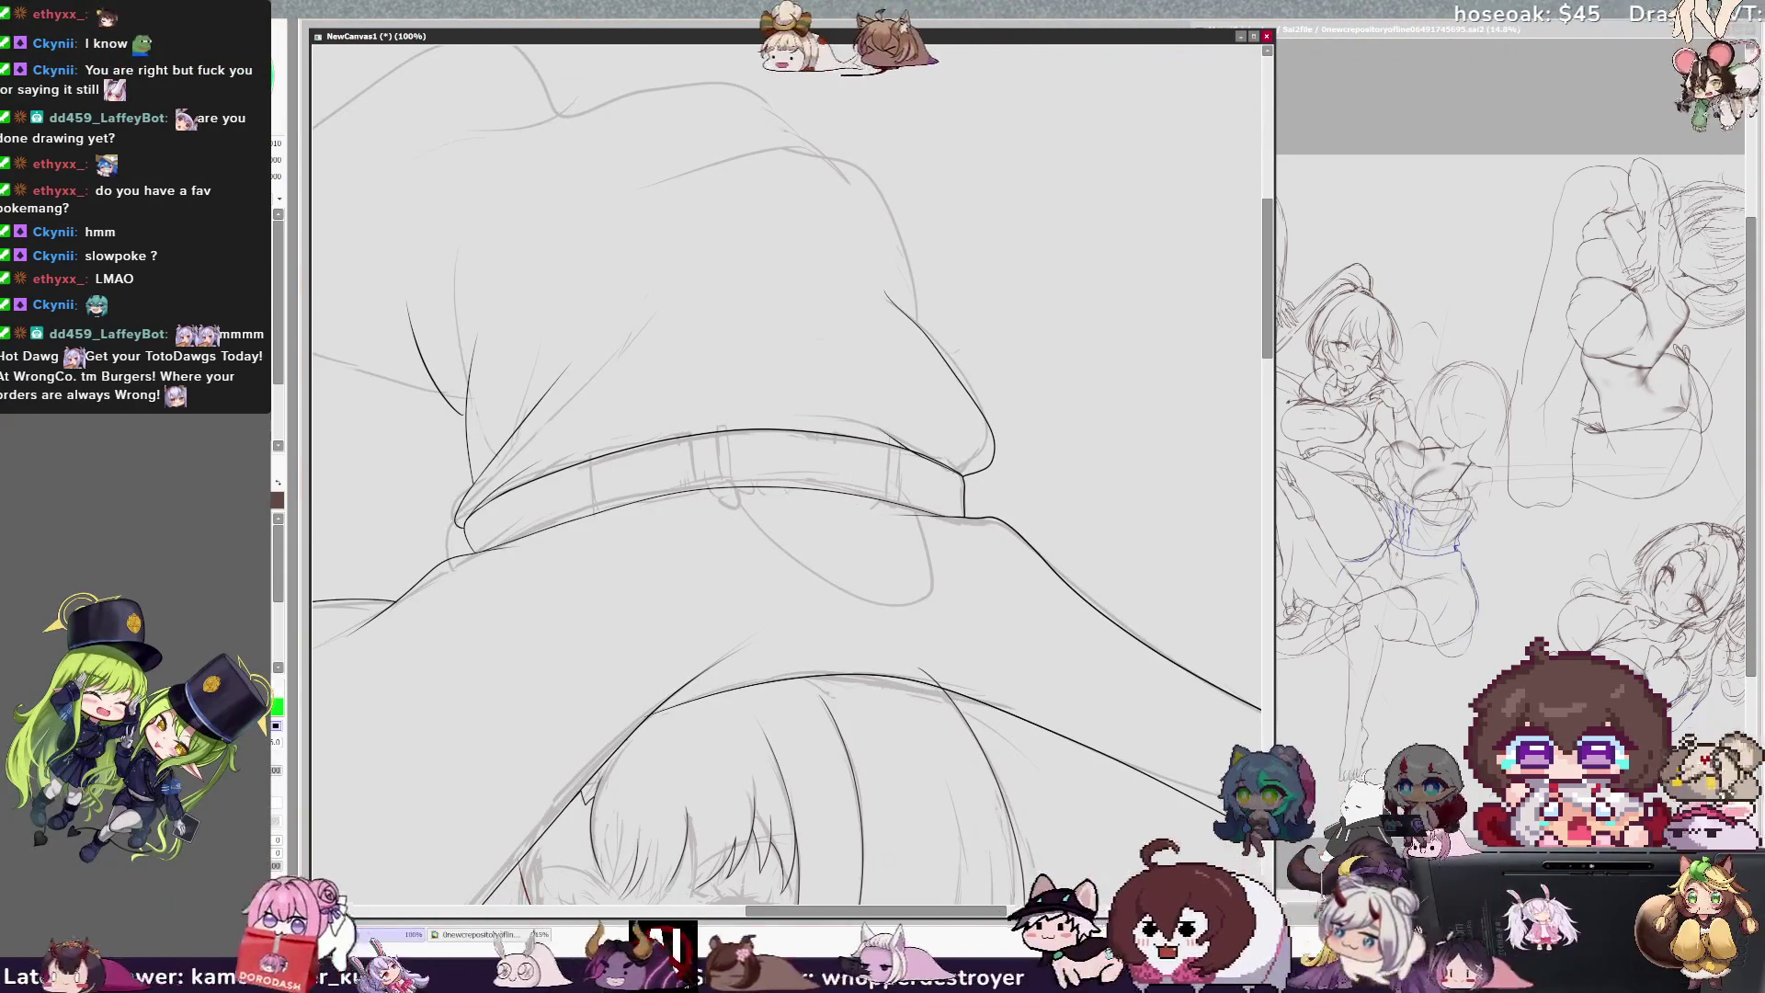
{"action": "key", "text": "ctrl+plus"}
{"action": "scroll", "coordinate": [786, 460], "scroll_direction": "up", "scroll_amount": 3}
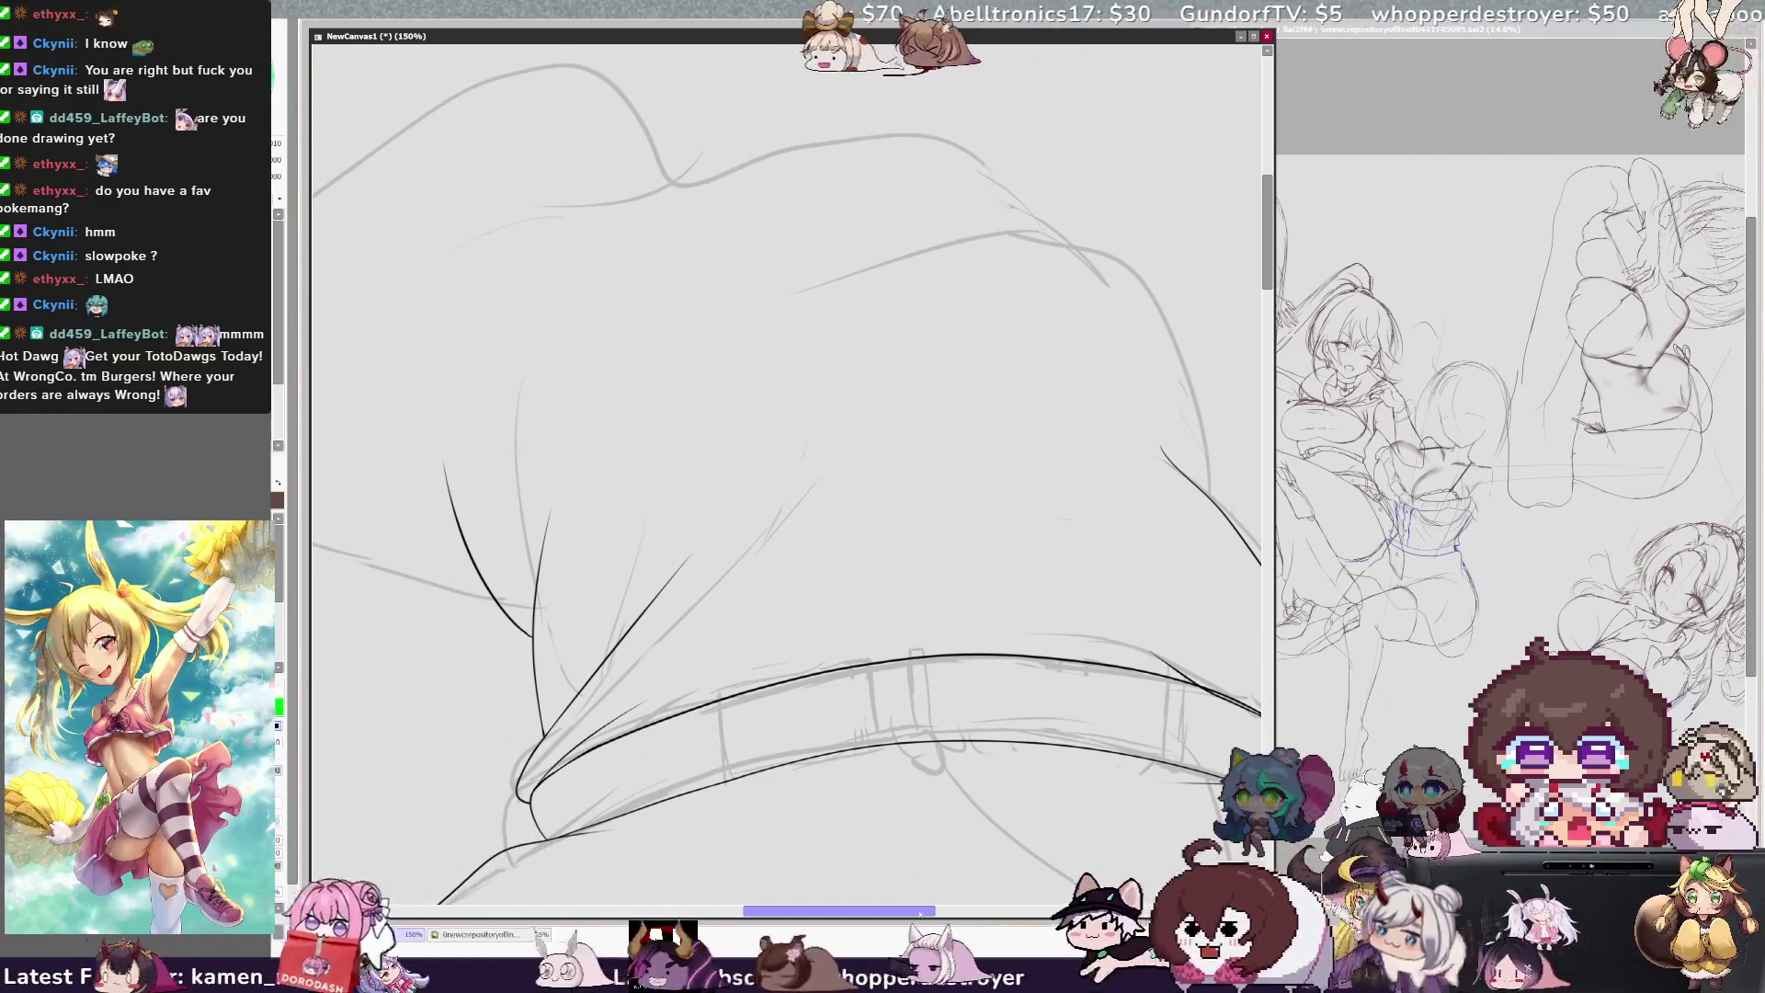
{"action": "scroll", "coordinate": [714, 505], "scroll_direction": "right", "scroll_amount": 2}
Step: Rotate the view, draw the fold edge line, undo the too-short stroke, and zoom out to 50%
{"action": "key", "text": "End"}
{"action": "key", "text": "End"}
{"action": "key", "text": "End"}
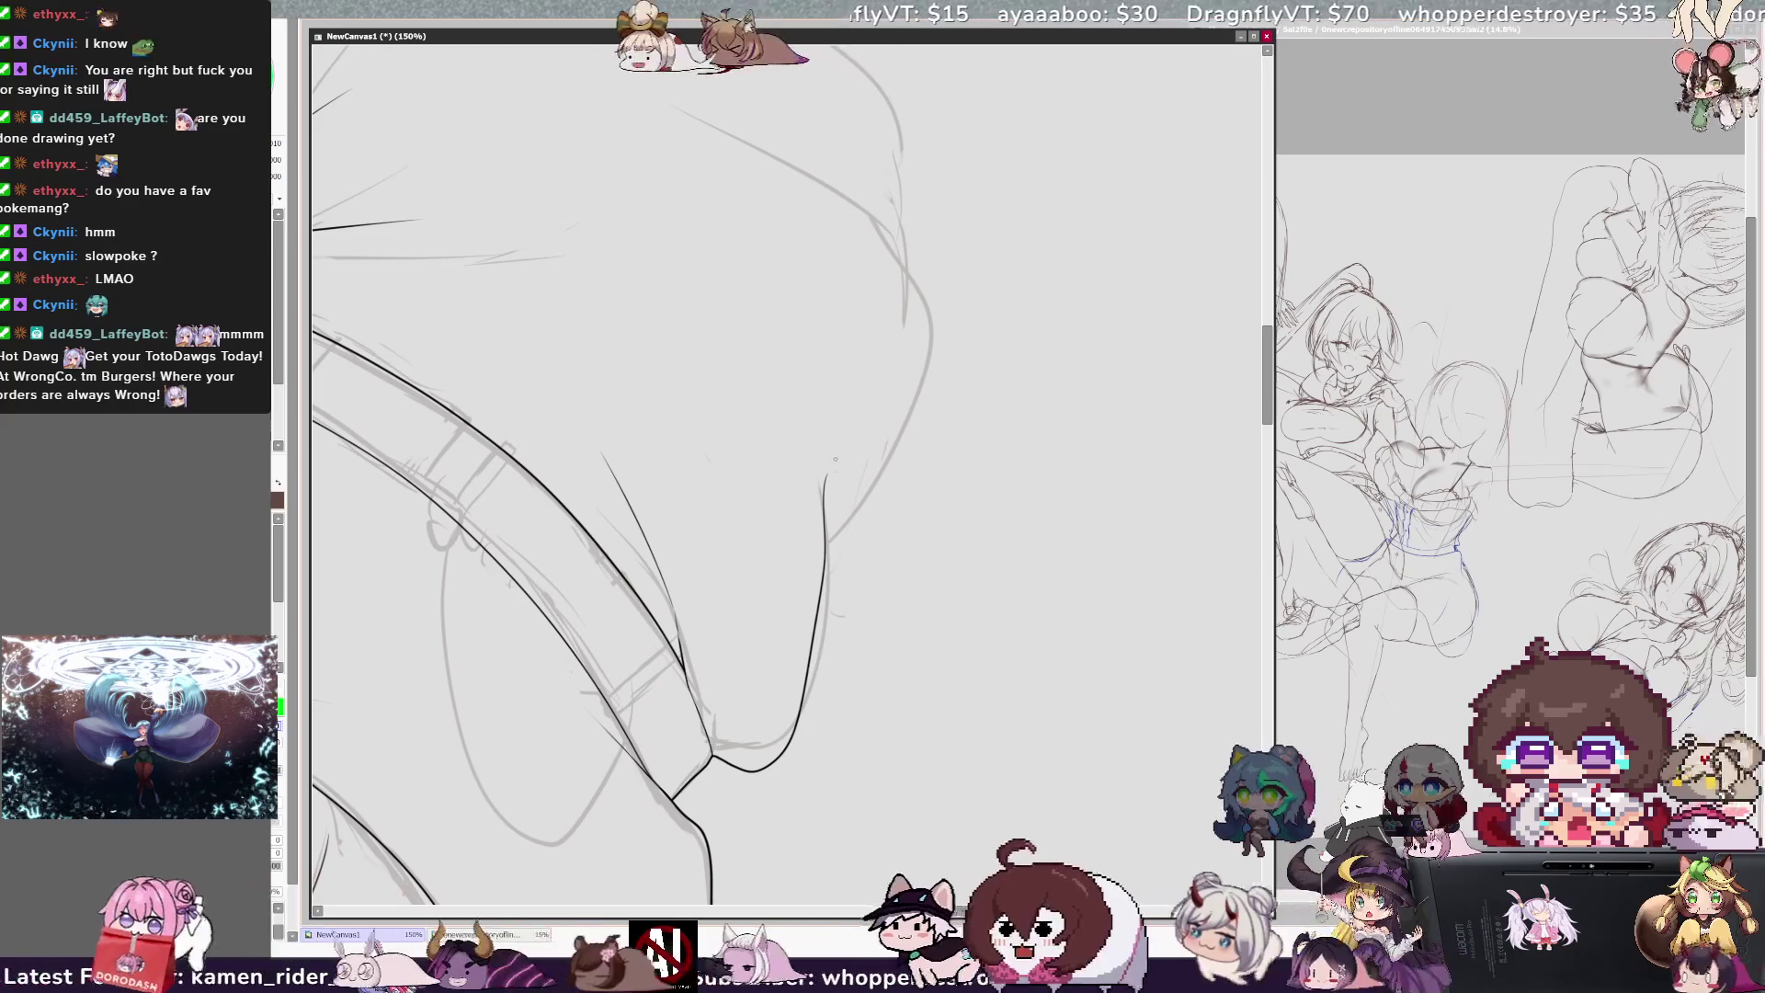
{"action": "left_click_drag", "start_coordinate": [831, 459], "coordinate": [826, 520]}
{"action": "key", "text": "ctrl+z"}
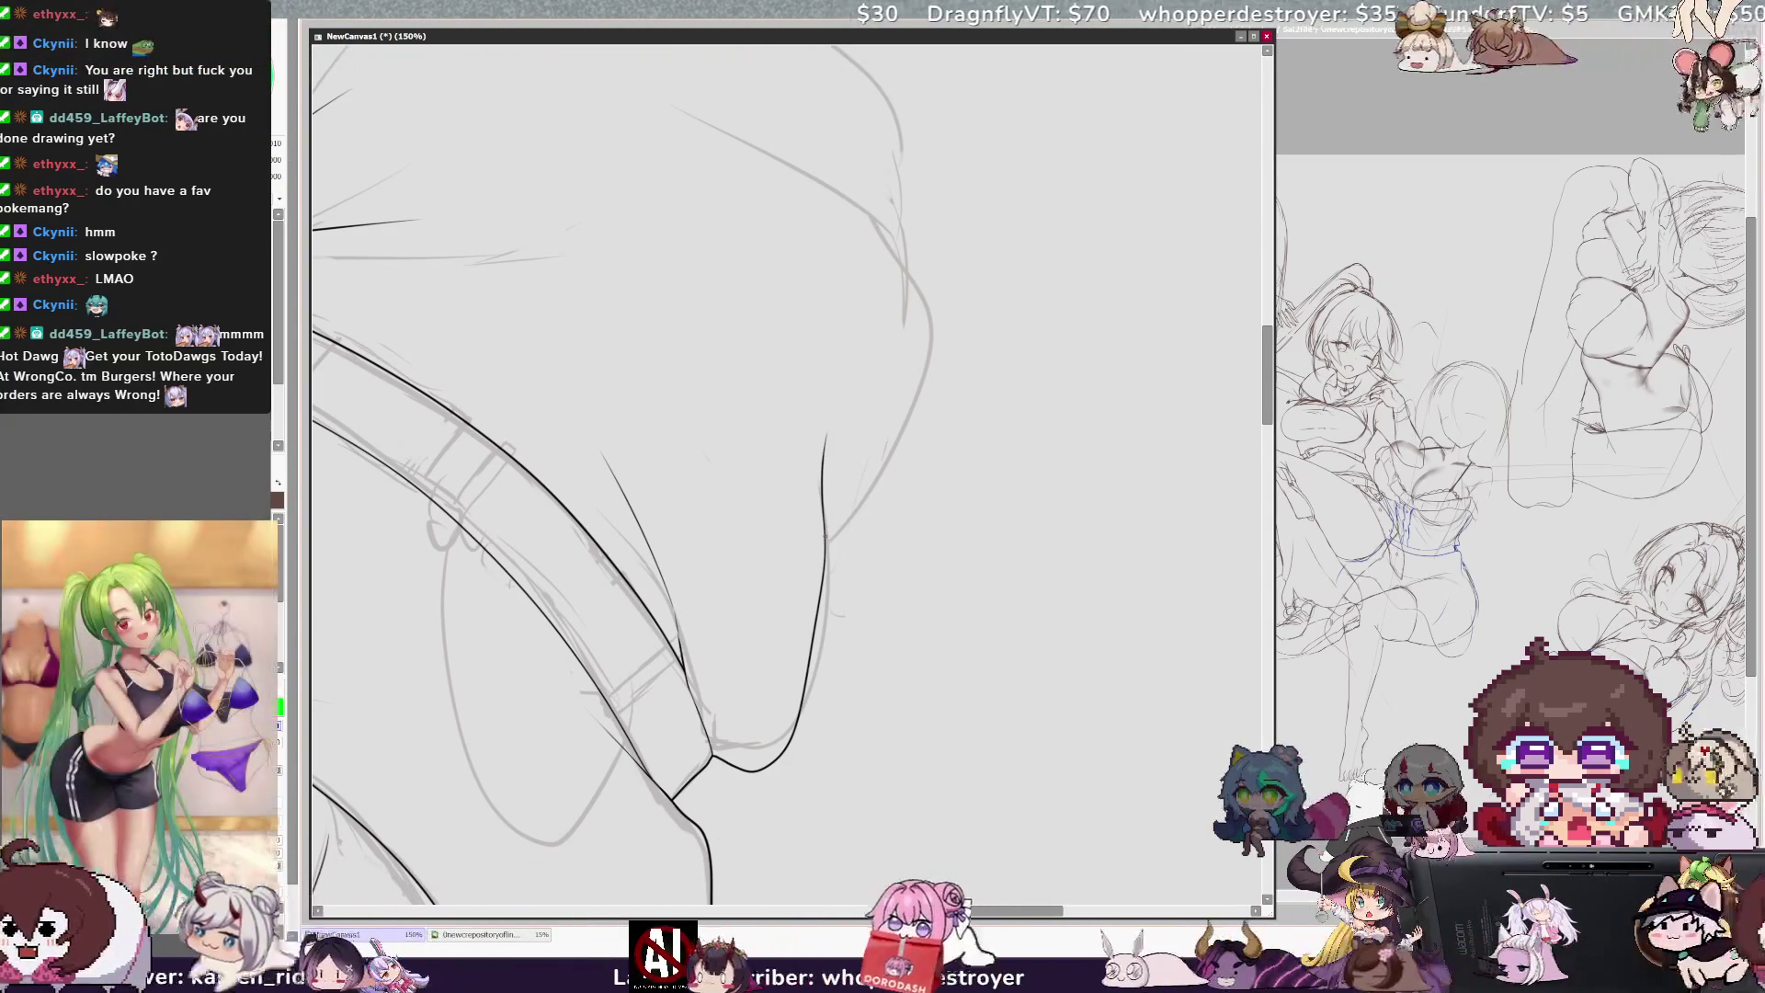
{"action": "key", "text": "minus"}
{"action": "key", "text": "minus"}
{"action": "key", "text": "minus"}
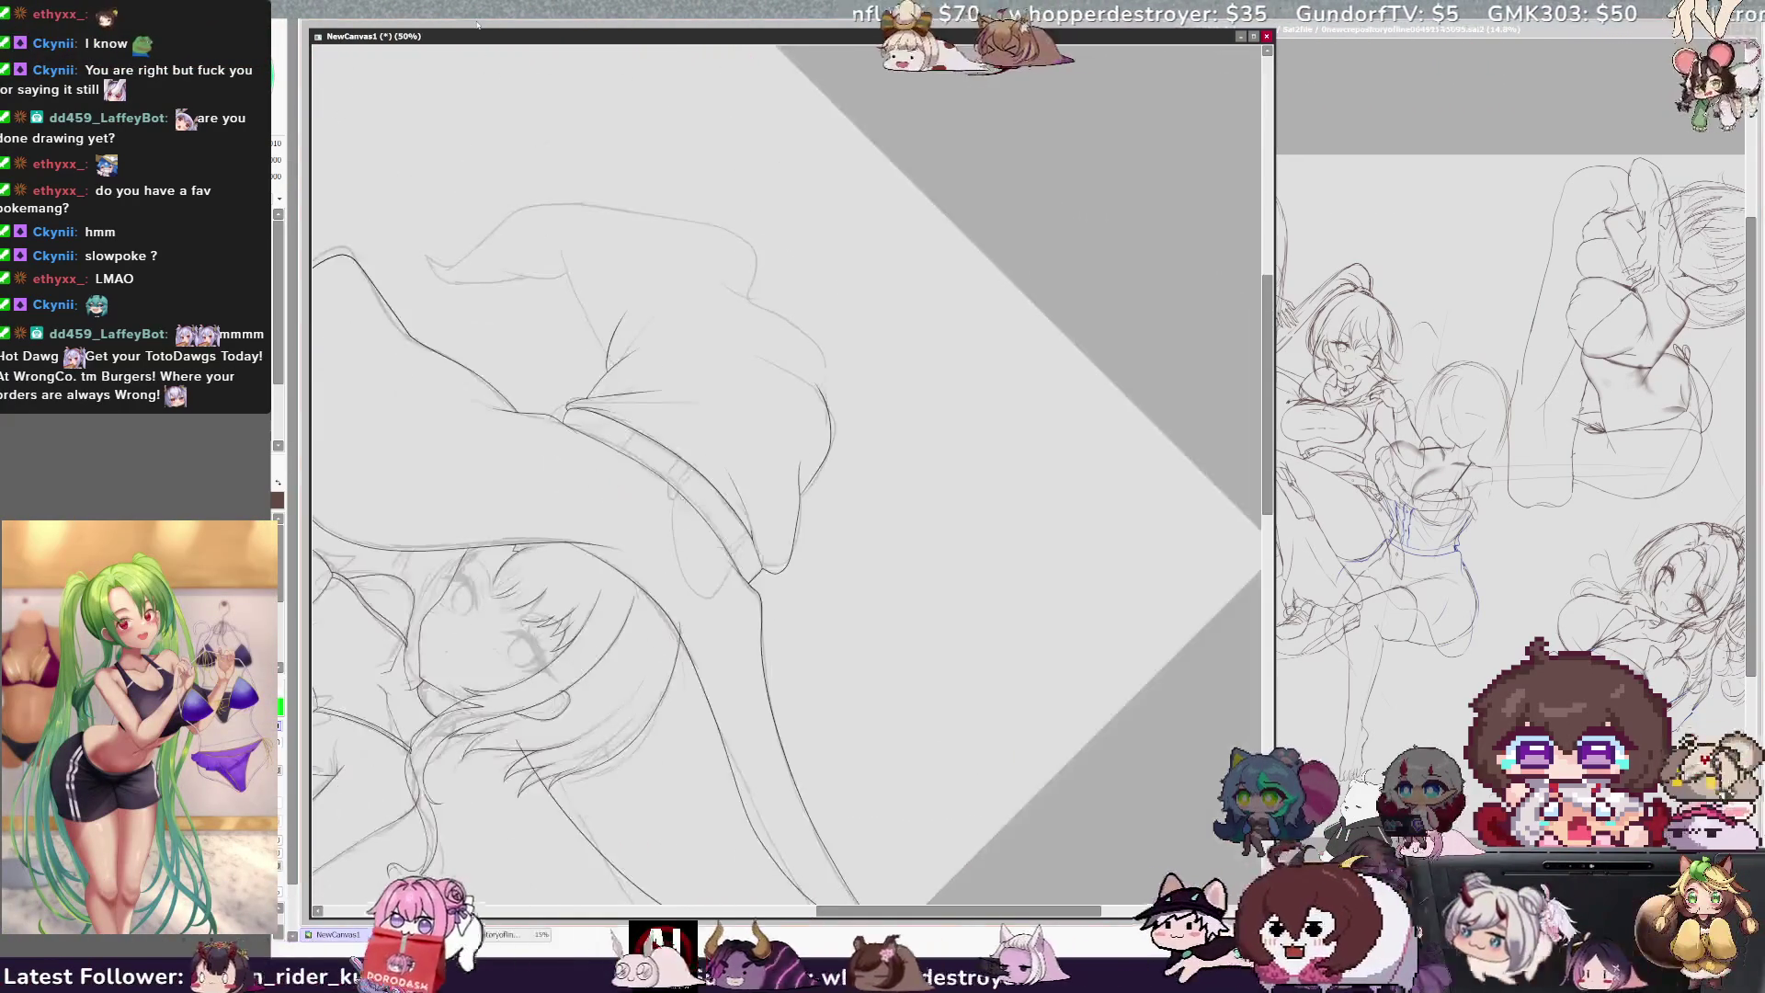
Step: Tilt and zoom the view to 75%, then ink and darken the hat tip's left outline
{"action": "key", "text": "Home"}
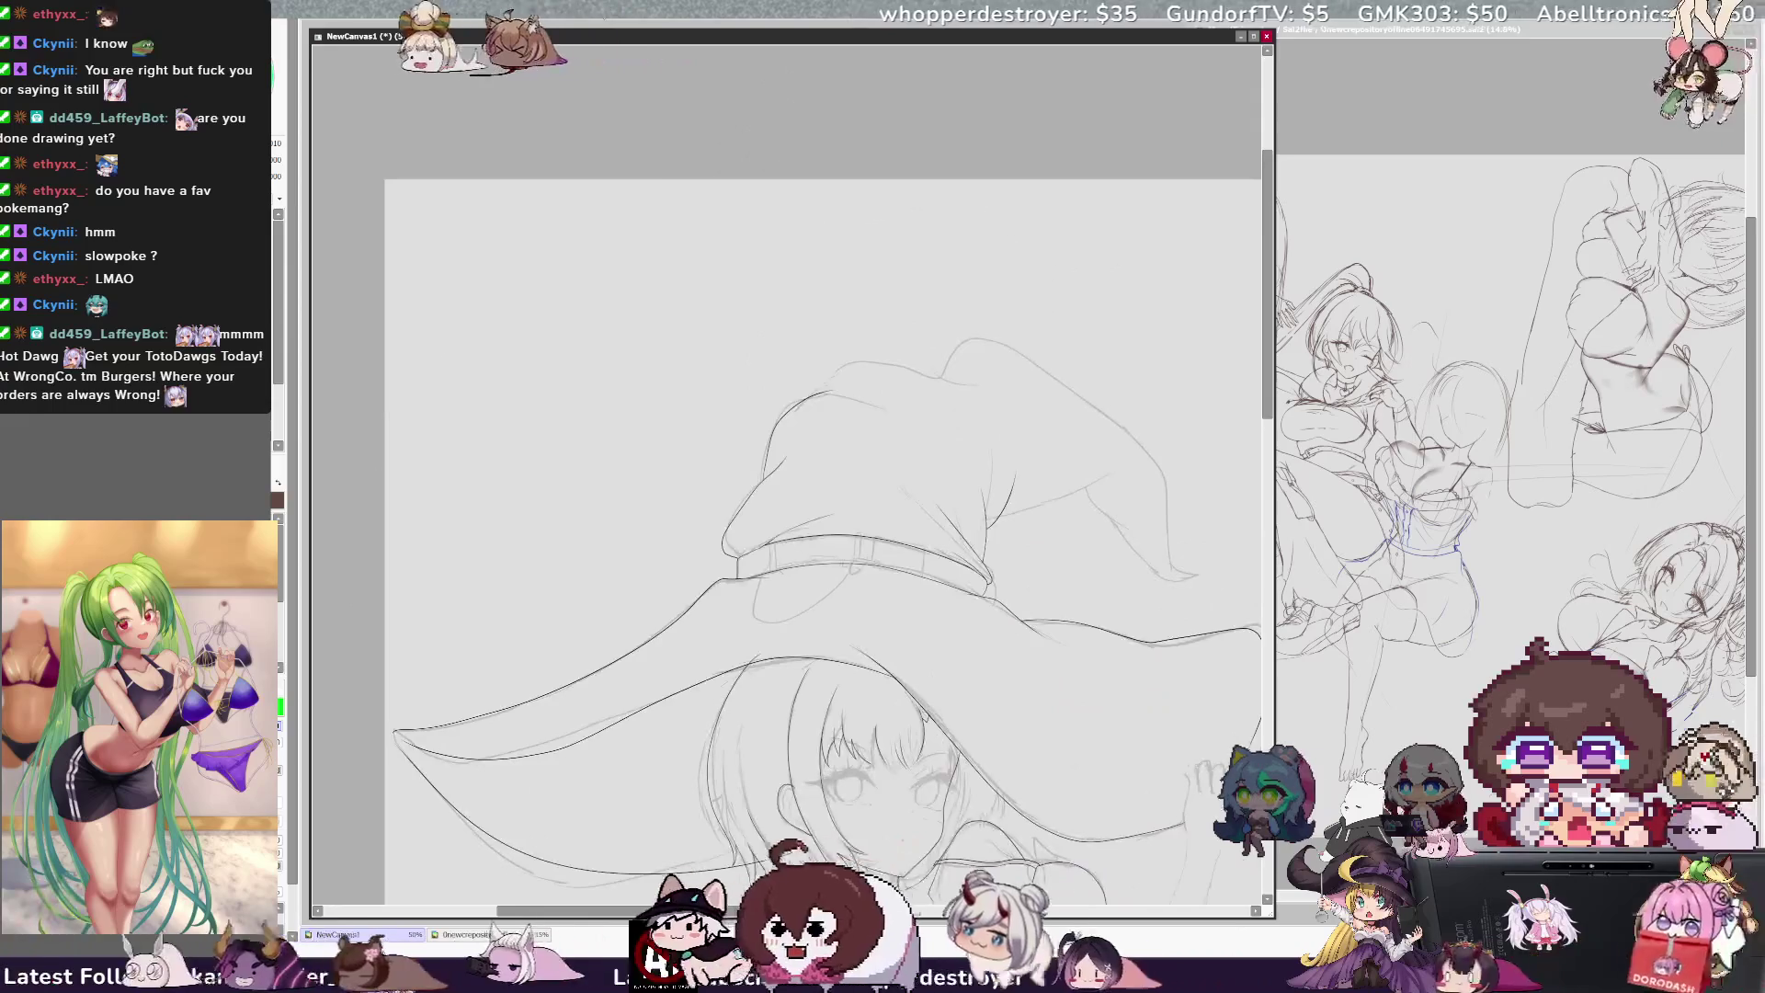
{"action": "key", "text": "Delete"}
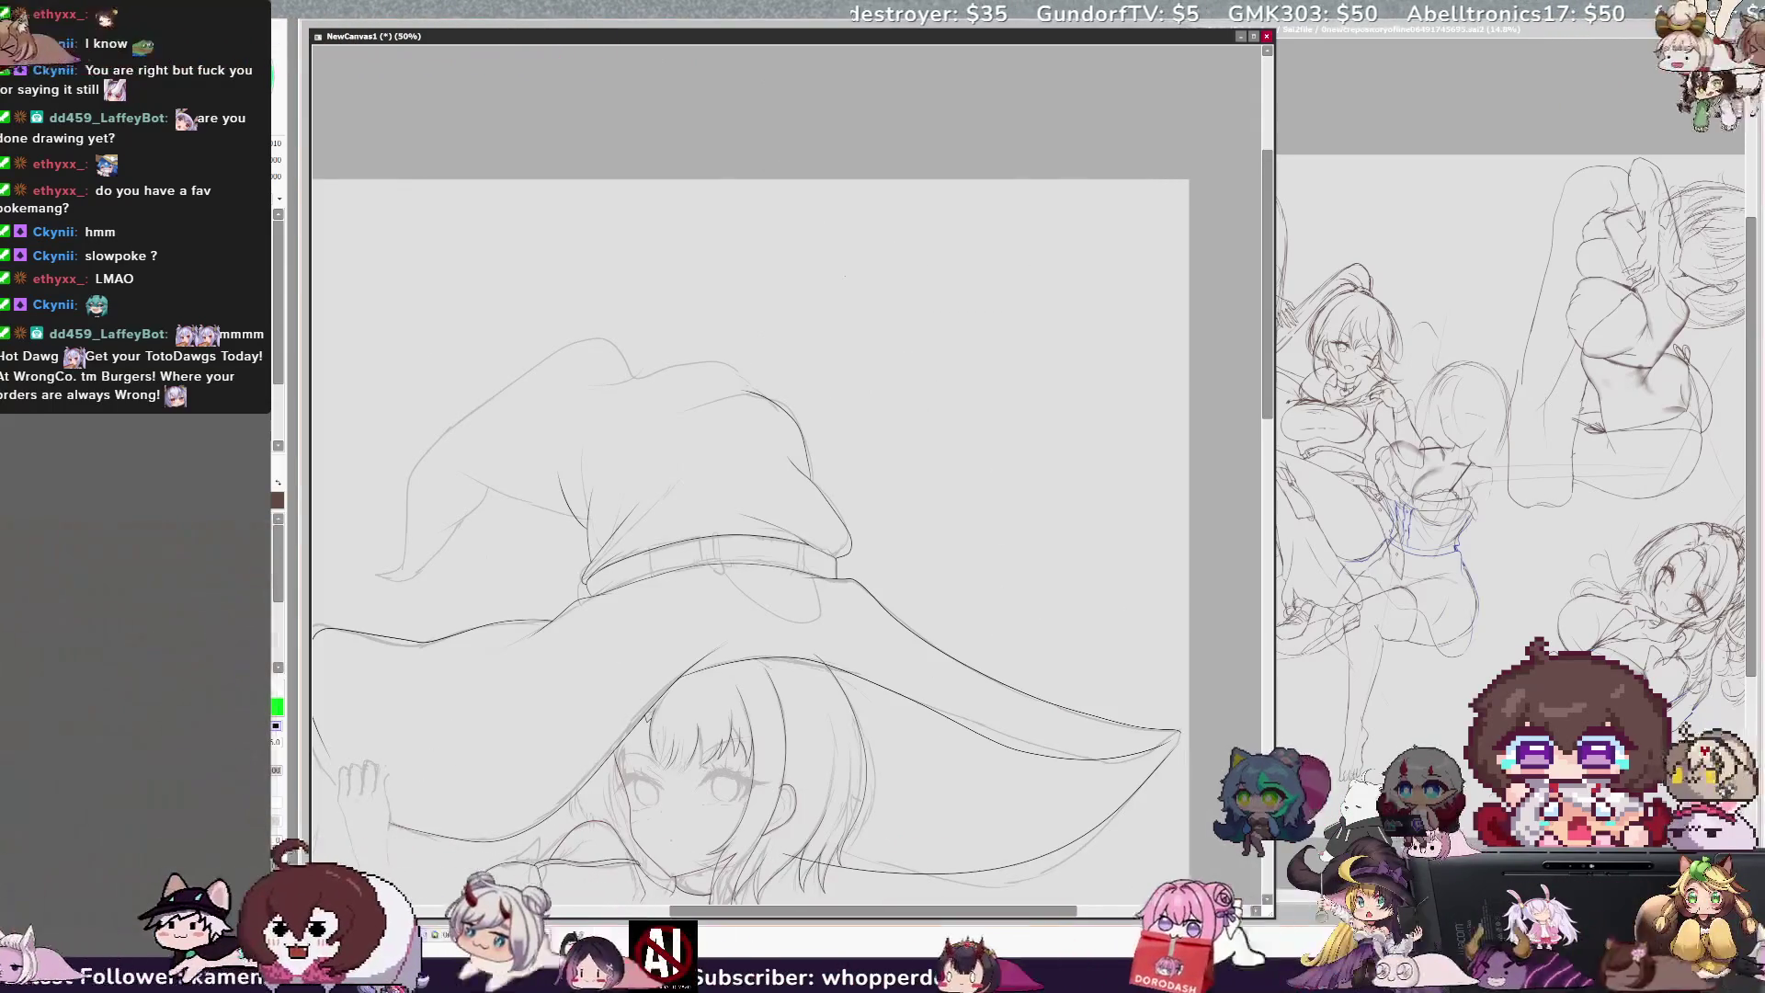
{"action": "key", "text": "Delete"}
{"action": "key", "text": "Delete"}
{"action": "key", "text": "Delete"}
{"action": "key", "text": "Delete"}
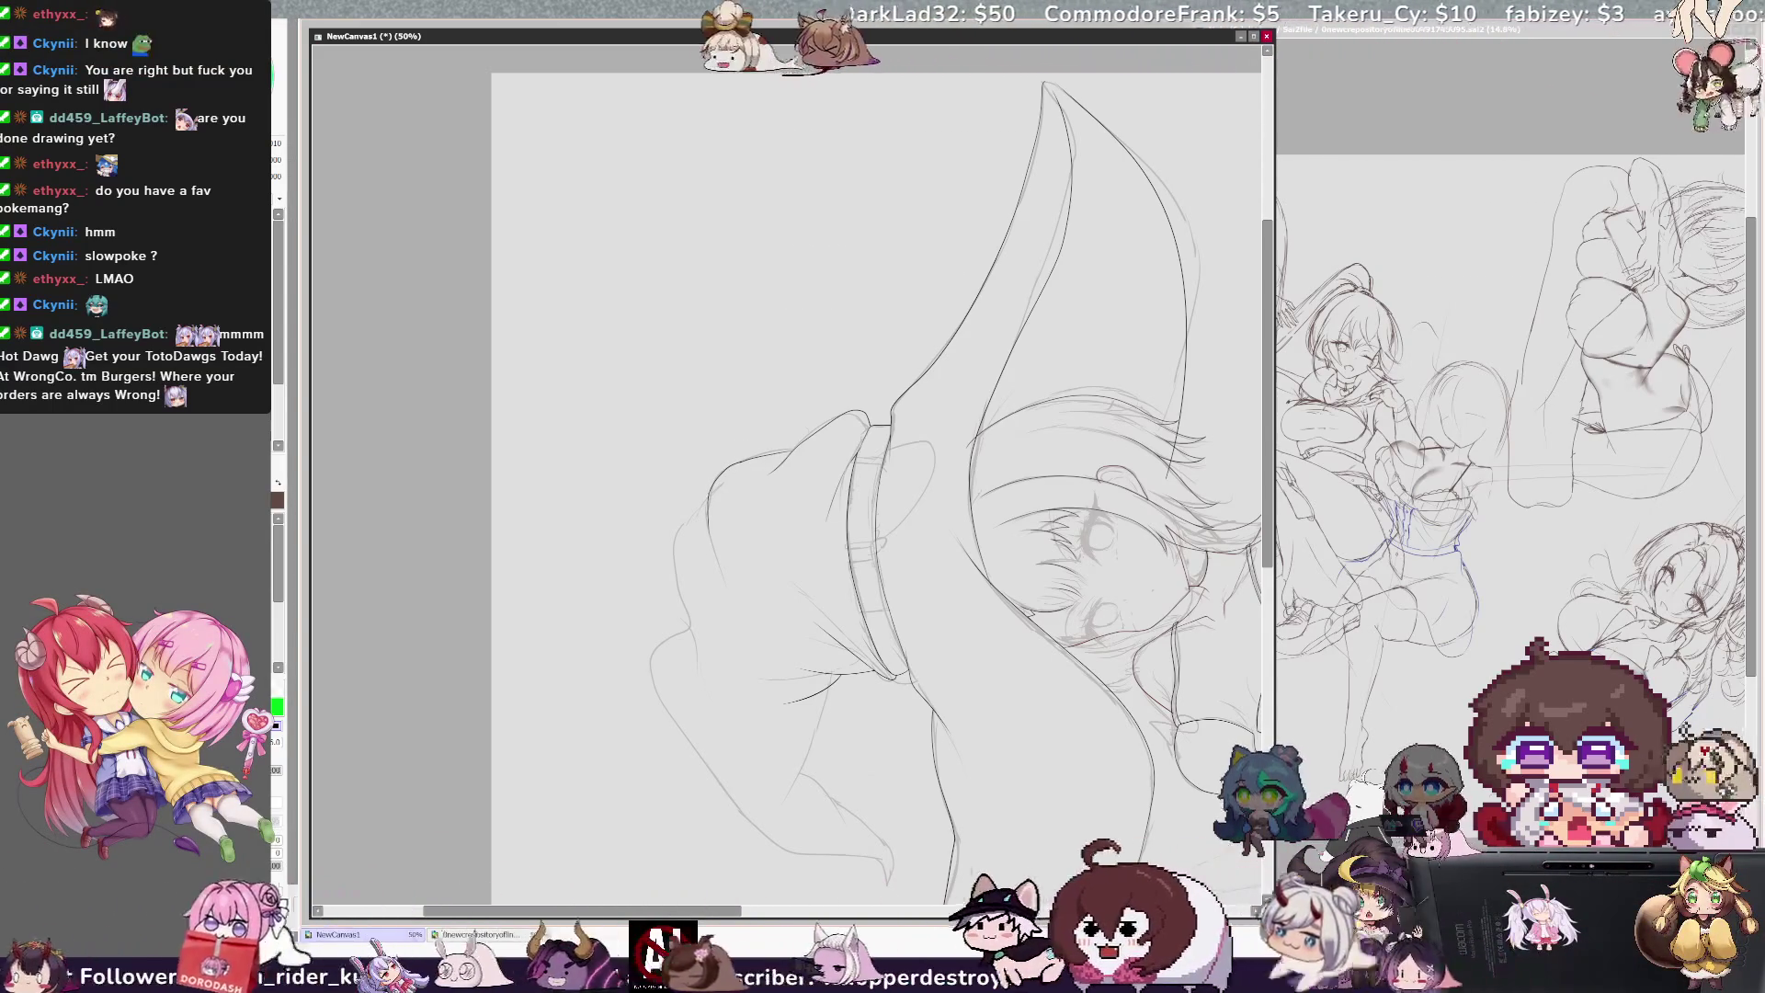
{"action": "mouse_move", "coordinate": [700, 504]}
{"action": "left_mouse_down"}
{"action": "mouse_move", "coordinate": [673, 692]}
{"action": "mouse_move", "coordinate": [714, 759]}
{"action": "left_mouse_up"}
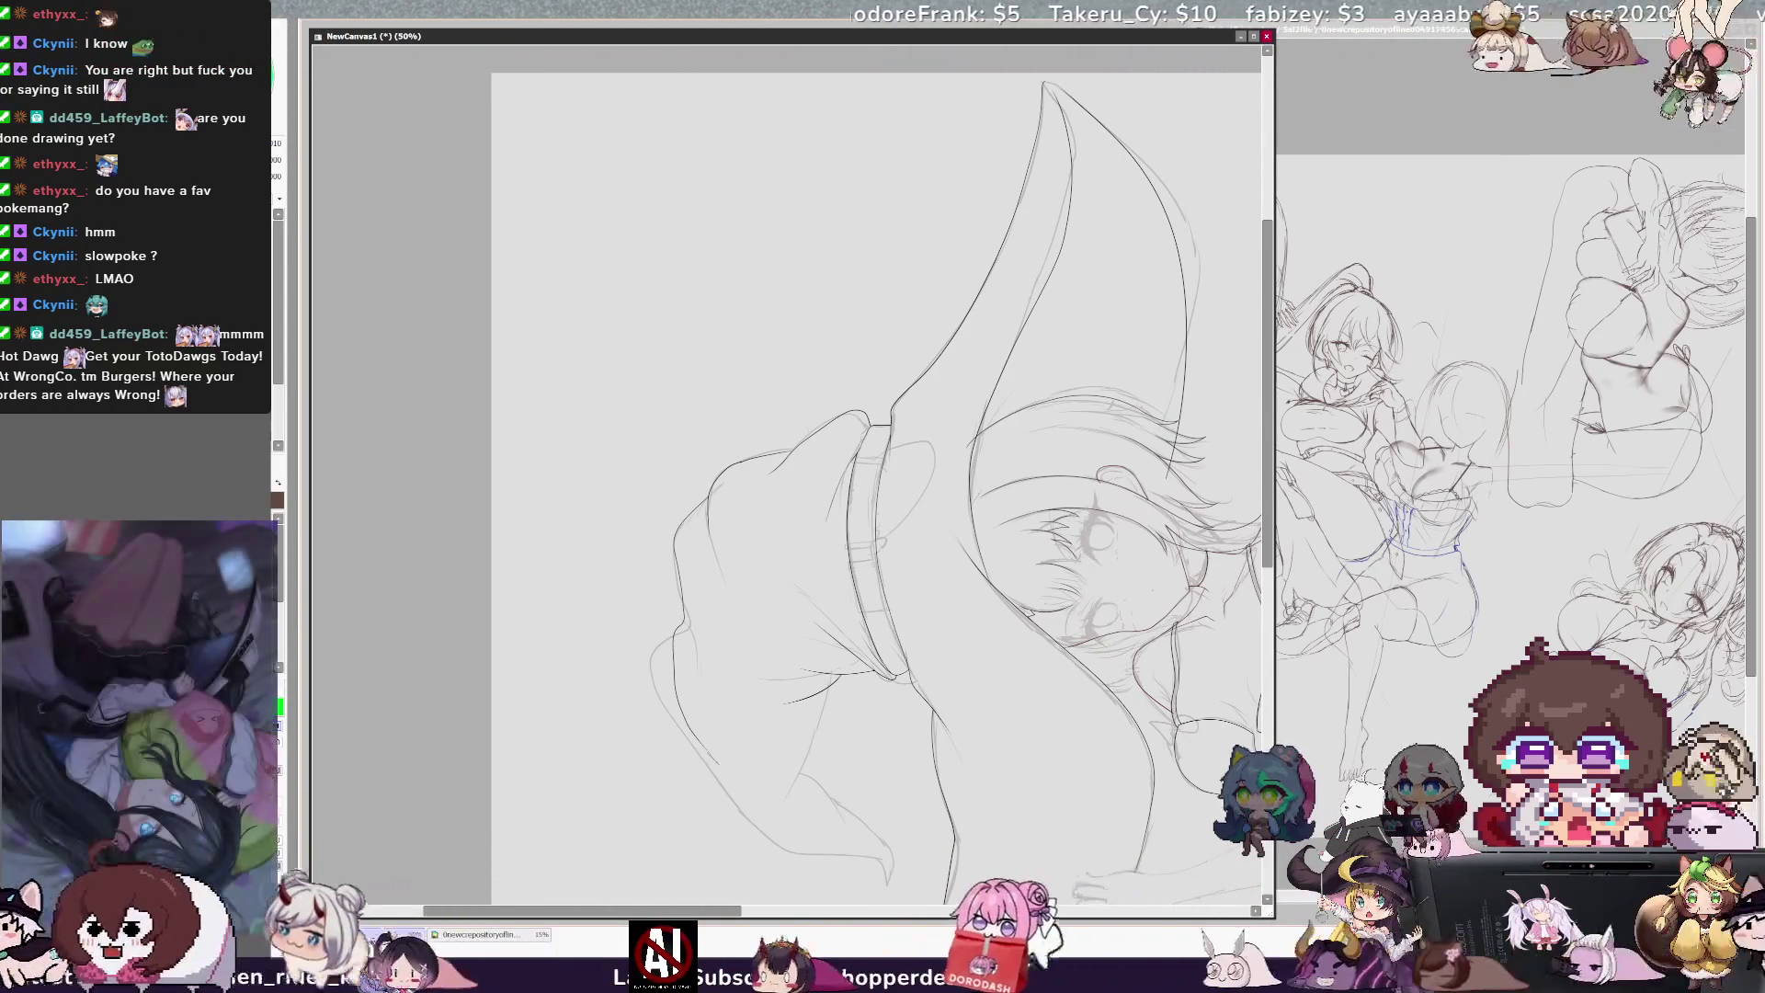
{"action": "left_click_drag", "start_coordinate": [1270, 503], "coordinate": [1266, 559]}
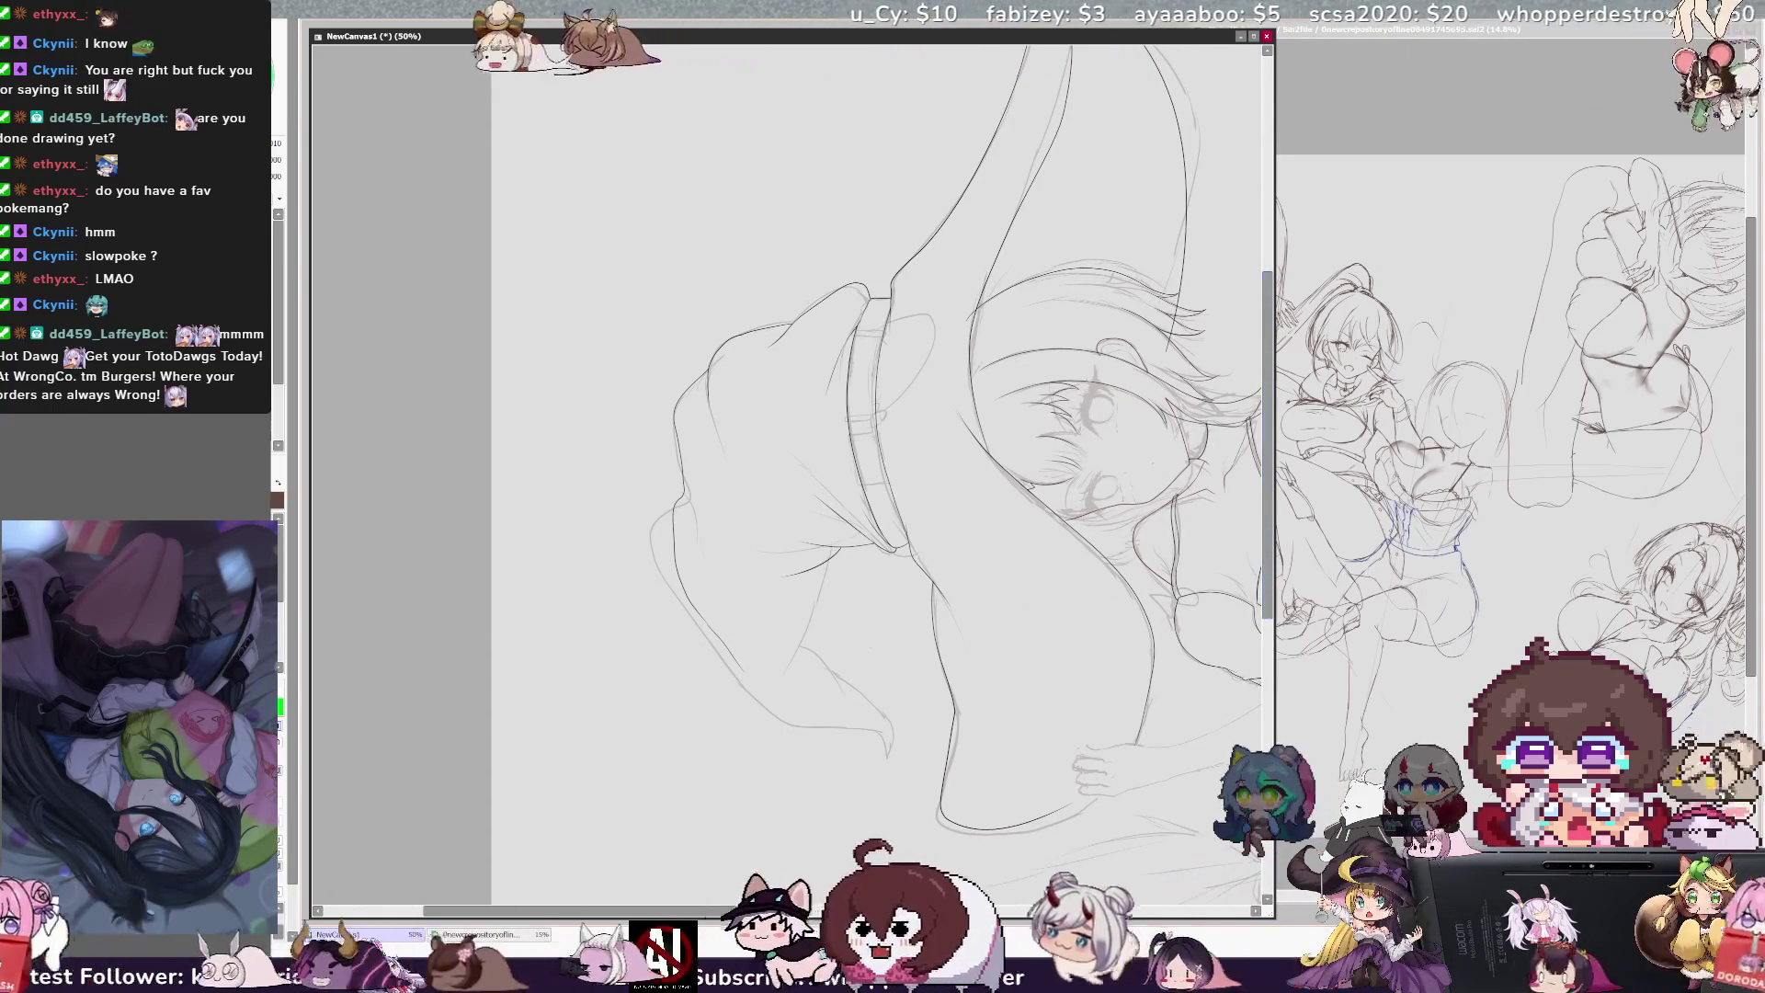
{"action": "key", "text": "End"}
{"action": "key", "text": "End"}
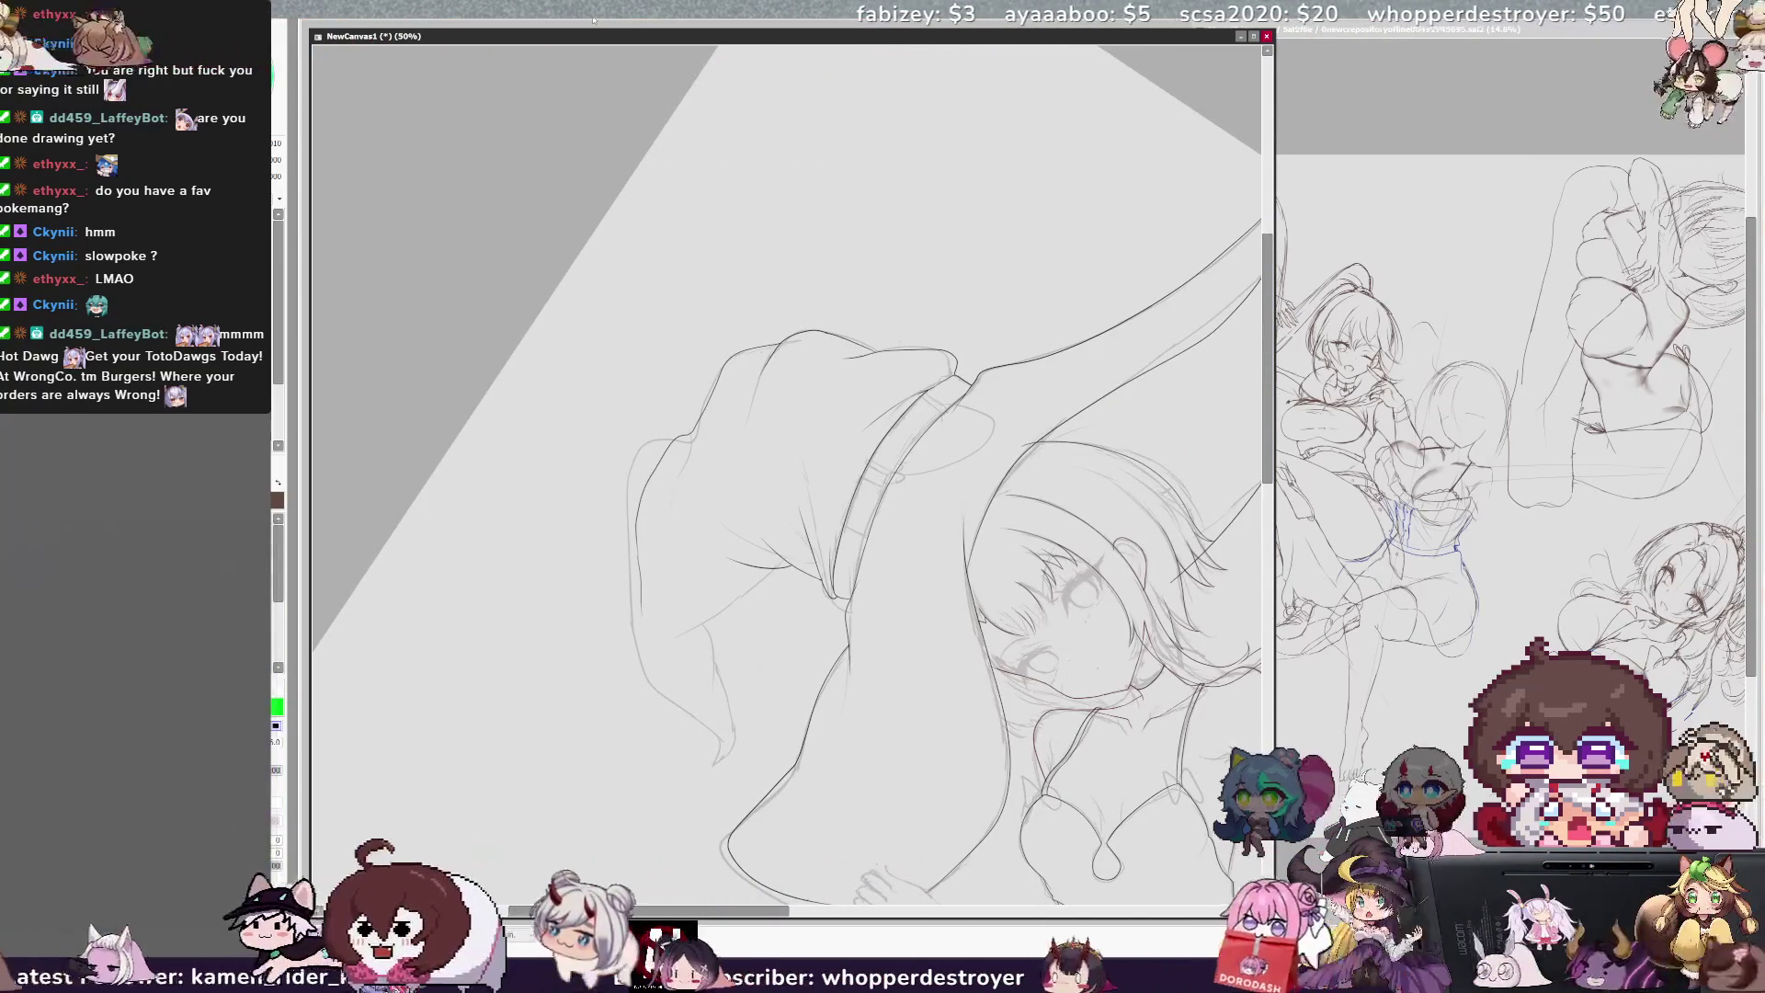
{"action": "key", "text": "Page_Up"}
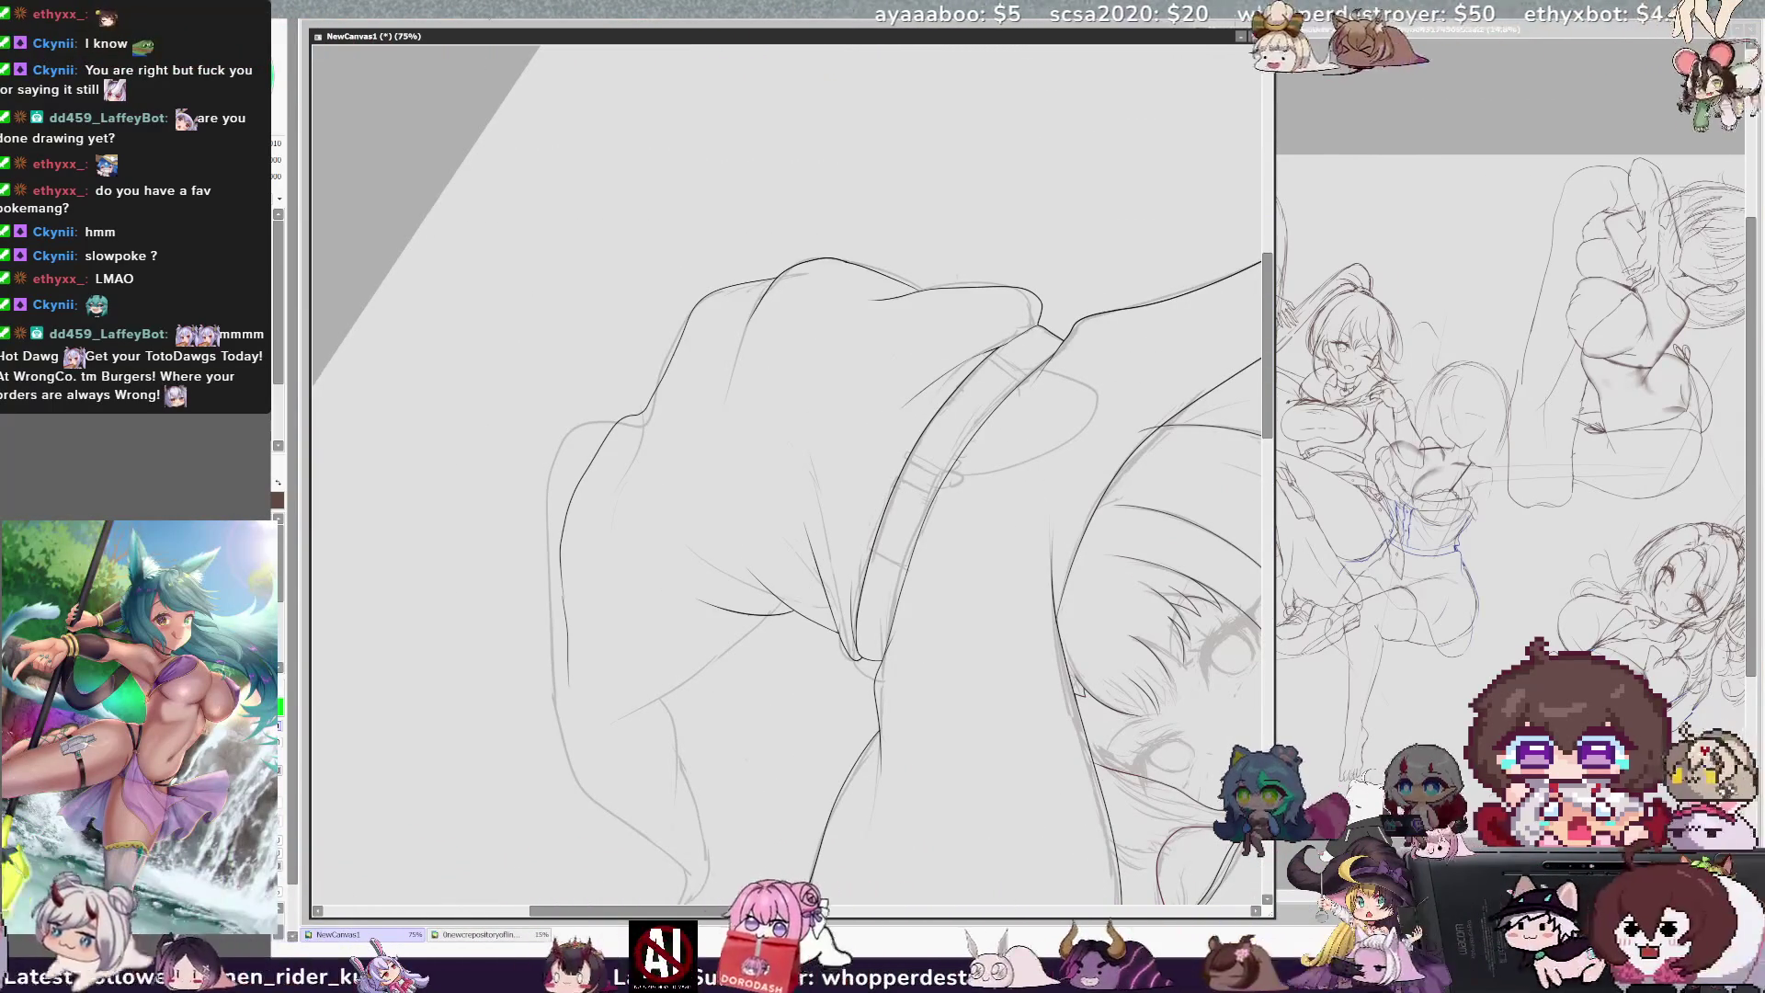
{"action": "left_click_drag", "start_coordinate": [1267, 395], "coordinate": [1267, 418]}
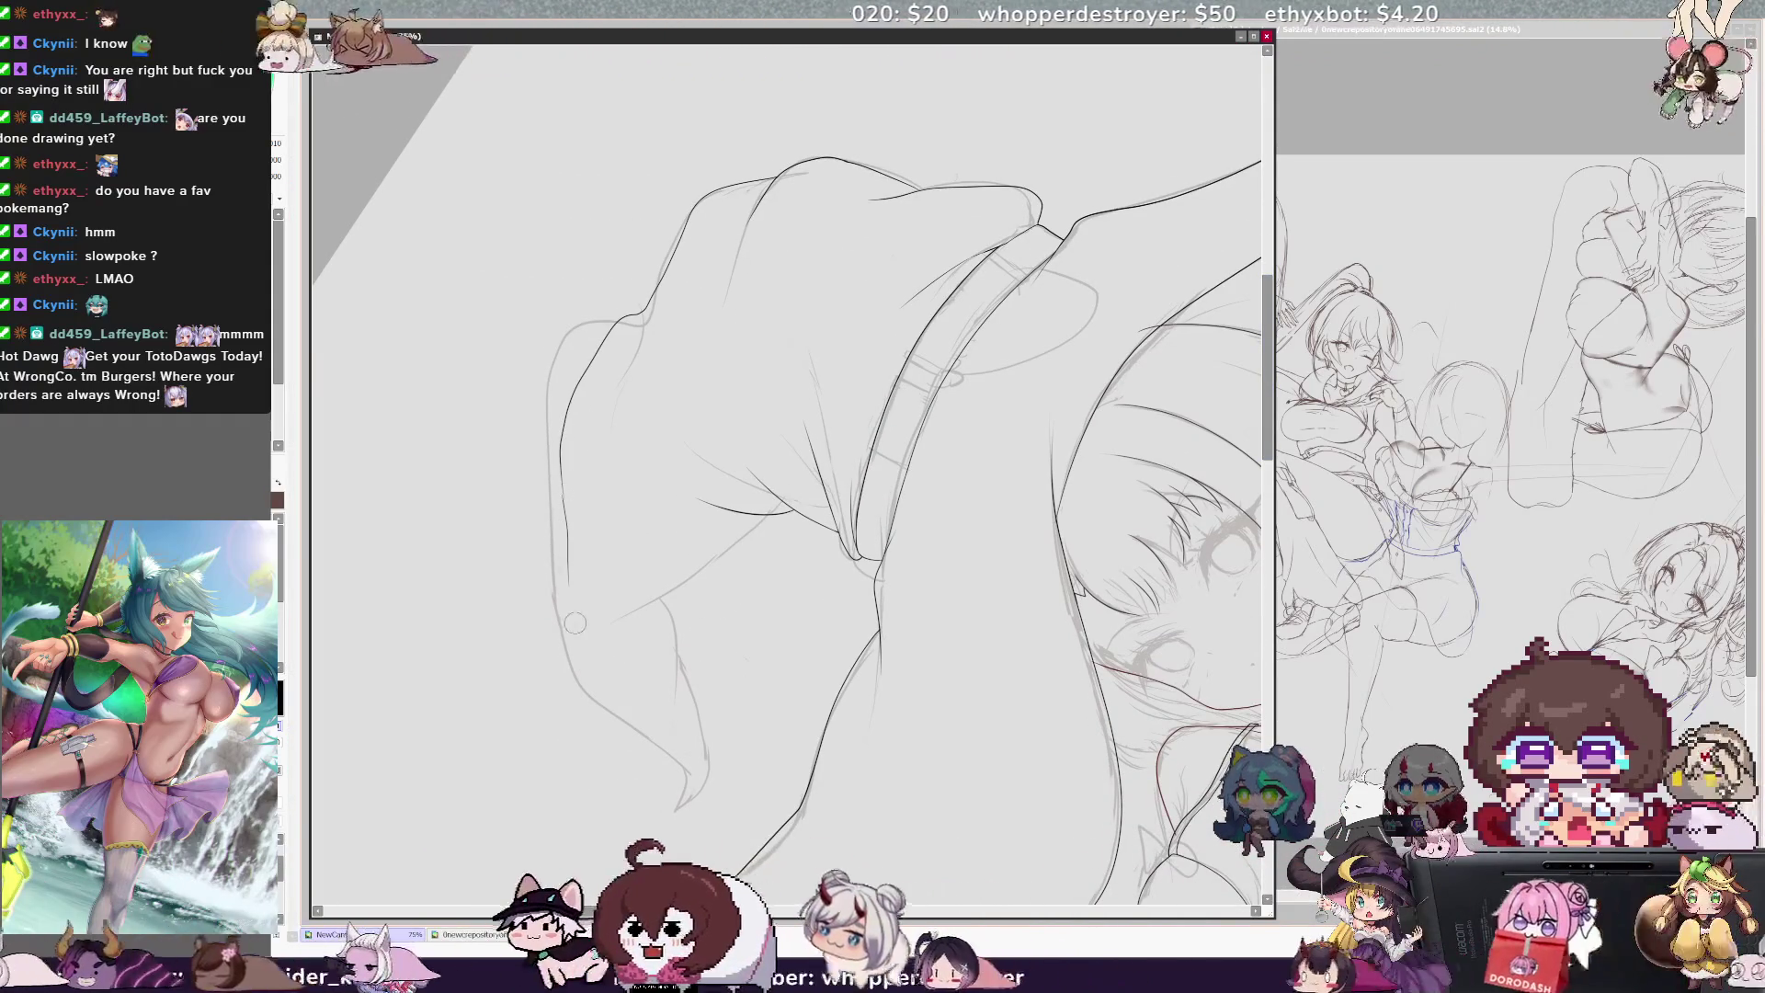
{"action": "key", "text": "ctrl+z"}
{"action": "left_click_drag", "start_coordinate": [566, 416], "coordinate": [552, 484]}
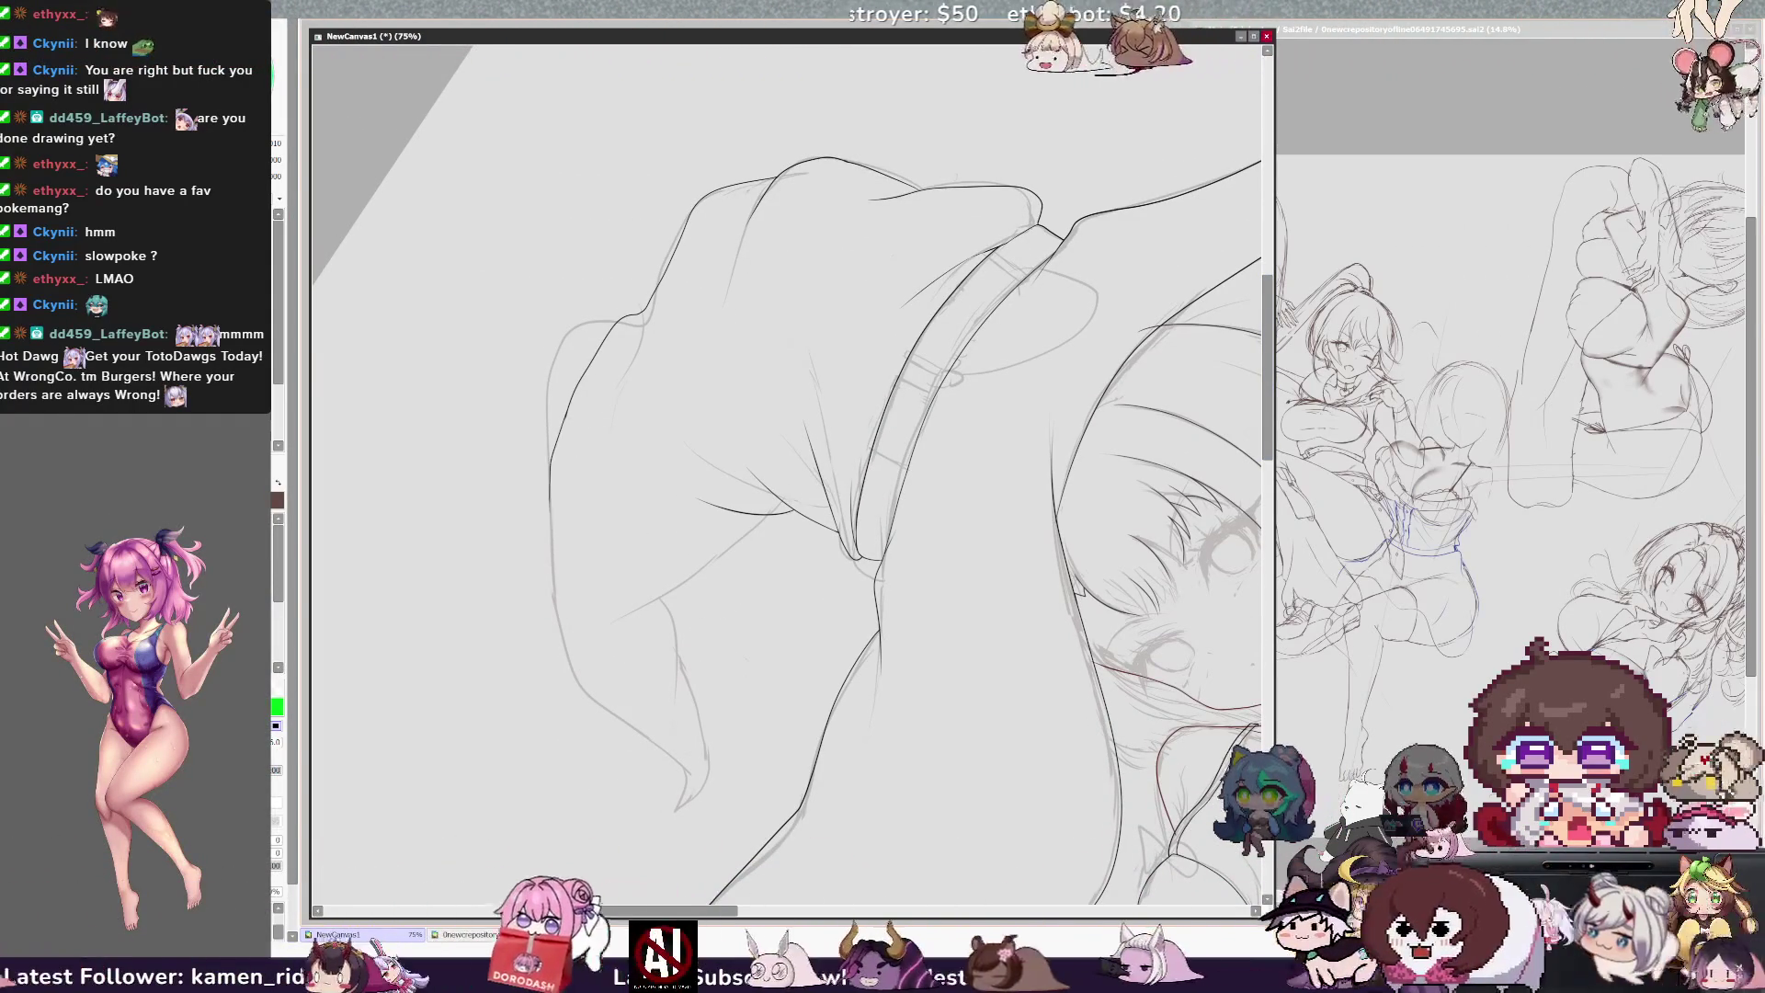
{"action": "mouse_move", "coordinate": [552, 539]}
{"action": "left_mouse_down"}
{"action": "mouse_move", "coordinate": [562, 651]}
{"action": "mouse_move", "coordinate": [686, 773]}
{"action": "left_mouse_up"}
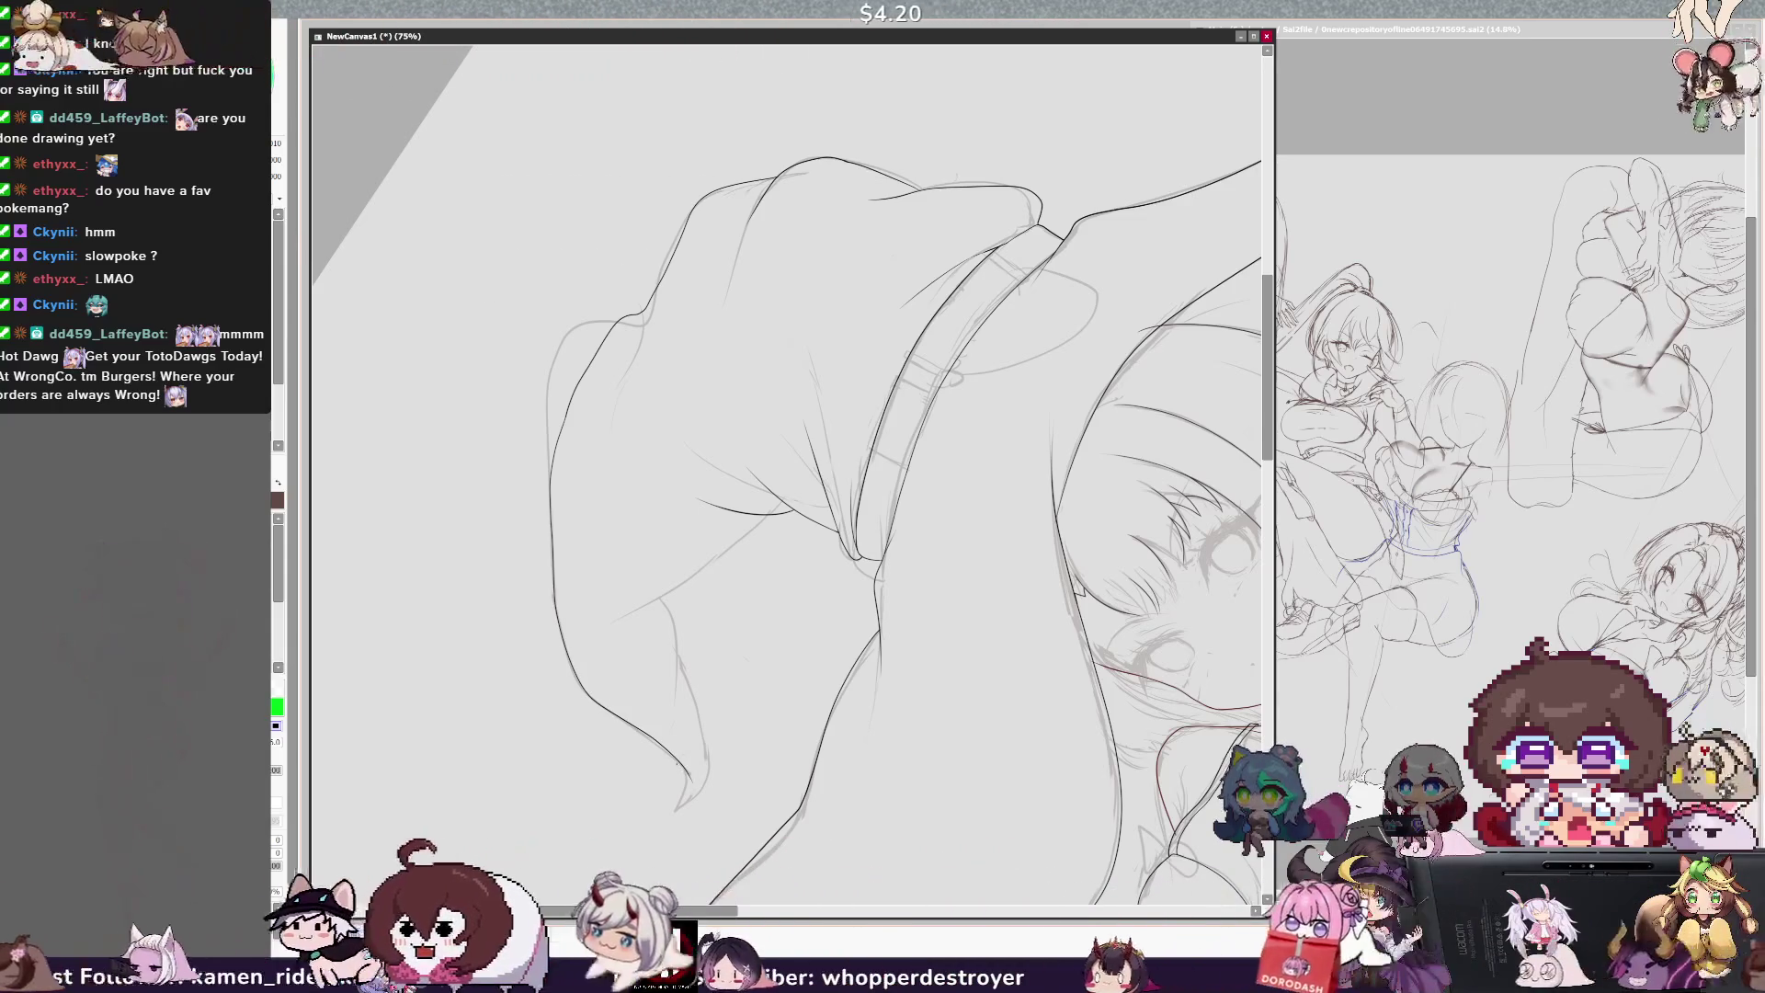
Step: On the mirrored canvas, ink the tip's right outline and draw it to a point, then re-check the hat
{"action": "key", "text": "h"}
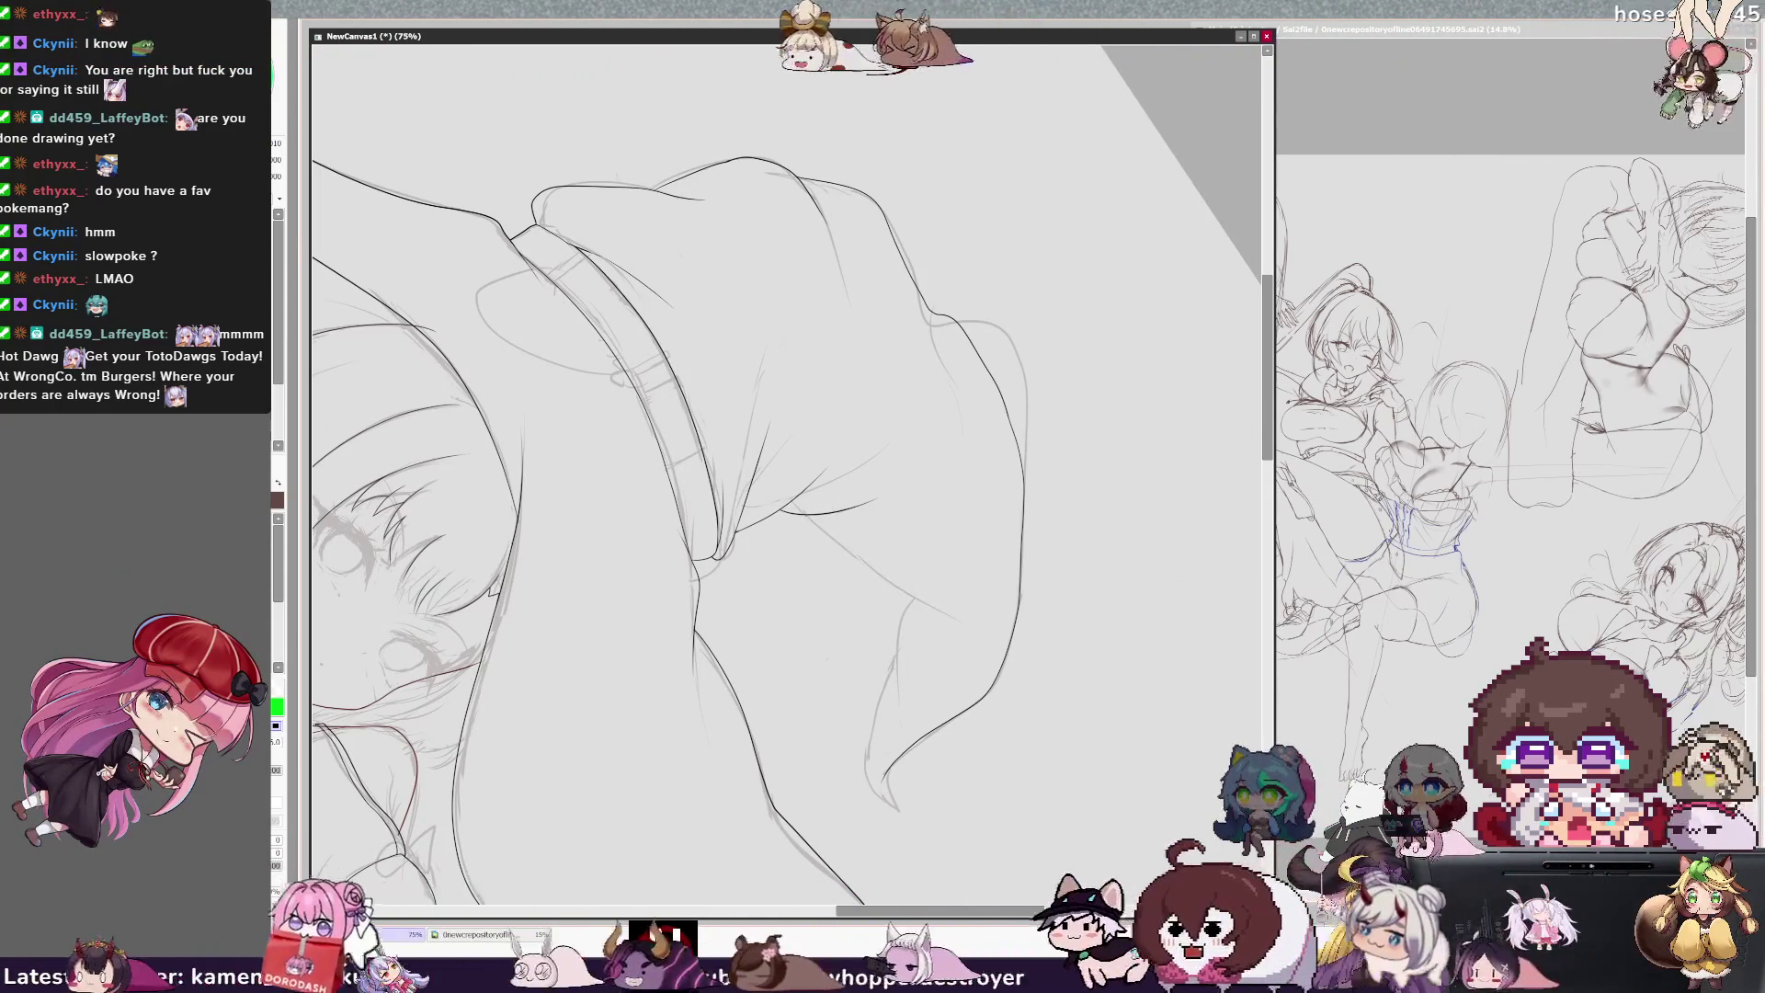
{"action": "left_click_drag", "start_coordinate": [934, 595], "coordinate": [890, 674]}
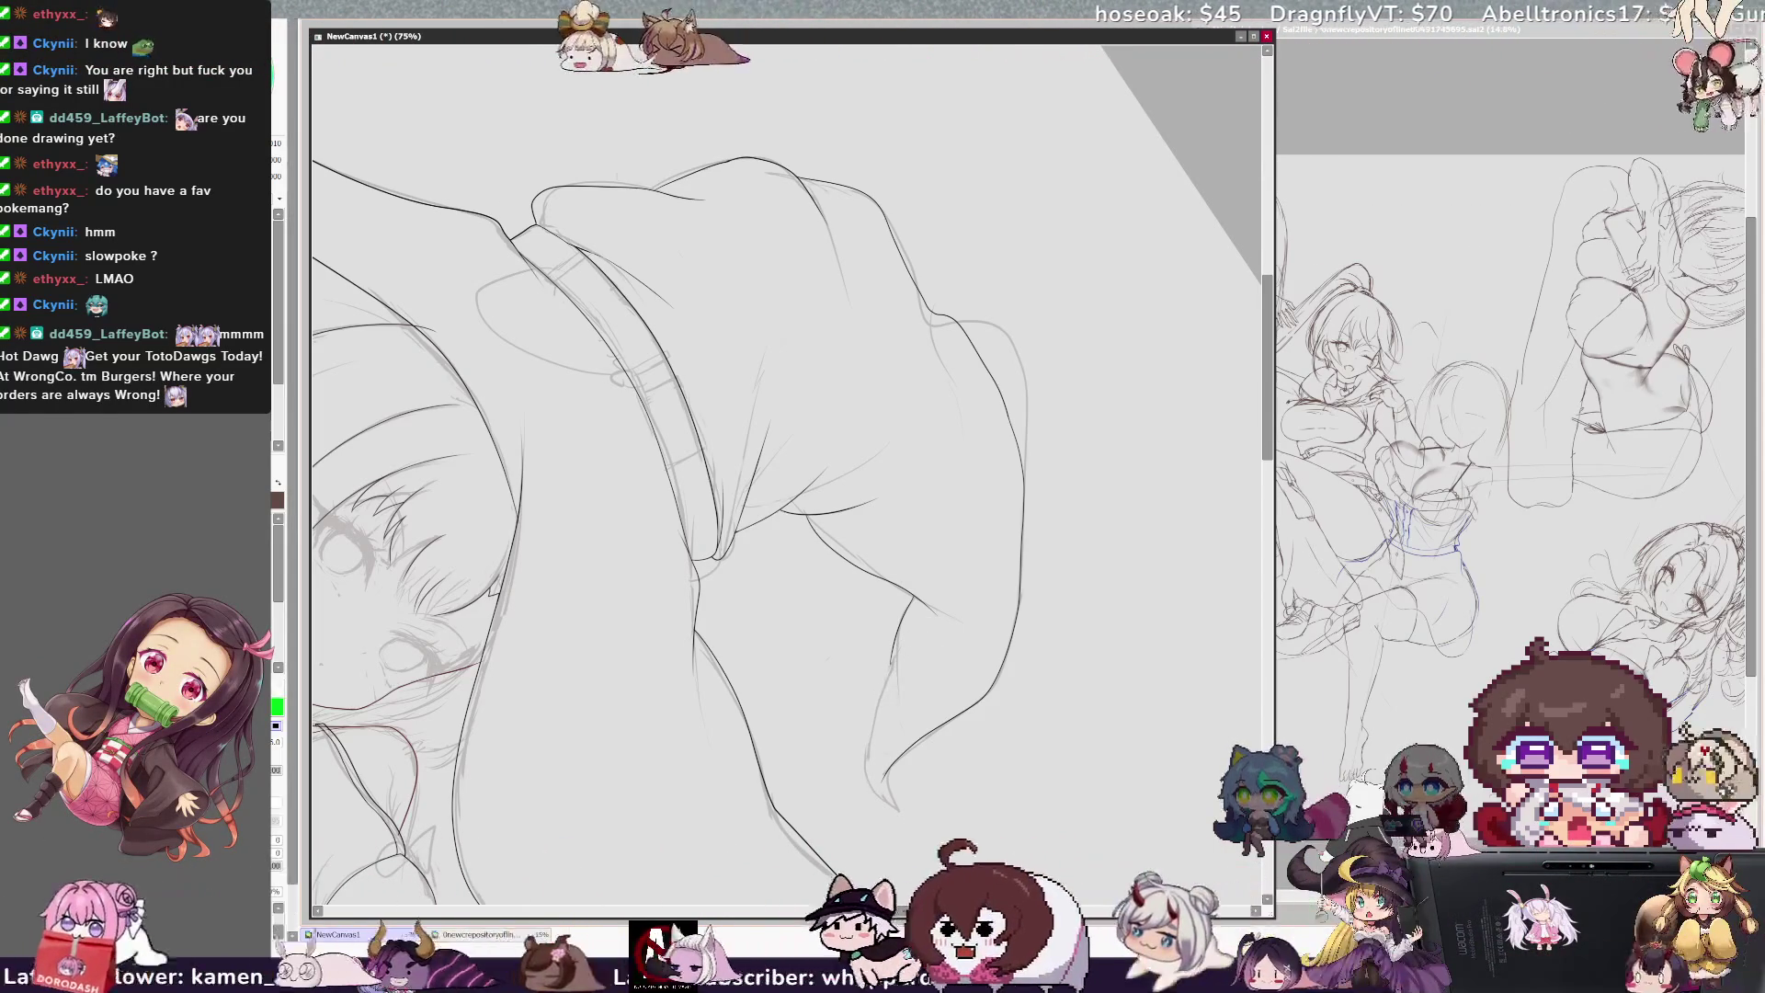
{"action": "left_click_drag", "start_coordinate": [888, 678], "coordinate": [871, 720]}
{"action": "key", "text": "h"}
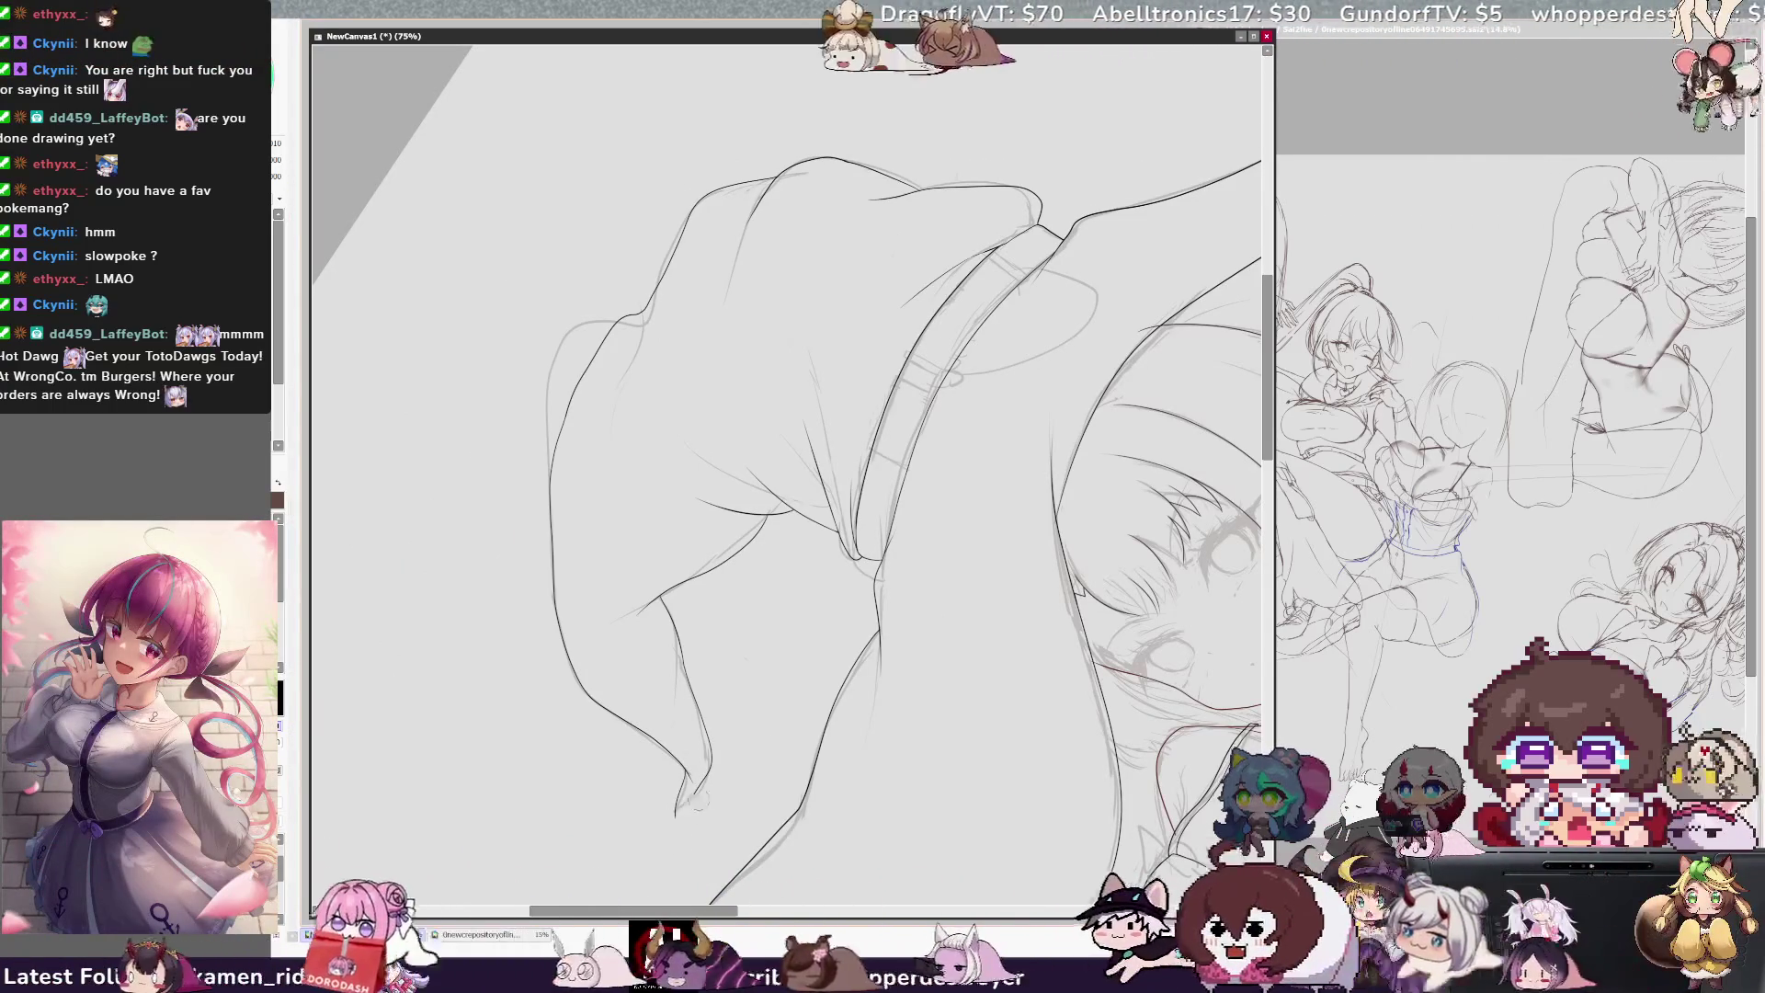
{"action": "left_click_drag", "start_coordinate": [688, 803], "coordinate": [685, 836]}
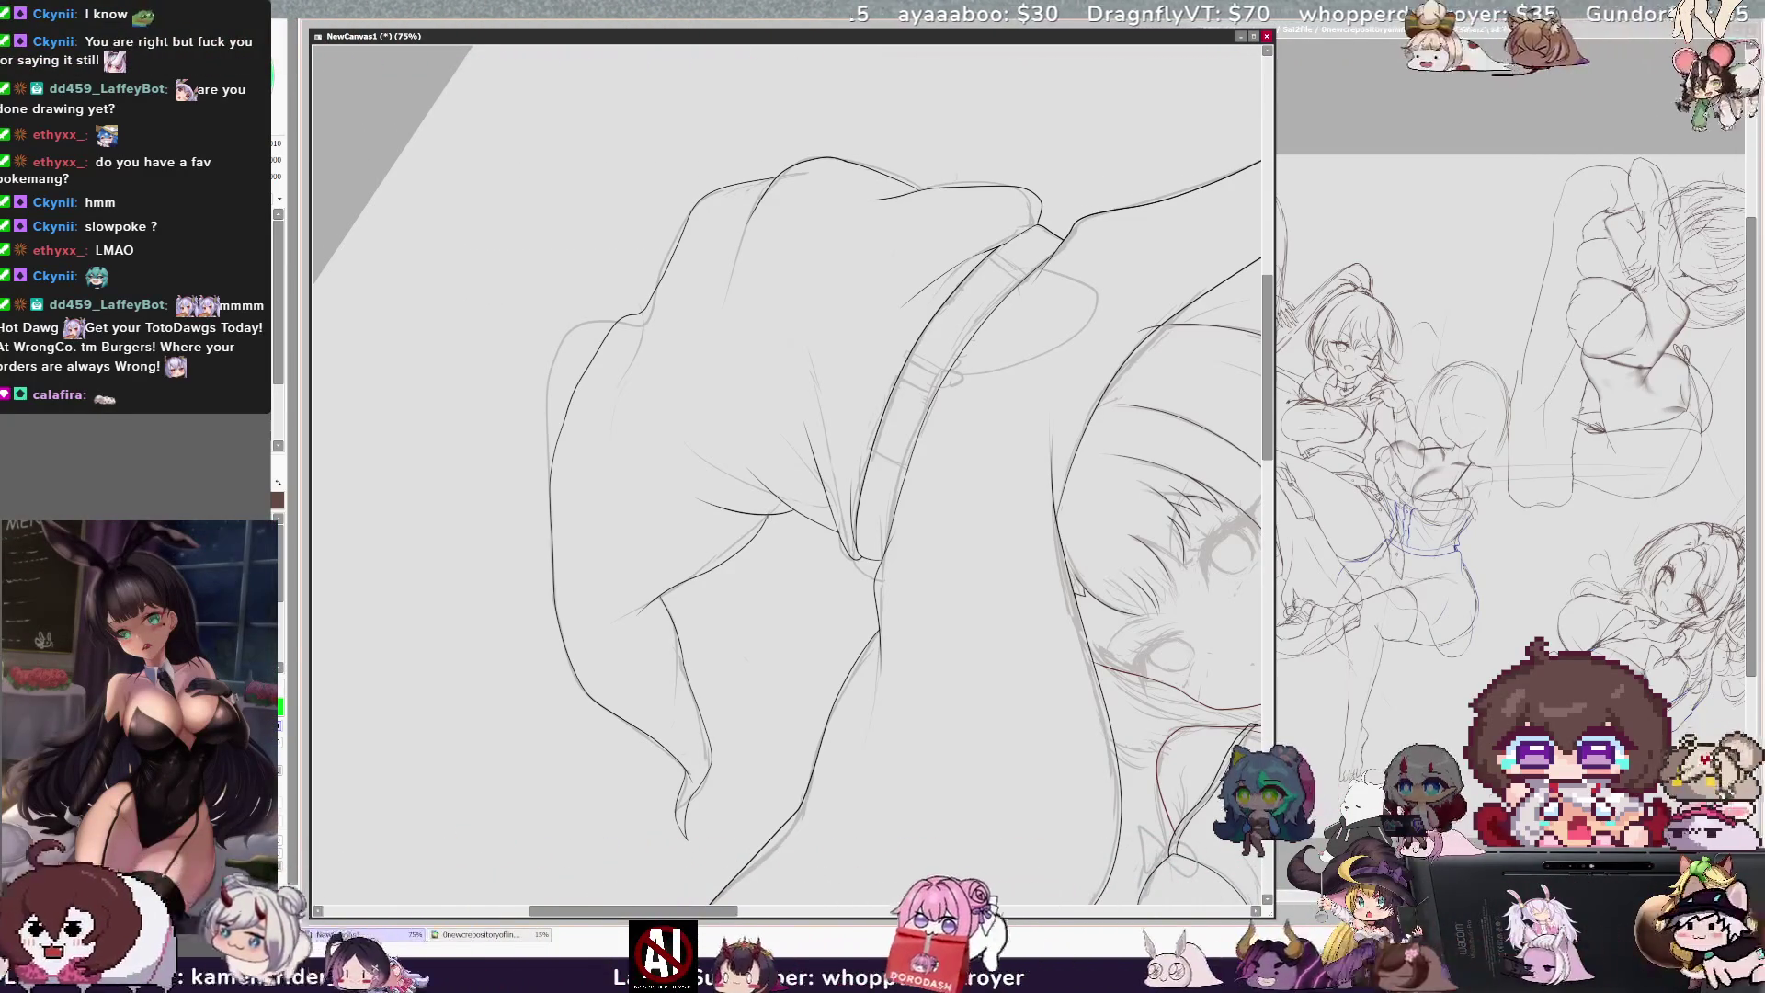
{"action": "key", "text": "h"}
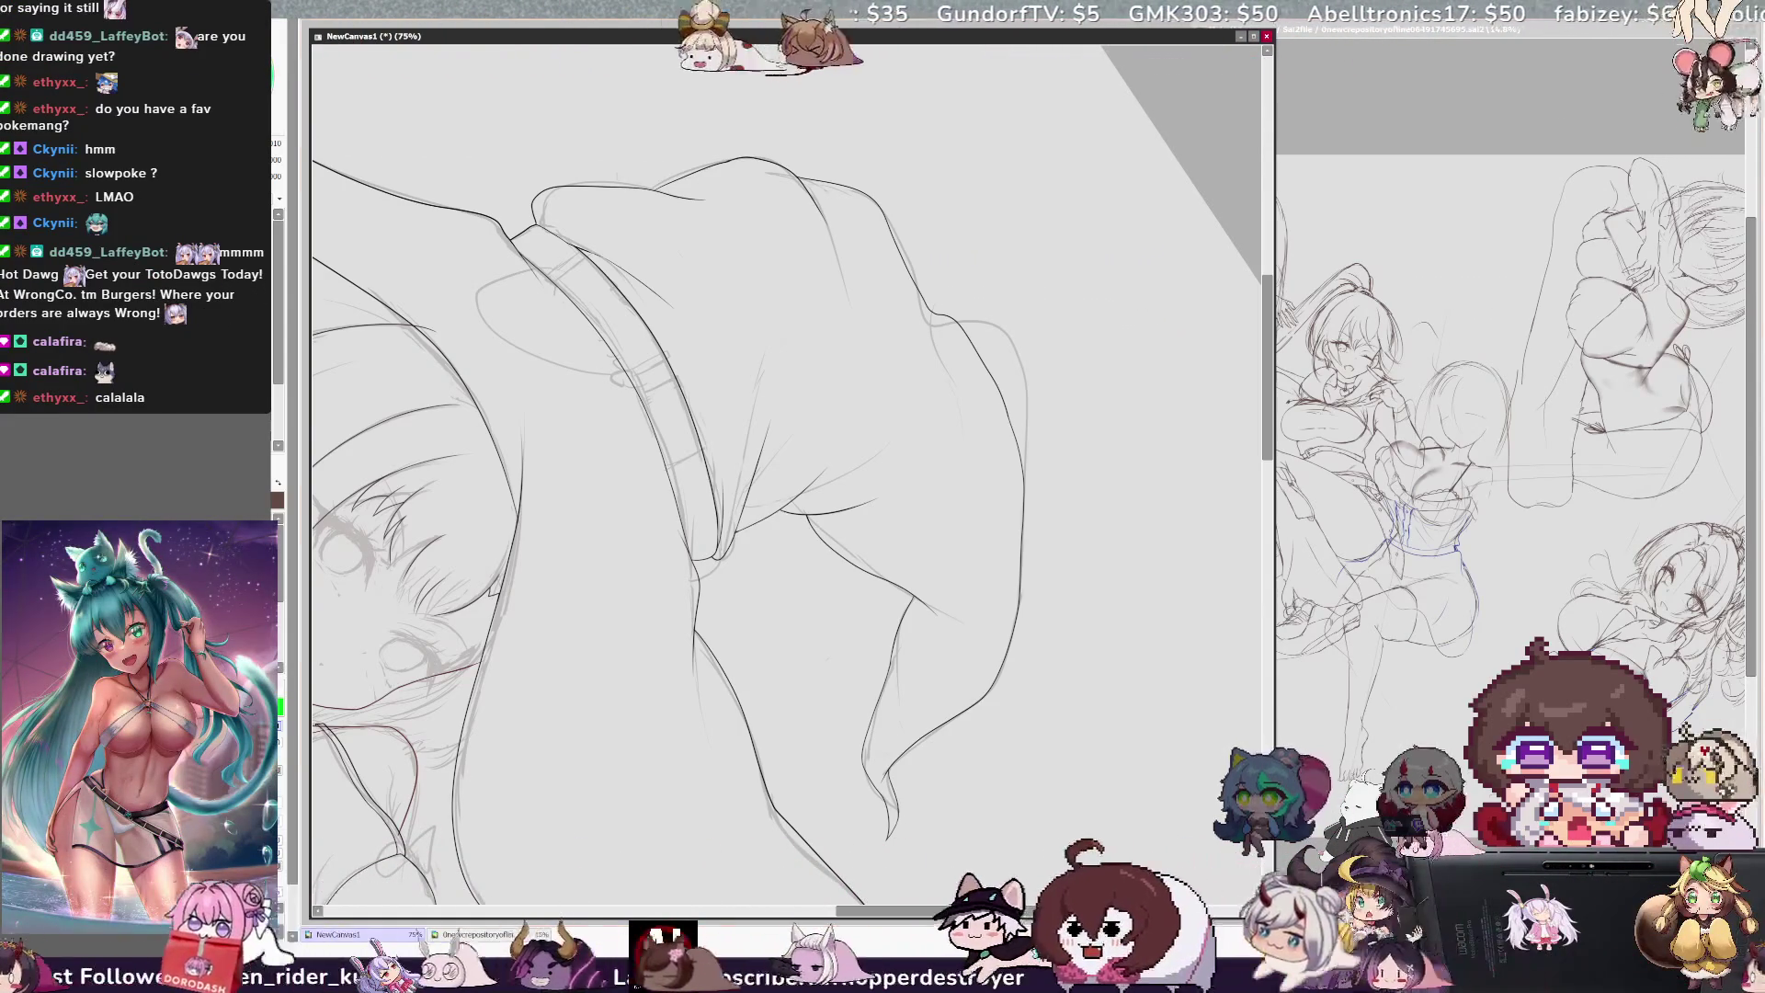
{"action": "key", "text": "minus"}
{"action": "key", "text": "minus"}
{"action": "key", "text": "minus"}
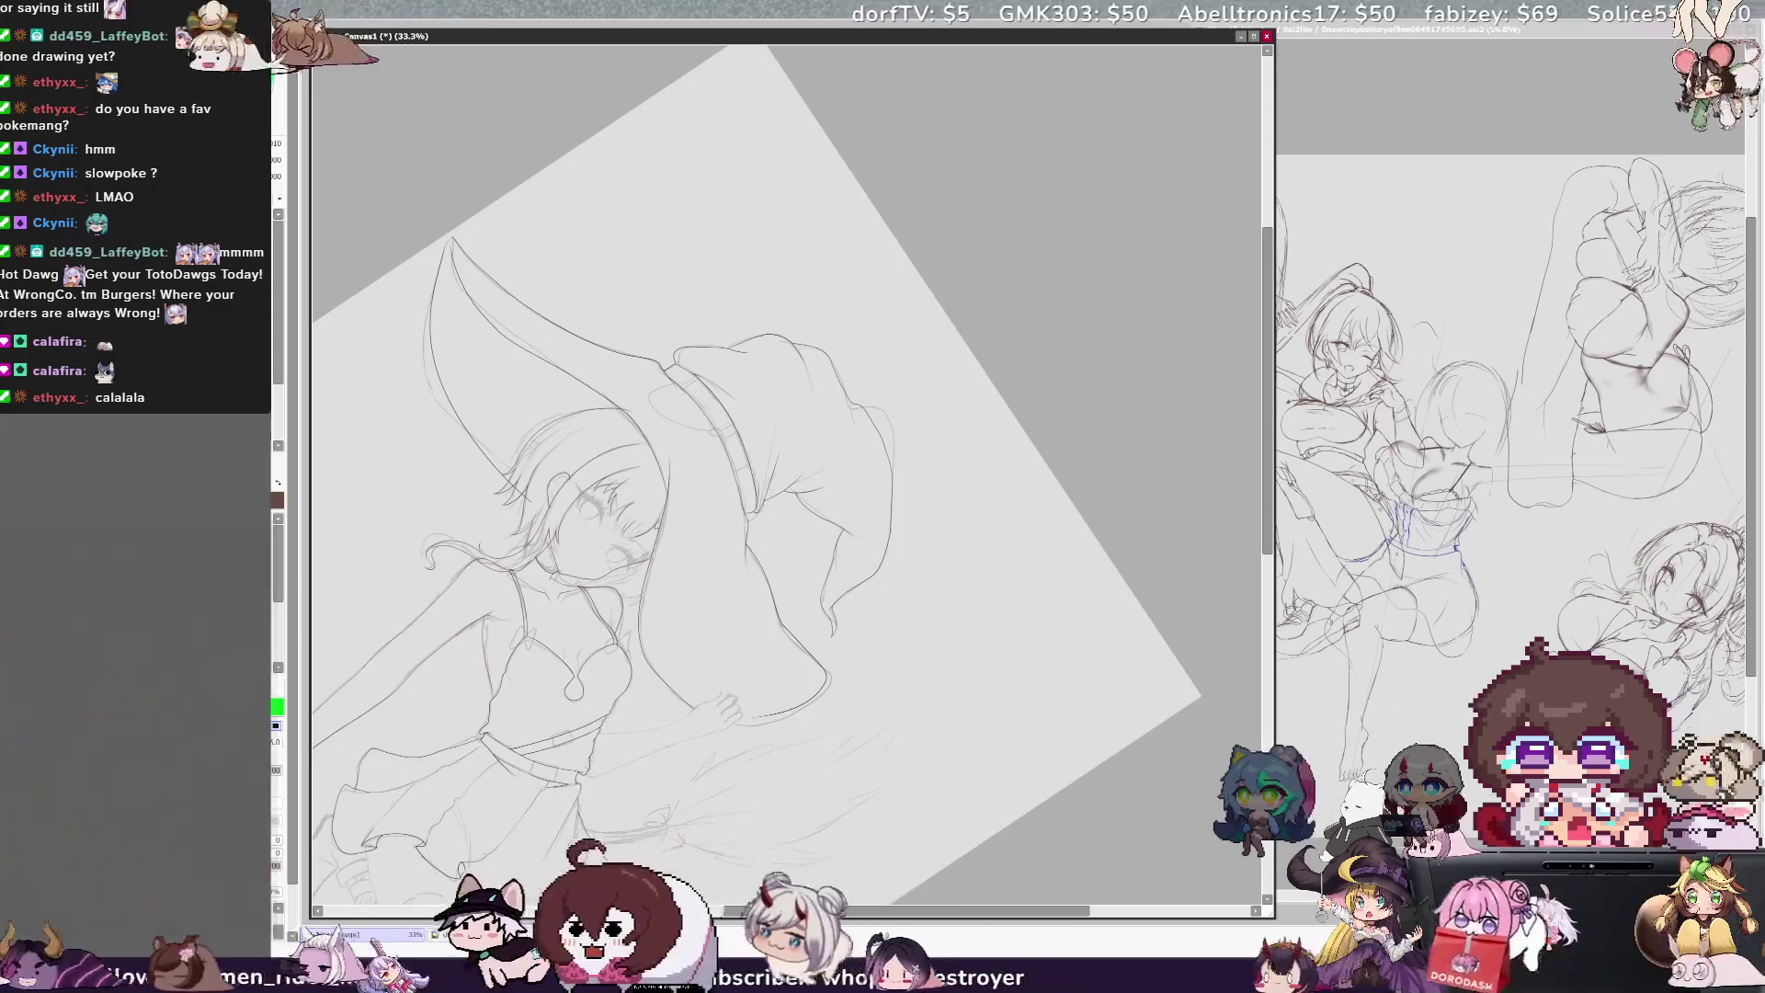
{"action": "key", "text": "Home"}
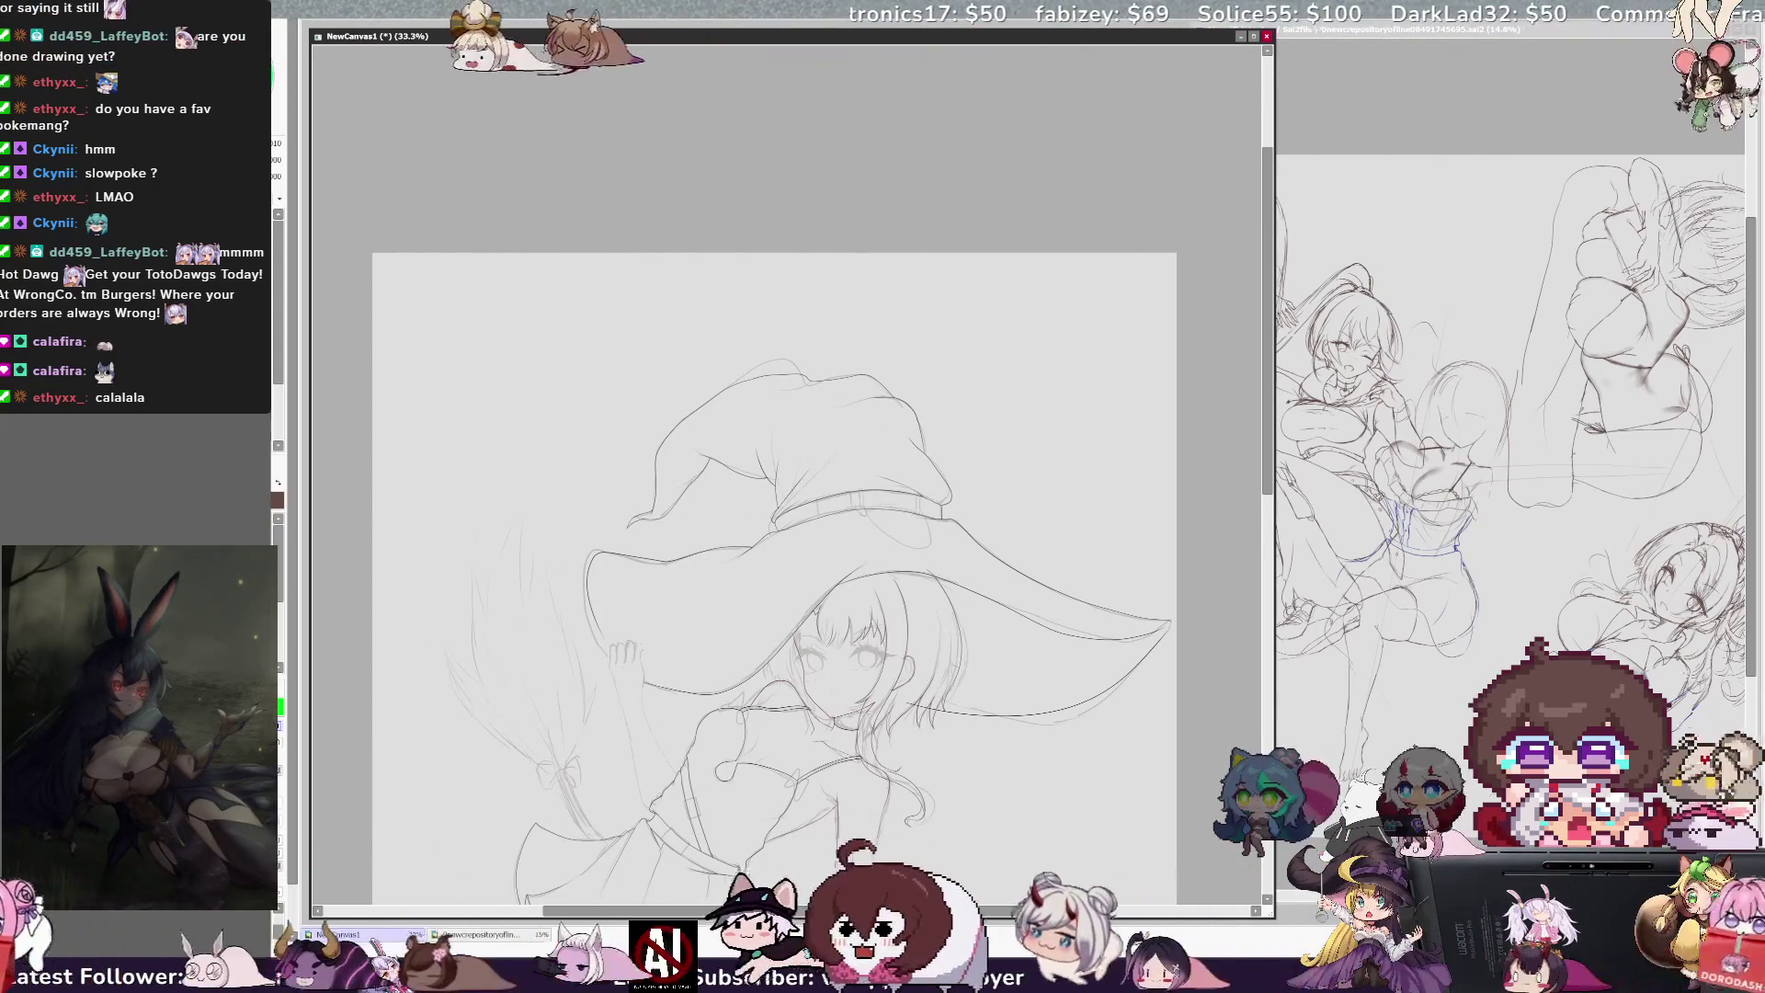
Step: Zoom in on the witch's hat and brim
{"action": "key", "text": "plus"}
{"action": "key", "text": "plus"}
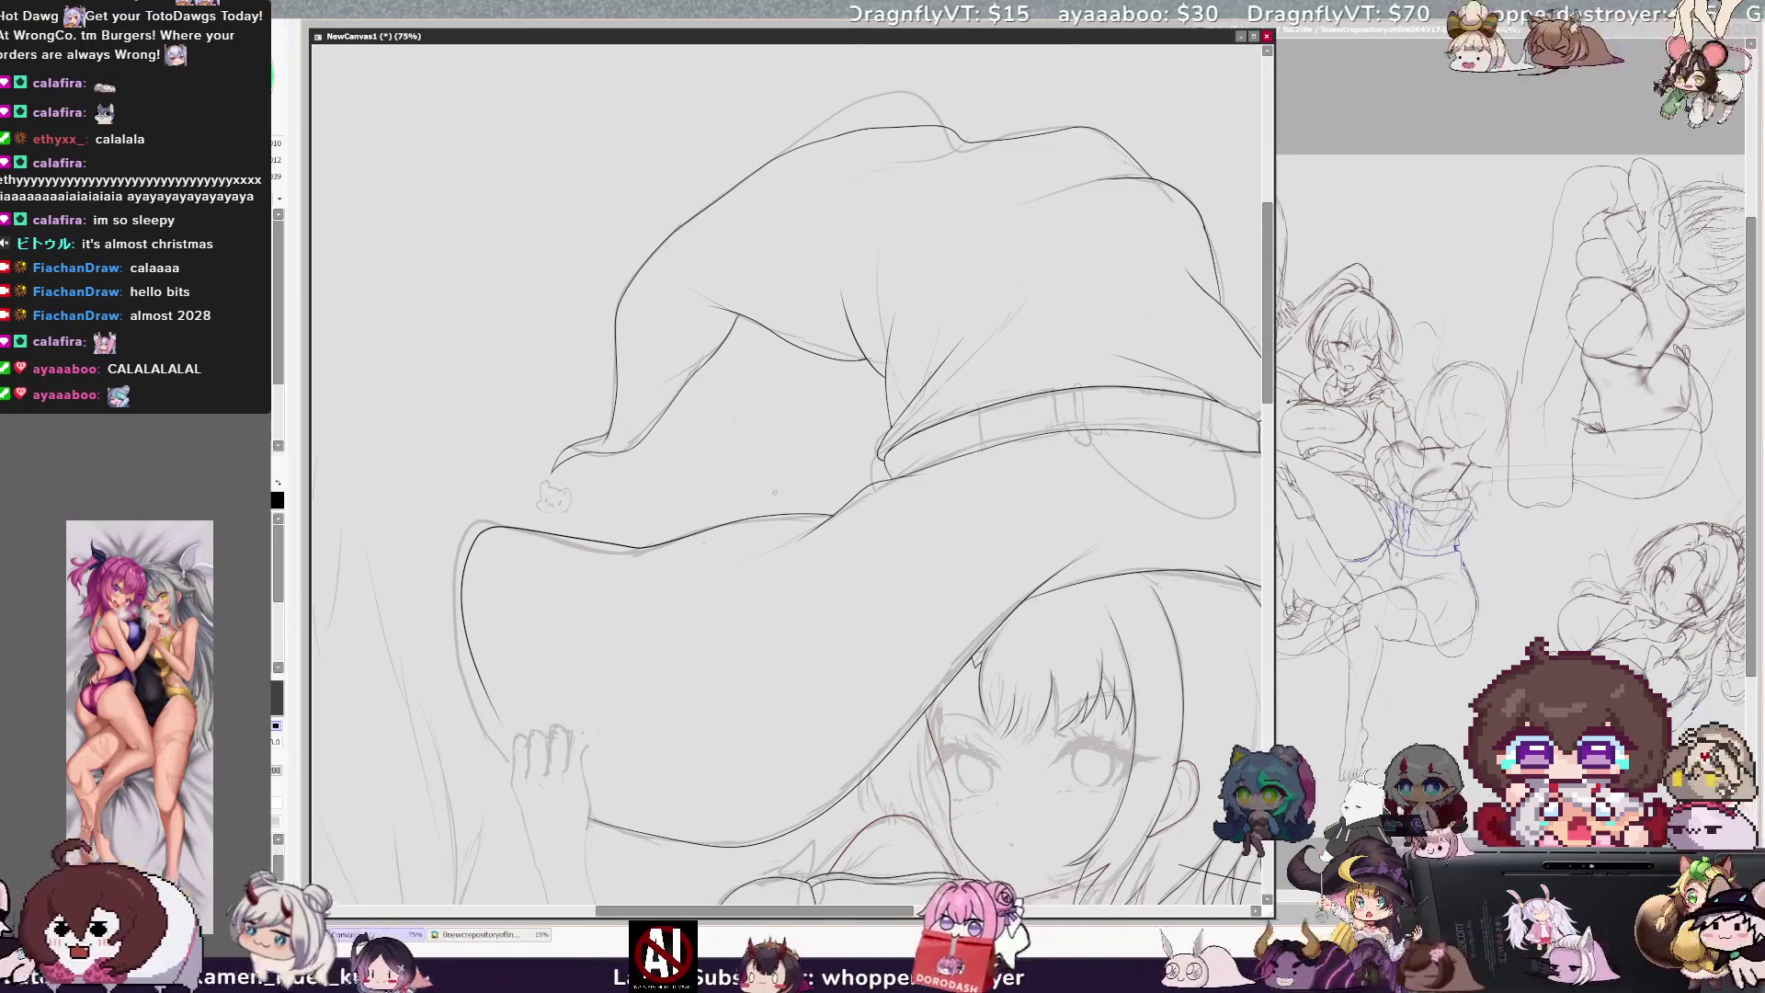
Step: Flip the canvas horizontally and back to check the hat, then zoom out to 33%
{"action": "key", "text": "h"}
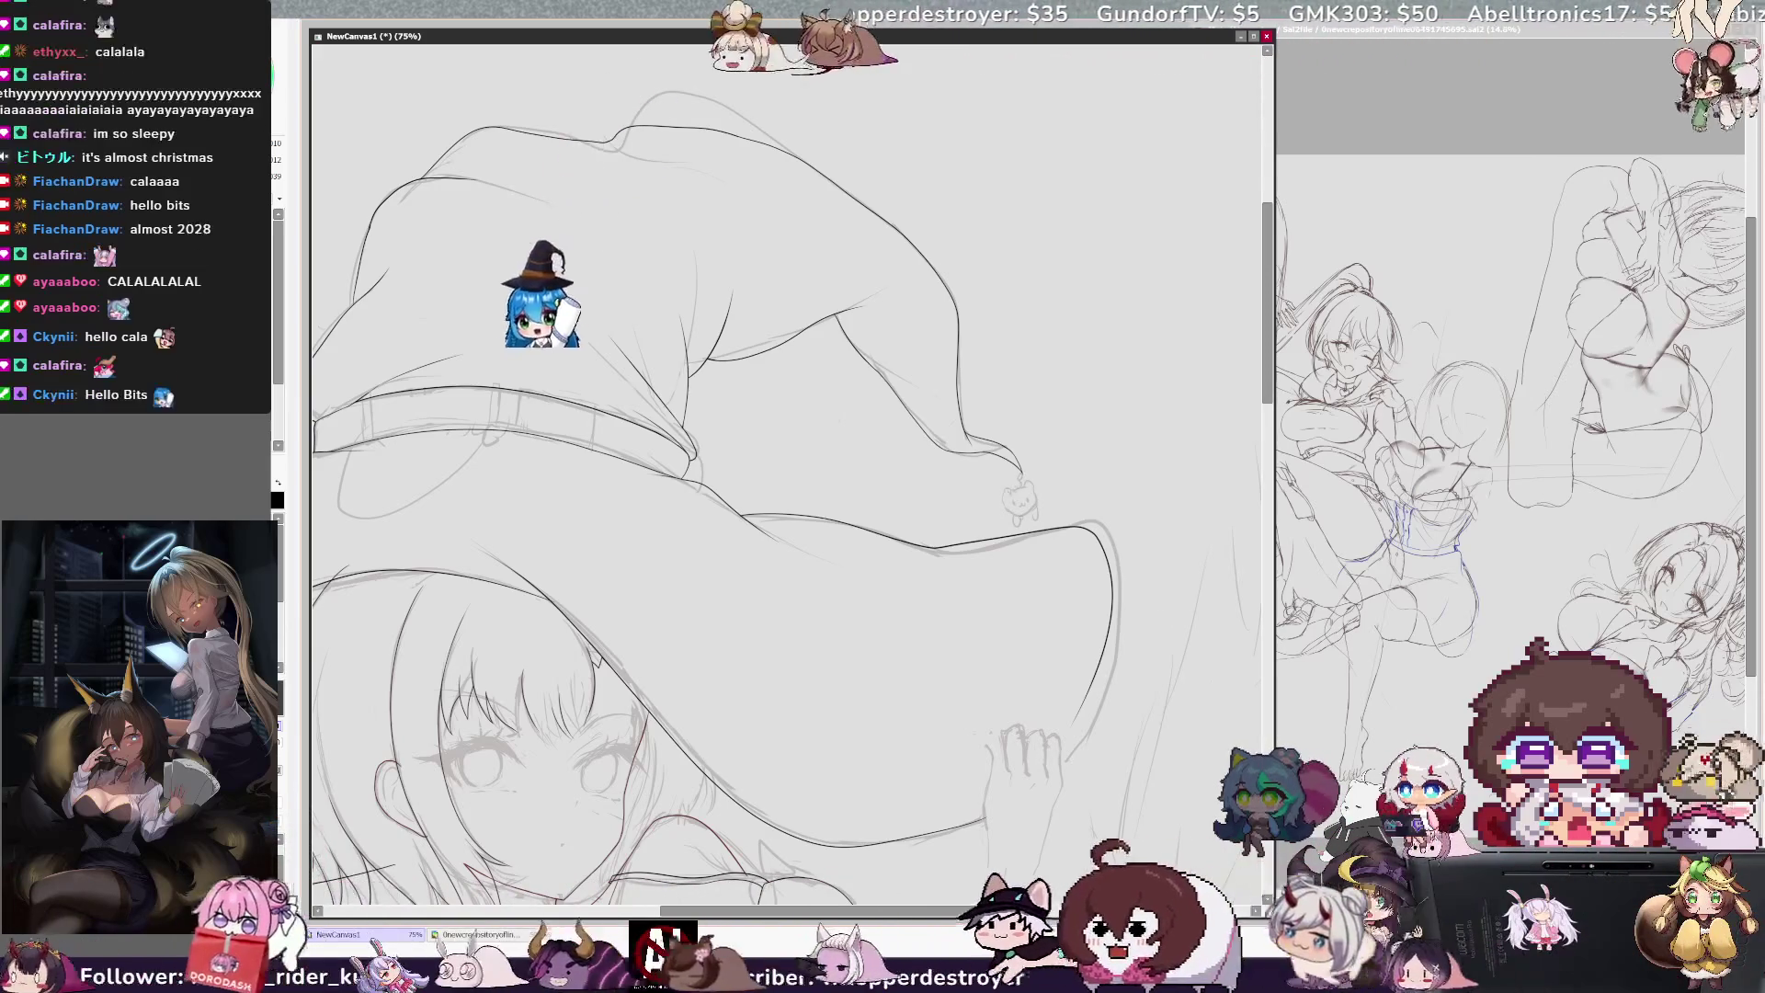
{"action": "key", "text": "h"}
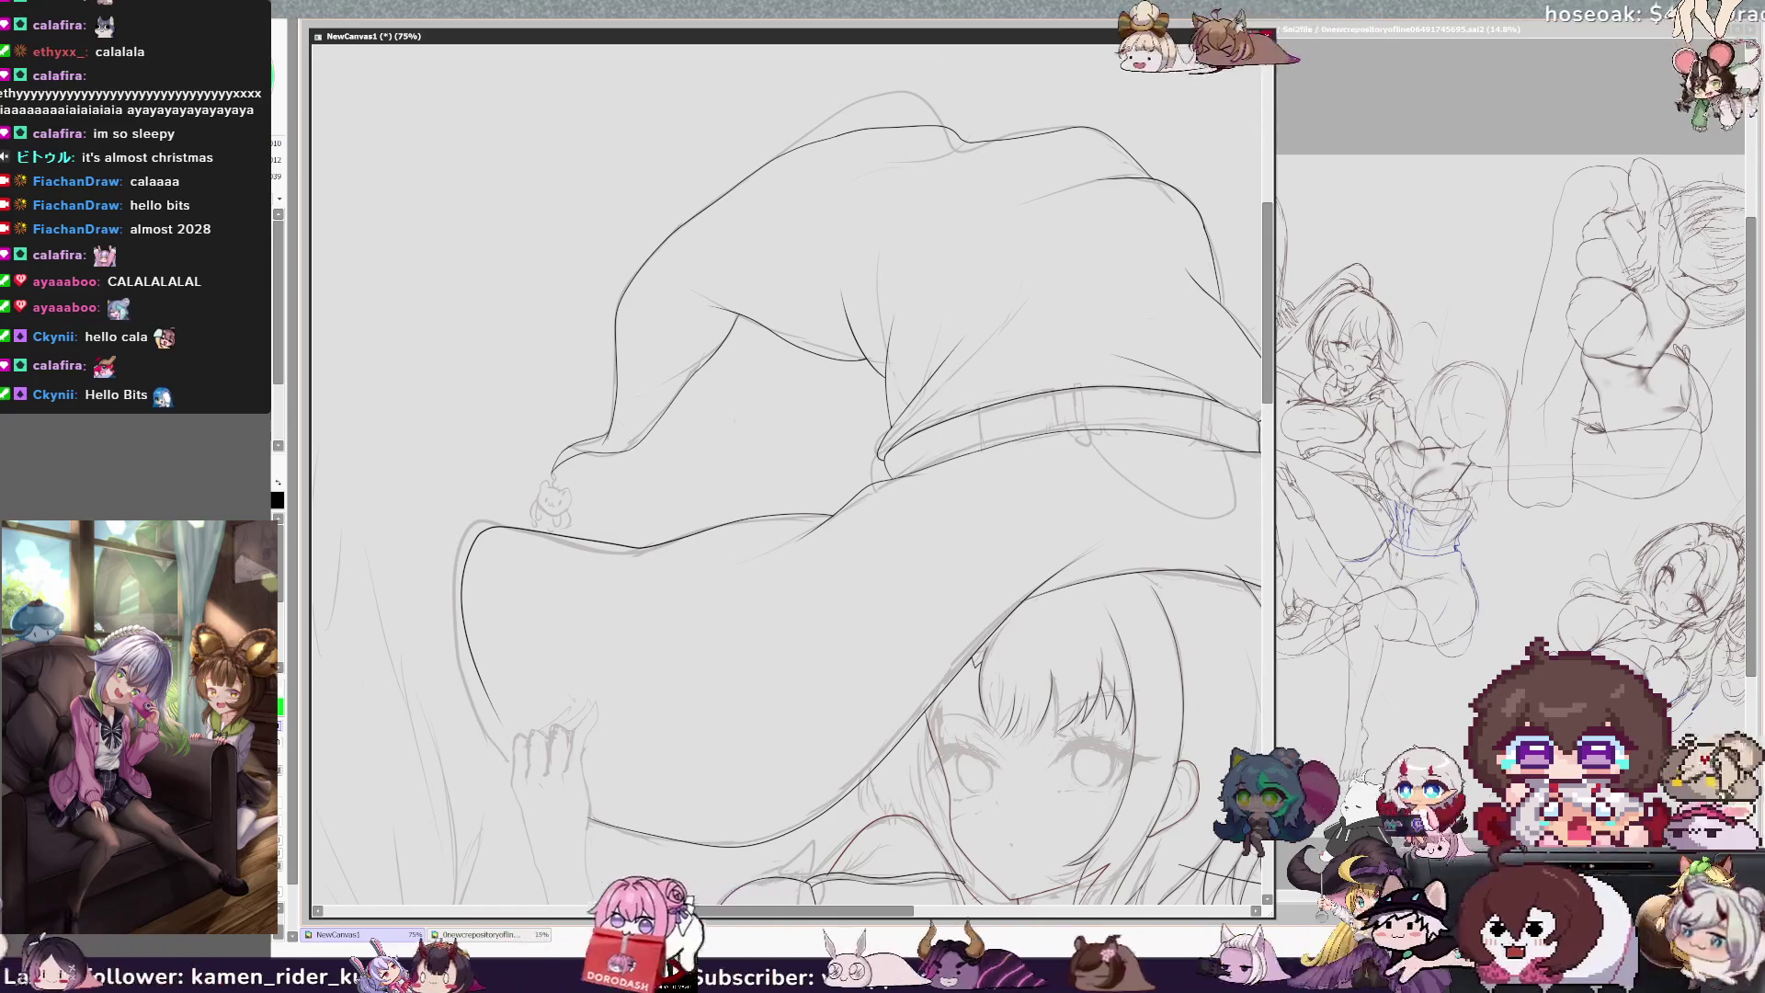
{"action": "key", "text": "minus"}
{"action": "key", "text": "minus"}
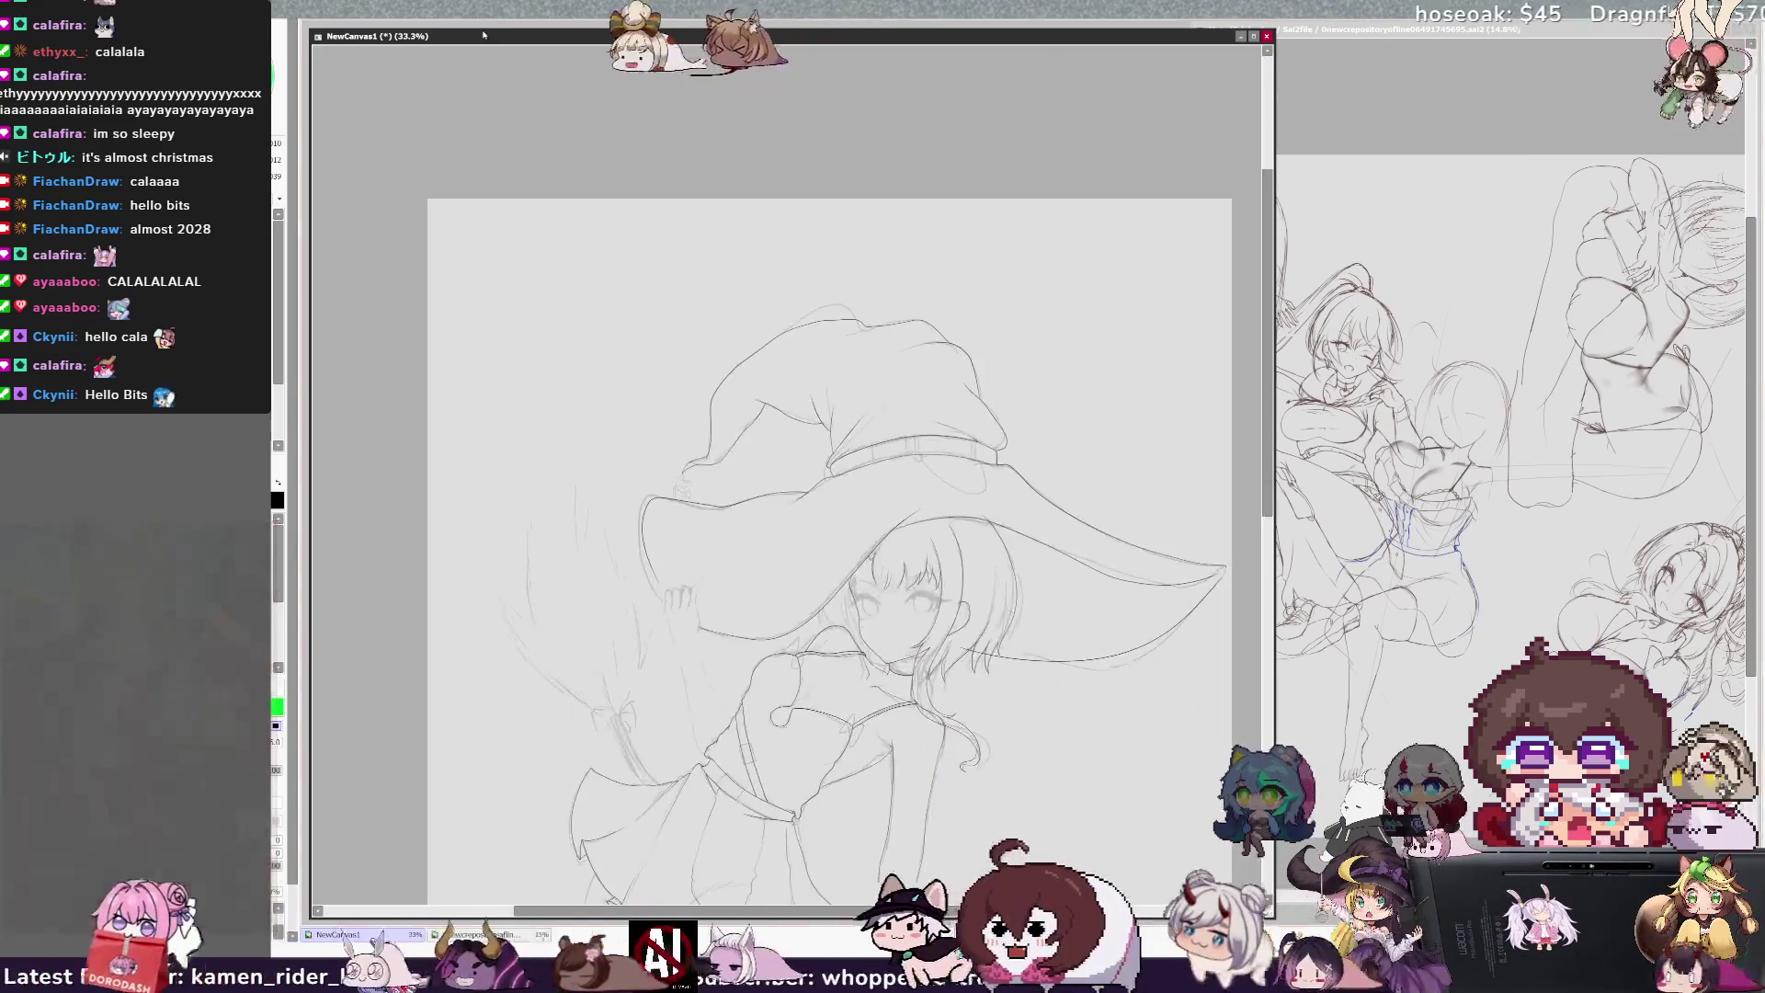
{"action": "scroll", "coordinate": [772, 459], "scroll_direction": "down", "scroll_amount": 2}
{"action": "scroll", "coordinate": [772, 460], "scroll_direction": "up", "scroll_amount": 2}
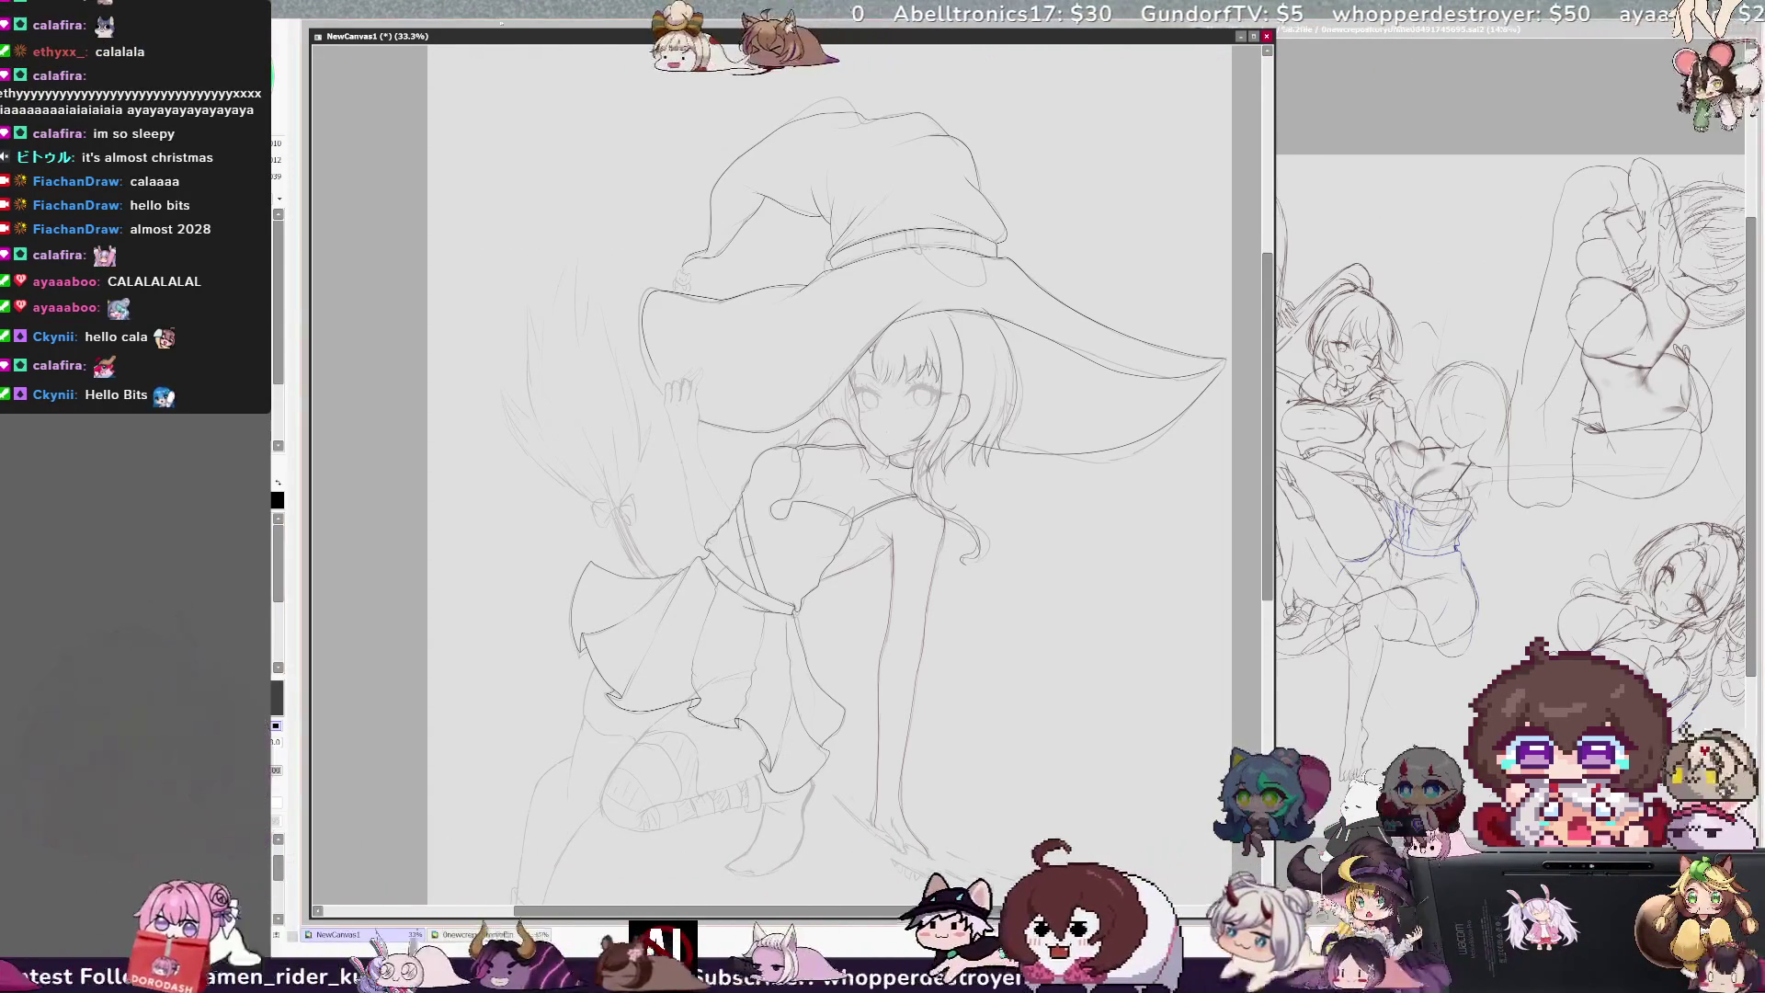
{"action": "scroll", "coordinate": [791, 474], "scroll_direction": "up", "scroll_amount": 3}
{"action": "left_click_drag", "start_coordinate": [947, 304], "coordinate": [791, 405]}
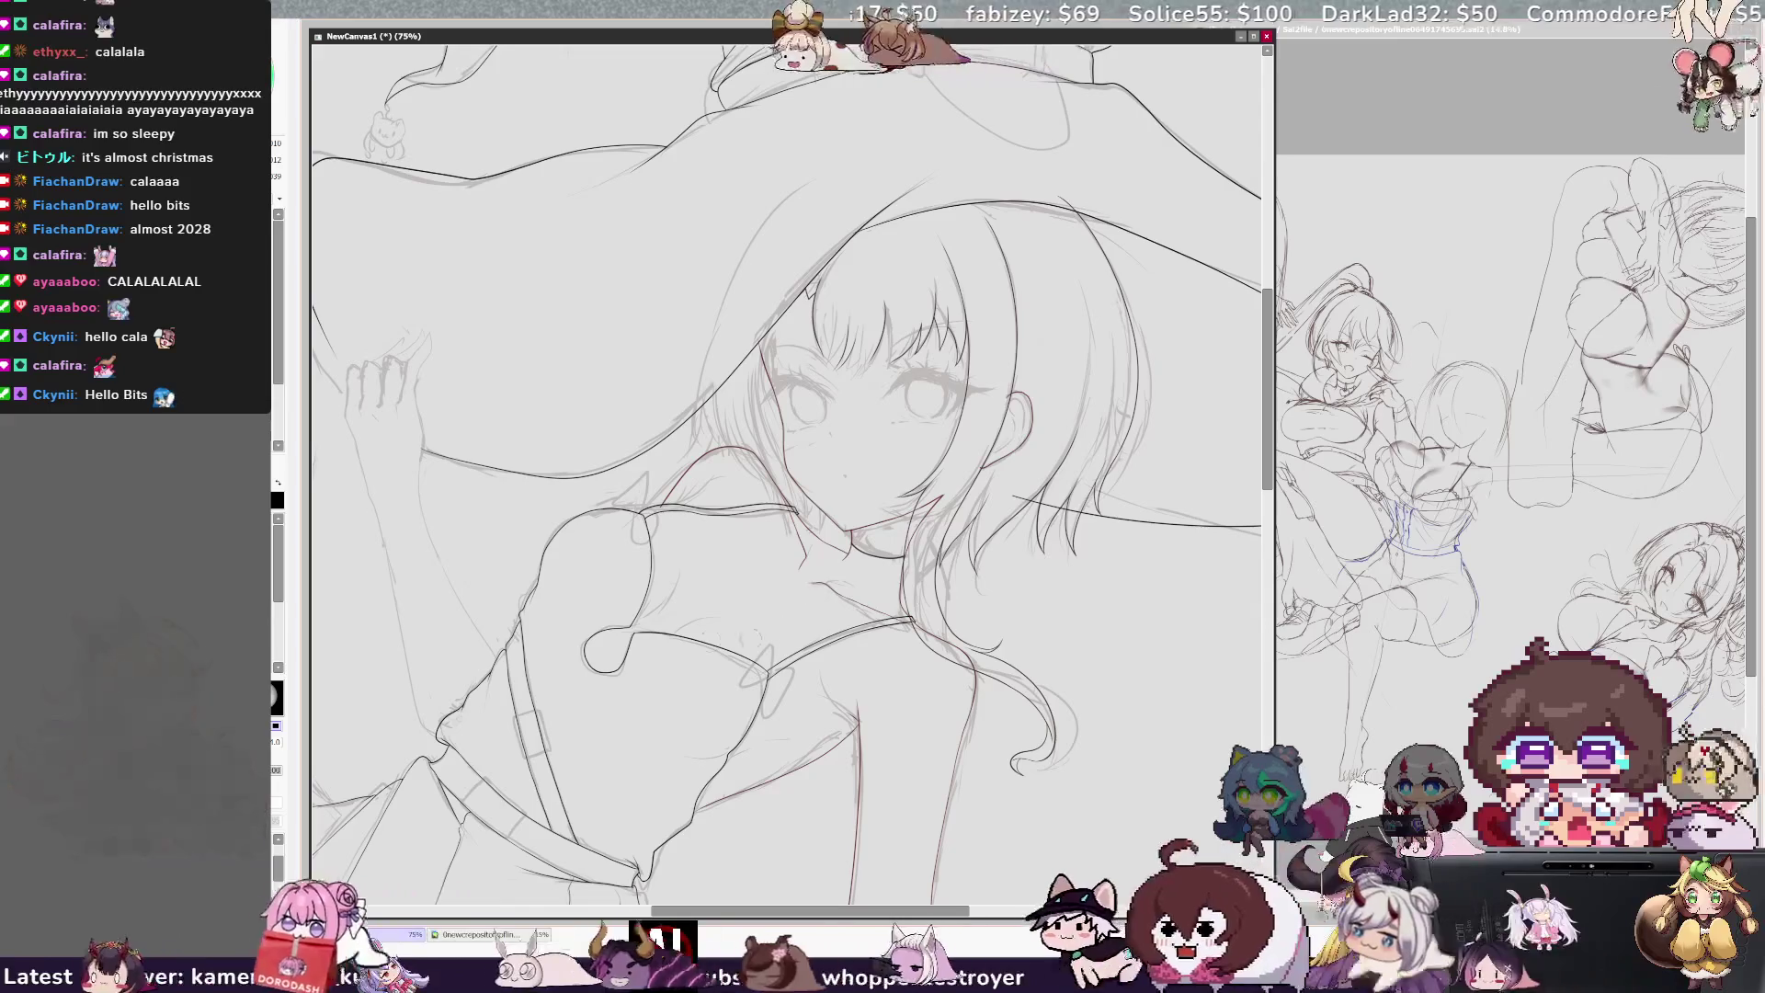
{"action": "key", "text": "minus"}
{"action": "key", "text": "minus"}
{"action": "key", "text": "minus"}
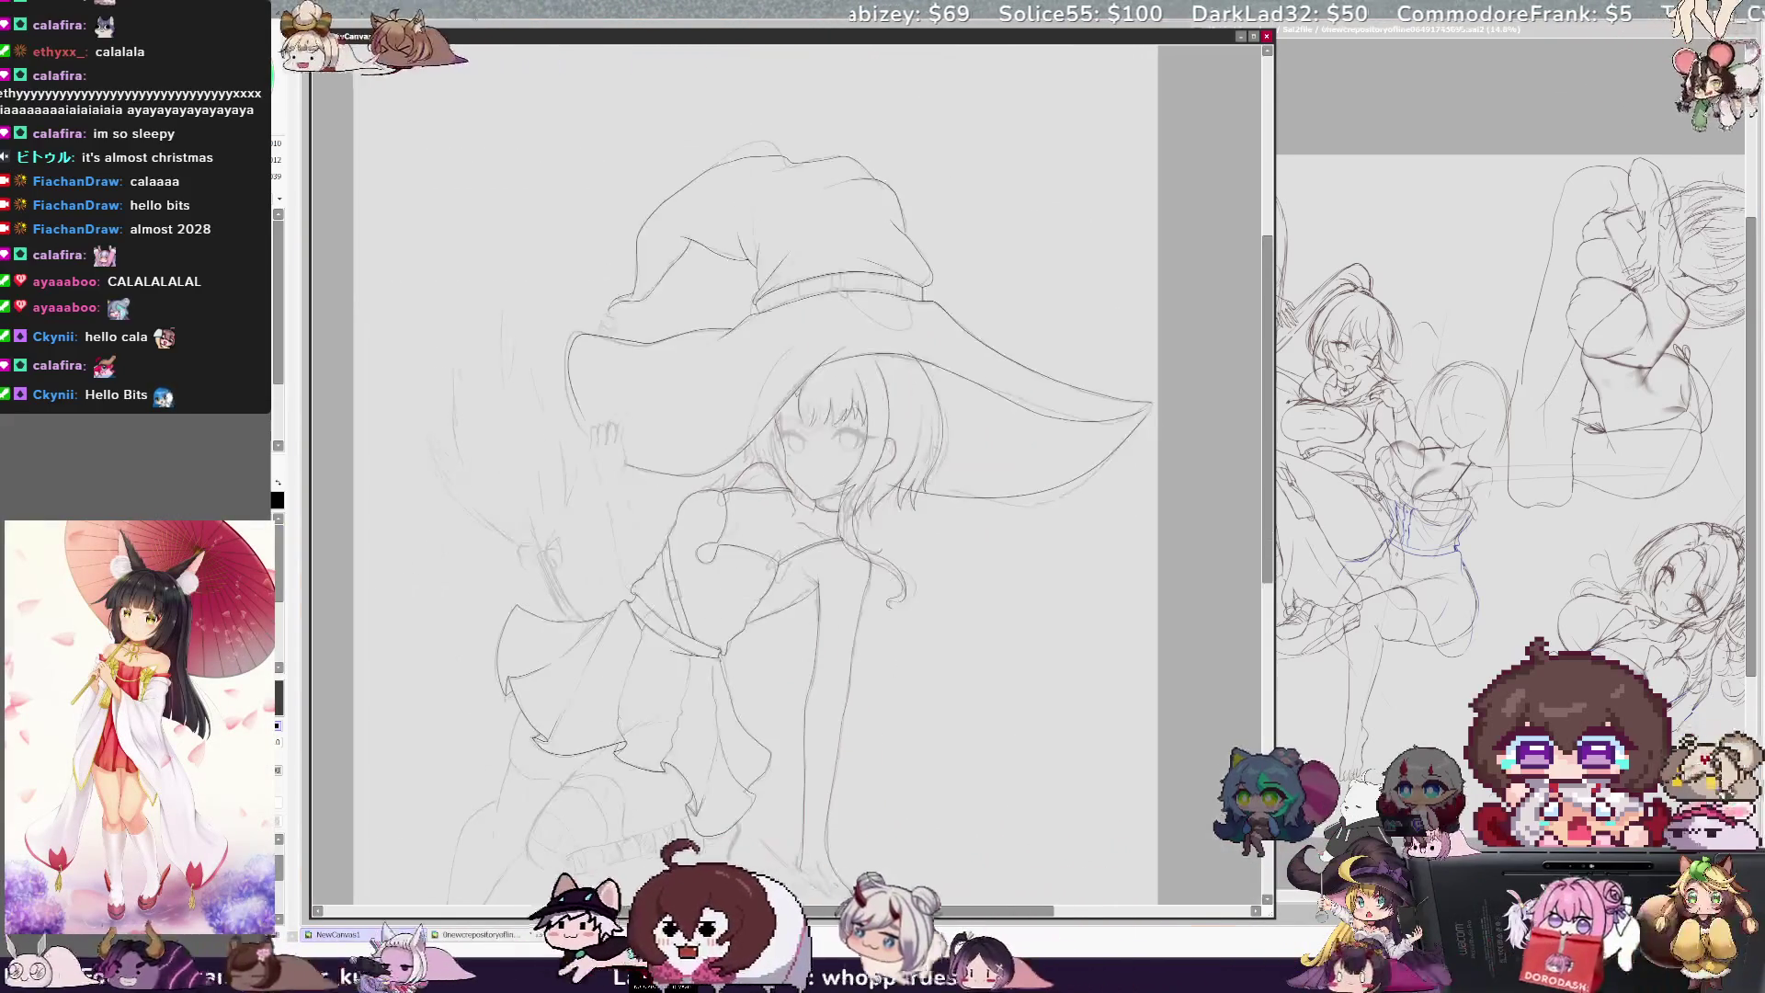
{"action": "left_click_drag", "start_coordinate": [1274, 501], "coordinate": [1269, 515]}
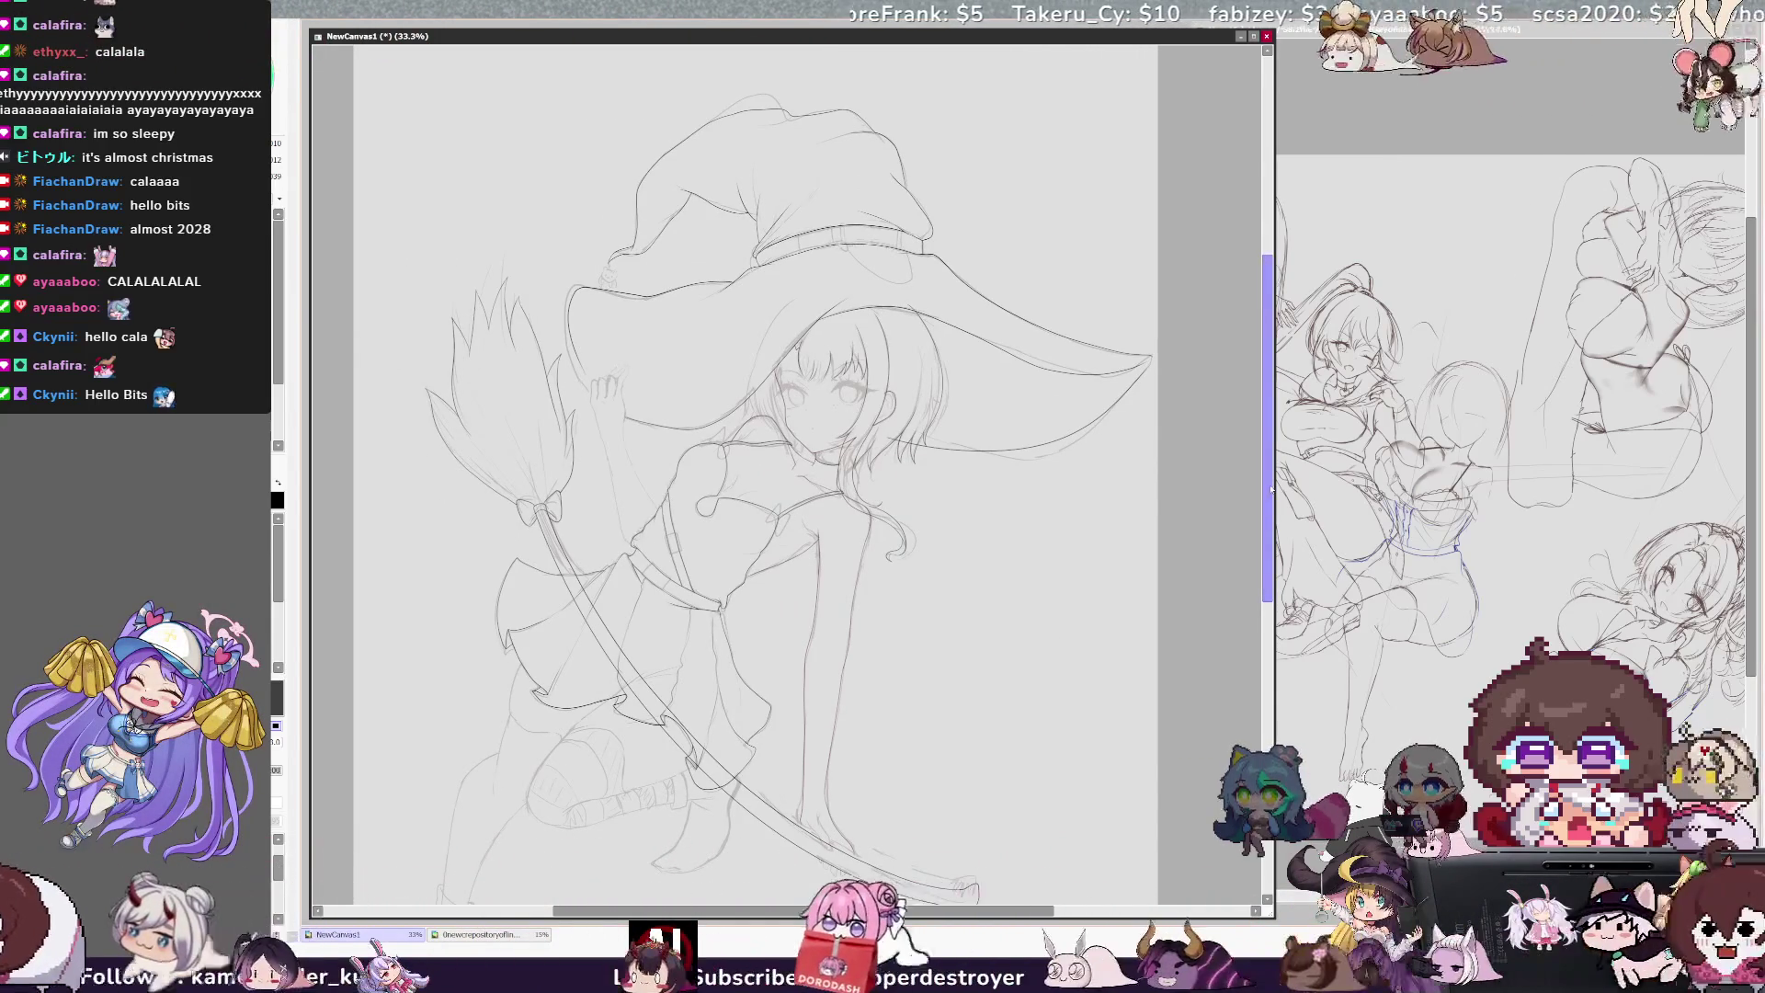
{"action": "key", "text": "bracketright"}
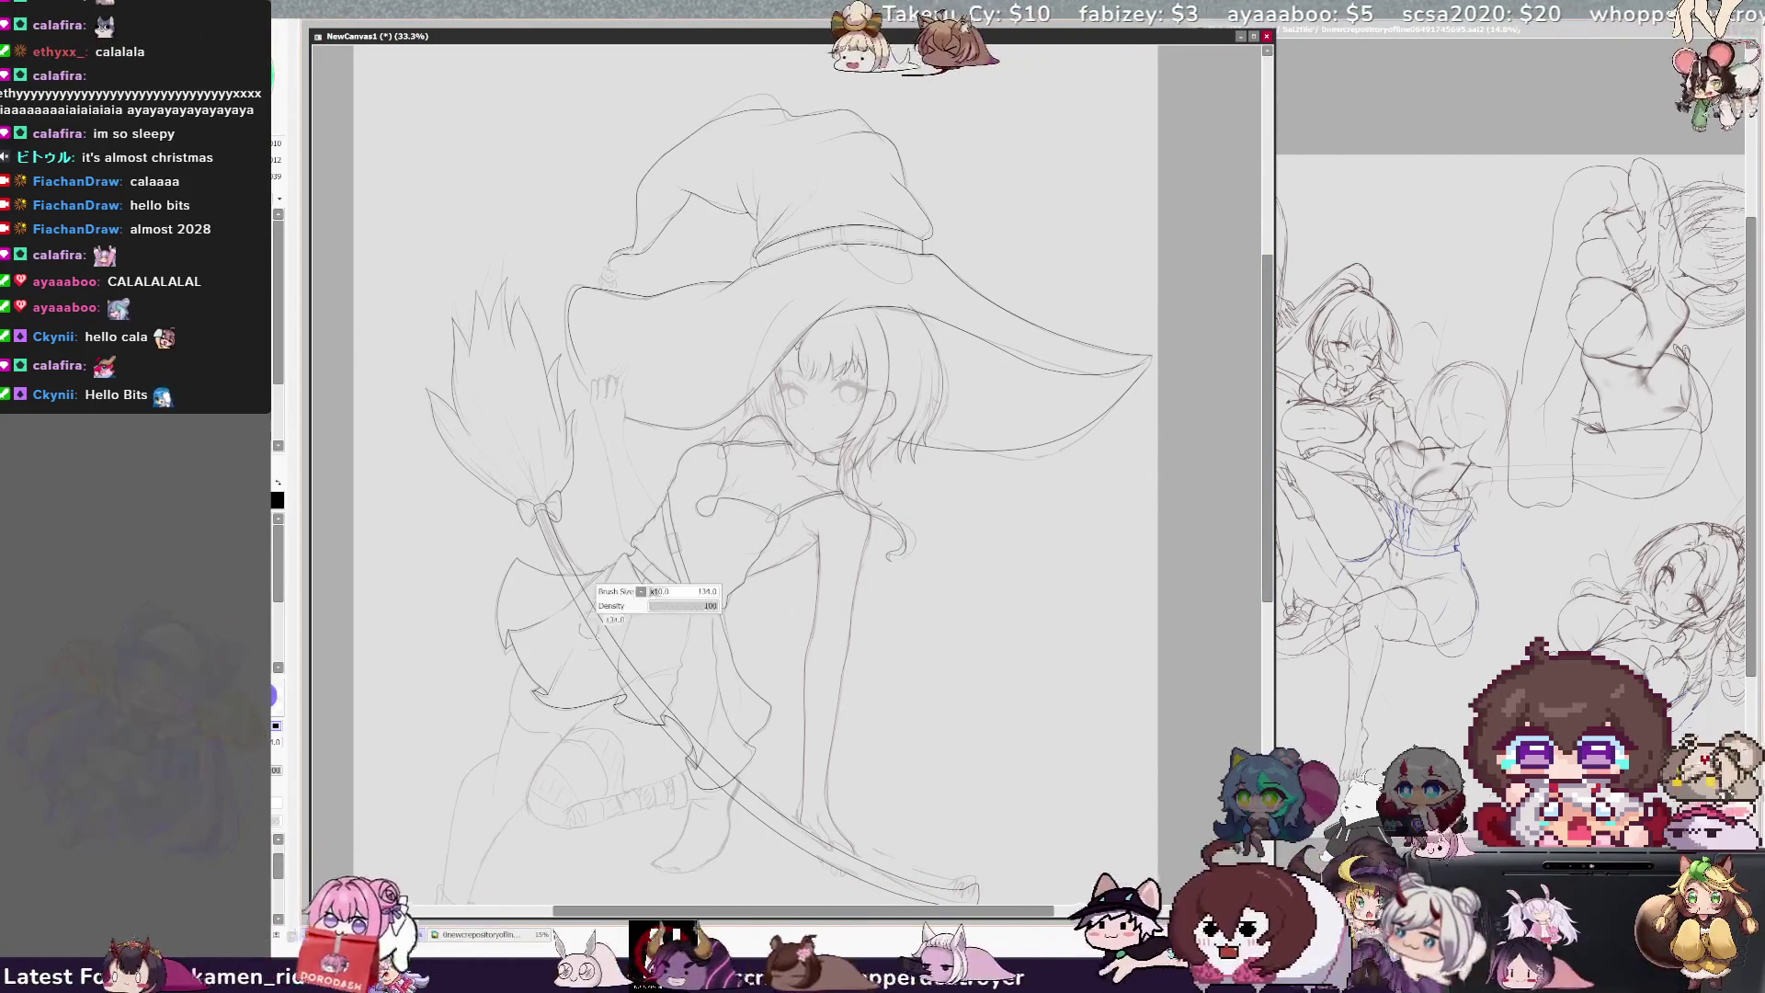
{"action": "mouse_move", "coordinate": [548, 595]}
{"action": "left_mouse_down"}
{"action": "mouse_move", "coordinate": [643, 621]}
{"action": "mouse_move", "coordinate": [626, 685]}
{"action": "mouse_move", "coordinate": [679, 703]}
{"action": "mouse_move", "coordinate": [718, 762]}
{"action": "left_mouse_up"}
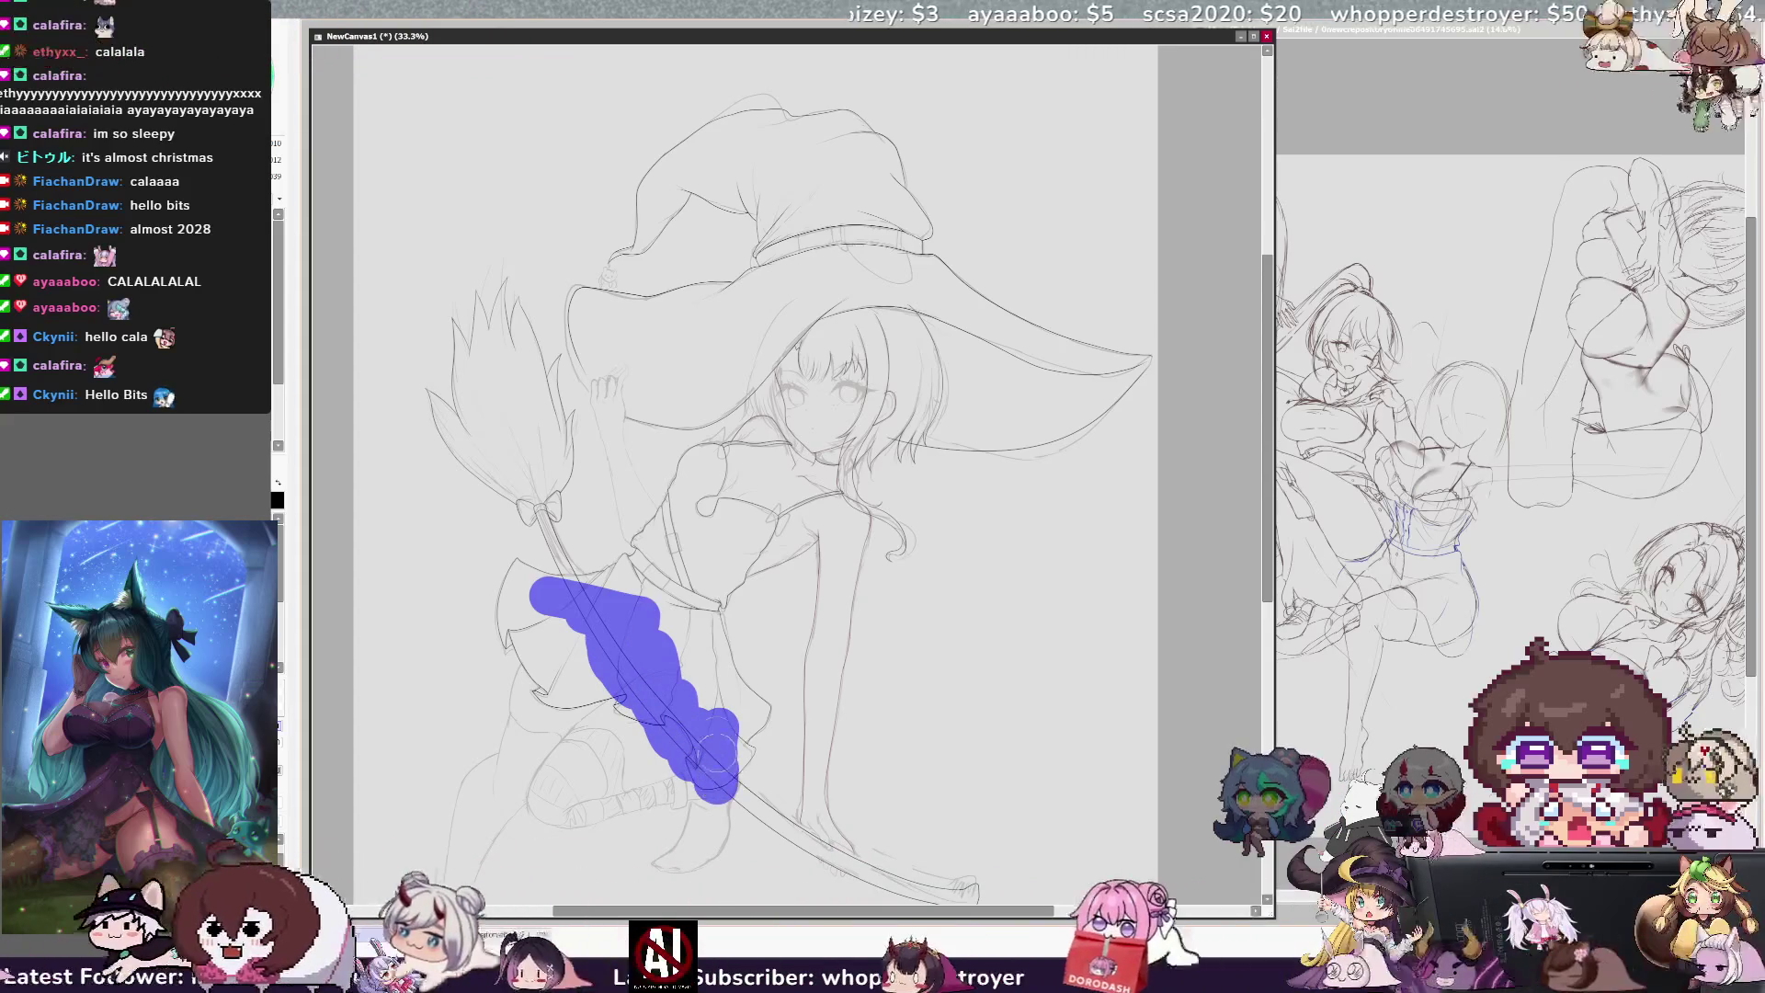
{"action": "key", "text": "bracketleft"}
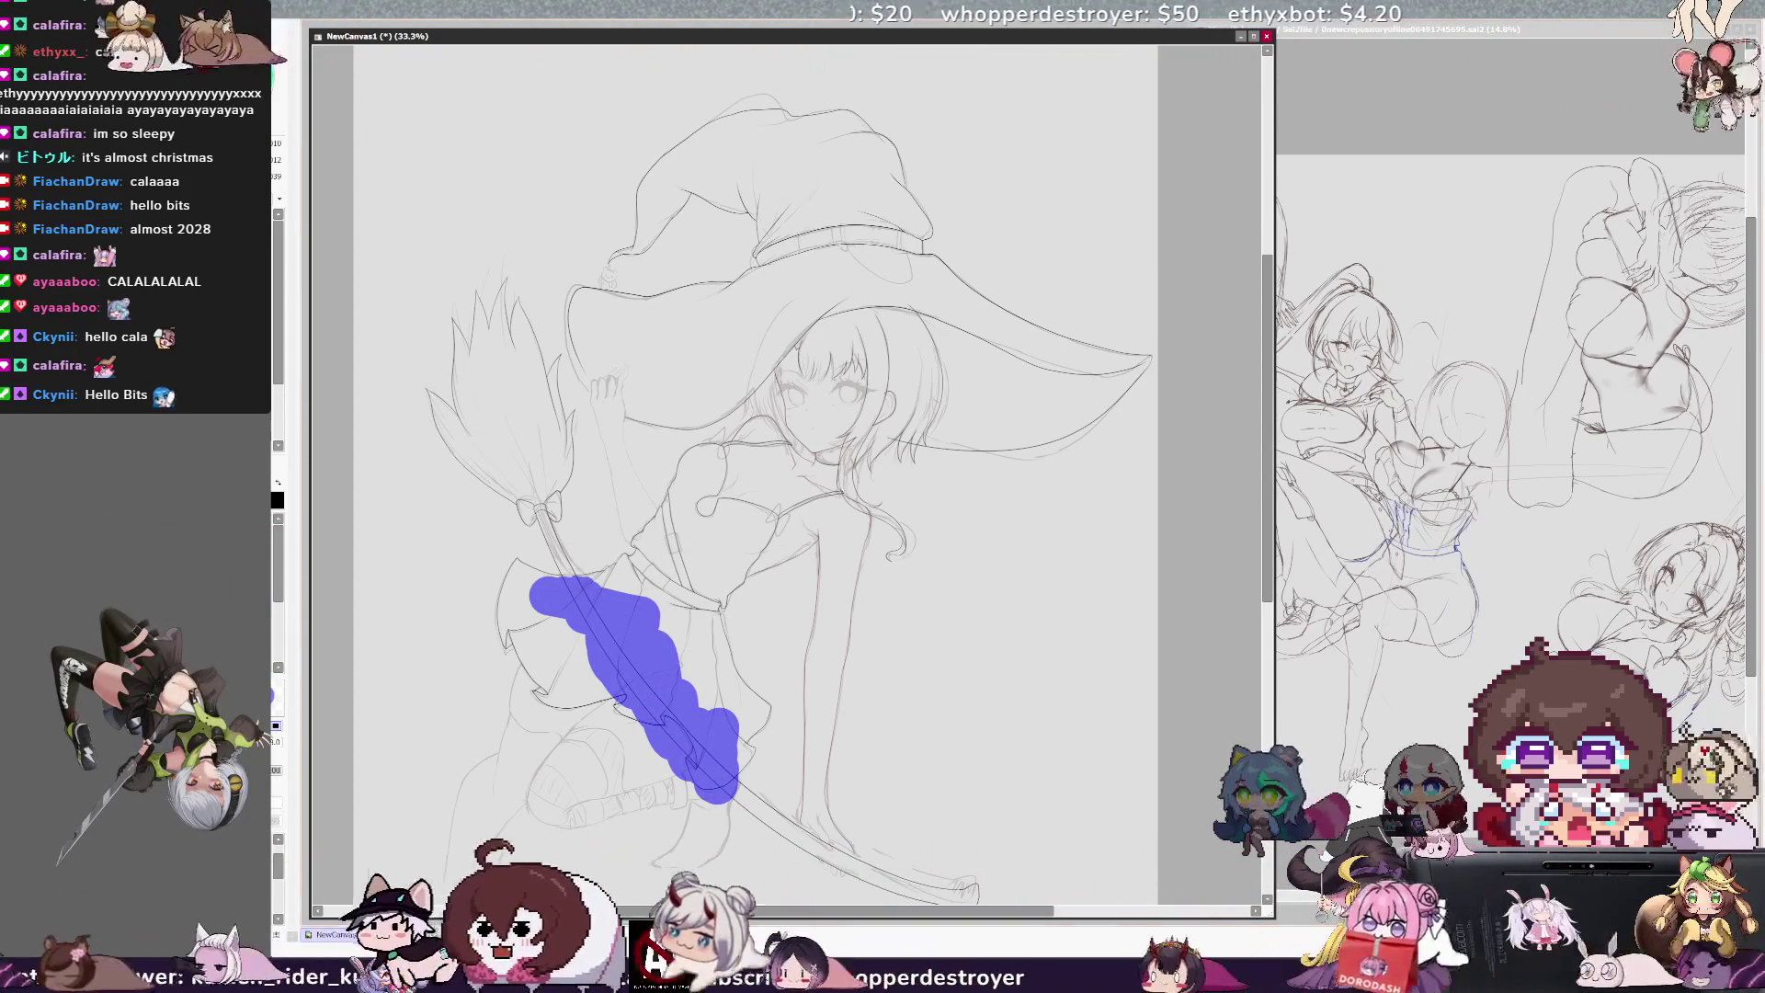
{"action": "key", "text": "ctrl+d"}
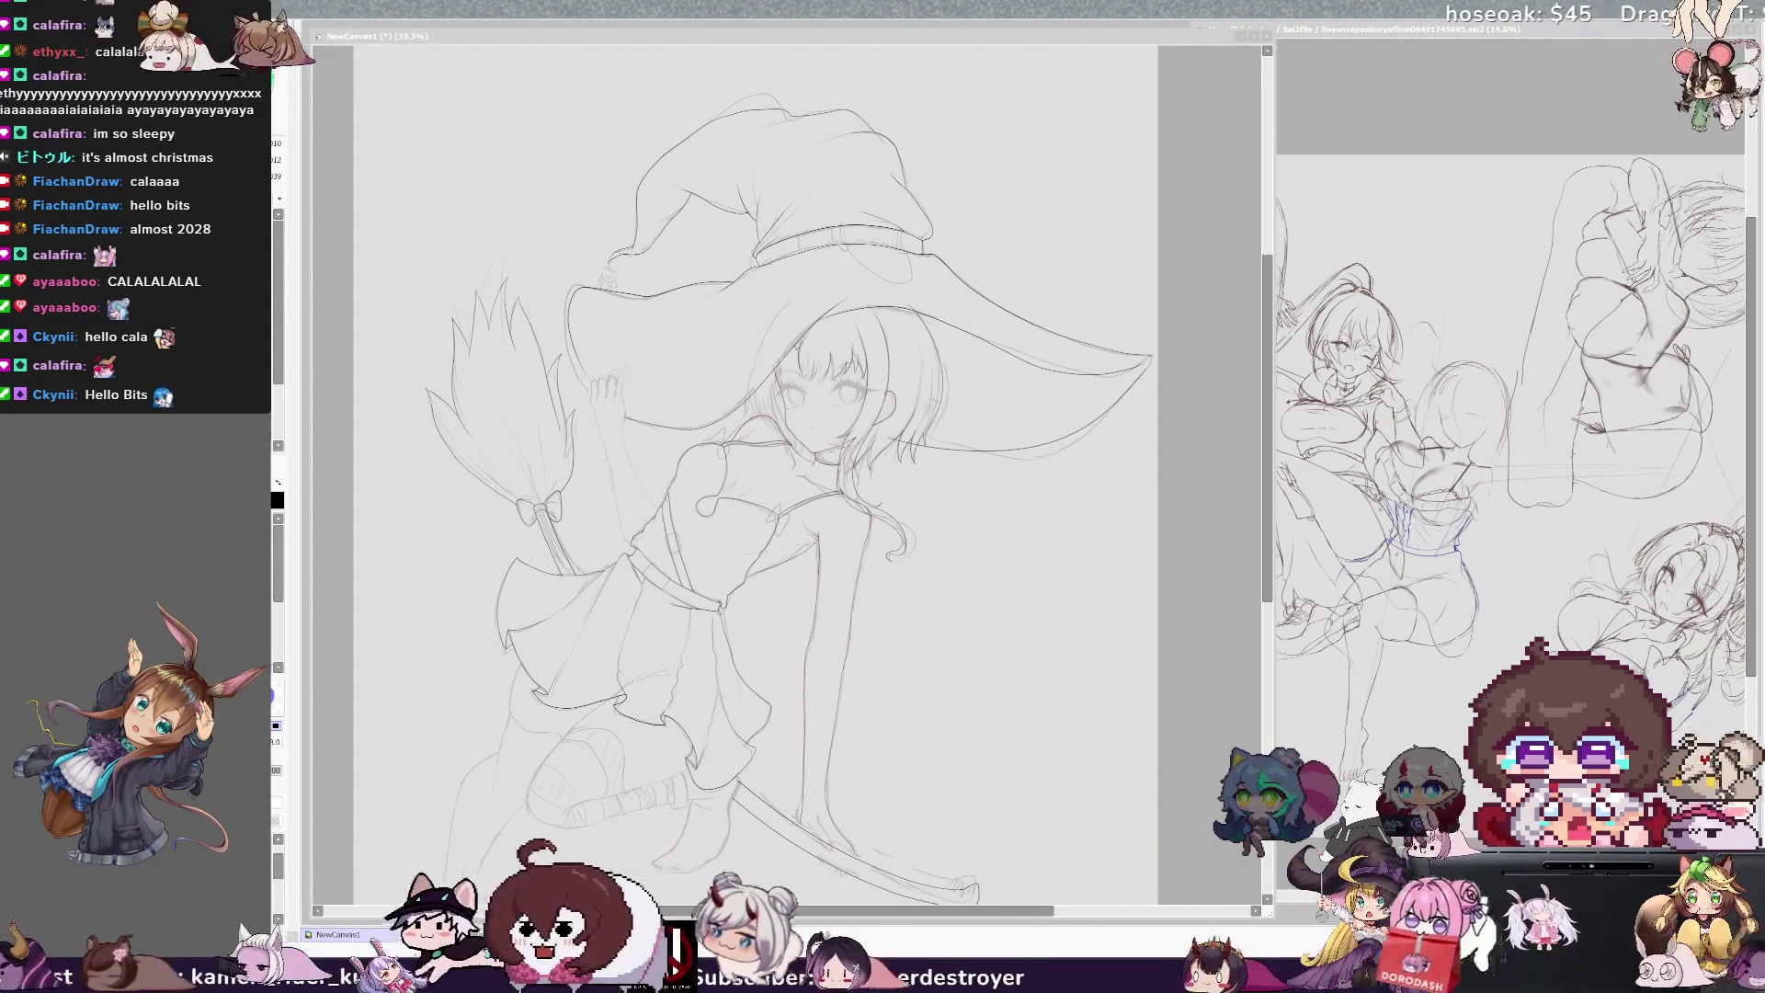
{"action": "key", "text": "ctrl+Tab"}
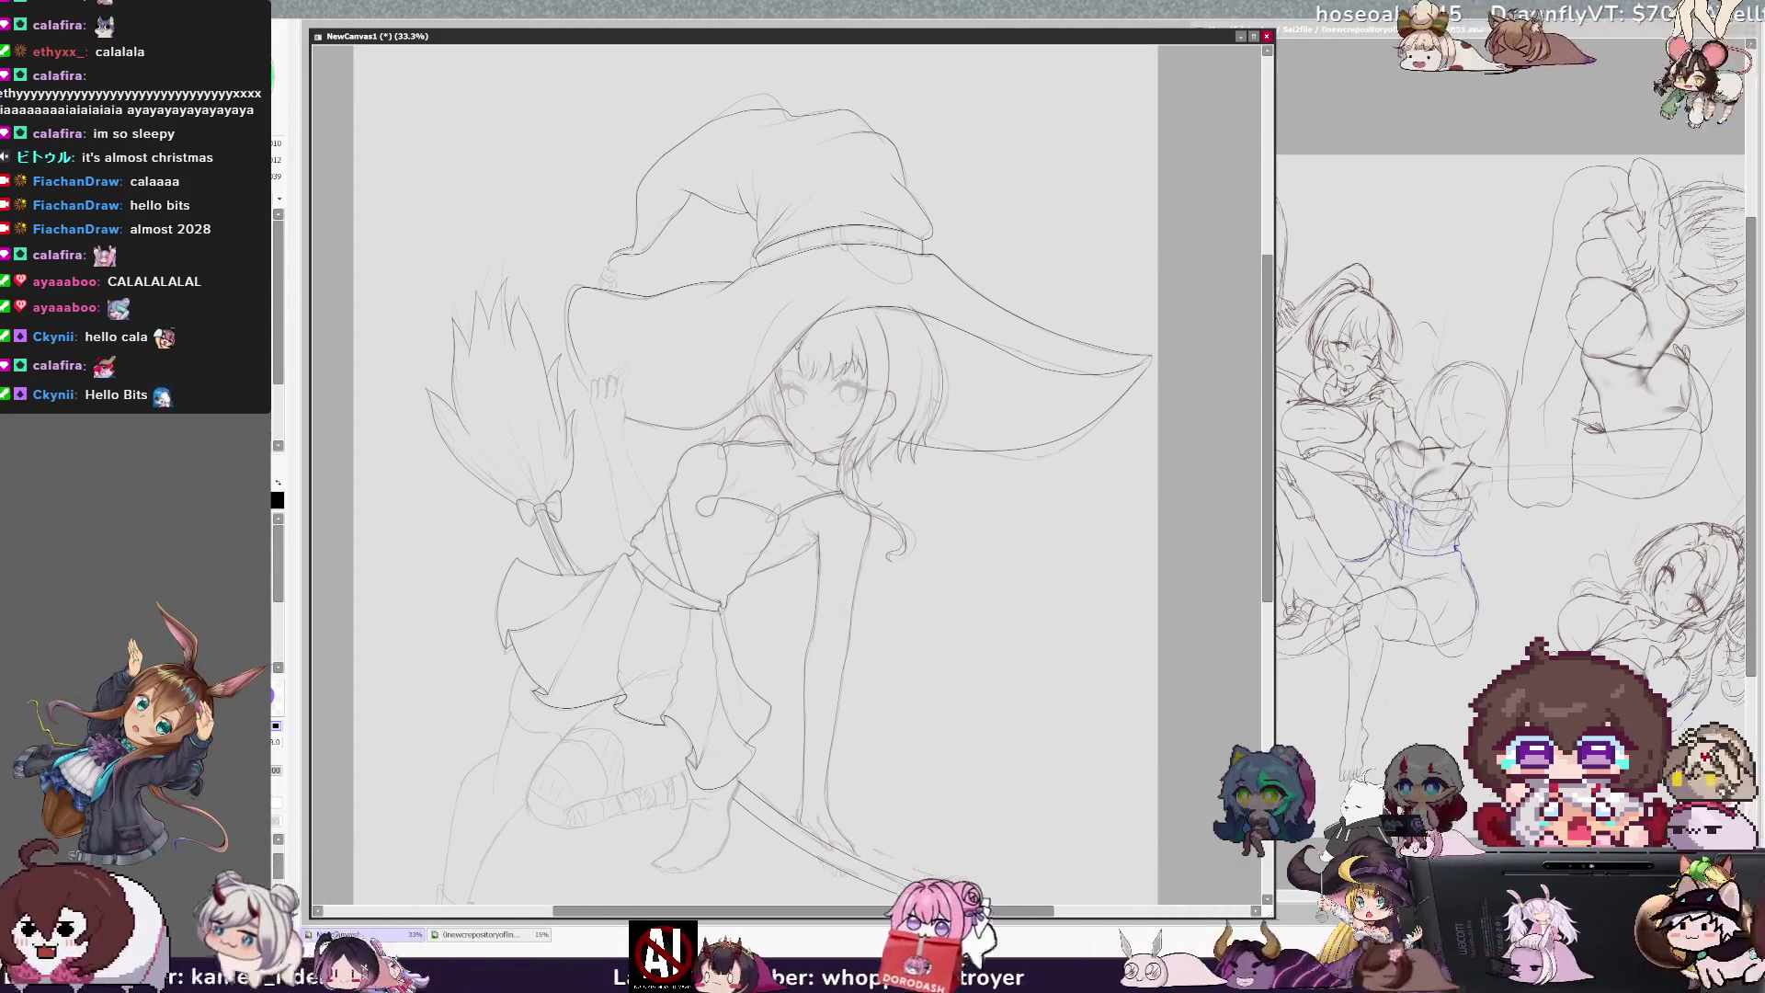
Step: Scroll the canvas with the scrollbar and zoom to 100% on the hat brim's tip
{"action": "left_click_drag", "start_coordinate": [1269, 460], "coordinate": [1267, 496]}
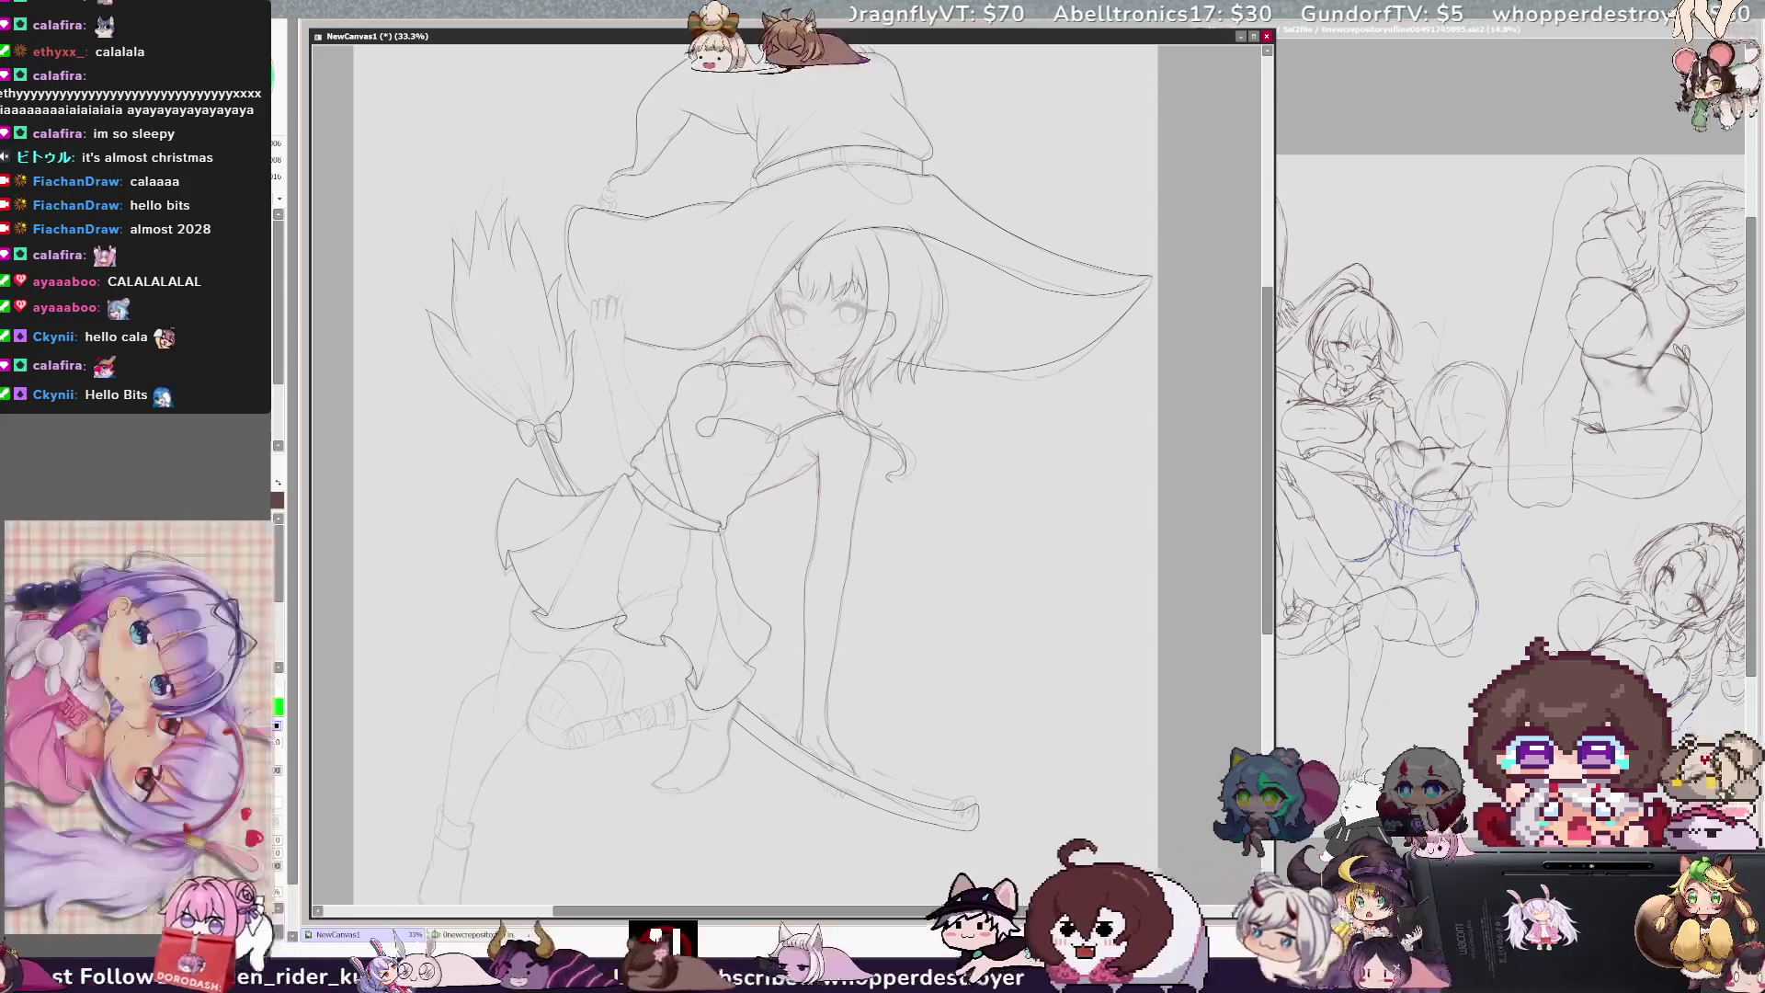
{"action": "left_click_drag", "start_coordinate": [1267, 506], "coordinate": [1265, 577]}
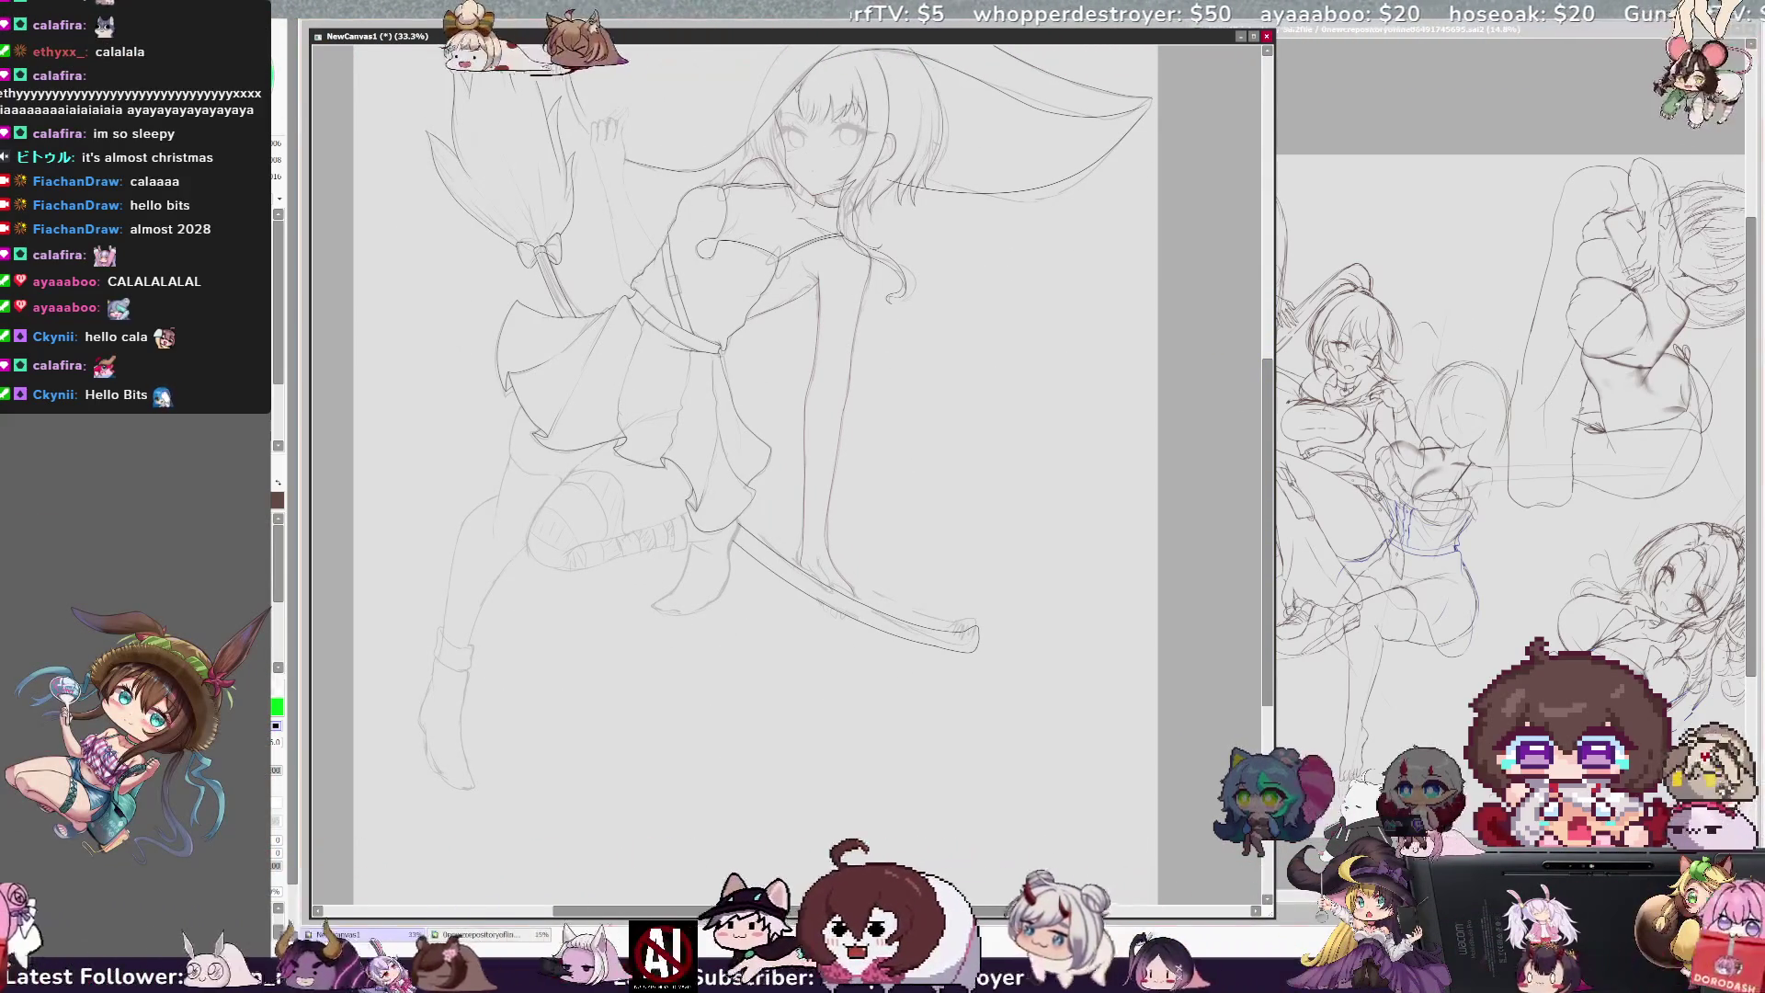
{"action": "left_click_drag", "start_coordinate": [1265, 510], "coordinate": [1275, 404]}
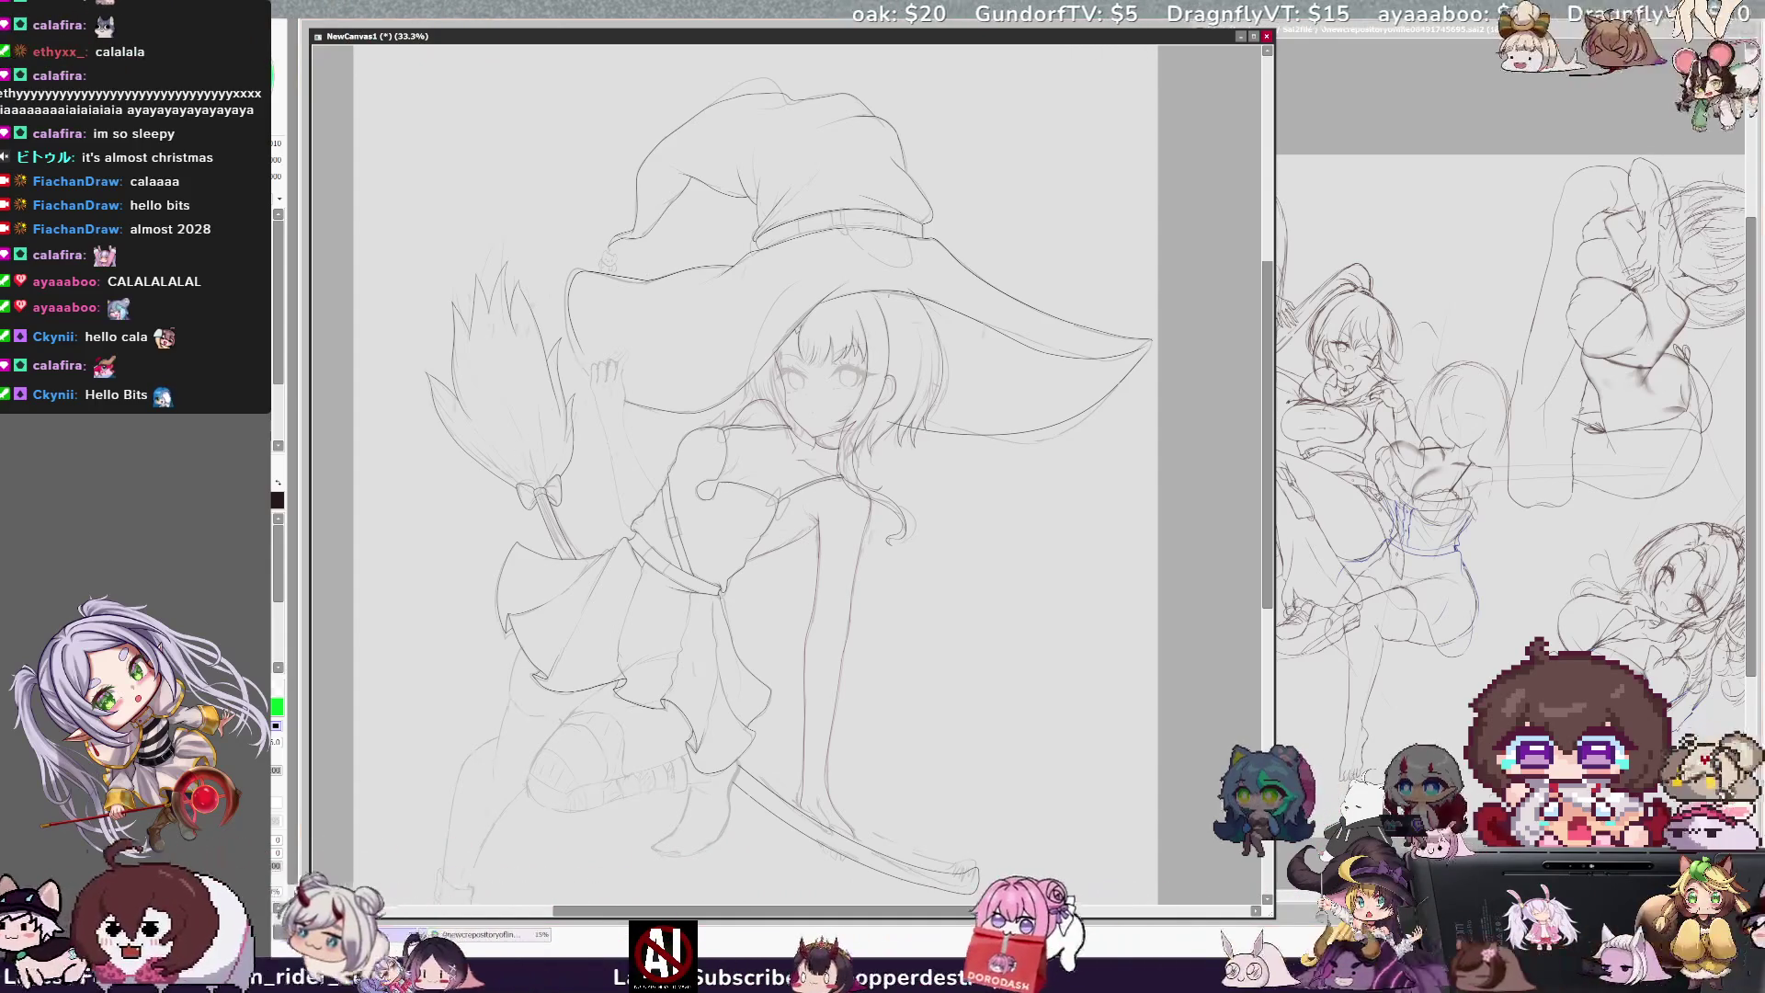
{"action": "scroll", "coordinate": [791, 474], "scroll_direction": "up", "scroll_amount": 3}
{"action": "scroll", "coordinate": [791, 473], "scroll_direction": "up", "scroll_amount": 10}
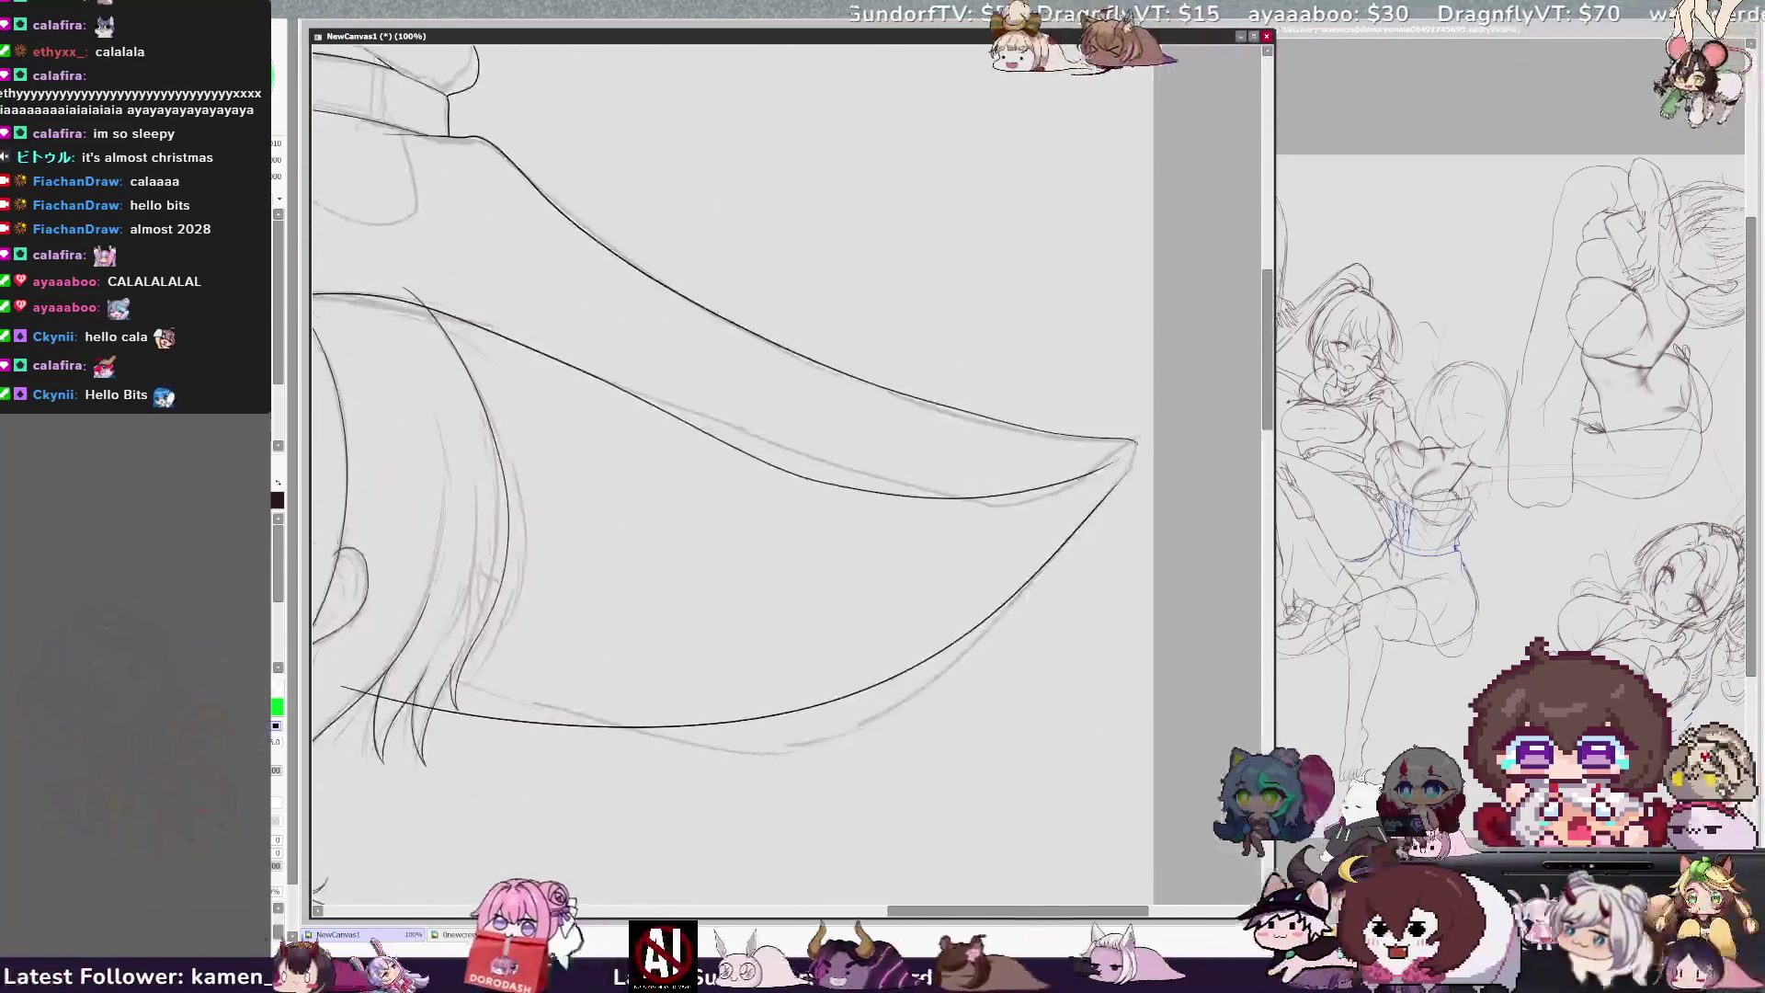
Step: Draw a short stroke joining the brim curves at the tip, then flip back and pan toward the face
{"action": "scroll", "coordinate": [791, 474], "scroll_direction": "left", "scroll_amount": 3}
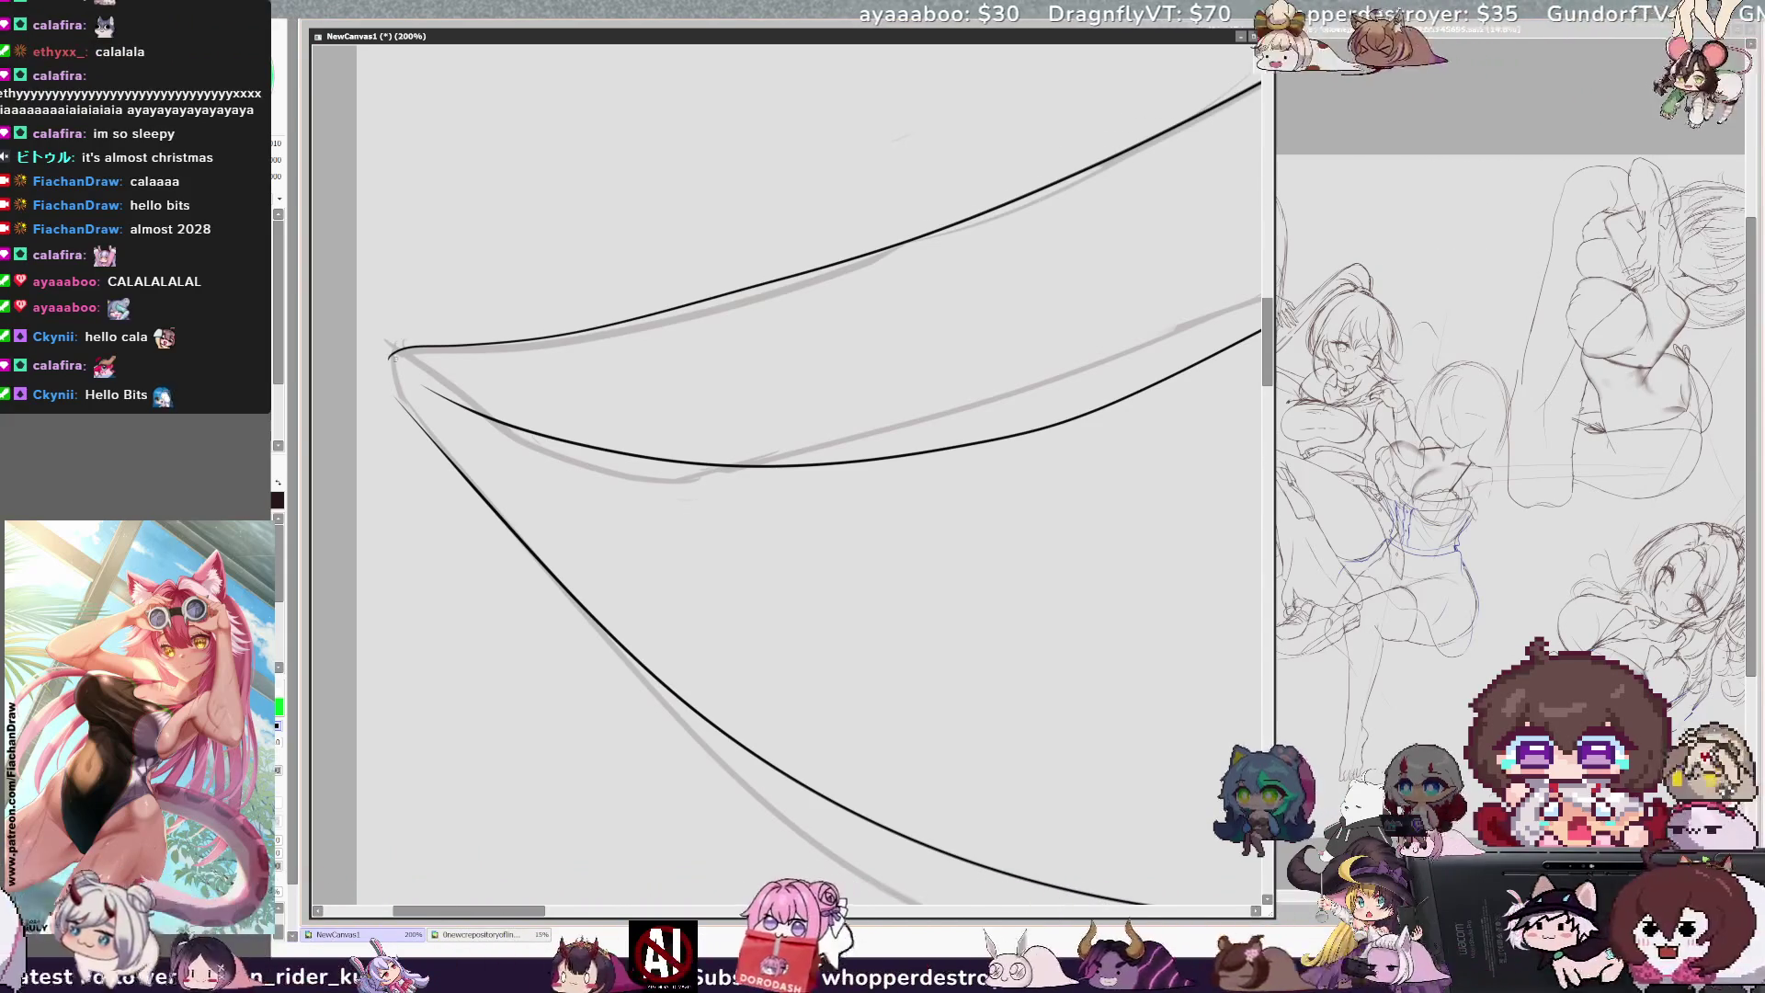
{"action": "left_click_drag", "start_coordinate": [396, 348], "coordinate": [388, 375]}
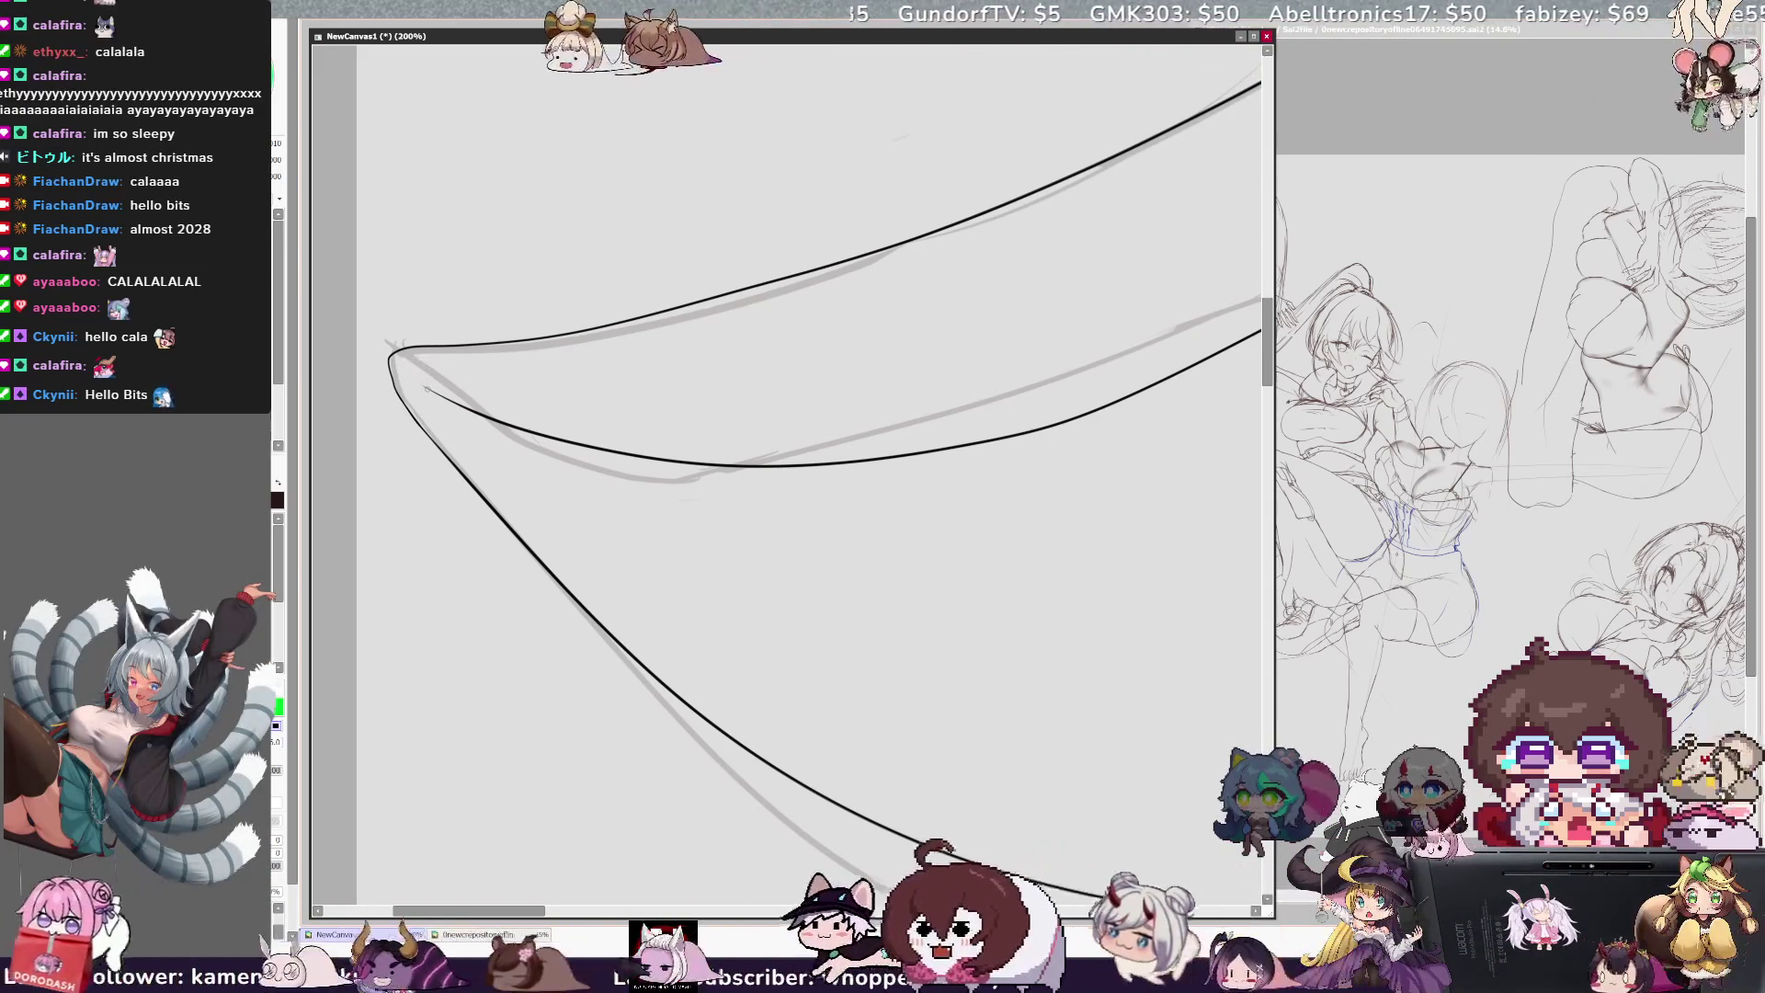
{"action": "key", "text": "h"}
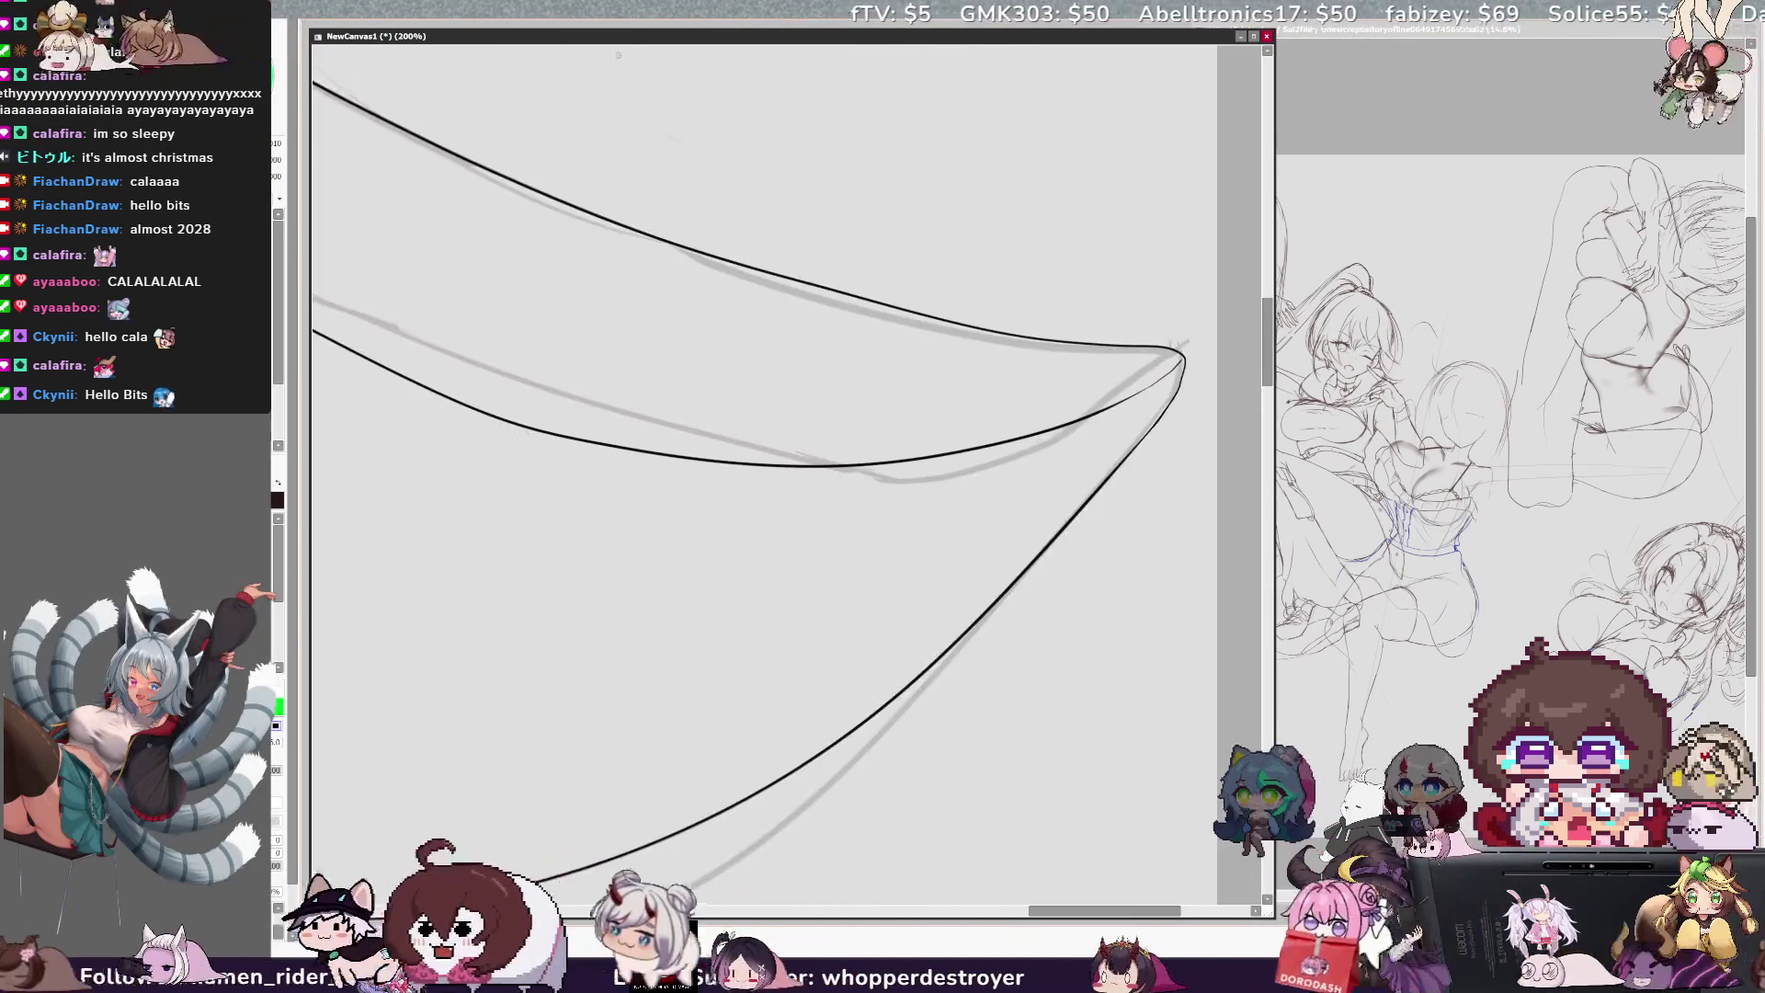
{"action": "scroll", "coordinate": [719, 586], "scroll_direction": "down", "scroll_amount": 2}
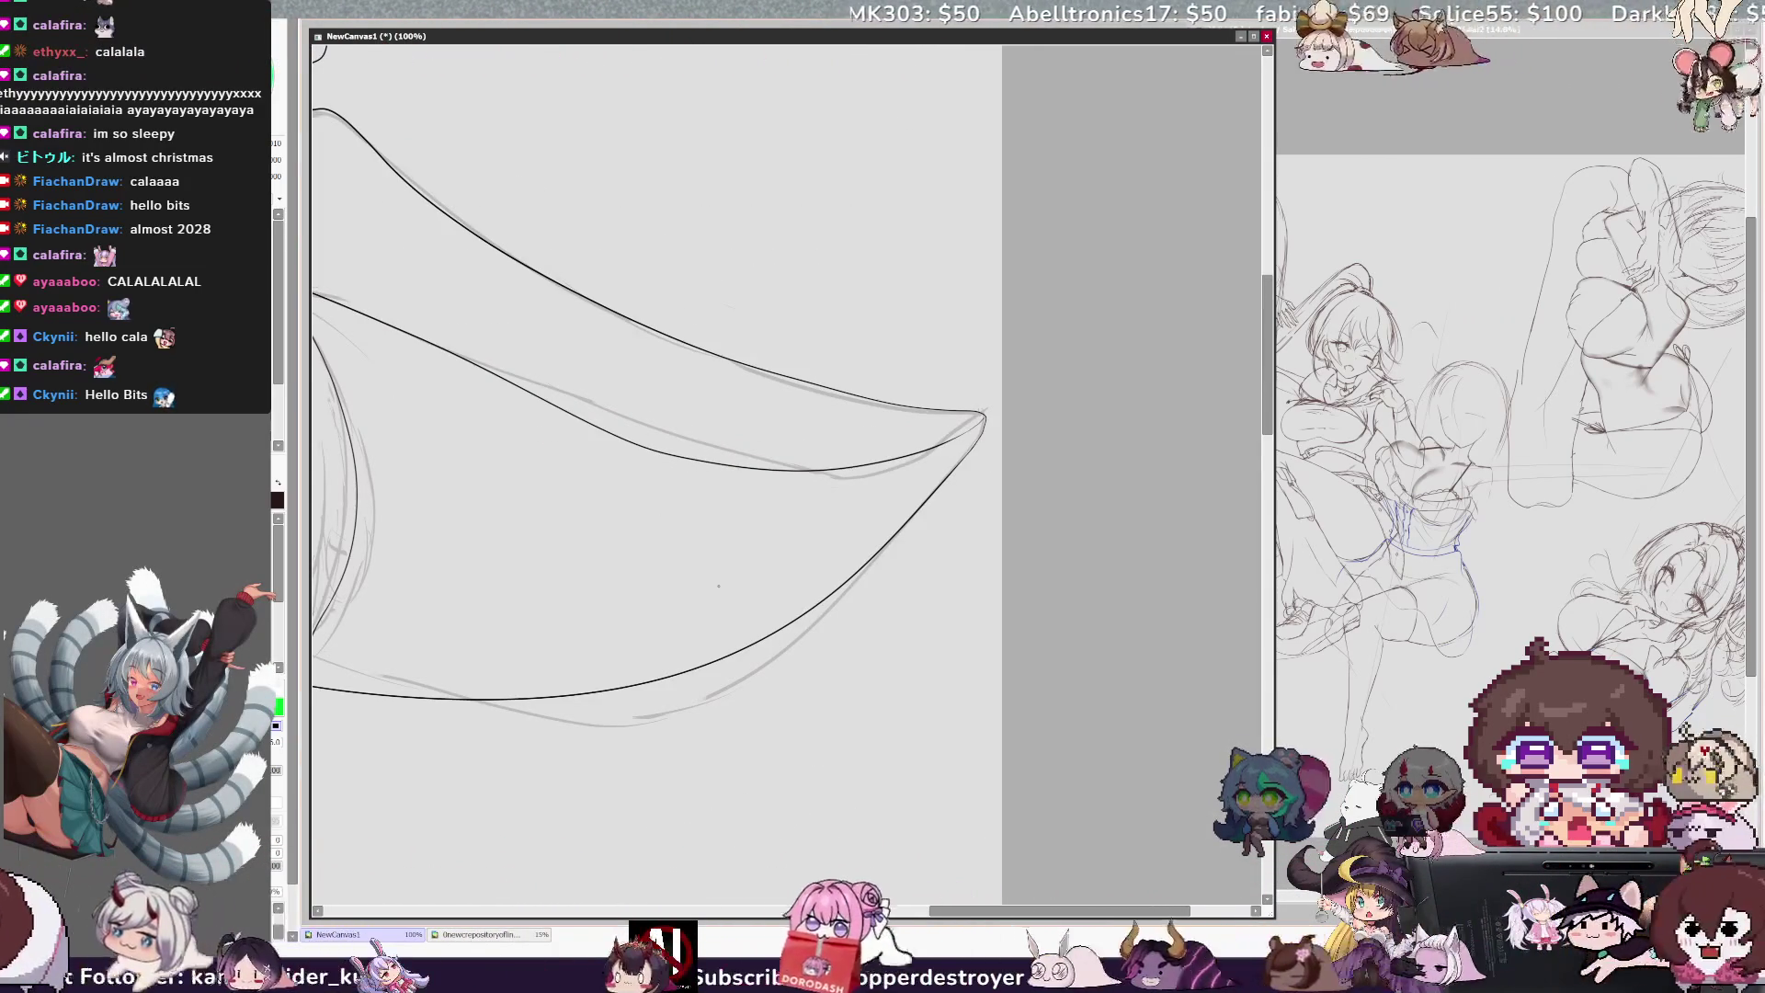
{"action": "left_click_drag", "start_coordinate": [1111, 911], "coordinate": [1001, 915]}
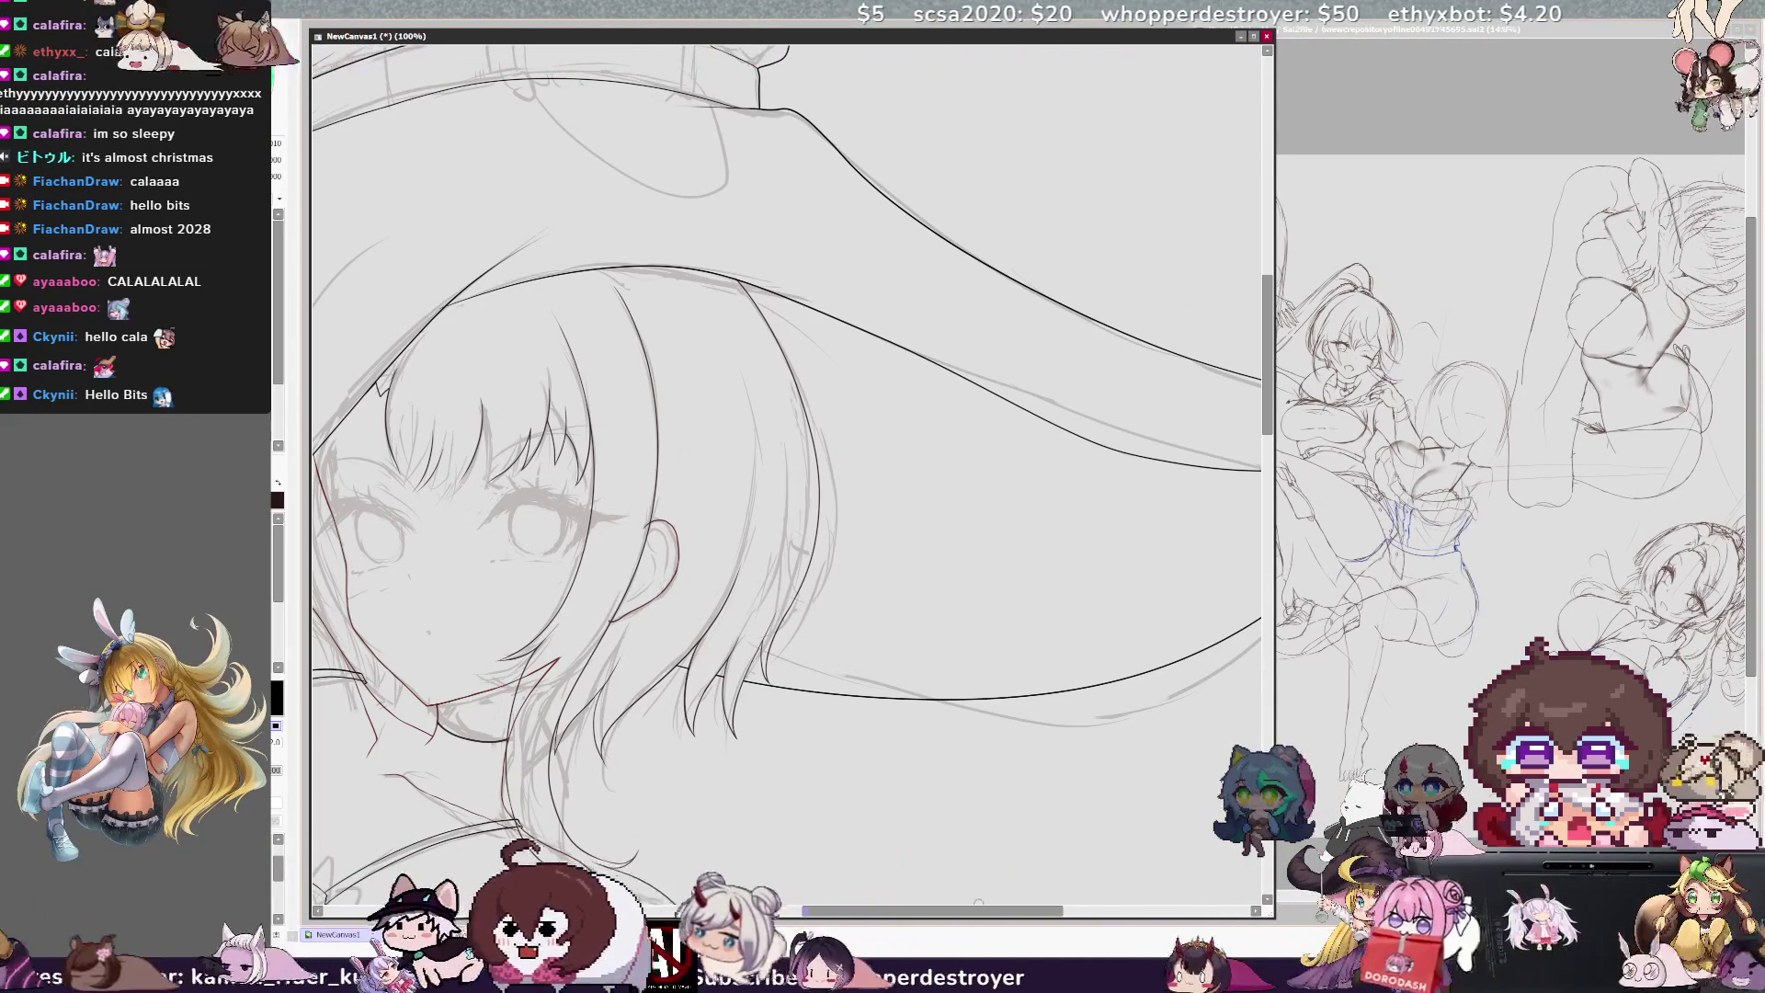
Step: Zoom to 200% on the face and ink a hair strand beside the ear with the size-22 pen
{"action": "left_click_drag", "start_coordinate": [980, 908], "coordinate": [857, 936]}
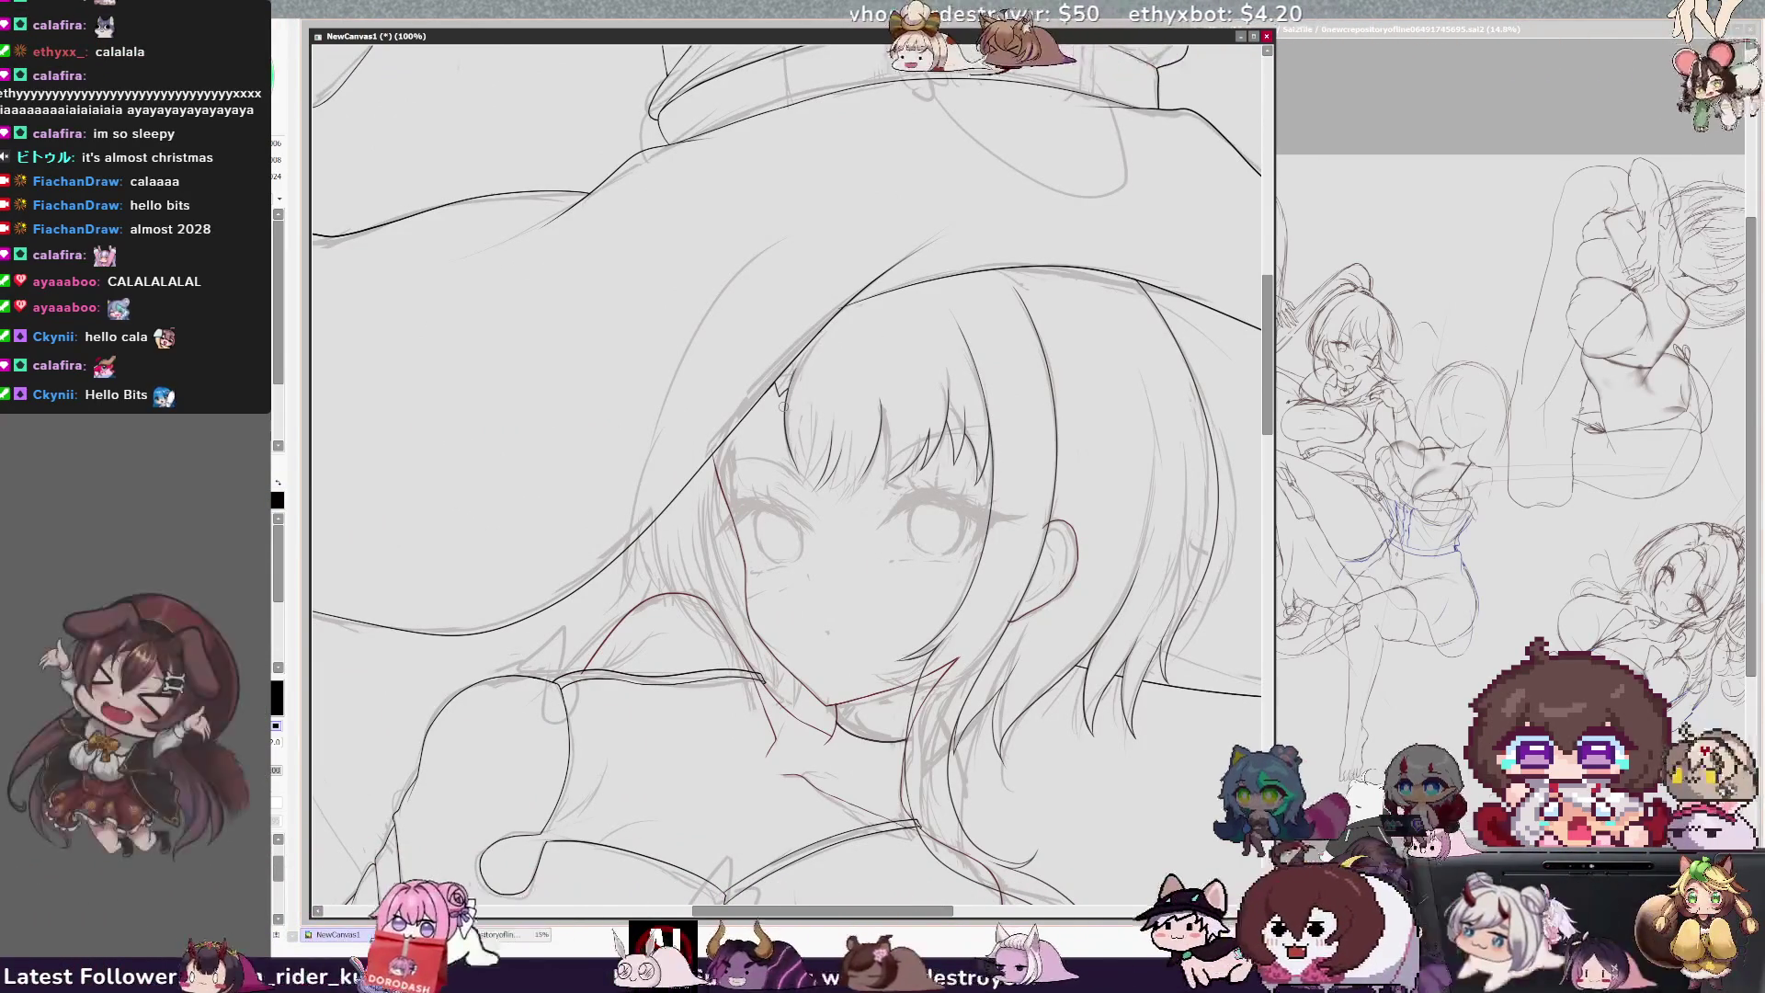
{"action": "left_click_drag", "start_coordinate": [866, 911], "coordinate": [897, 910]}
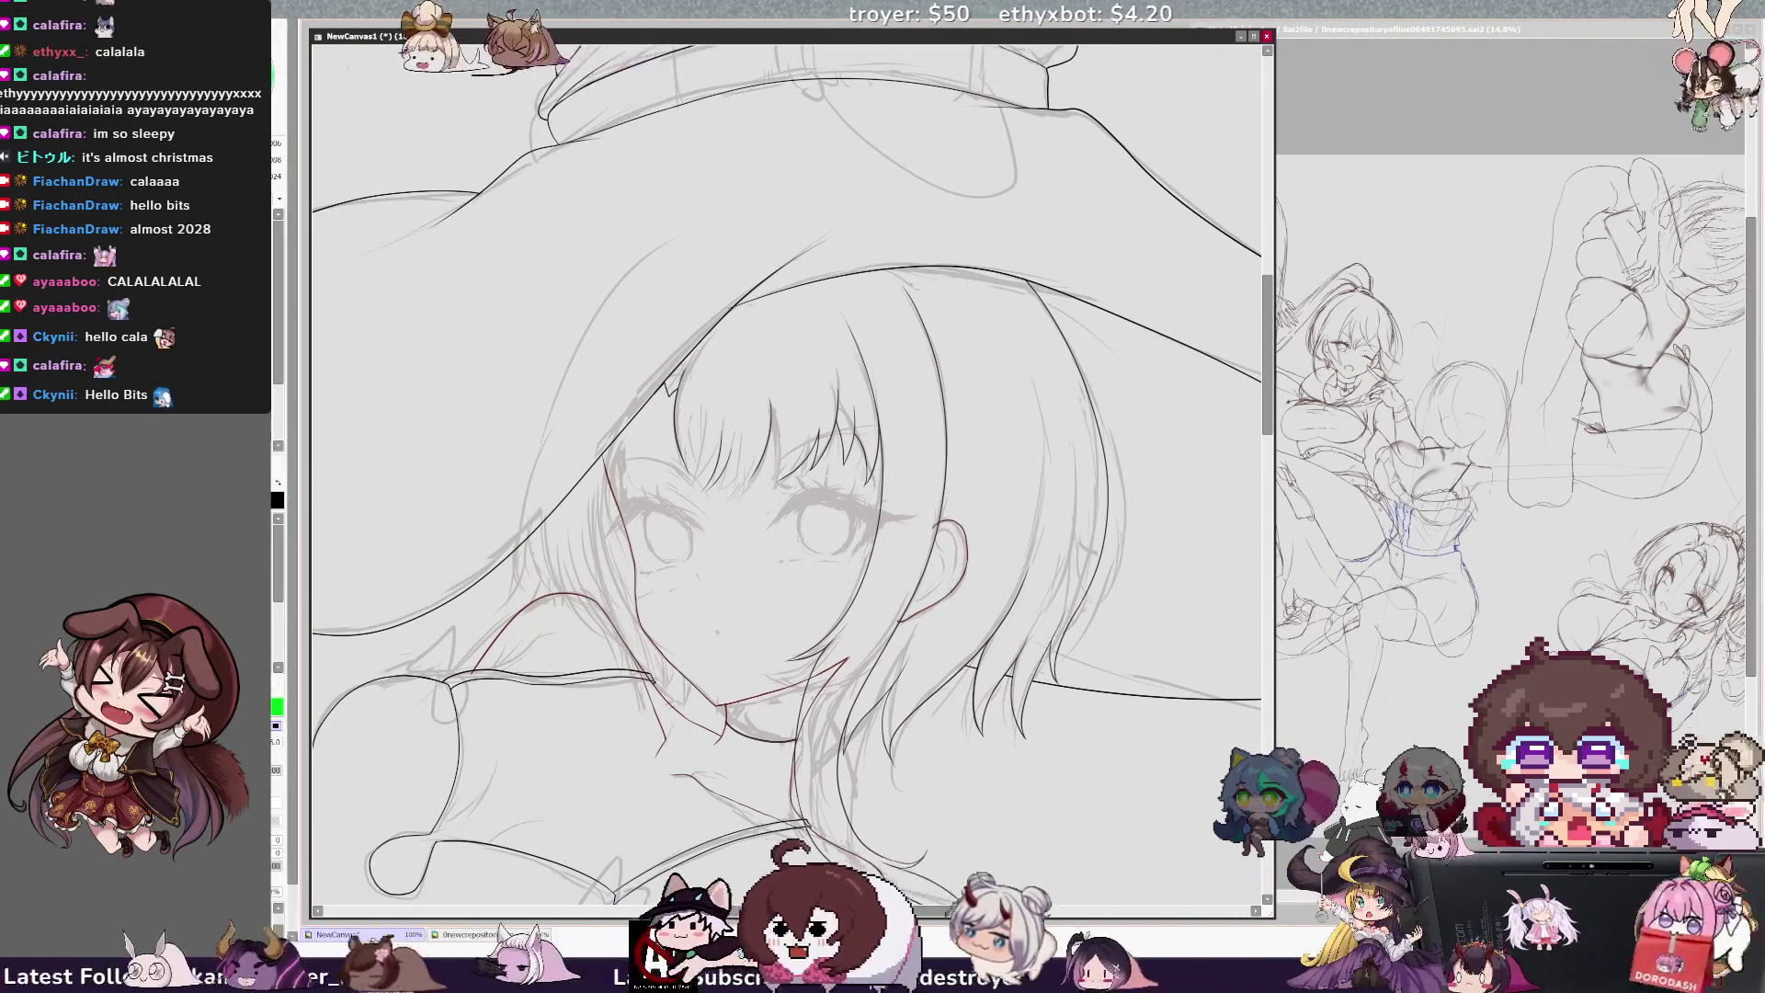
{"action": "scroll", "coordinate": [1021, 436], "scroll_direction": "up", "scroll_amount": 2}
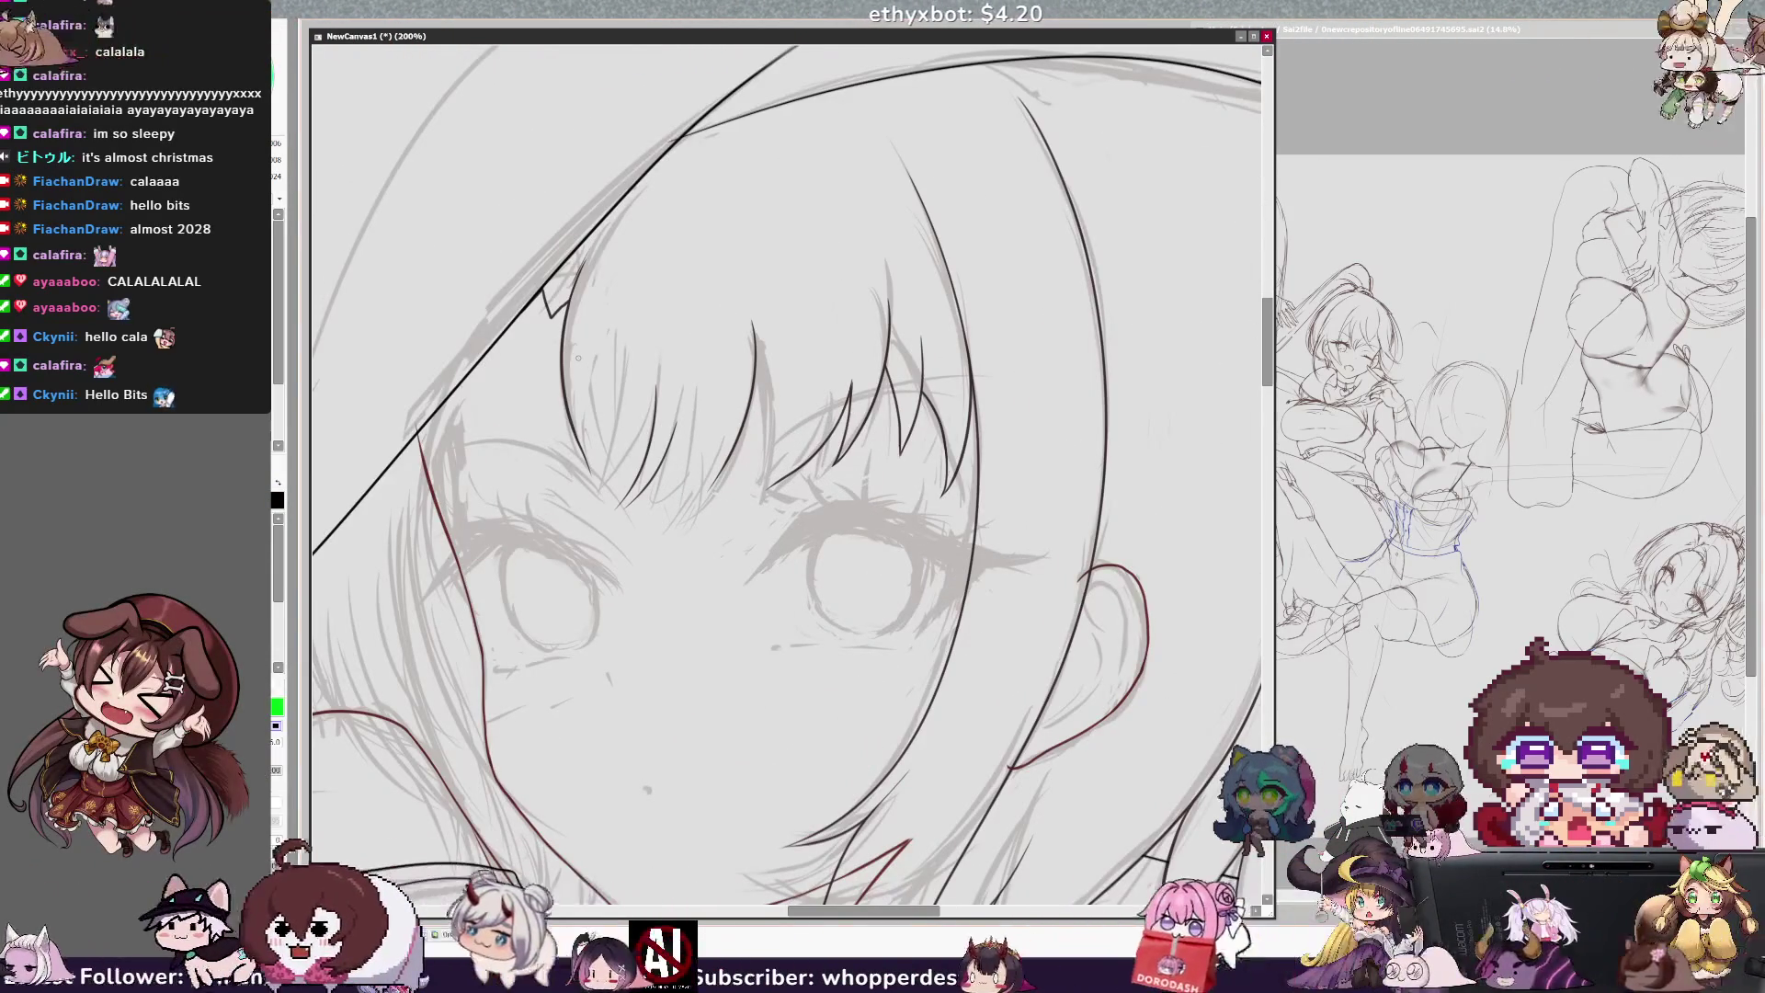
{"action": "key", "text": "e"}
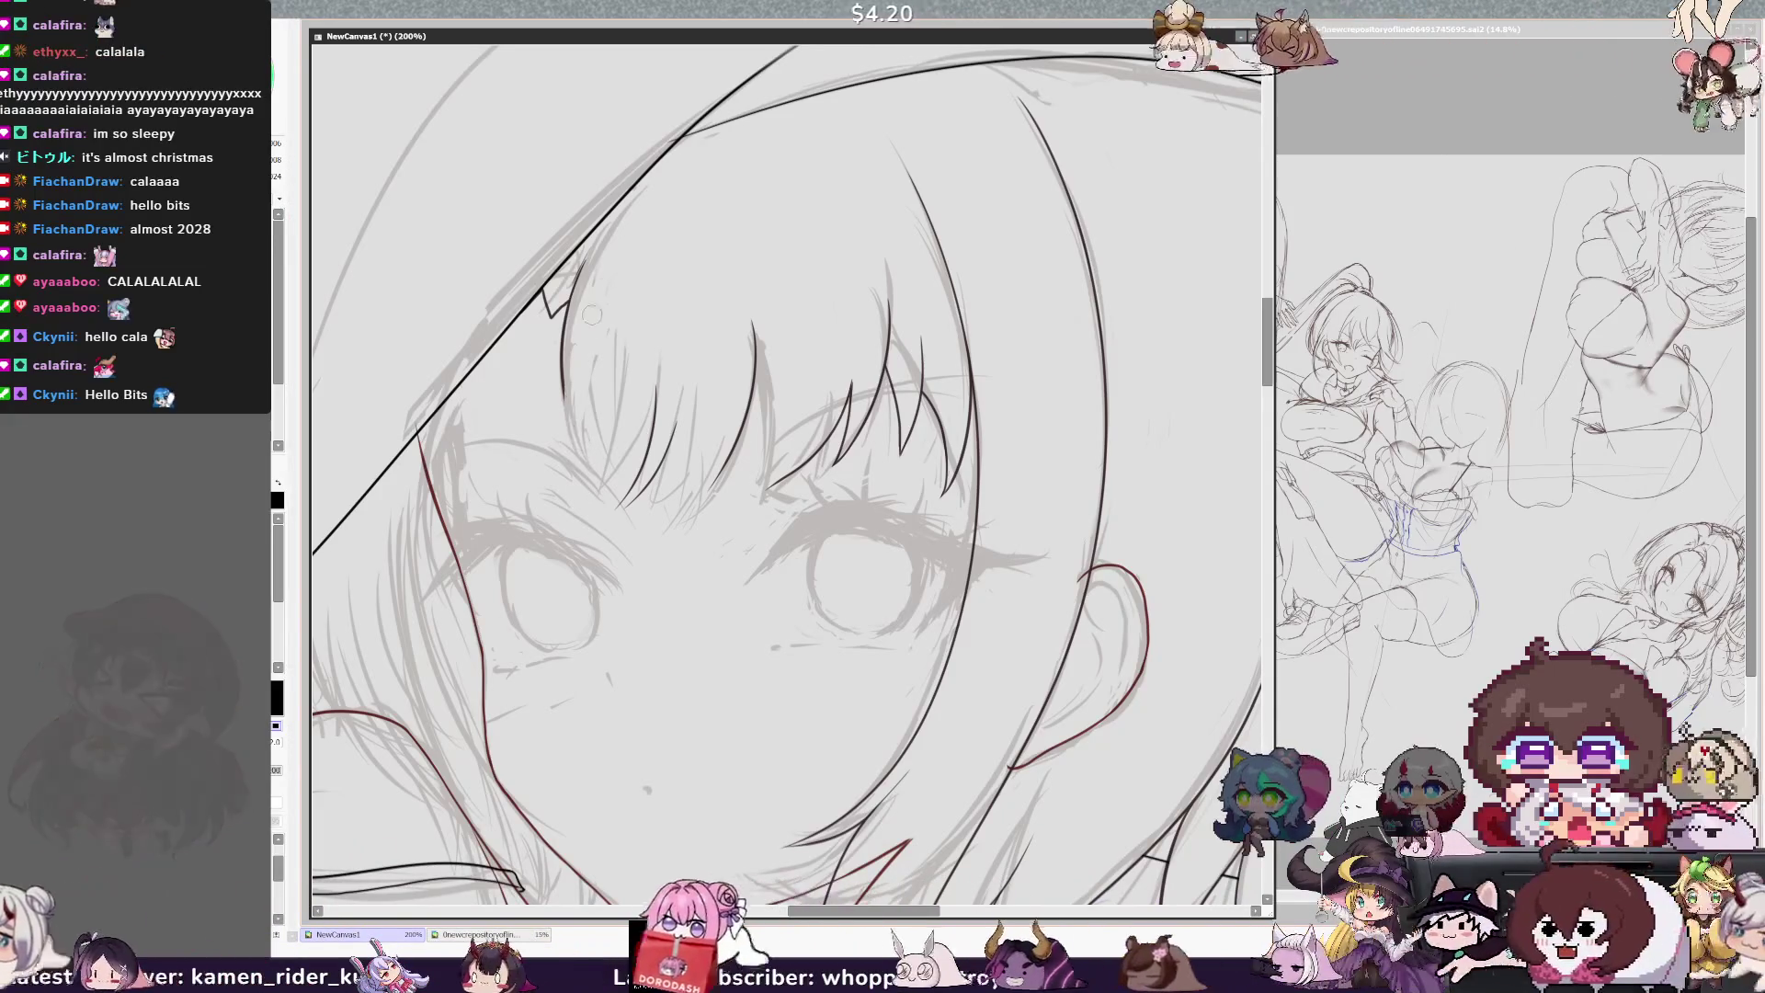
{"action": "key", "text": "n"}
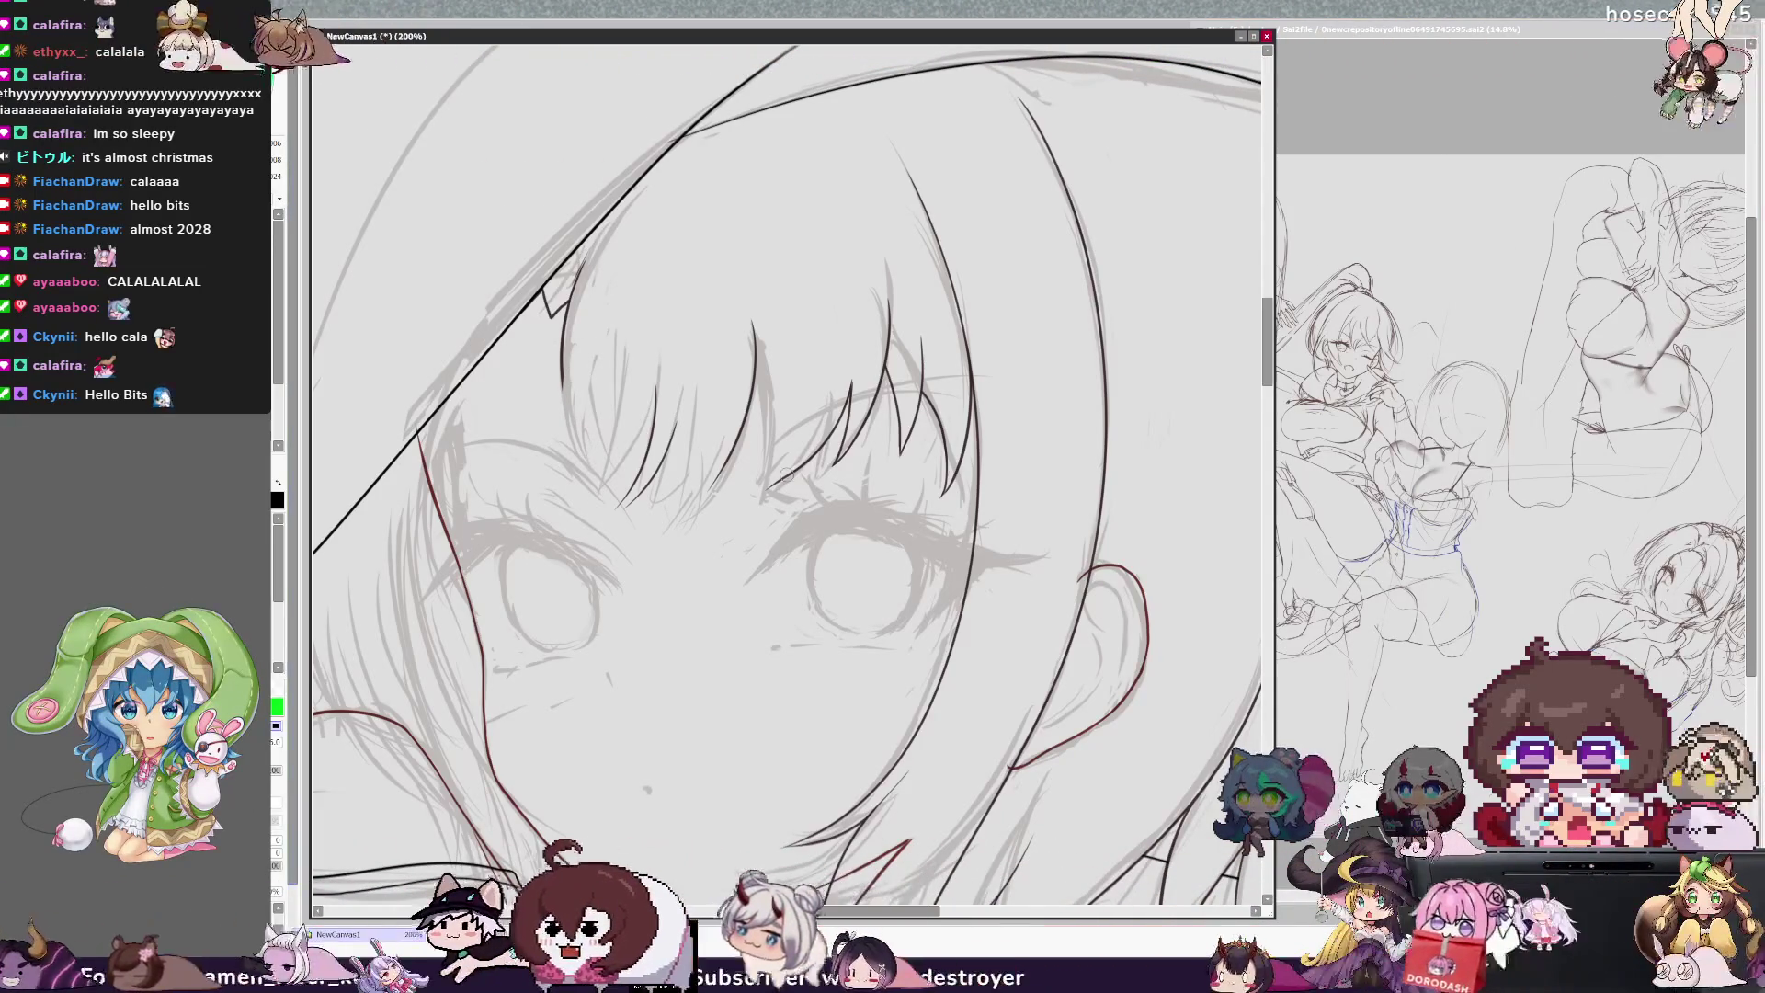
{"action": "key", "text": "e"}
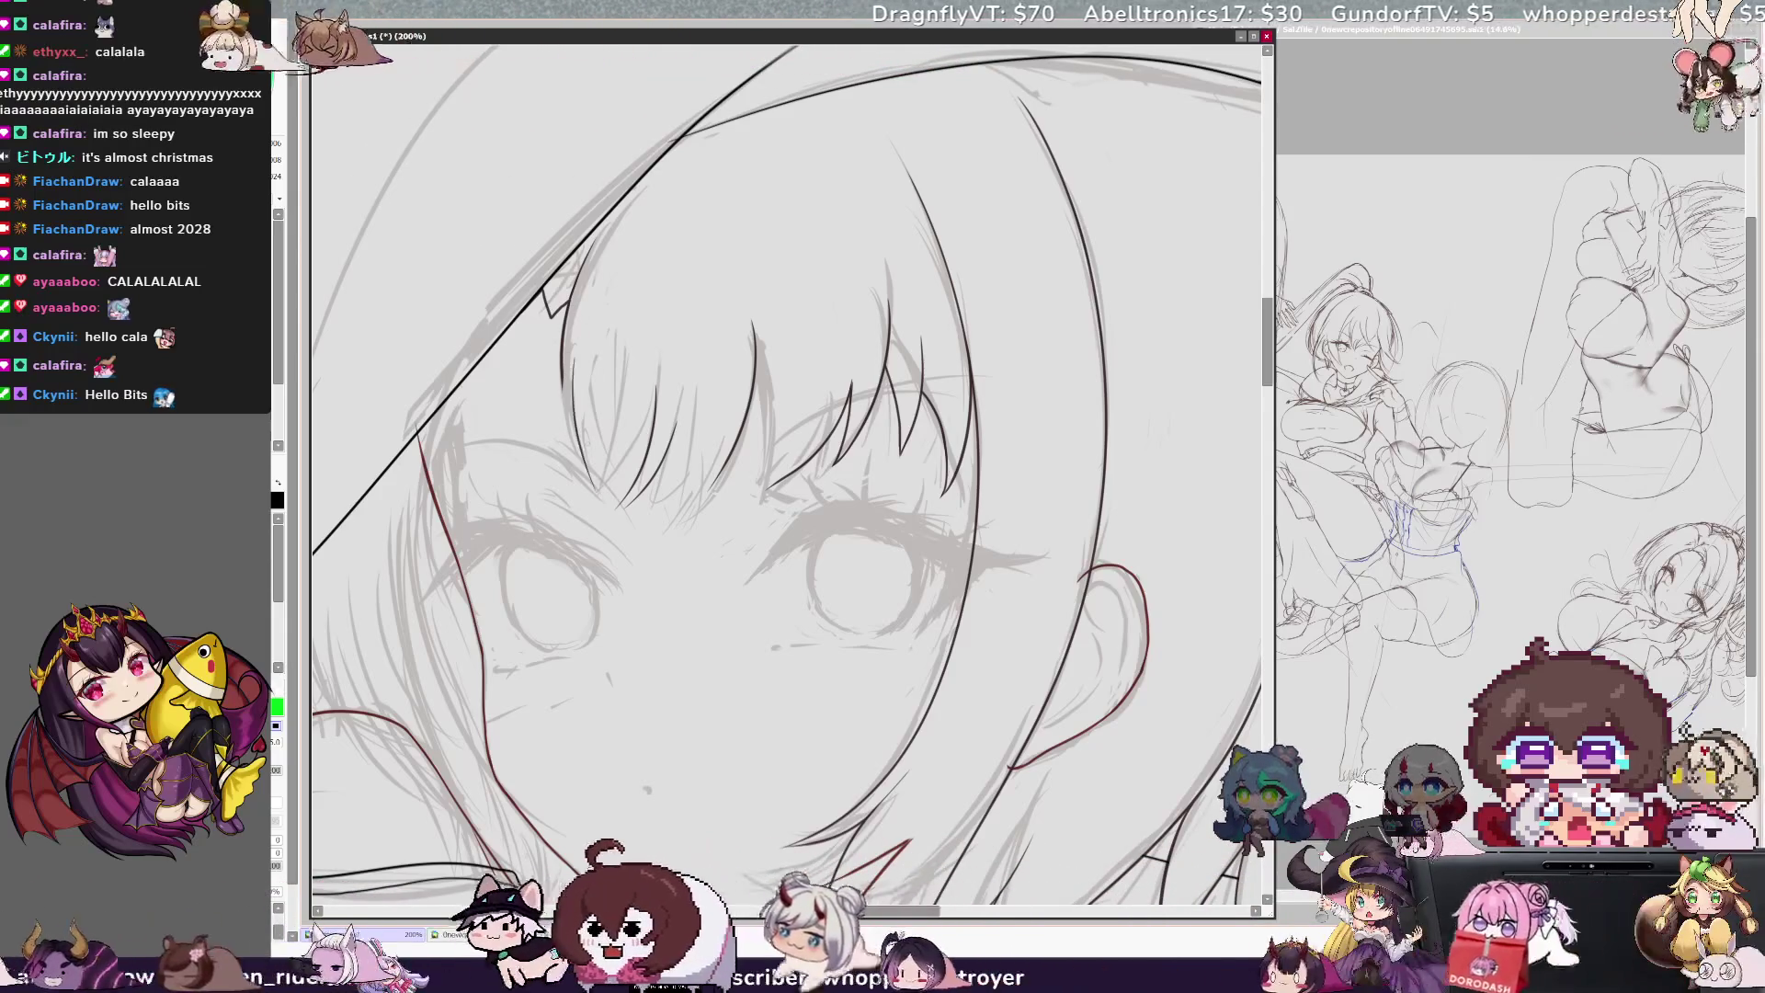
{"action": "left_click_drag", "start_coordinate": [570, 348], "coordinate": [577, 423]}
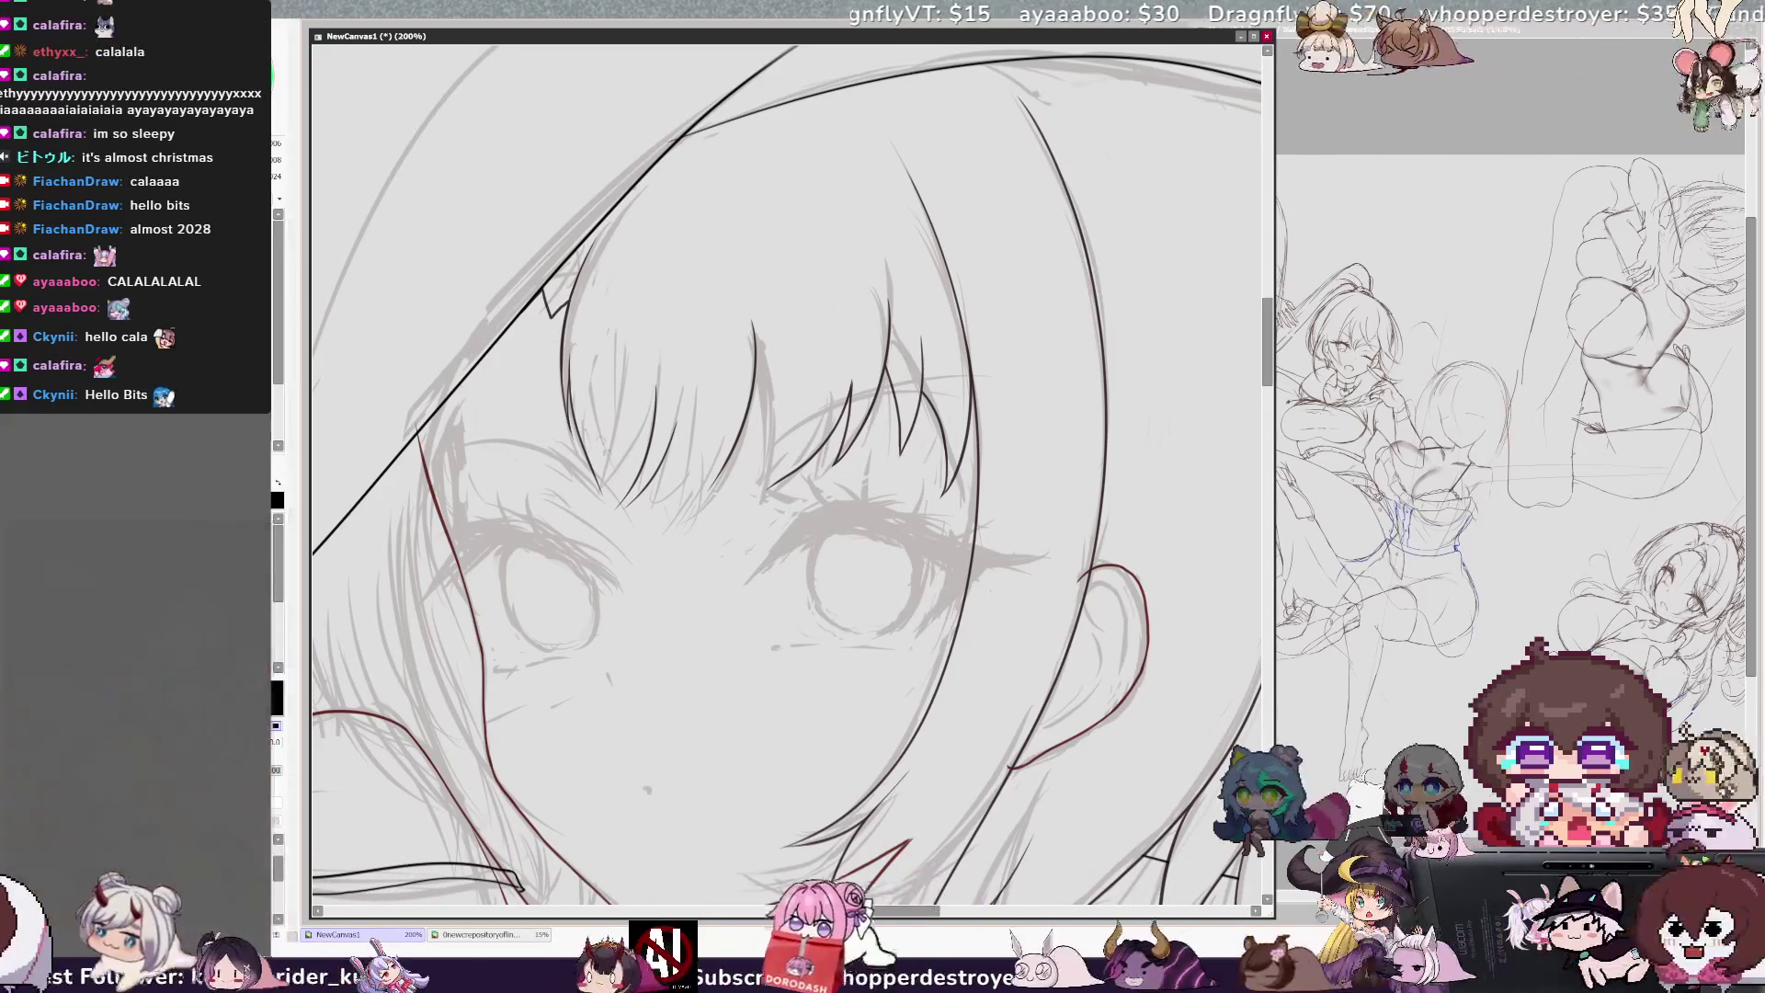
{"action": "key", "text": "h"}
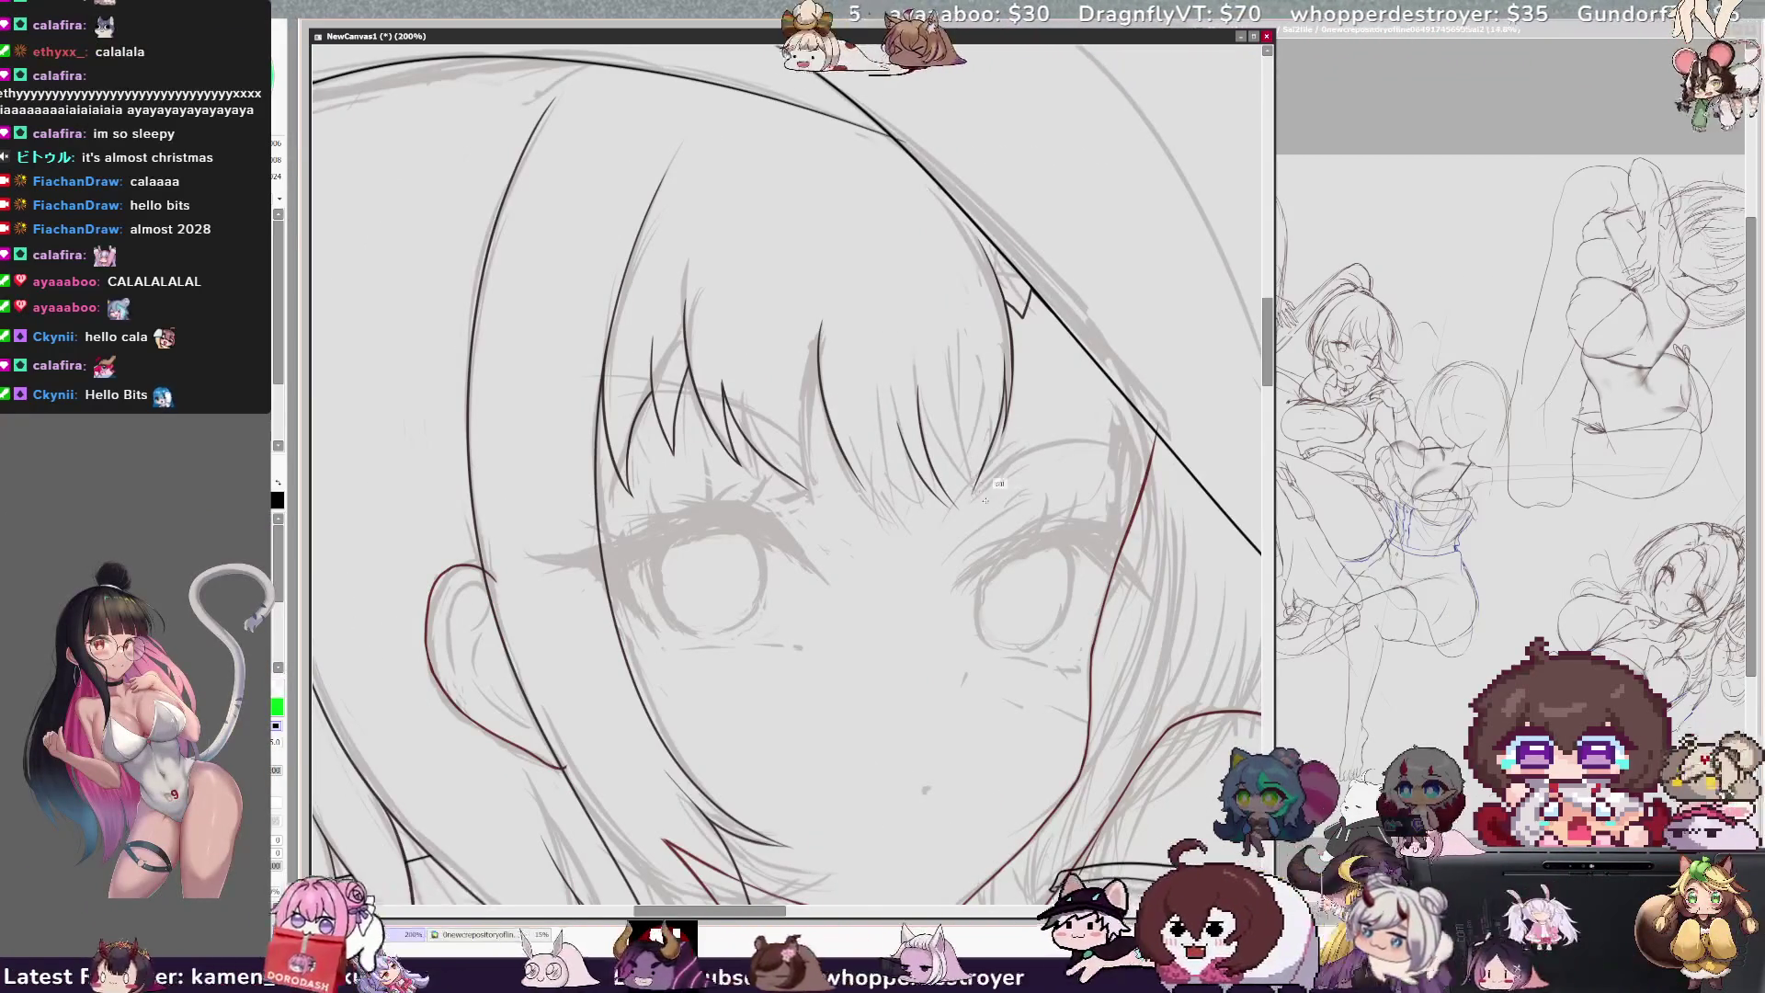
Step: Erase stray sketch marks by the hair, then ink a side strand plus short and long bang strands
{"action": "key", "text": "e"}
{"action": "key", "text": "h"}
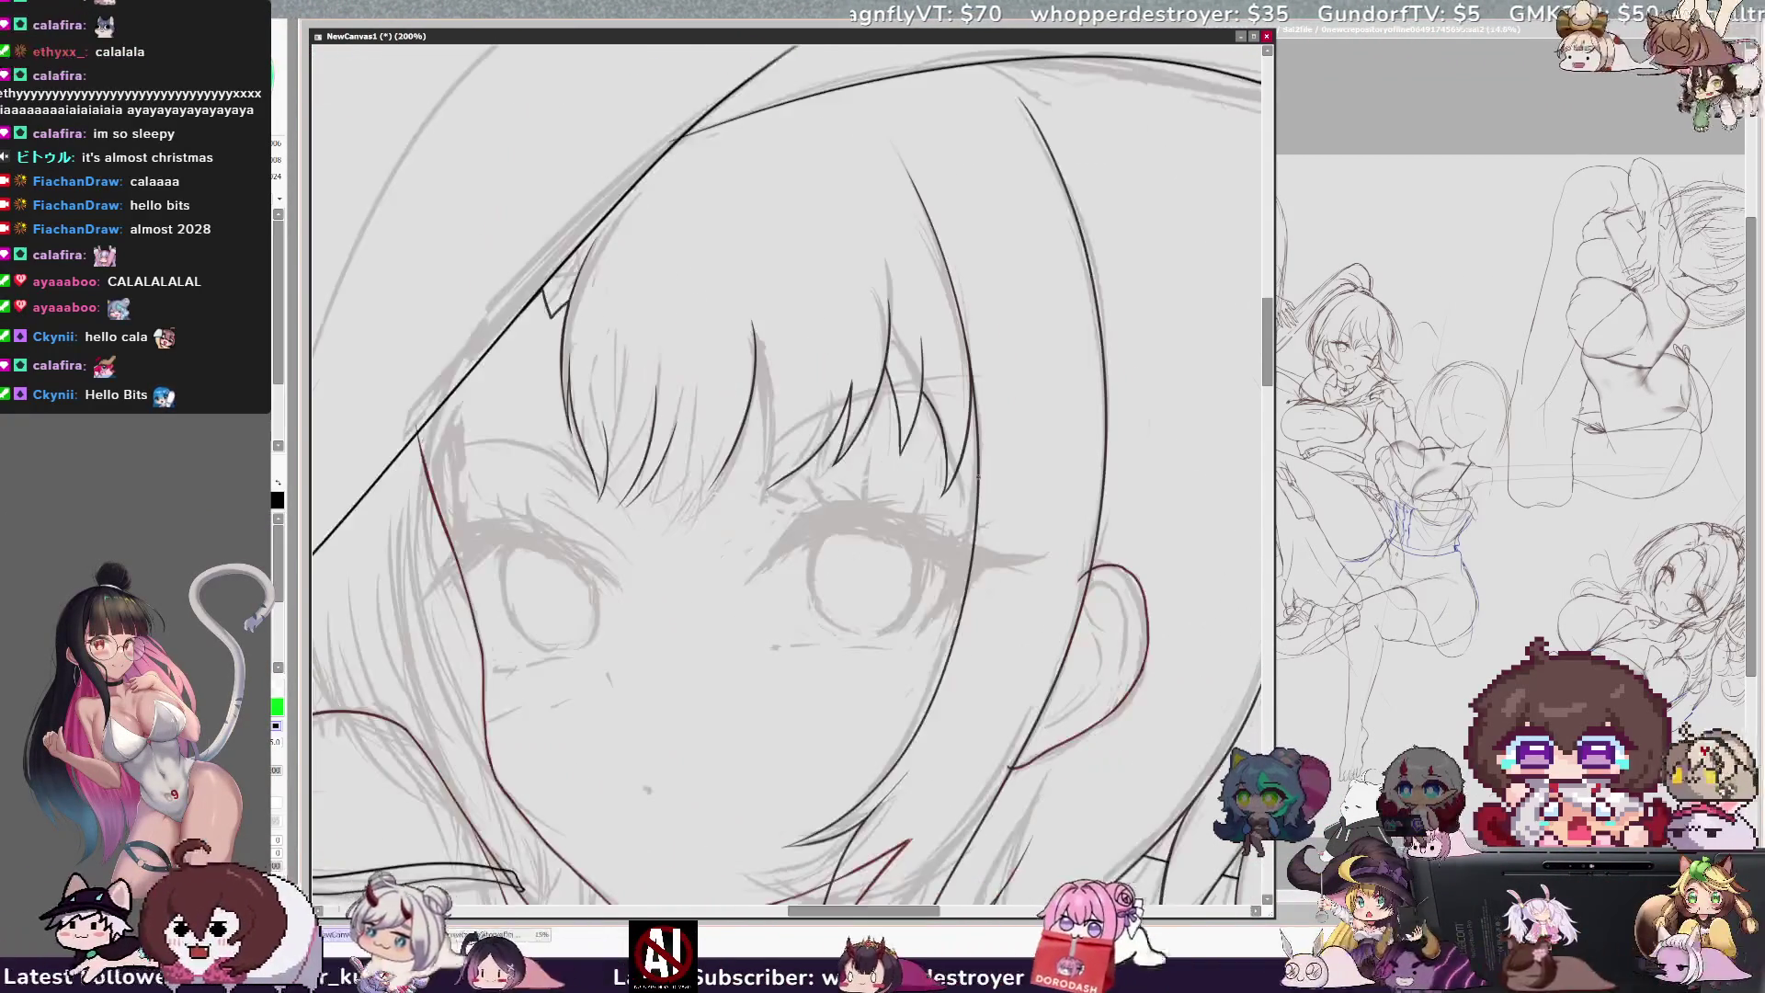
{"action": "left_click_drag", "start_coordinate": [600, 496], "coordinate": [604, 442]}
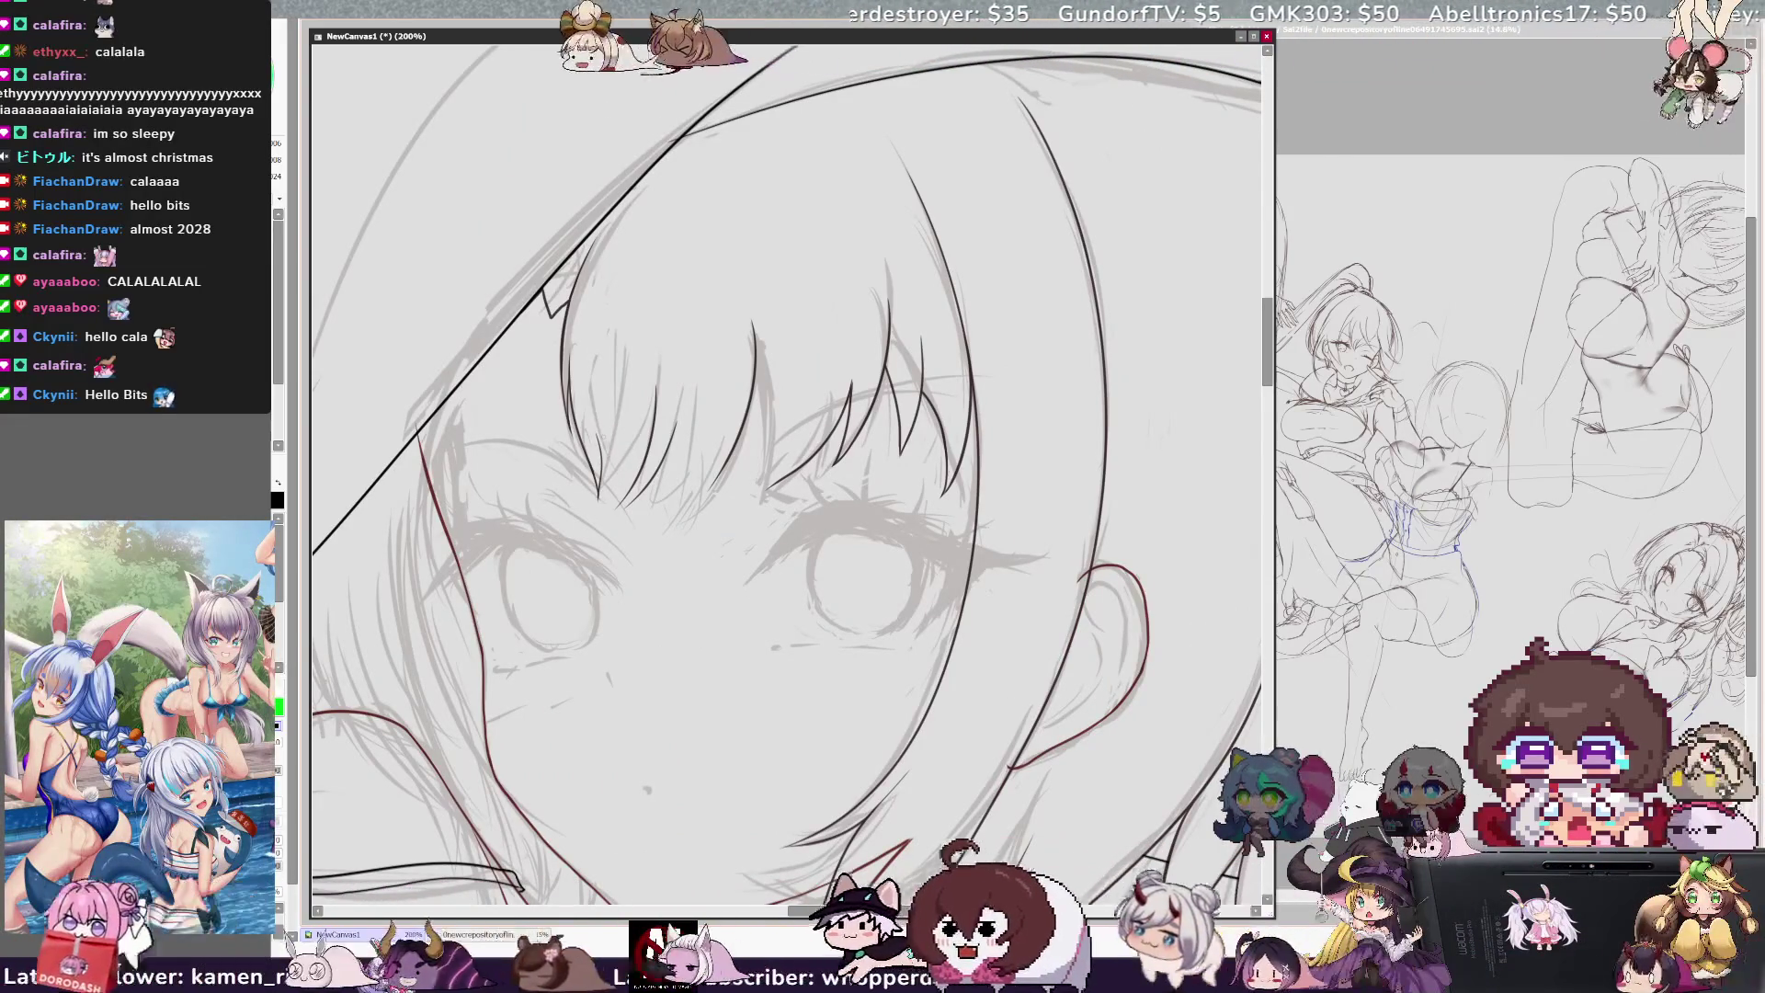
{"action": "mouse_move", "coordinate": [603, 444]}
{"action": "left_mouse_down"}
{"action": "mouse_move", "coordinate": [595, 502]}
{"action": "mouse_move", "coordinate": [599, 439]}
{"action": "left_mouse_up"}
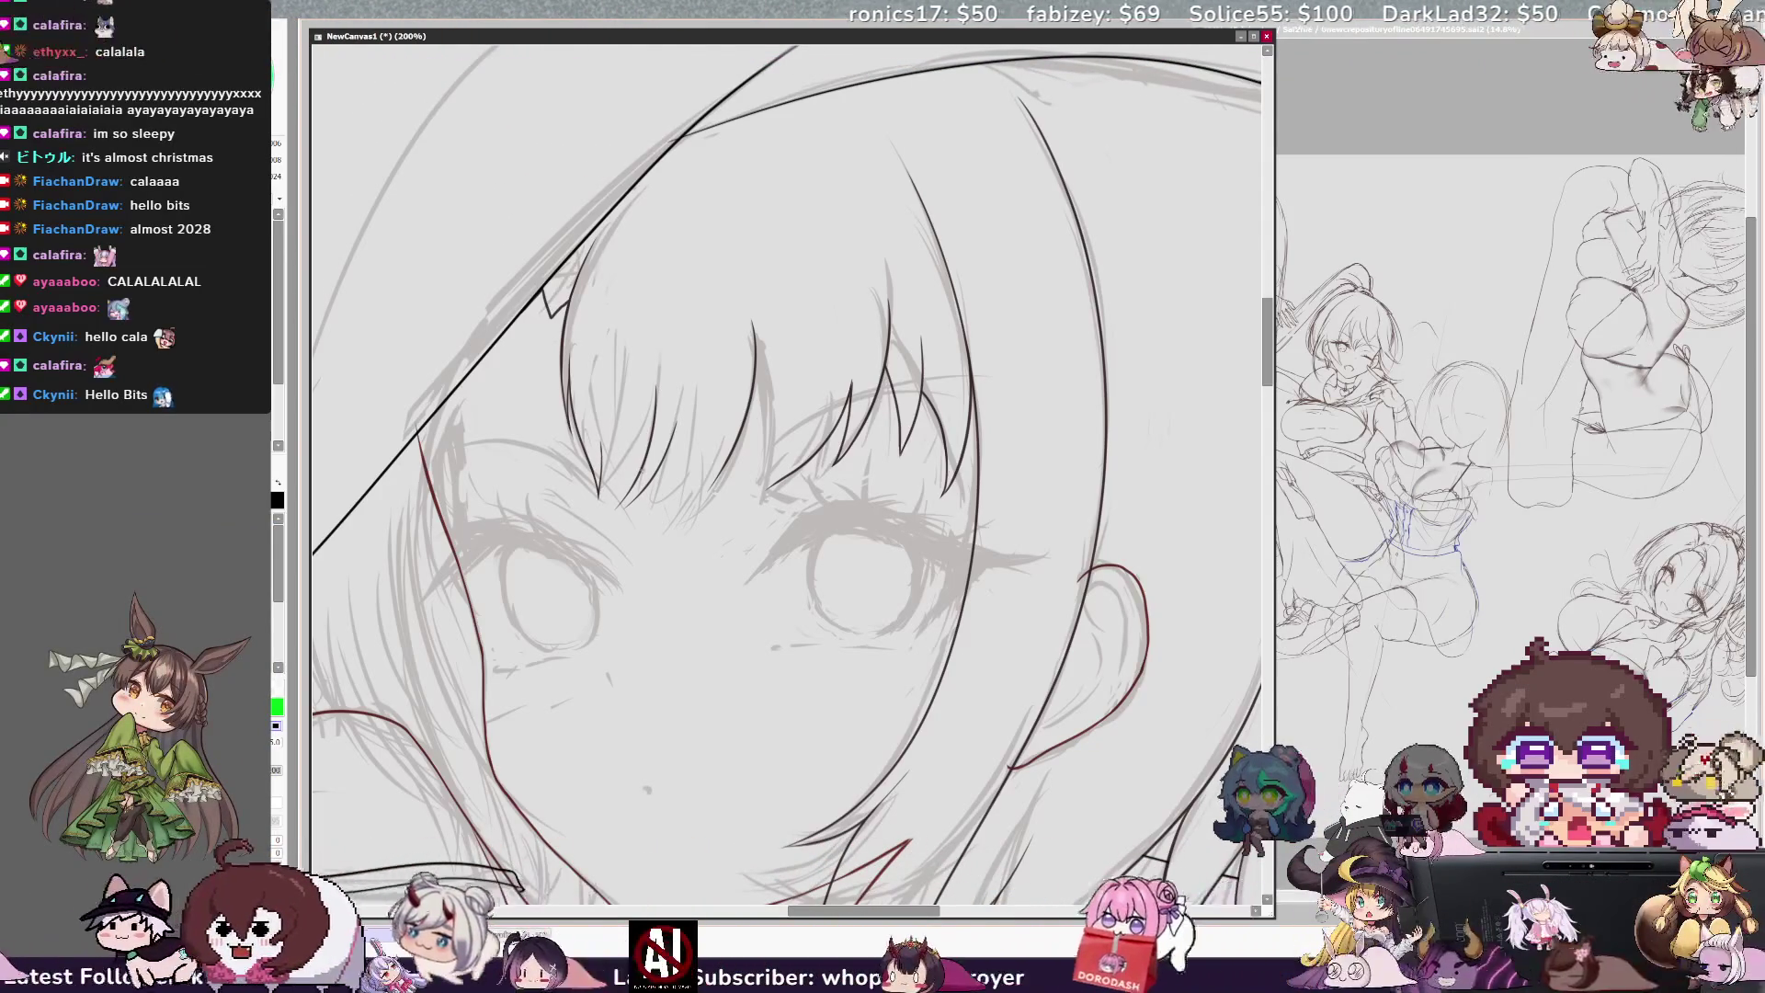
{"action": "left_click_drag", "start_coordinate": [660, 452], "coordinate": [671, 419]}
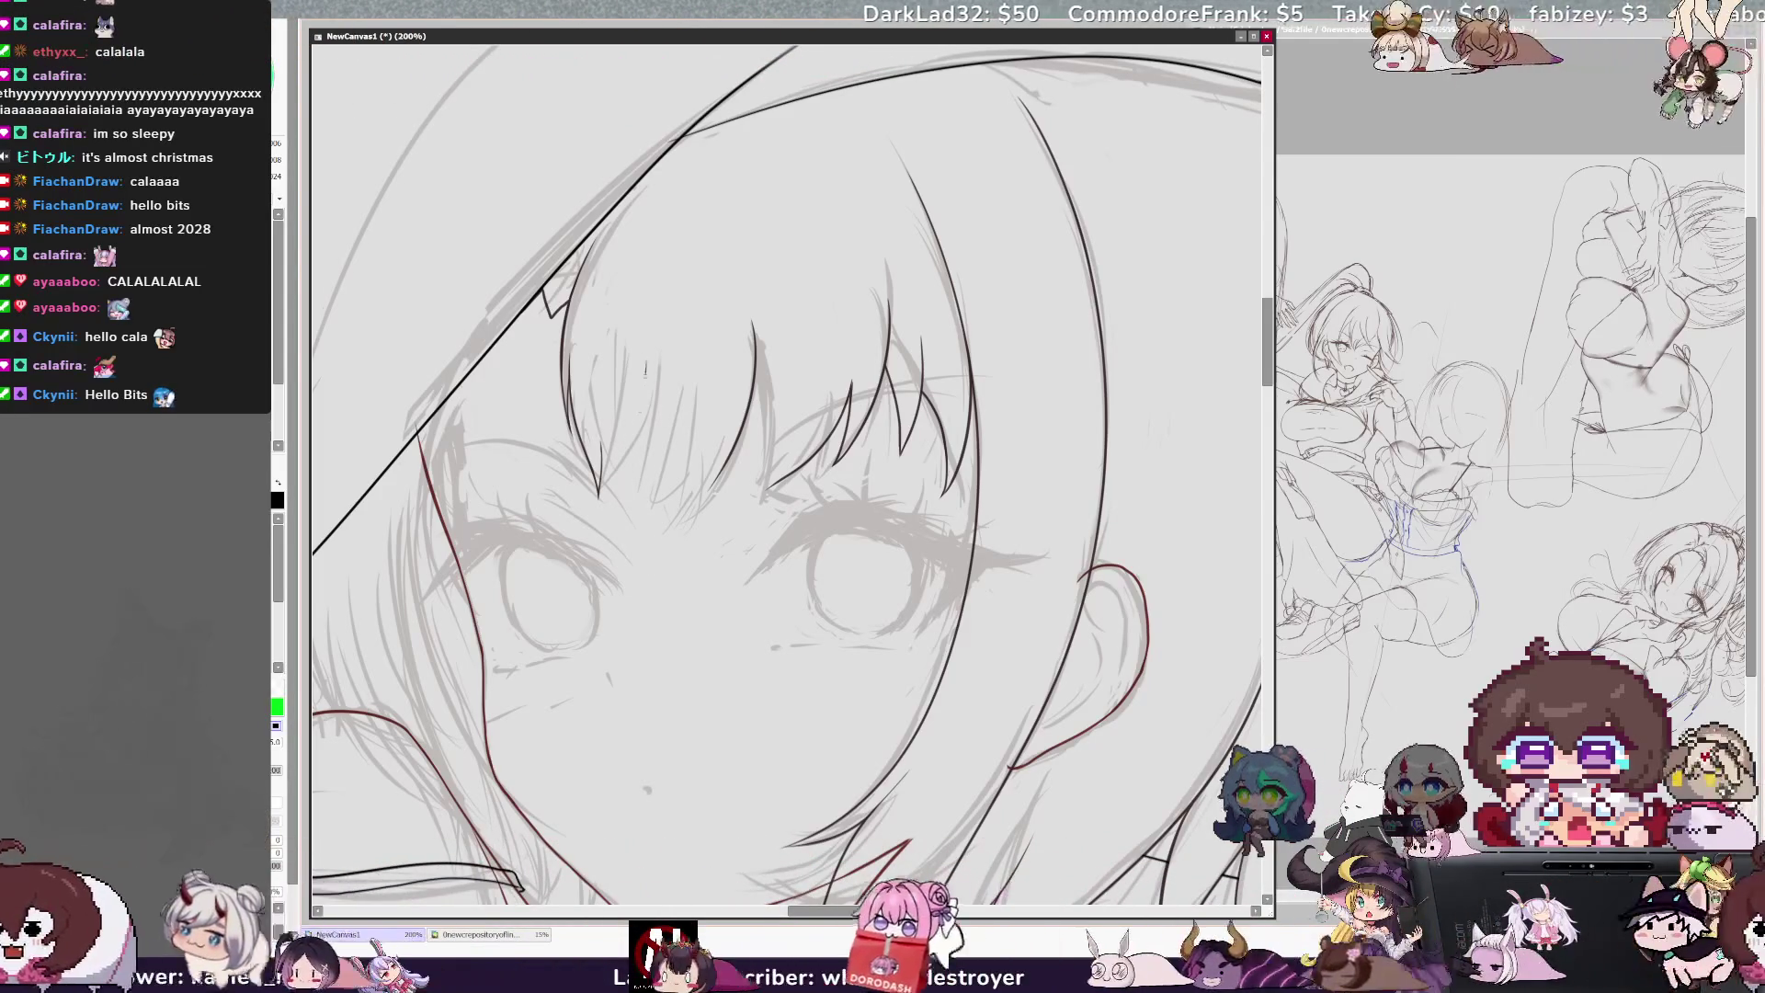
{"action": "left_click_drag", "start_coordinate": [645, 373], "coordinate": [640, 429]}
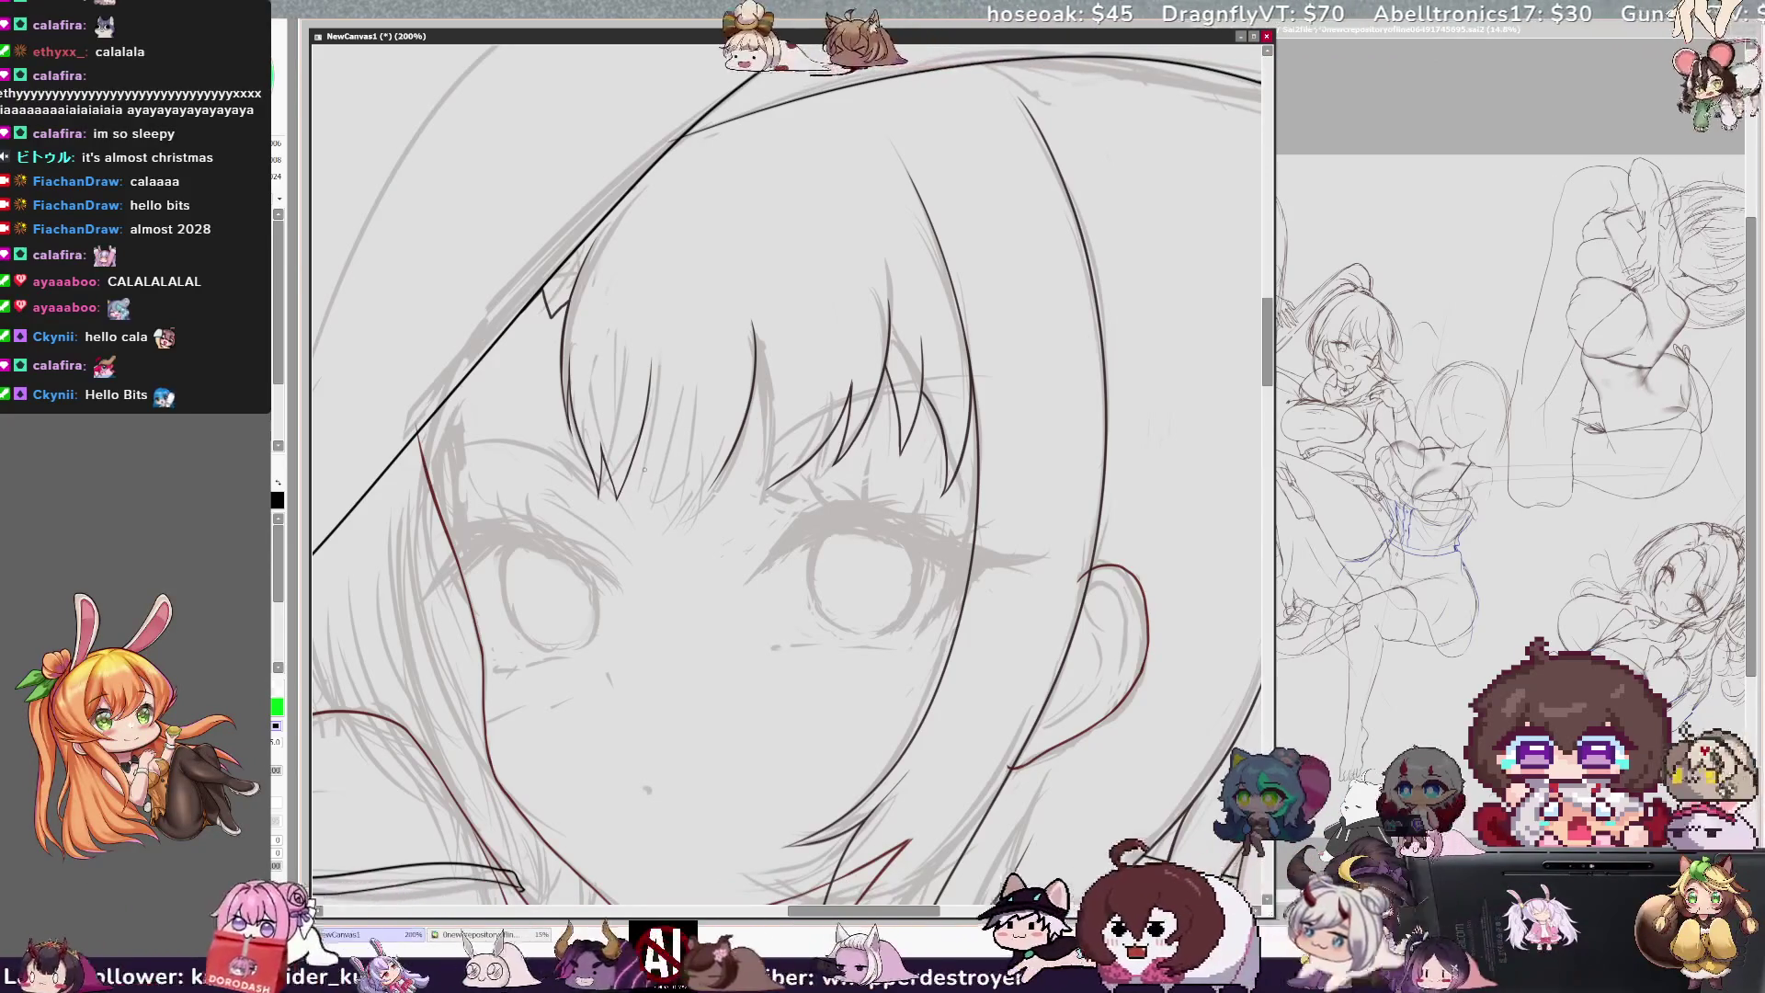
{"action": "mouse_move", "coordinate": [629, 513]}
{"action": "left_mouse_down"}
{"action": "mouse_move", "coordinate": [648, 418]}
{"action": "mouse_move", "coordinate": [643, 508]}
{"action": "left_mouse_up"}
Step: Redraw the first bang strands until they sit right, then mirror the canvas to check them
{"action": "key", "text": "ctrl+z"}
{"action": "key", "text": "ctrl+z"}
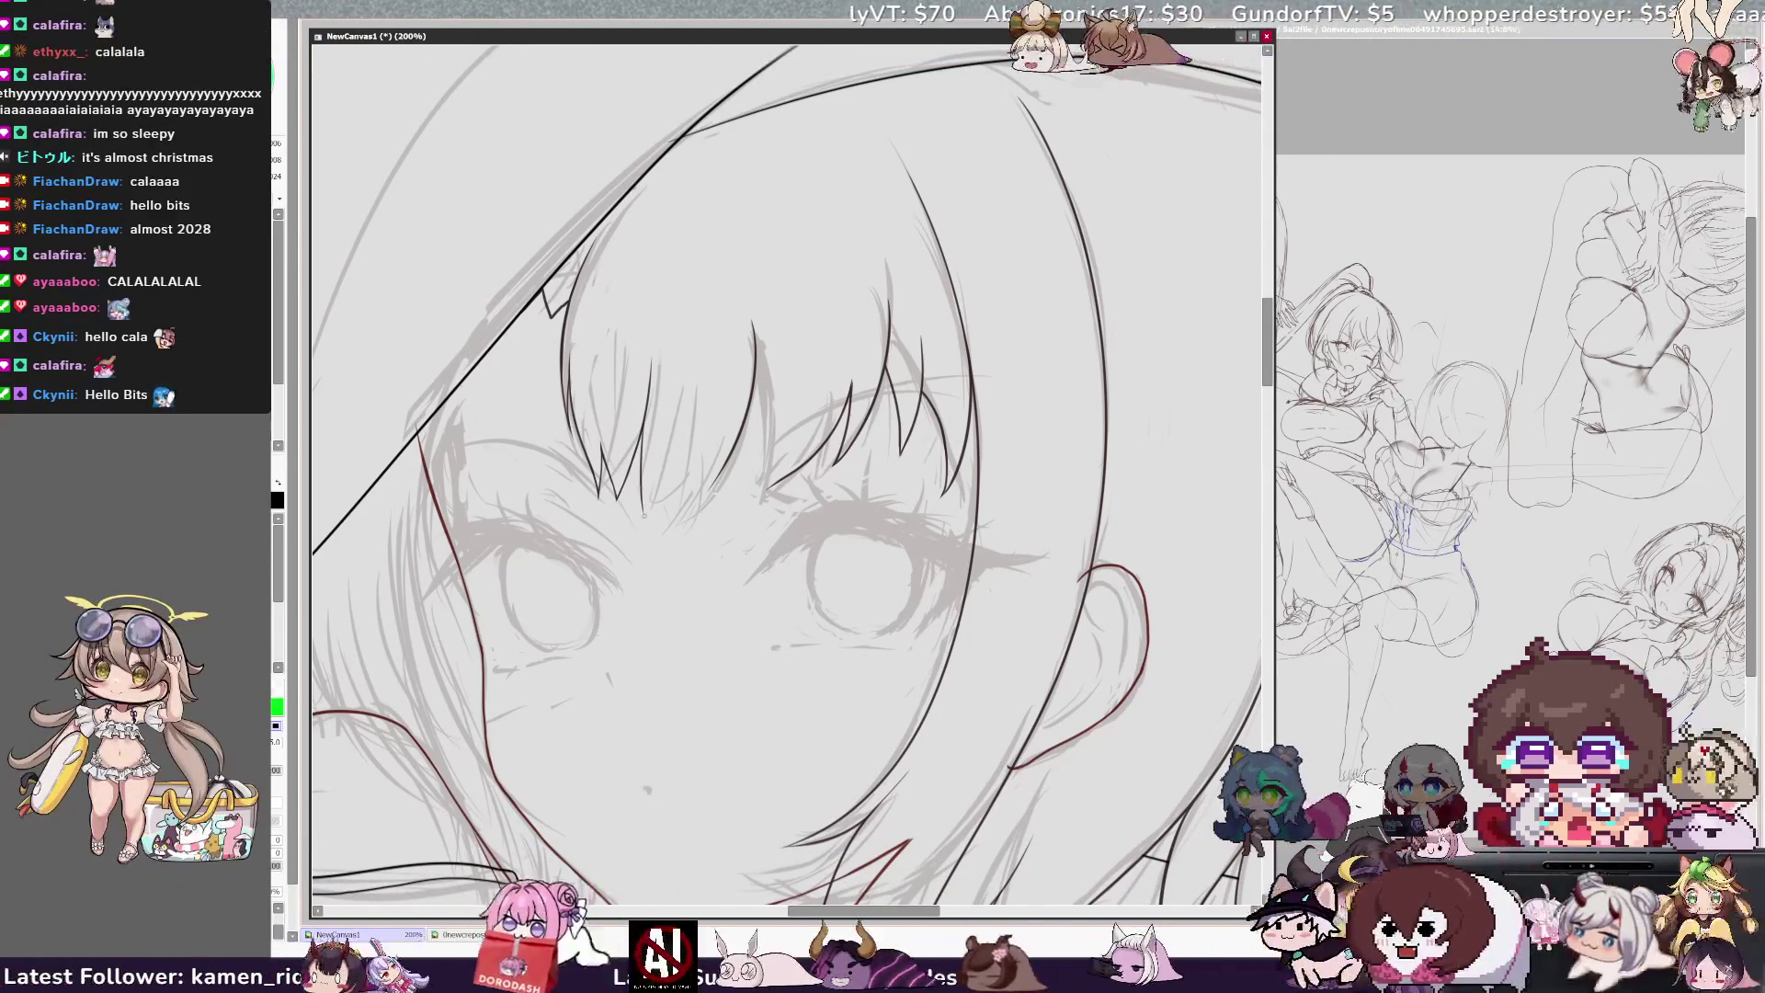
{"action": "key", "text": "ctrl+z"}
{"action": "left_click_drag", "start_coordinate": [671, 424], "coordinate": [654, 486]}
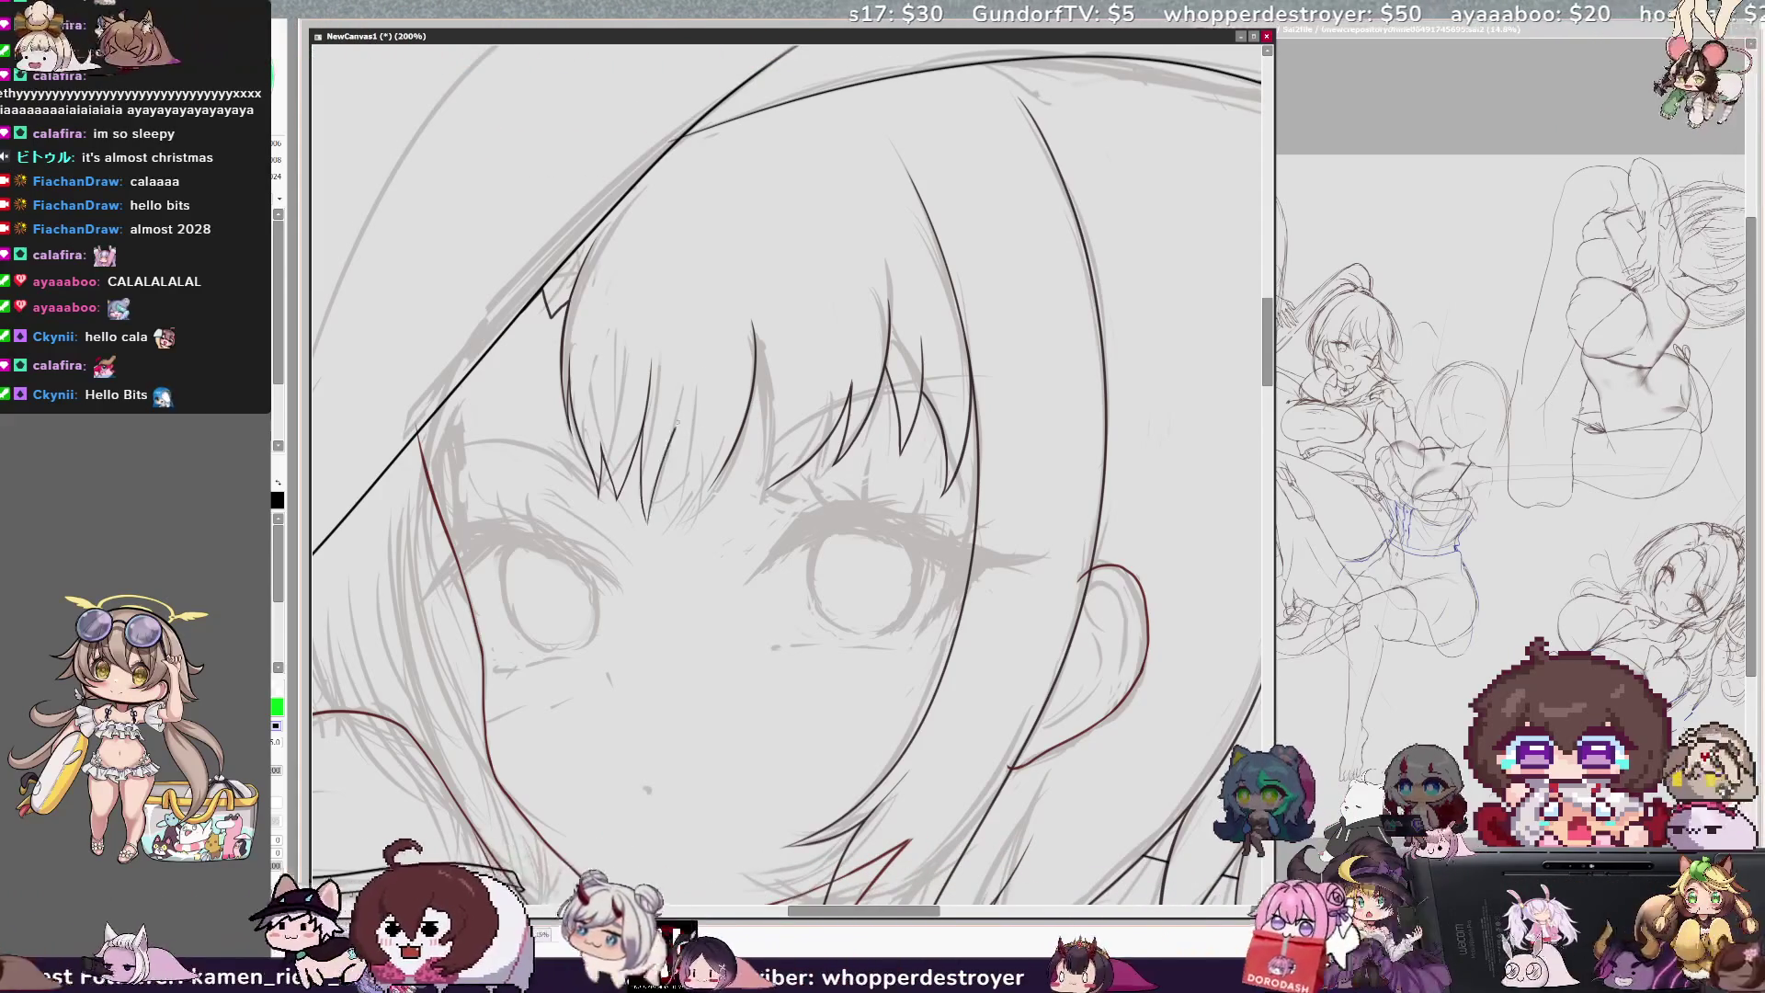
{"action": "key", "text": "ctrl+z"}
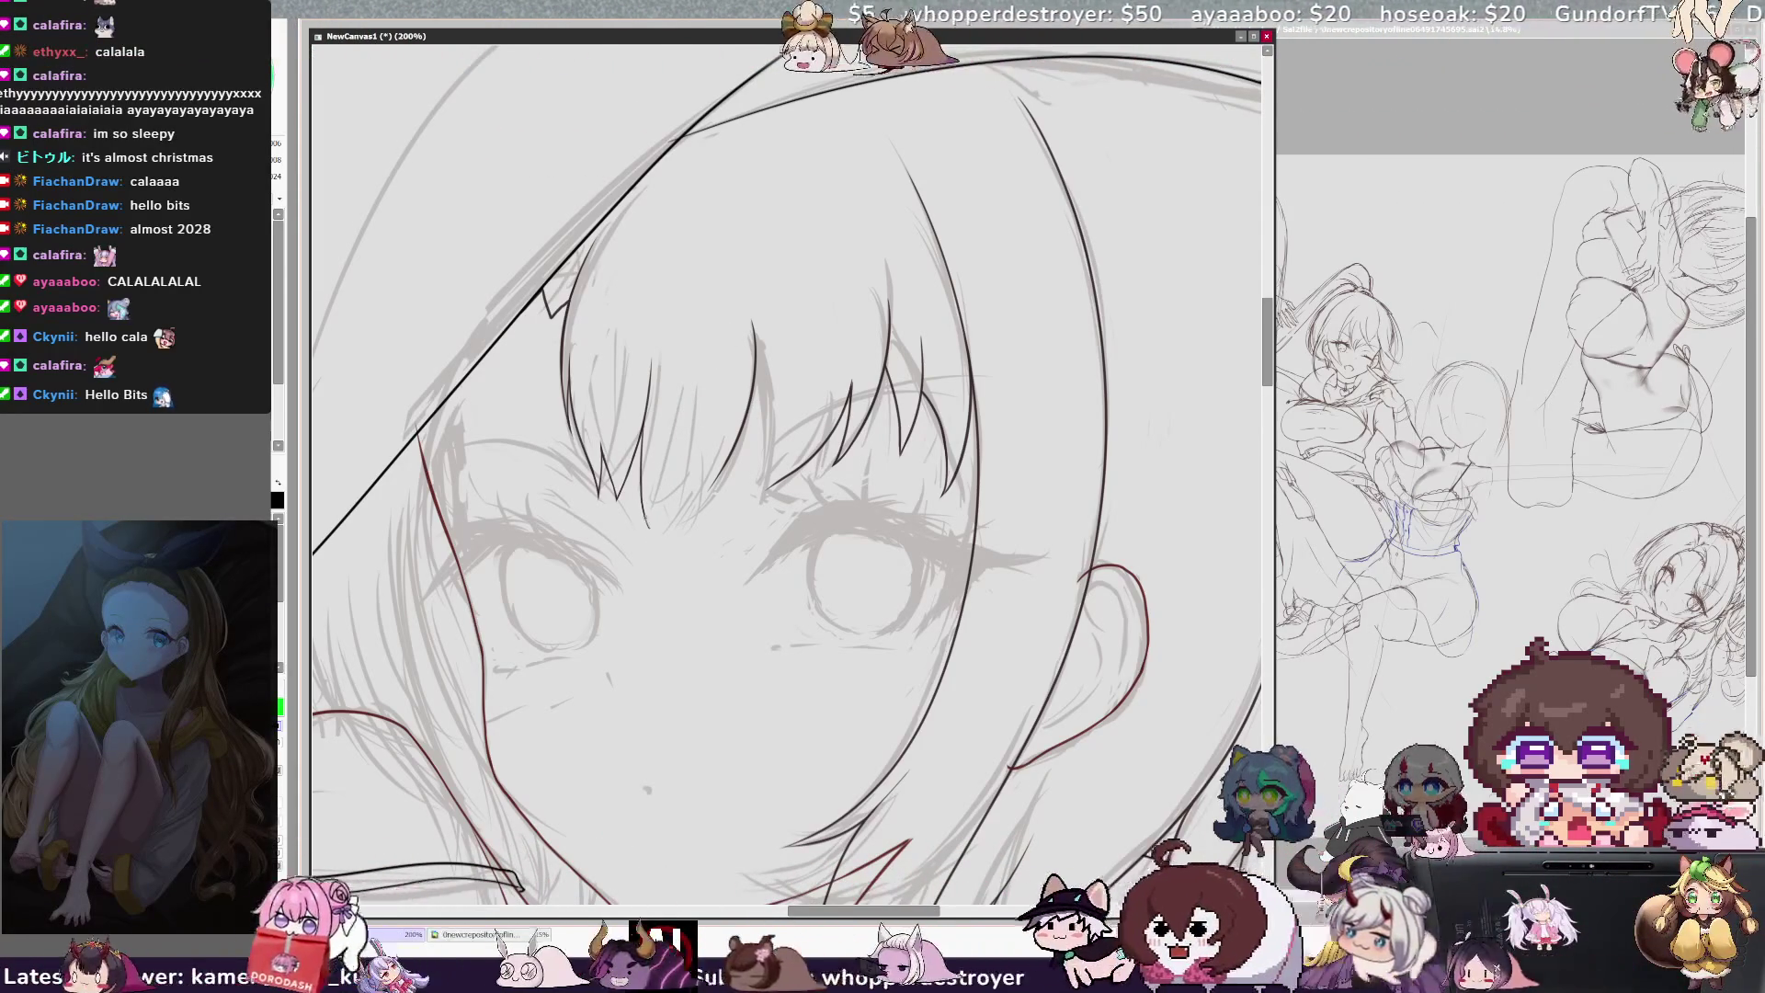
{"action": "left_click_drag", "start_coordinate": [688, 411], "coordinate": [648, 531]}
{"action": "key", "text": "ctrl+z"}
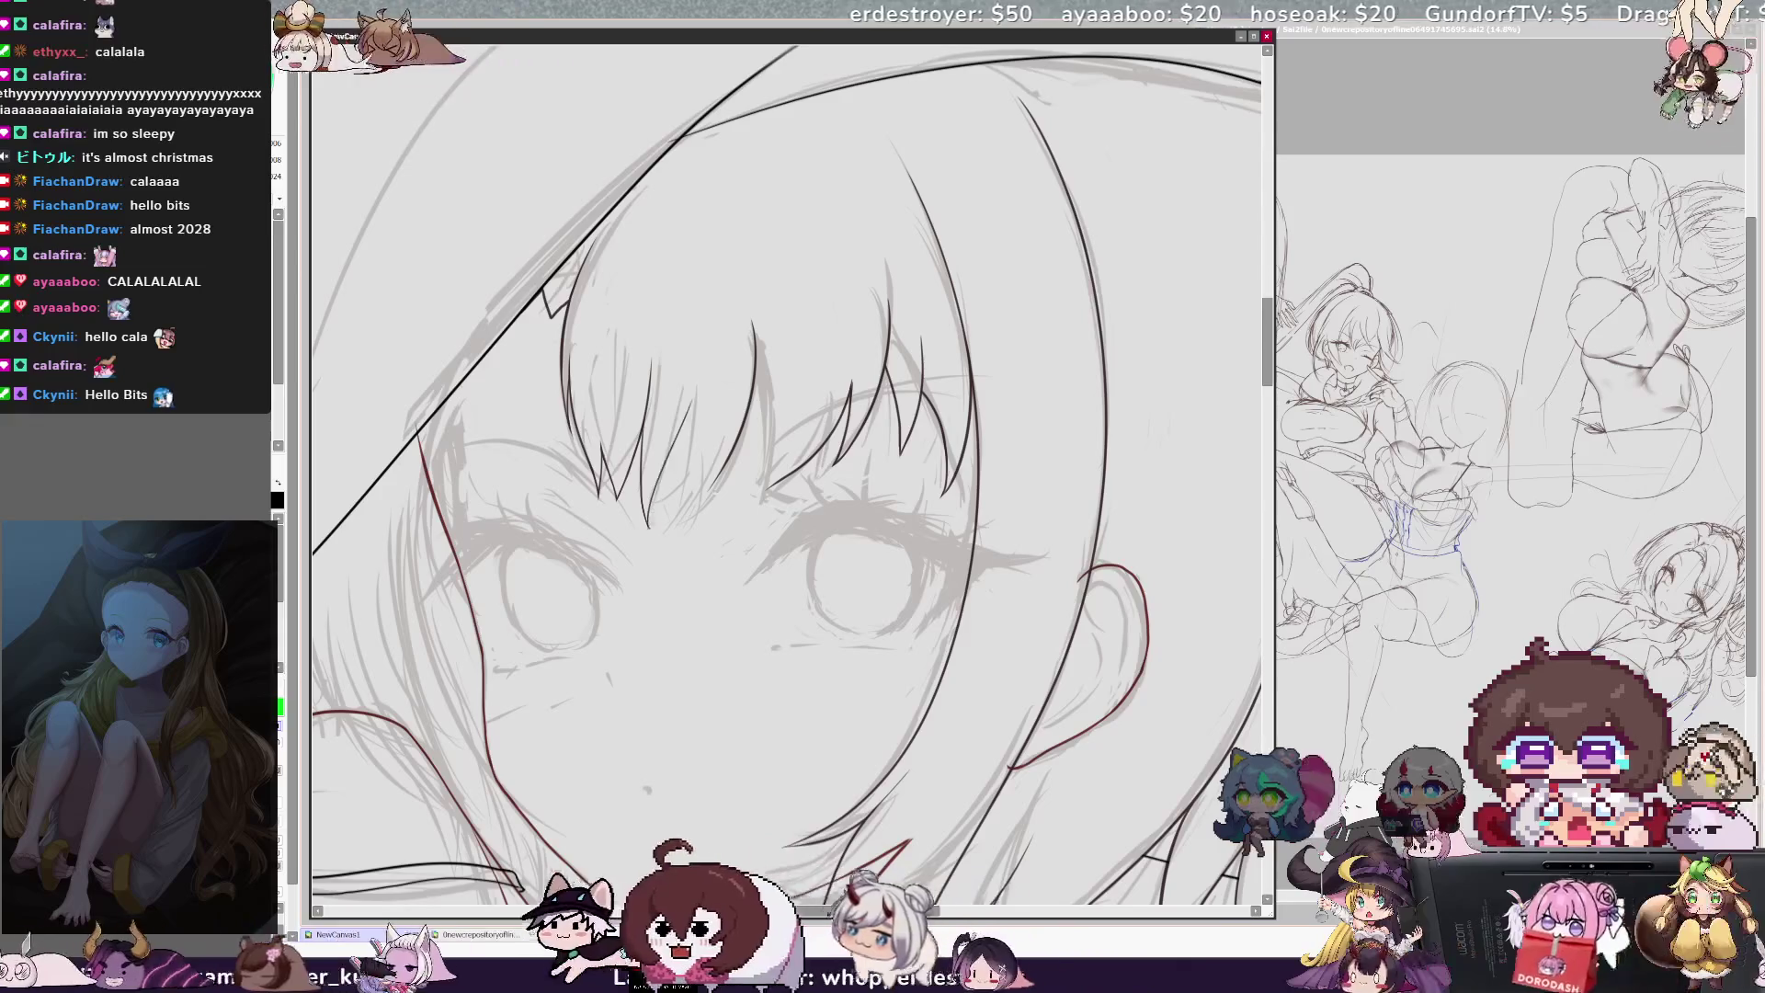
{"action": "left_click_drag", "start_coordinate": [670, 450], "coordinate": [648, 529]}
{"action": "key", "text": "ctrl+z"}
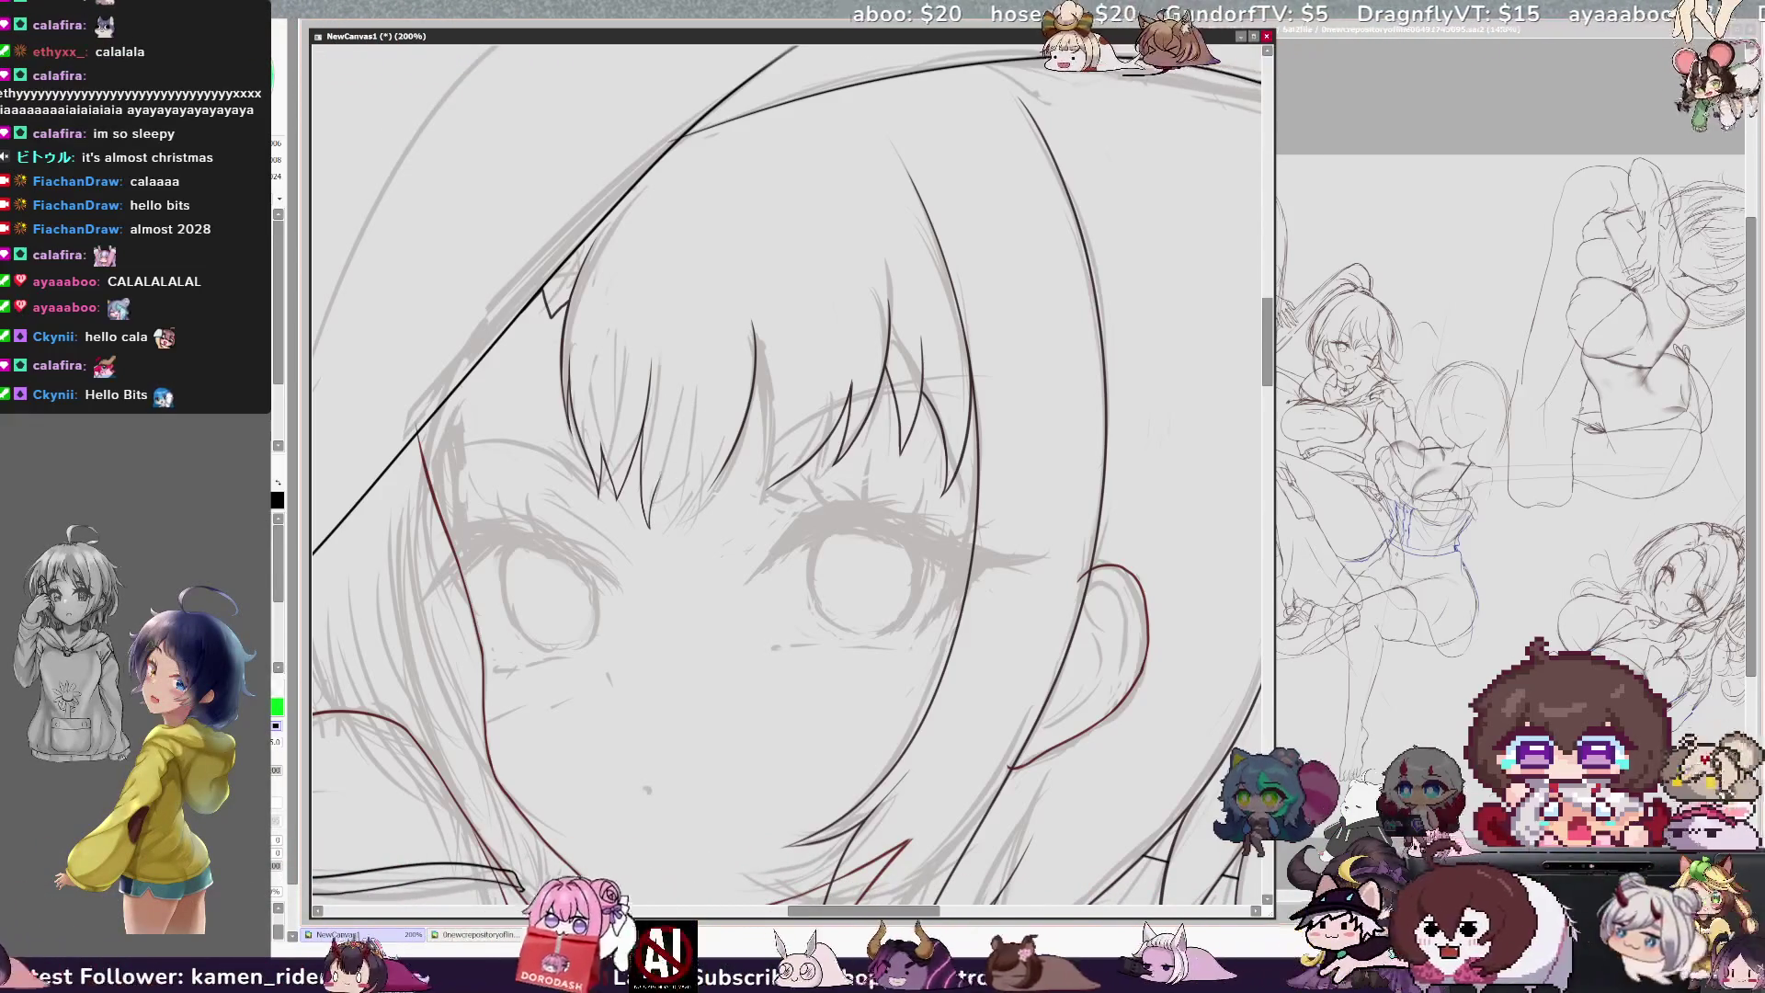
{"action": "left_click_drag", "start_coordinate": [690, 453], "coordinate": [668, 504]}
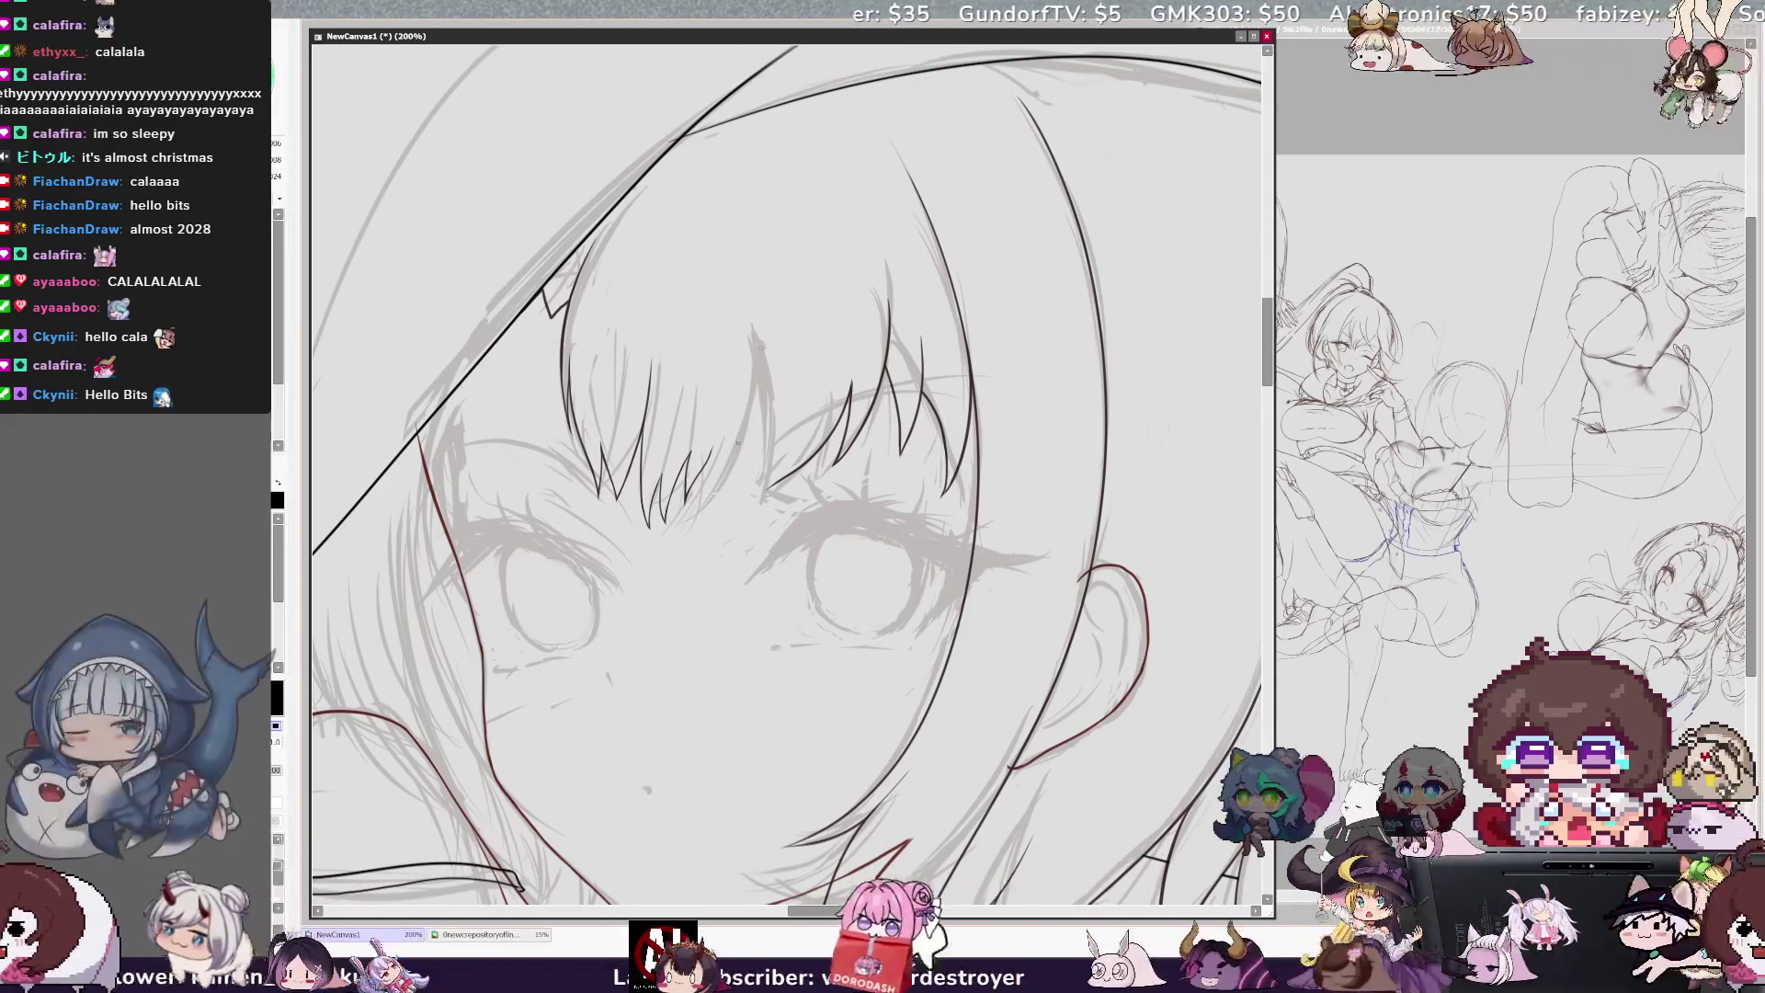
{"action": "key", "text": "h"}
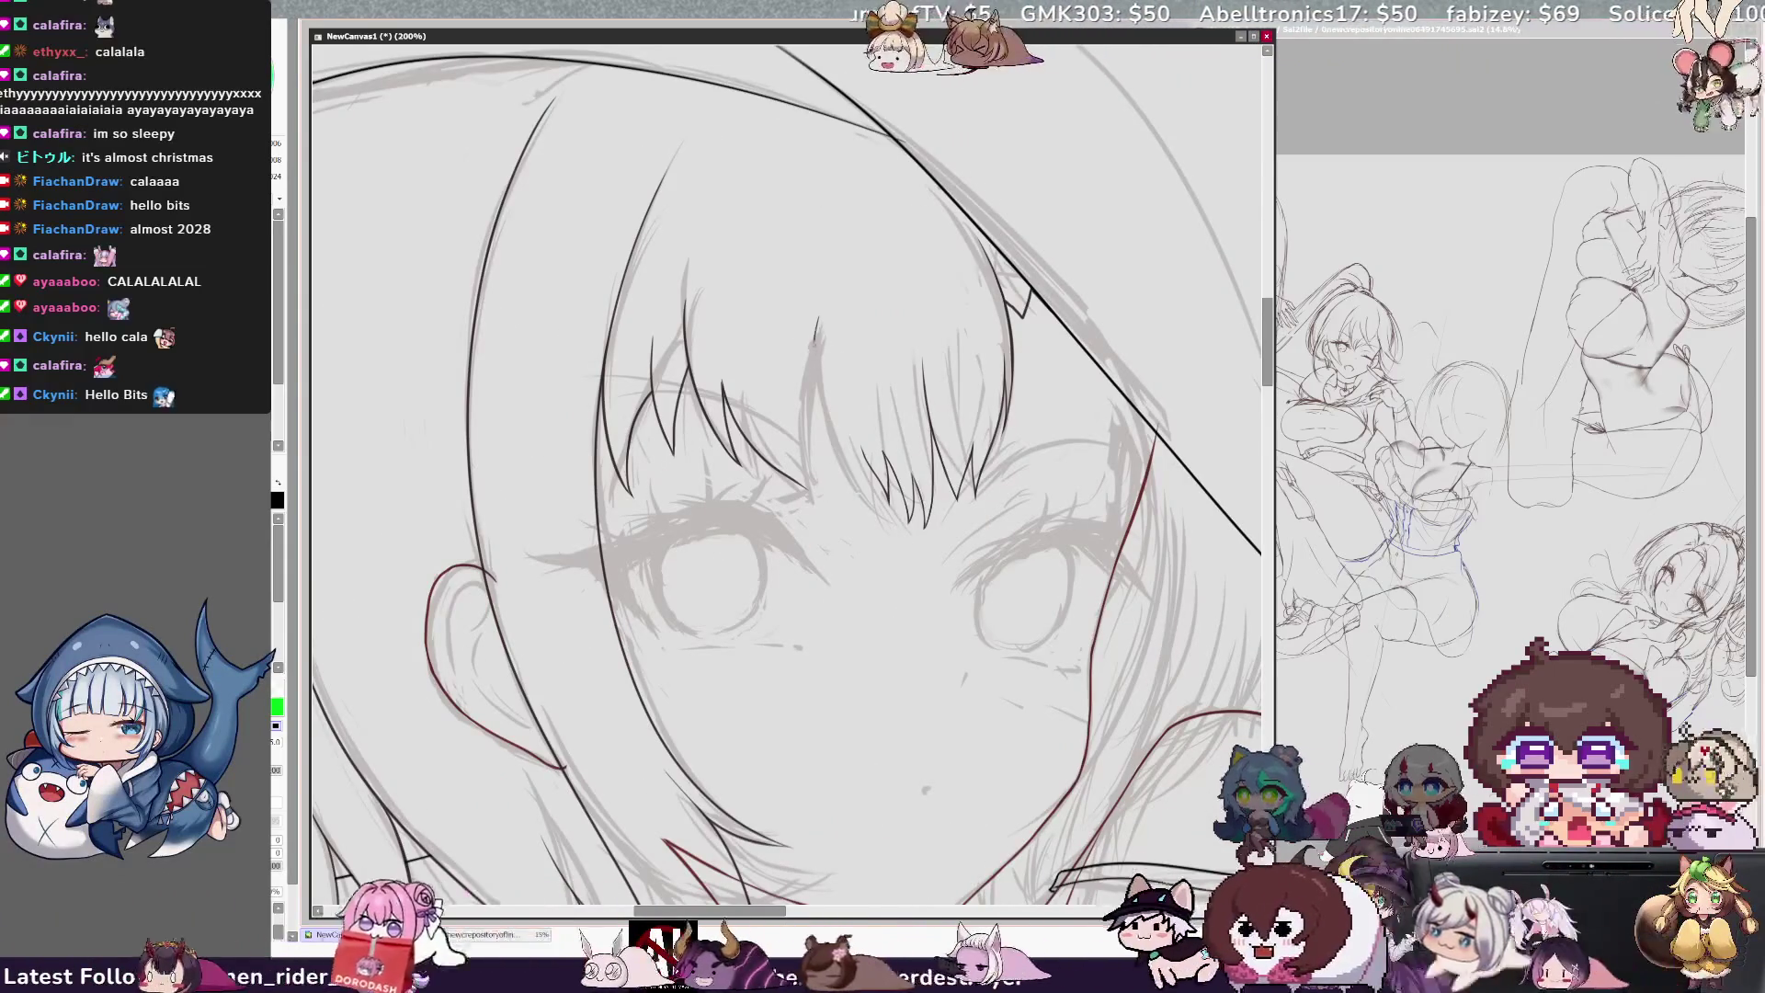
{"action": "key", "text": "h"}
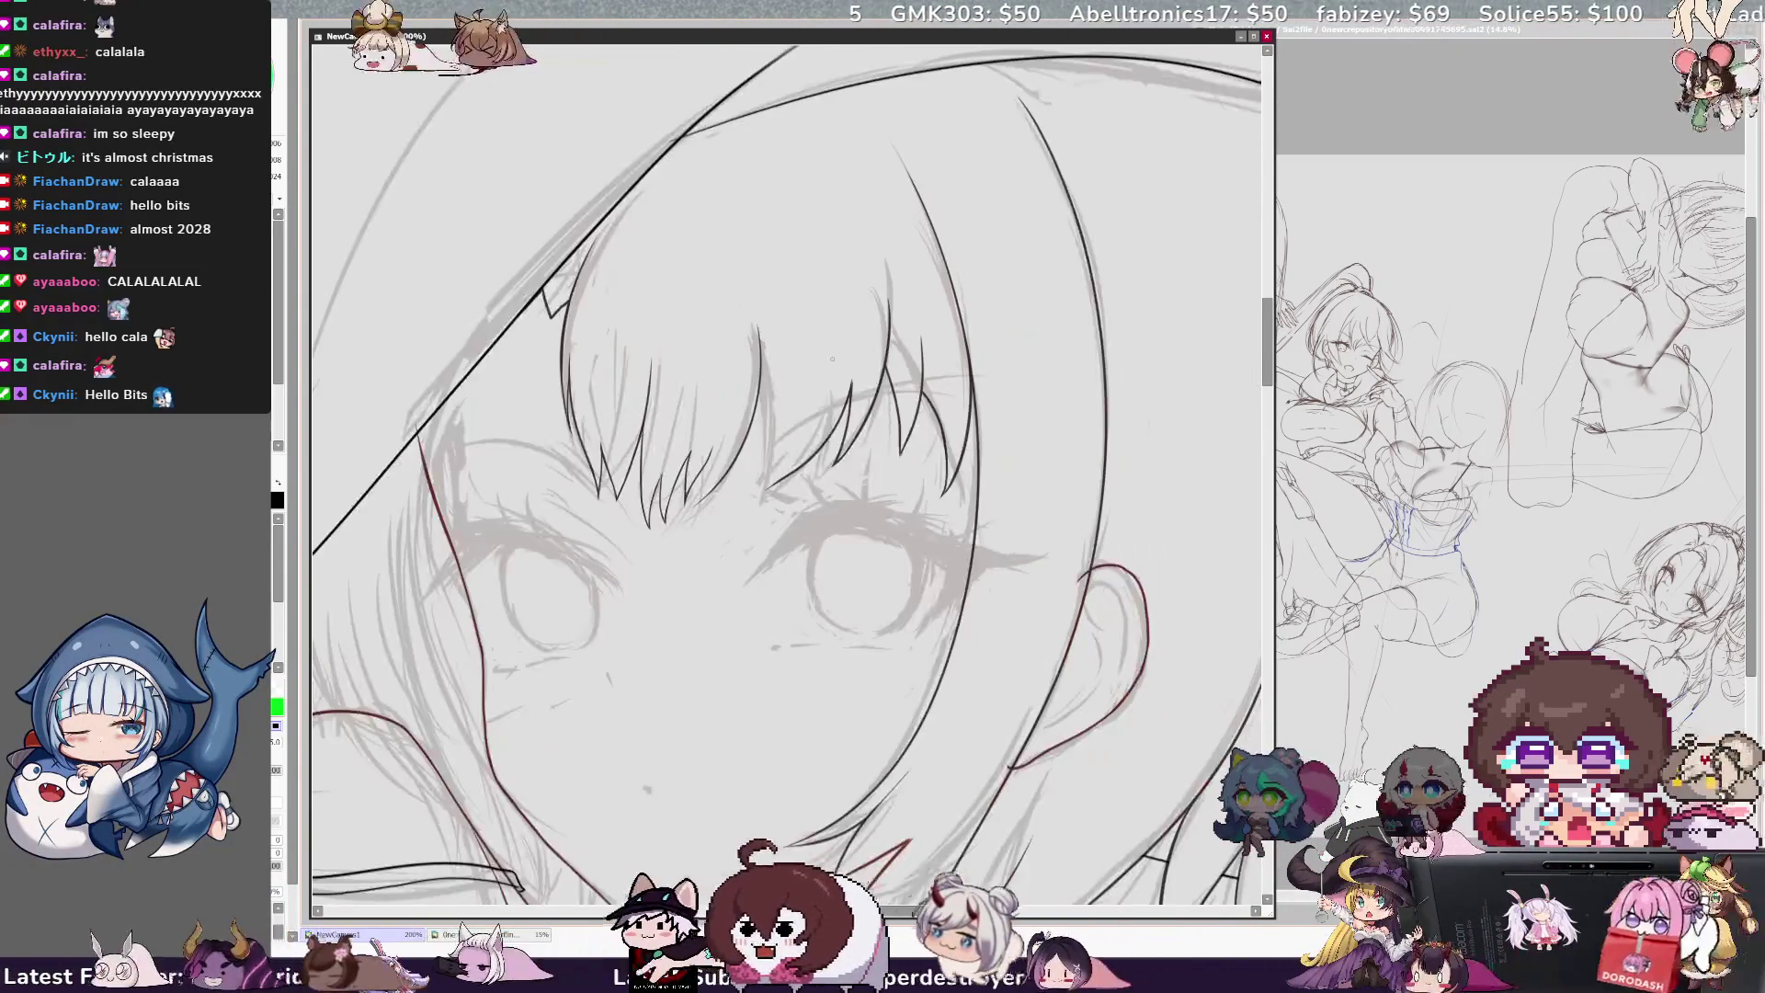
Step: Ink the remaining curving bang strands, undo an overly long stroke, and zoom out to 75%
{"action": "left_click_drag", "start_coordinate": [765, 323], "coordinate": [708, 492]}
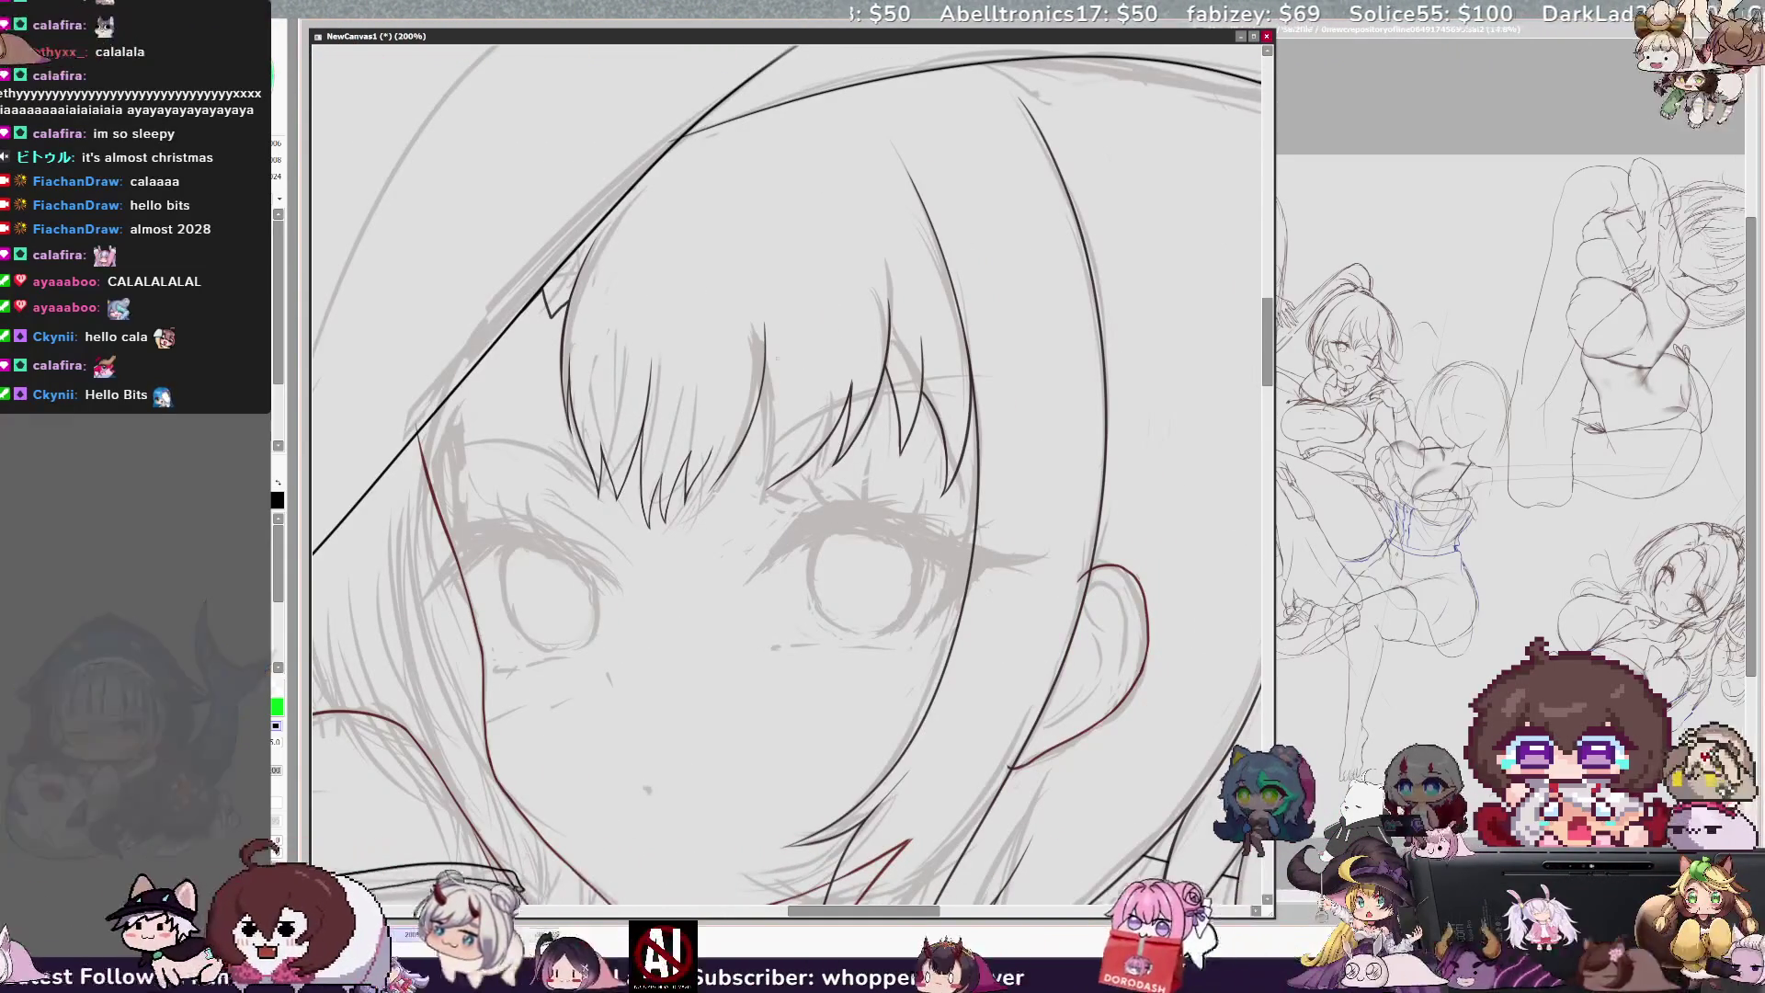
{"action": "left_click_drag", "start_coordinate": [759, 321], "coordinate": [712, 460]}
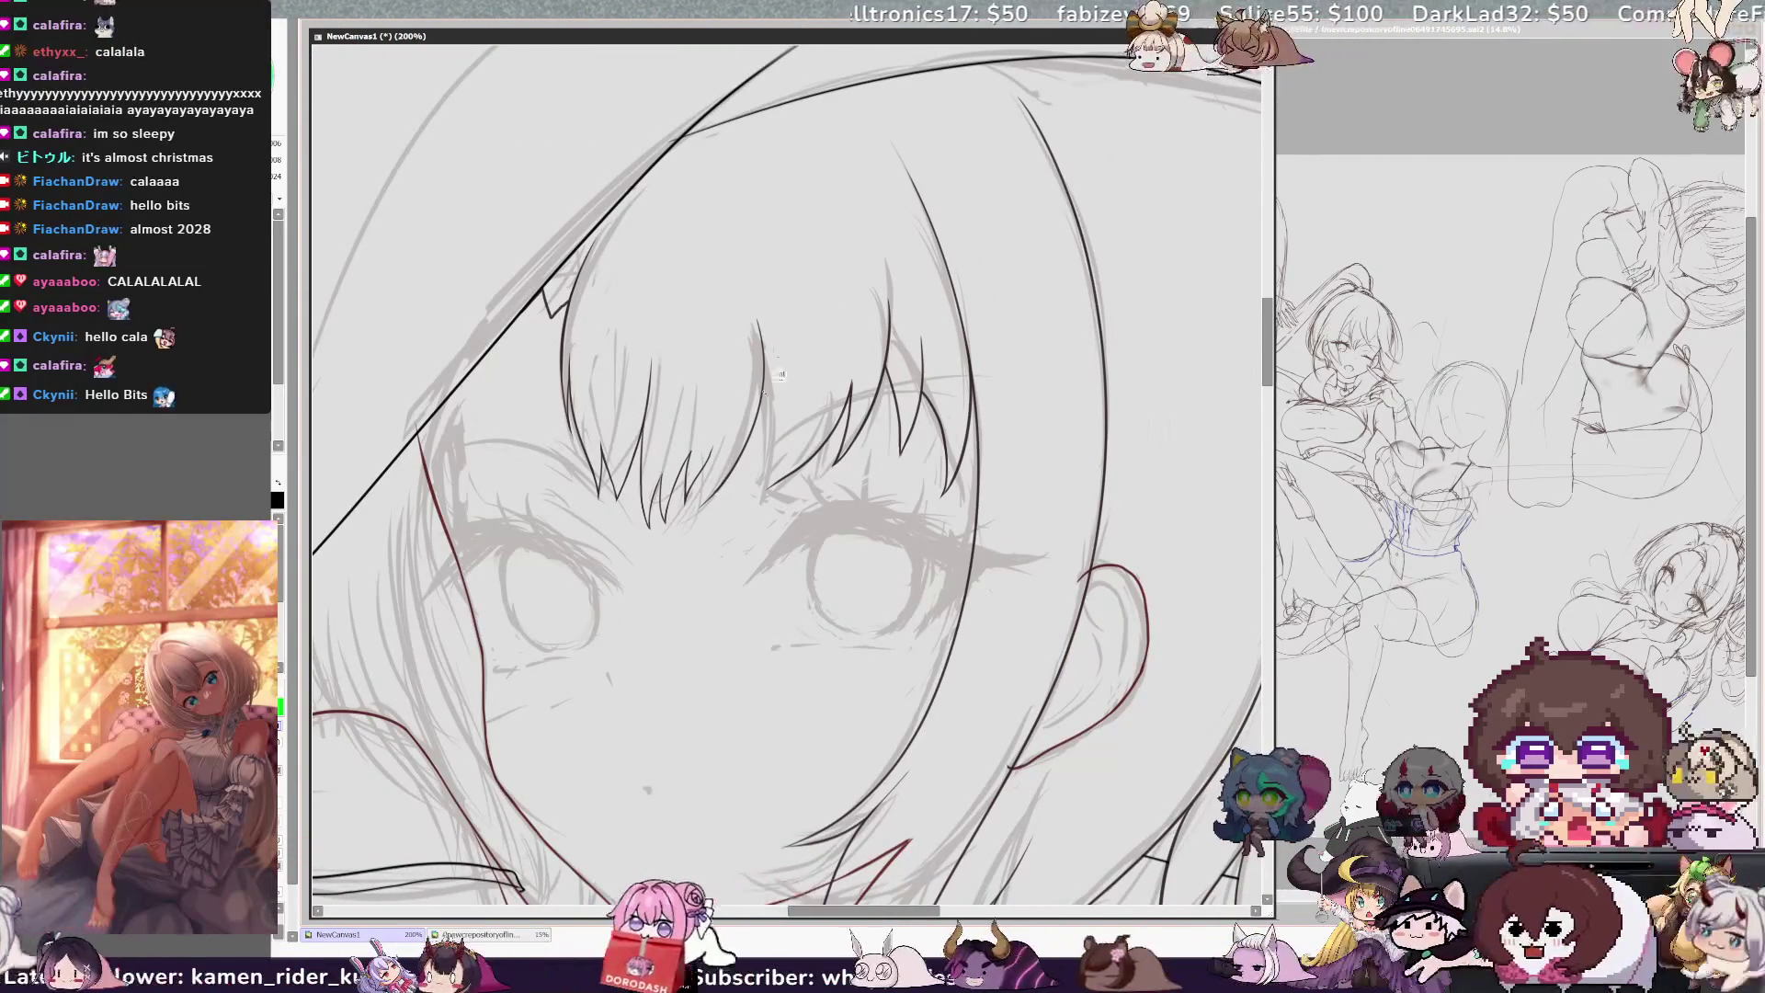
{"action": "left_click_drag", "start_coordinate": [710, 458], "coordinate": [703, 497]}
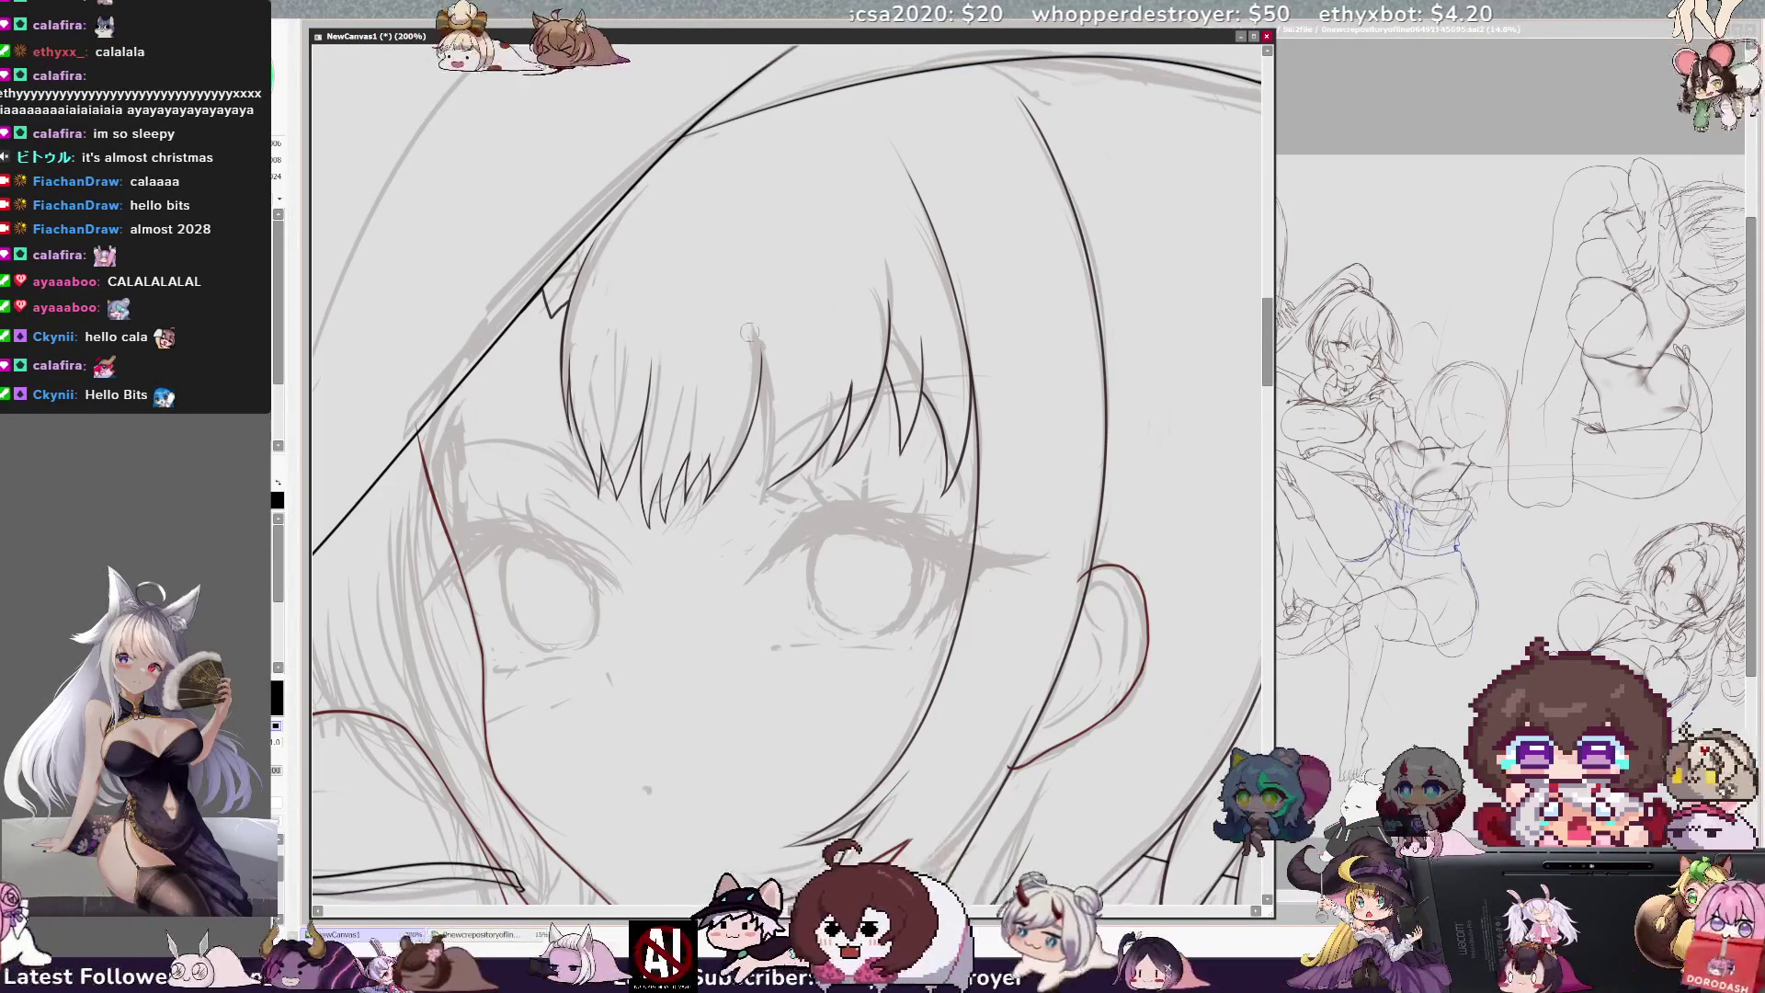
{"action": "left_click_drag", "start_coordinate": [759, 348], "coordinate": [762, 369]}
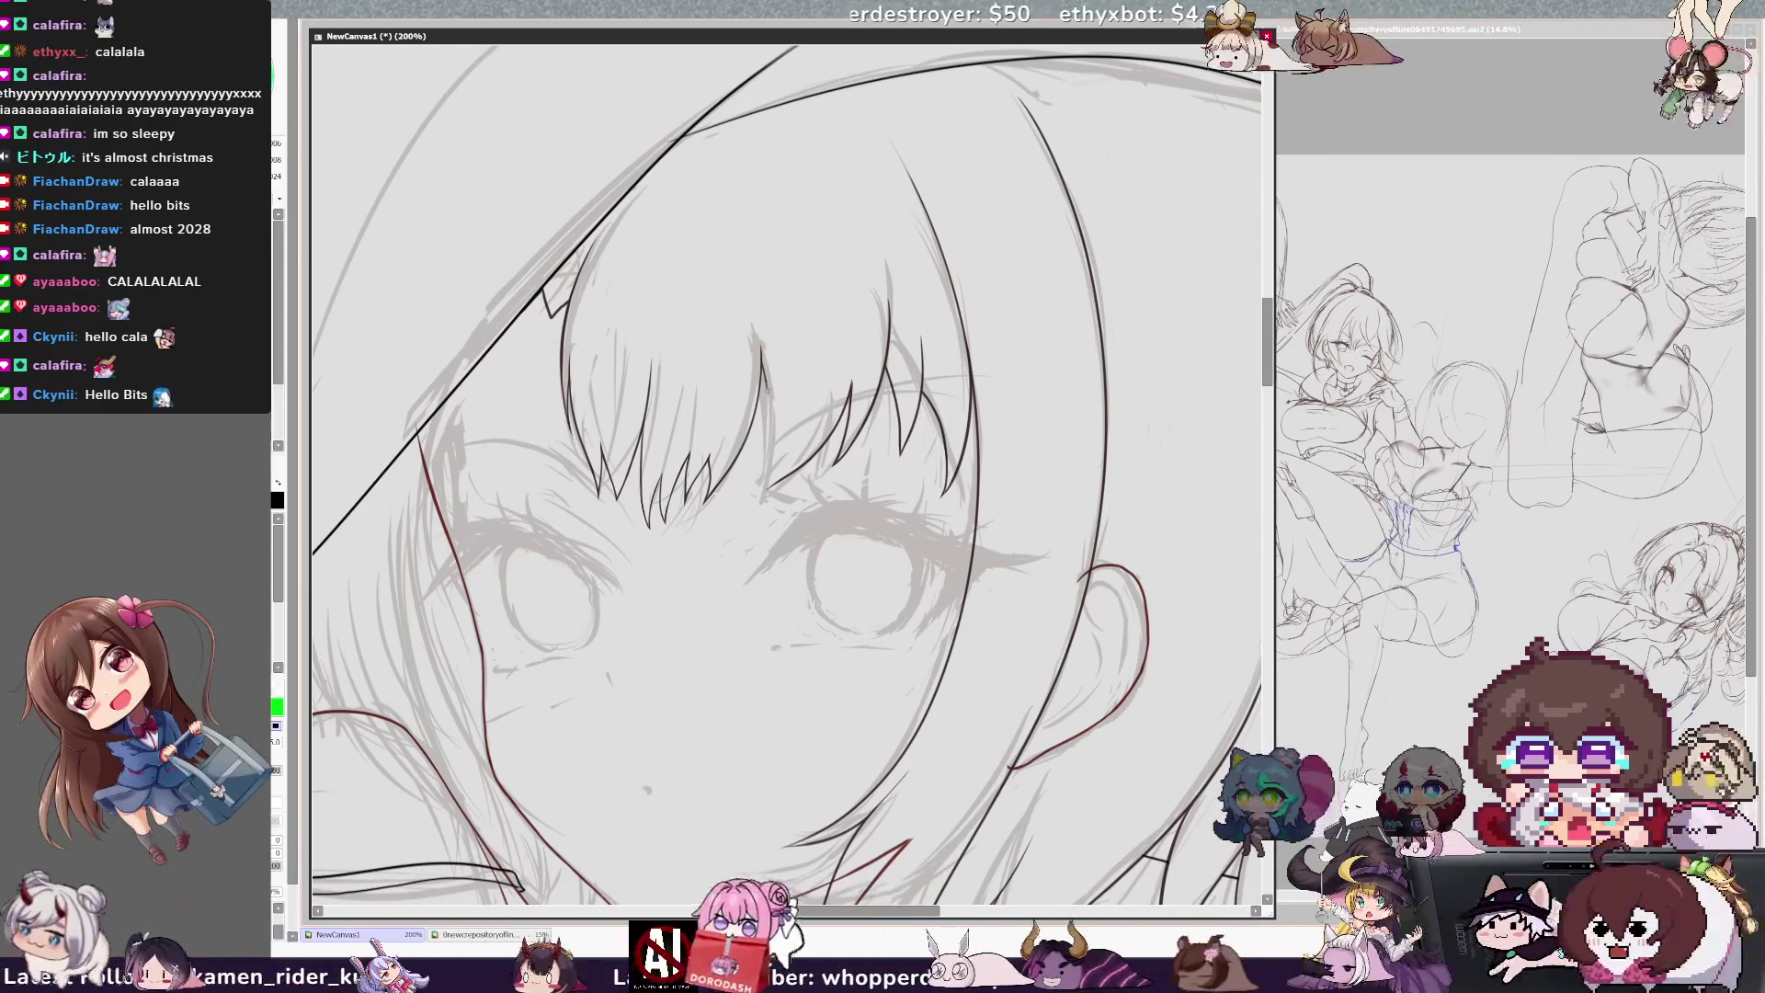
{"action": "left_click_drag", "start_coordinate": [768, 387], "coordinate": [769, 487]}
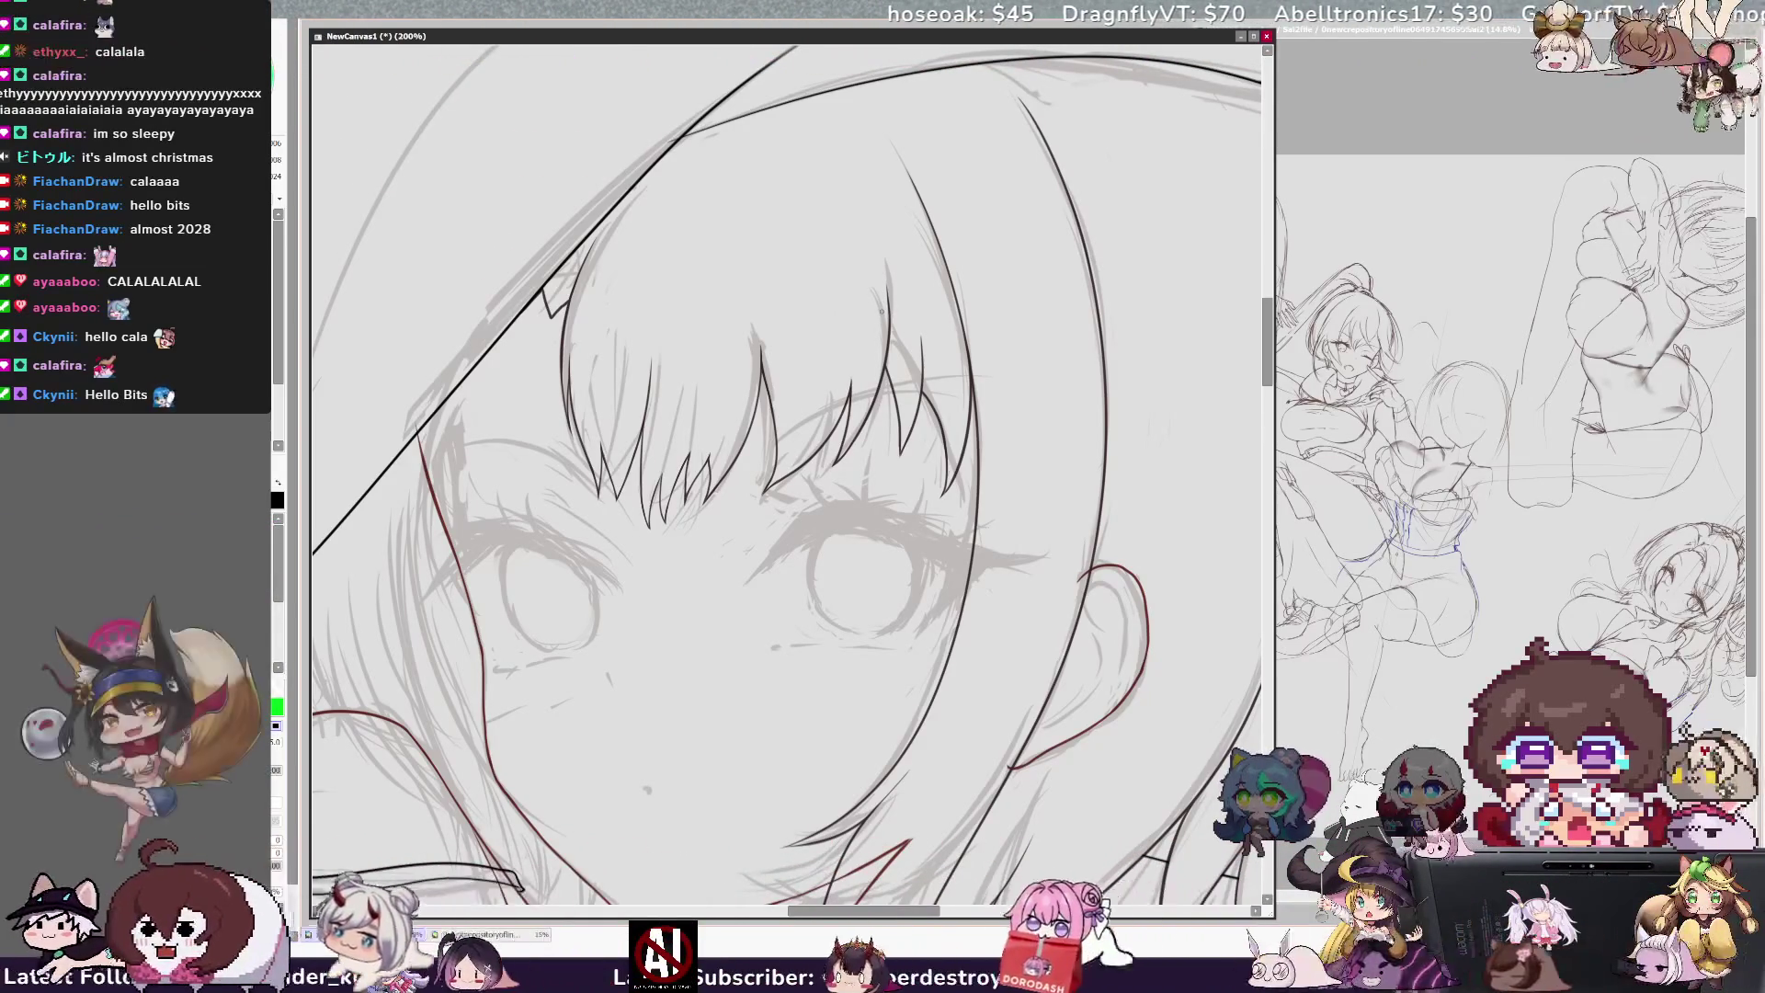
{"action": "key", "text": "h"}
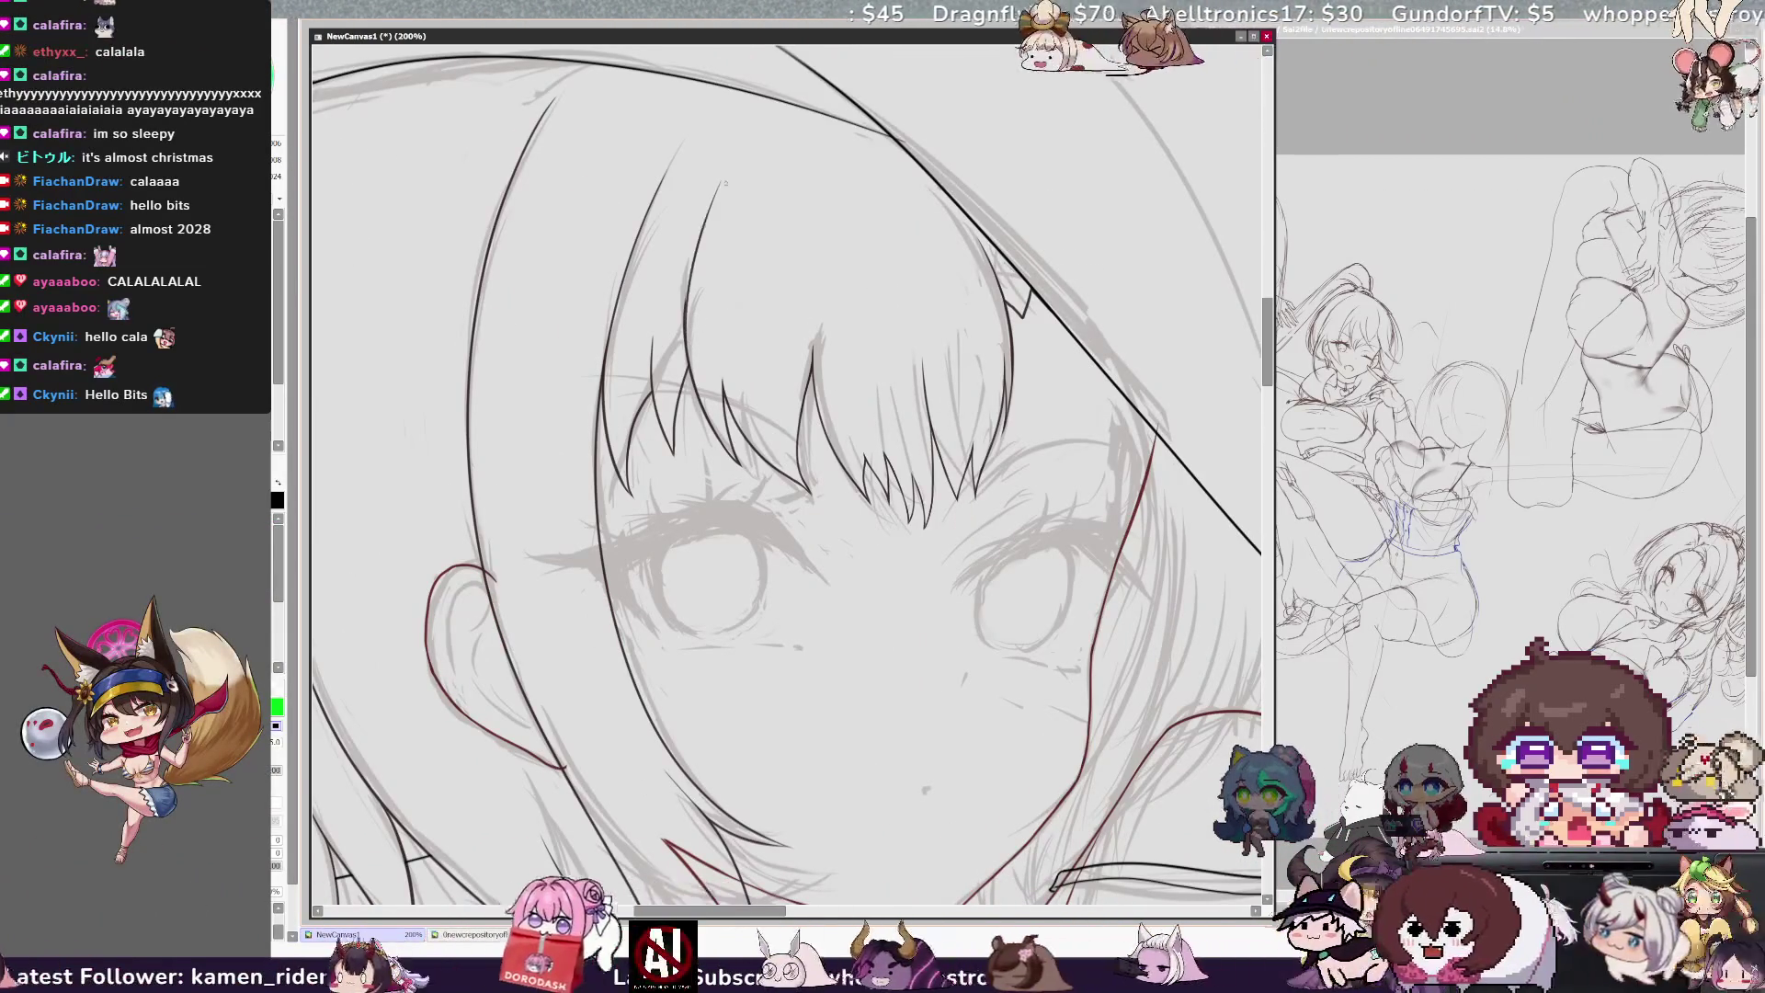
{"action": "key", "text": "ctrl+z"}
{"action": "left_click_drag", "start_coordinate": [704, 226], "coordinate": [685, 308]}
{"action": "key", "text": "ctrl+z"}
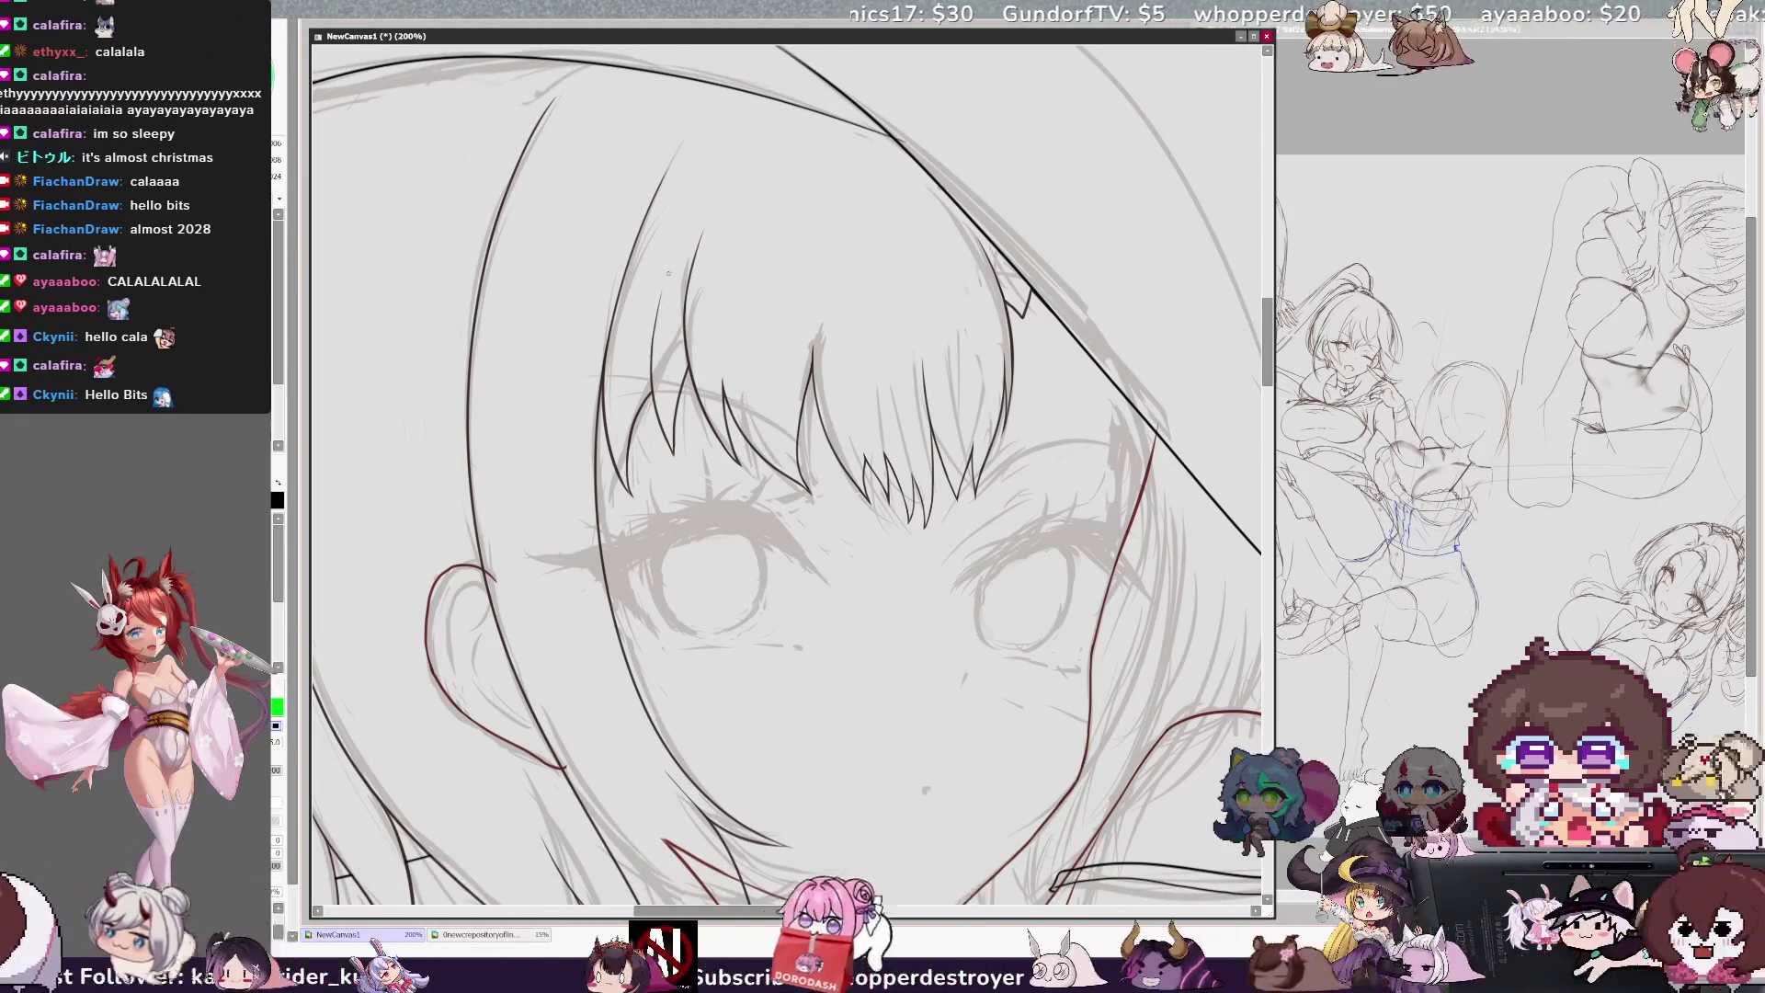
{"action": "key", "text": "minus"}
{"action": "key", "text": "minus"}
{"action": "key", "text": "minus"}
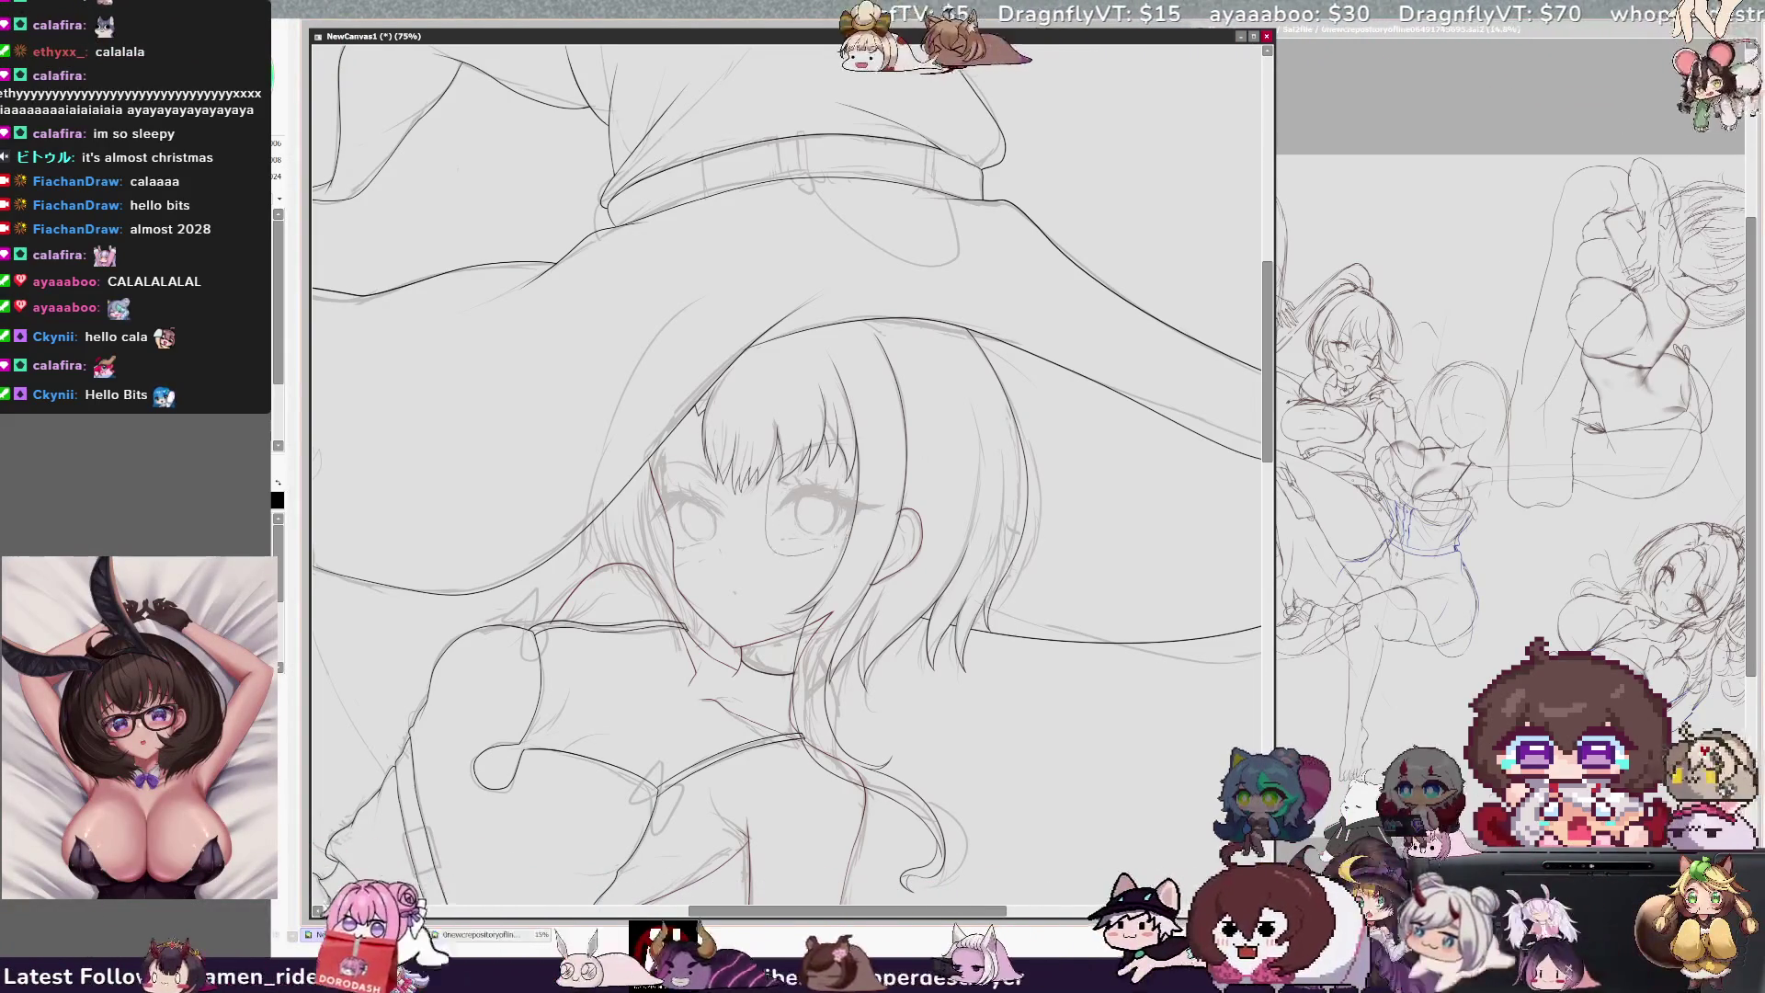
Step: Lasso the right sketched eye, rotate it slightly with Ctrl+T, check it mirrored, and apply
{"action": "mouse_move", "coordinate": [889, 513]}
{"action": "left_mouse_down"}
{"action": "mouse_move", "coordinate": [872, 459]}
{"action": "mouse_move", "coordinate": [883, 496]}
{"action": "left_mouse_up"}
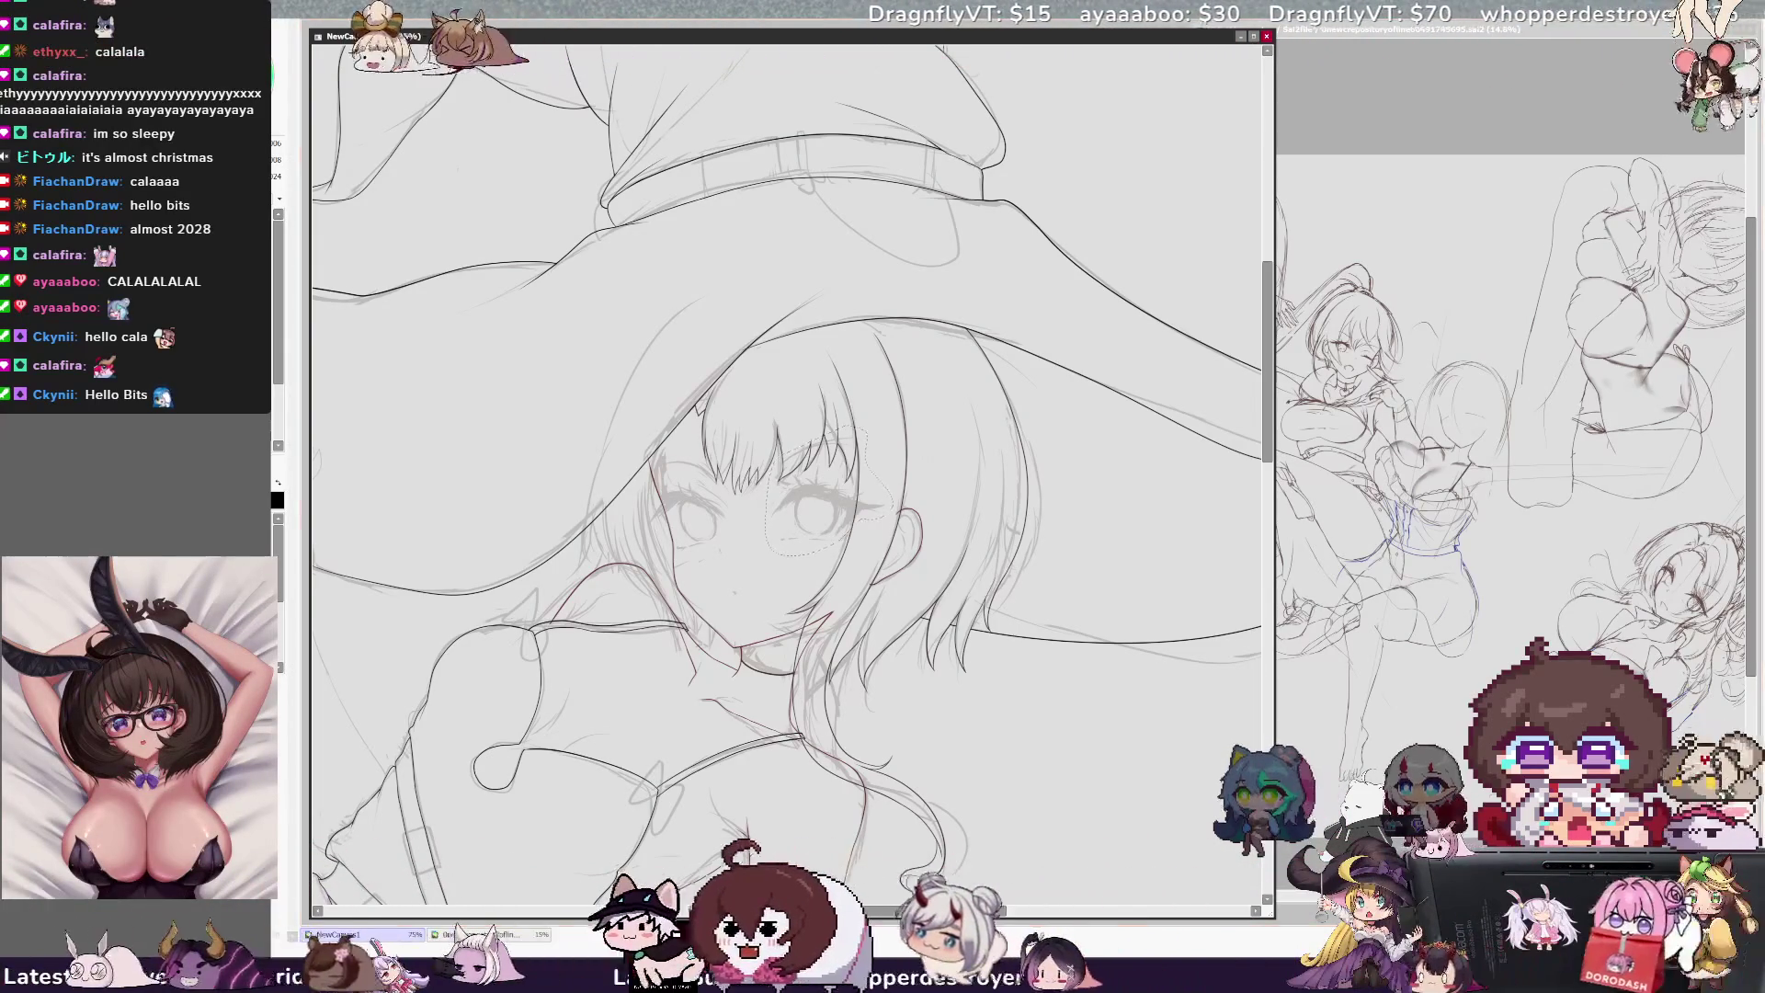
{"action": "key", "text": "ctrl+t"}
{"action": "left_click_drag", "start_coordinate": [883, 551], "coordinate": [851, 517]}
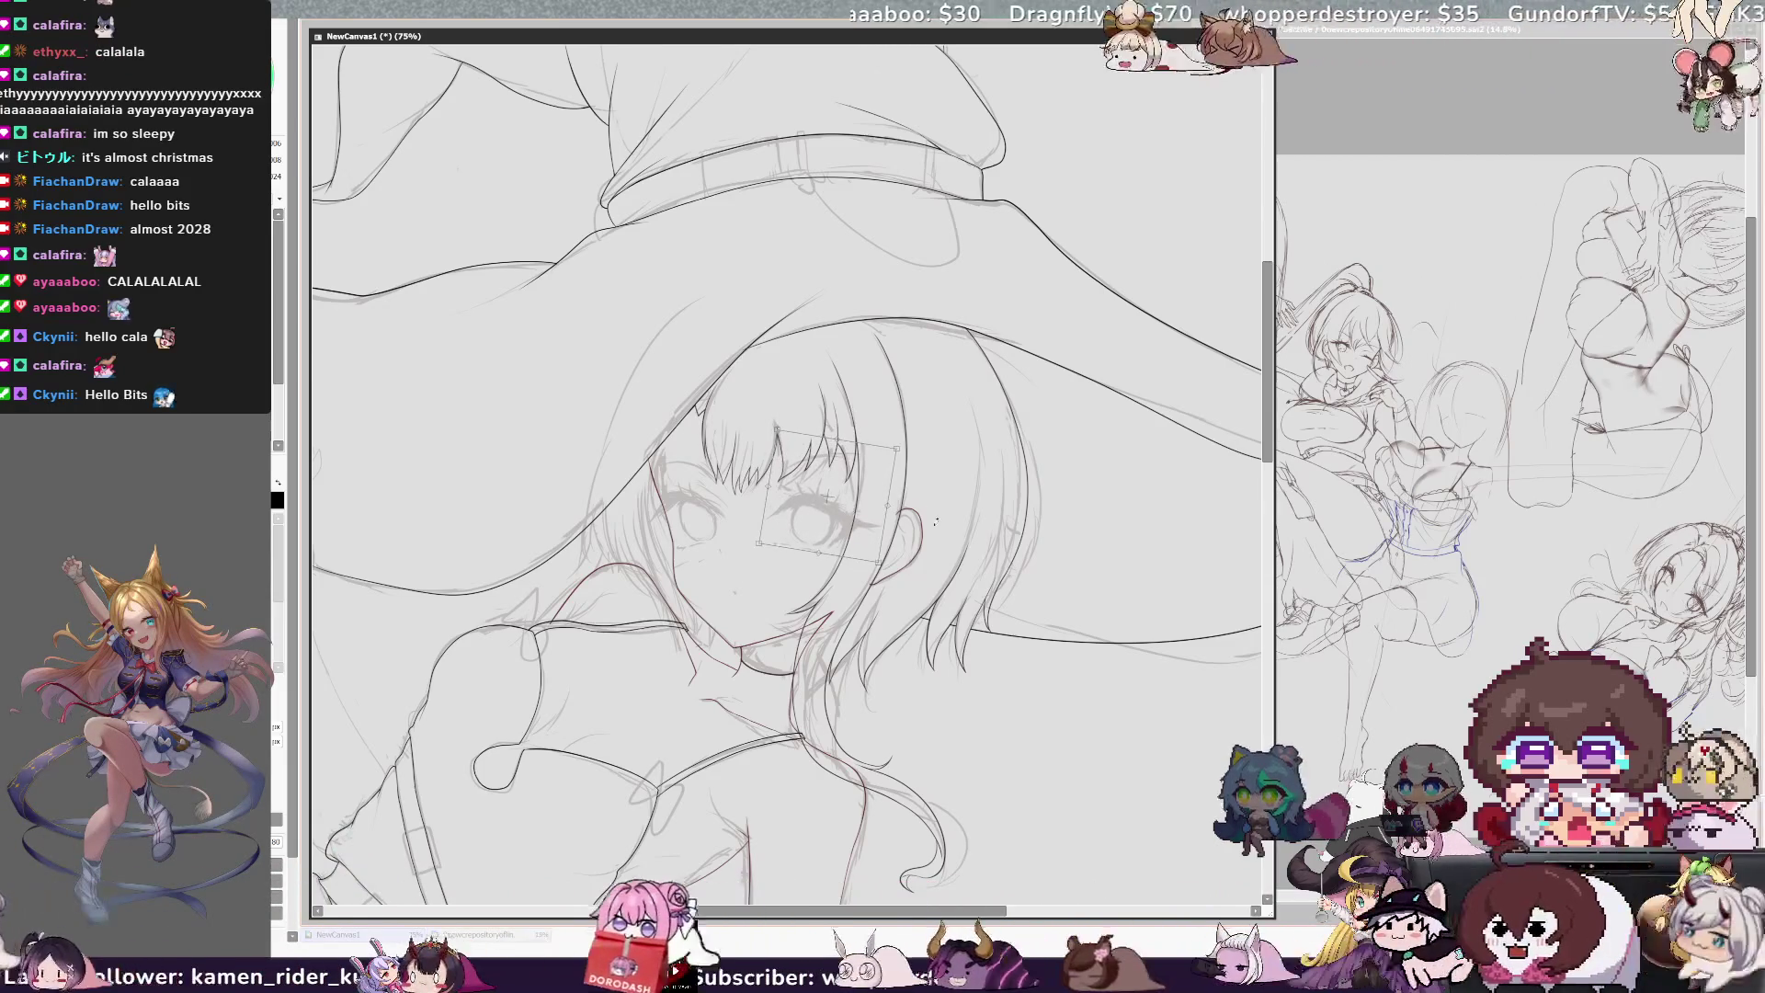
{"action": "key", "text": "h"}
{"action": "key", "text": "h"}
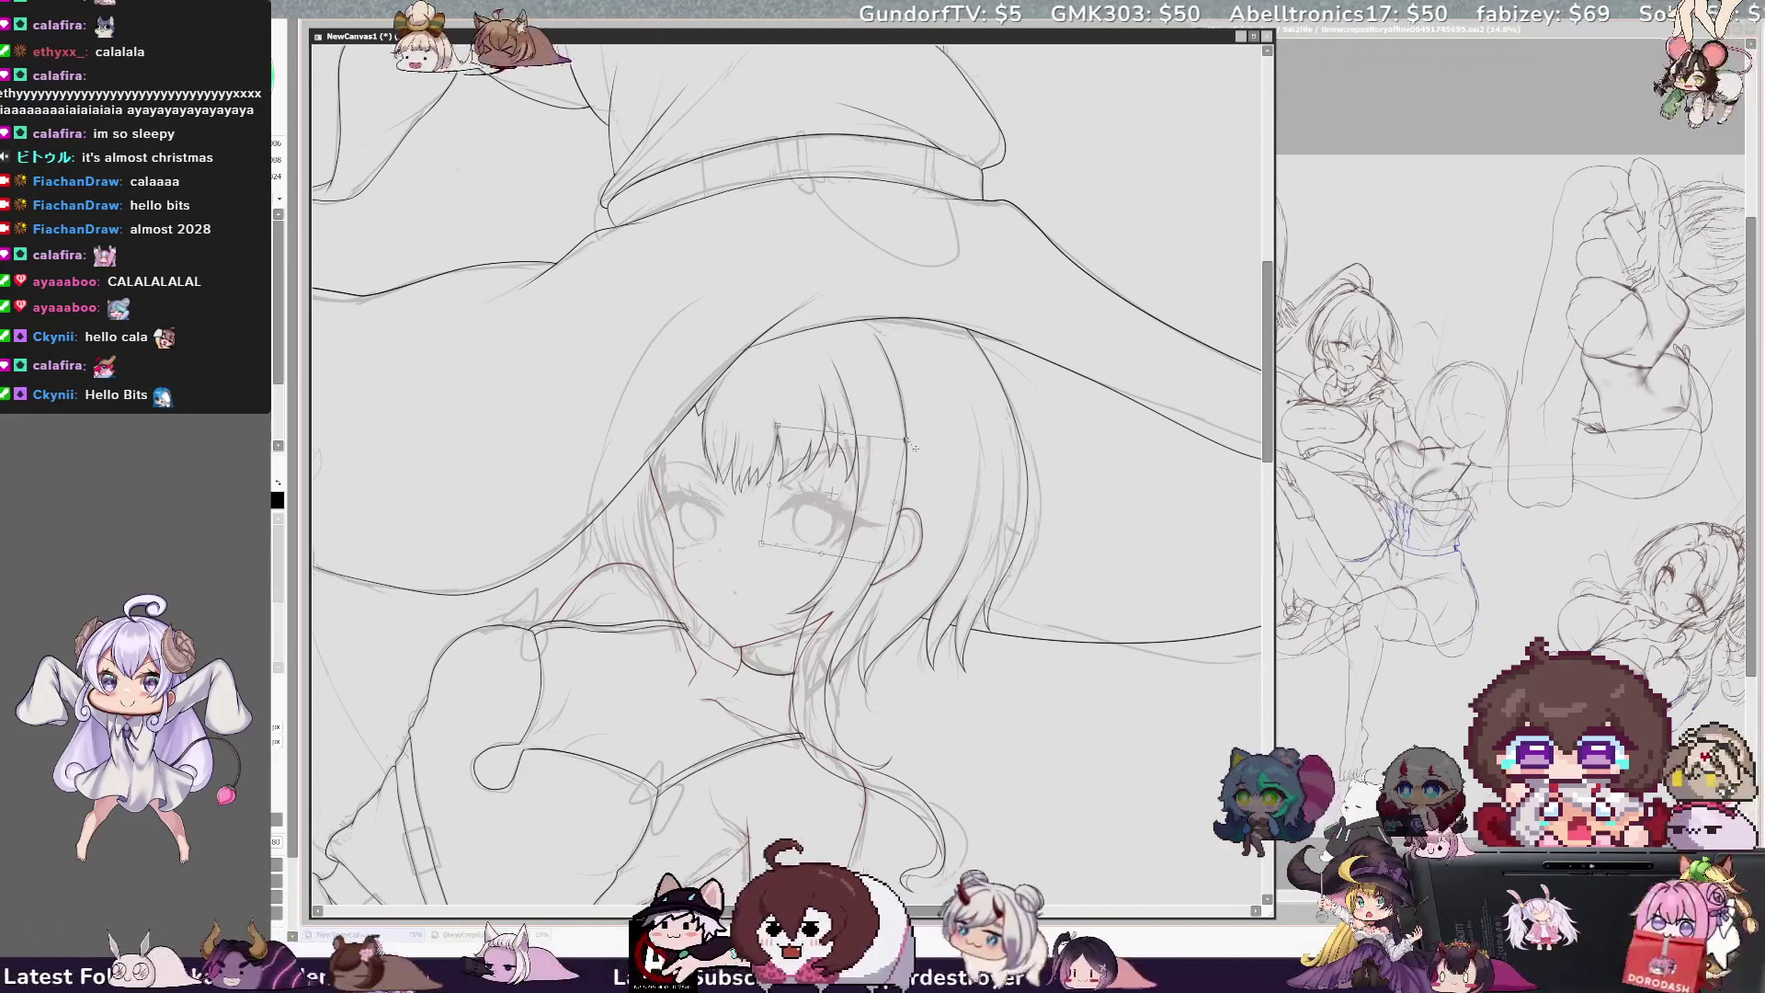
{"action": "key", "text": "Return"}
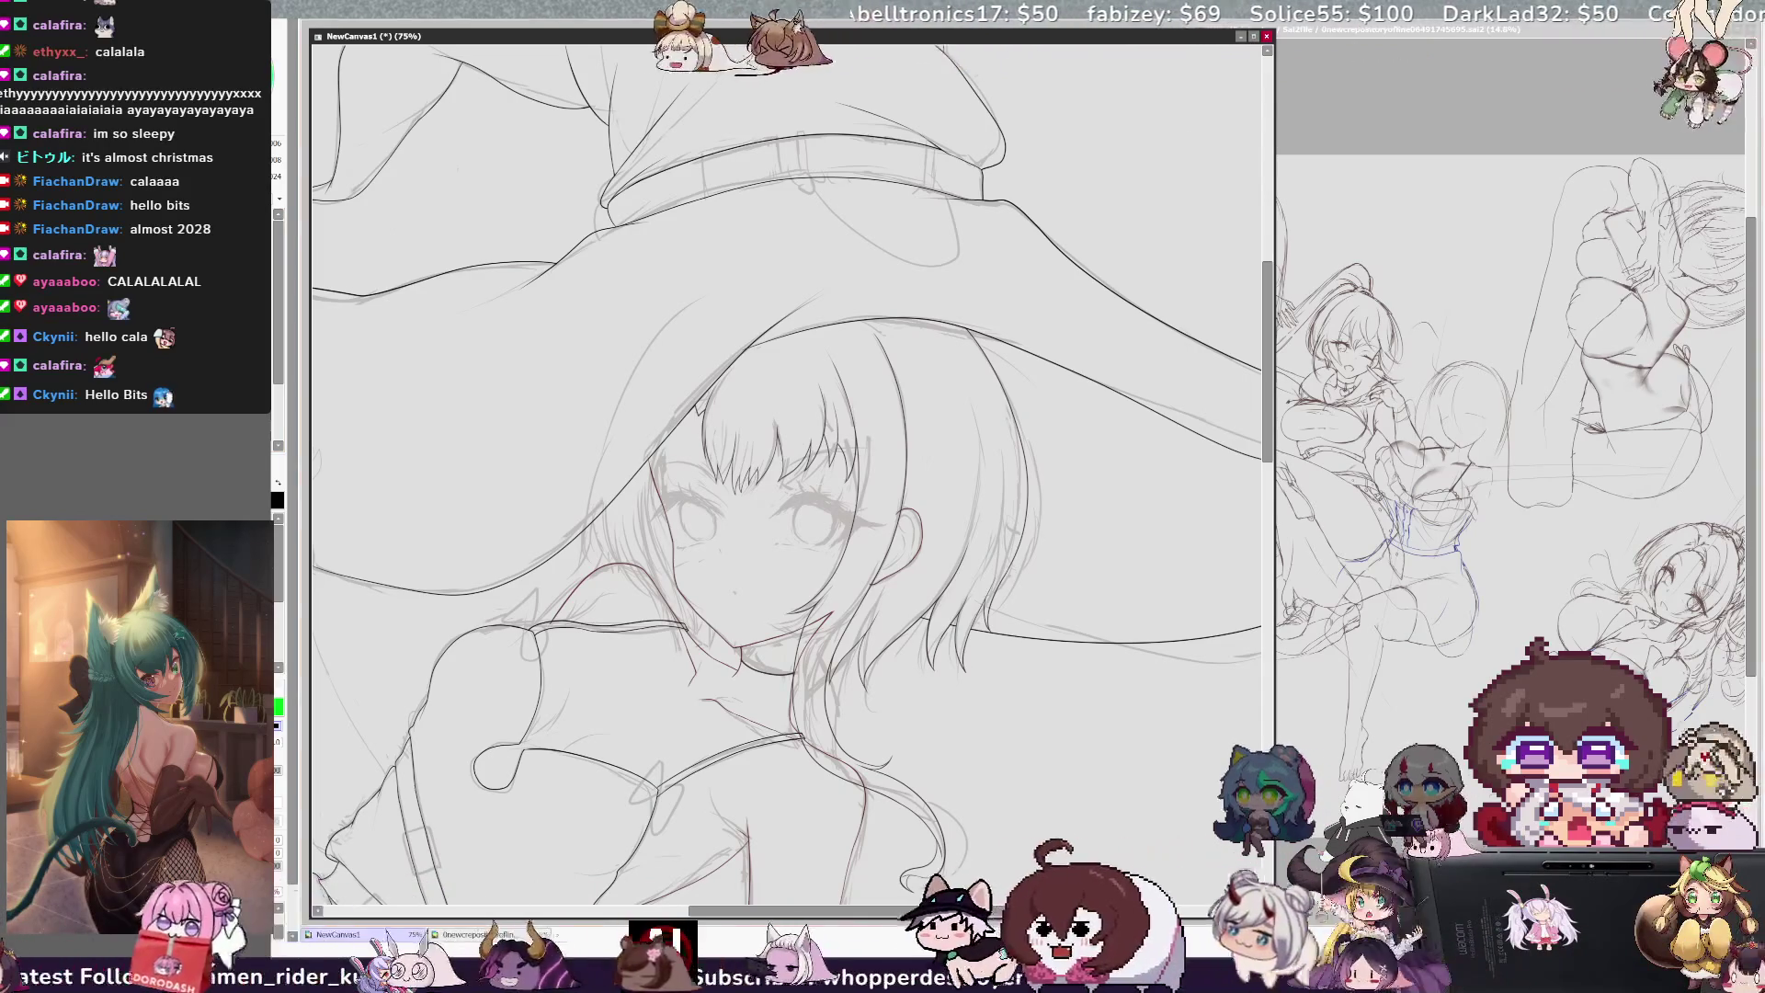
{"action": "scroll", "coordinate": [787, 478], "scroll_direction": "down", "scroll_amount": 5}
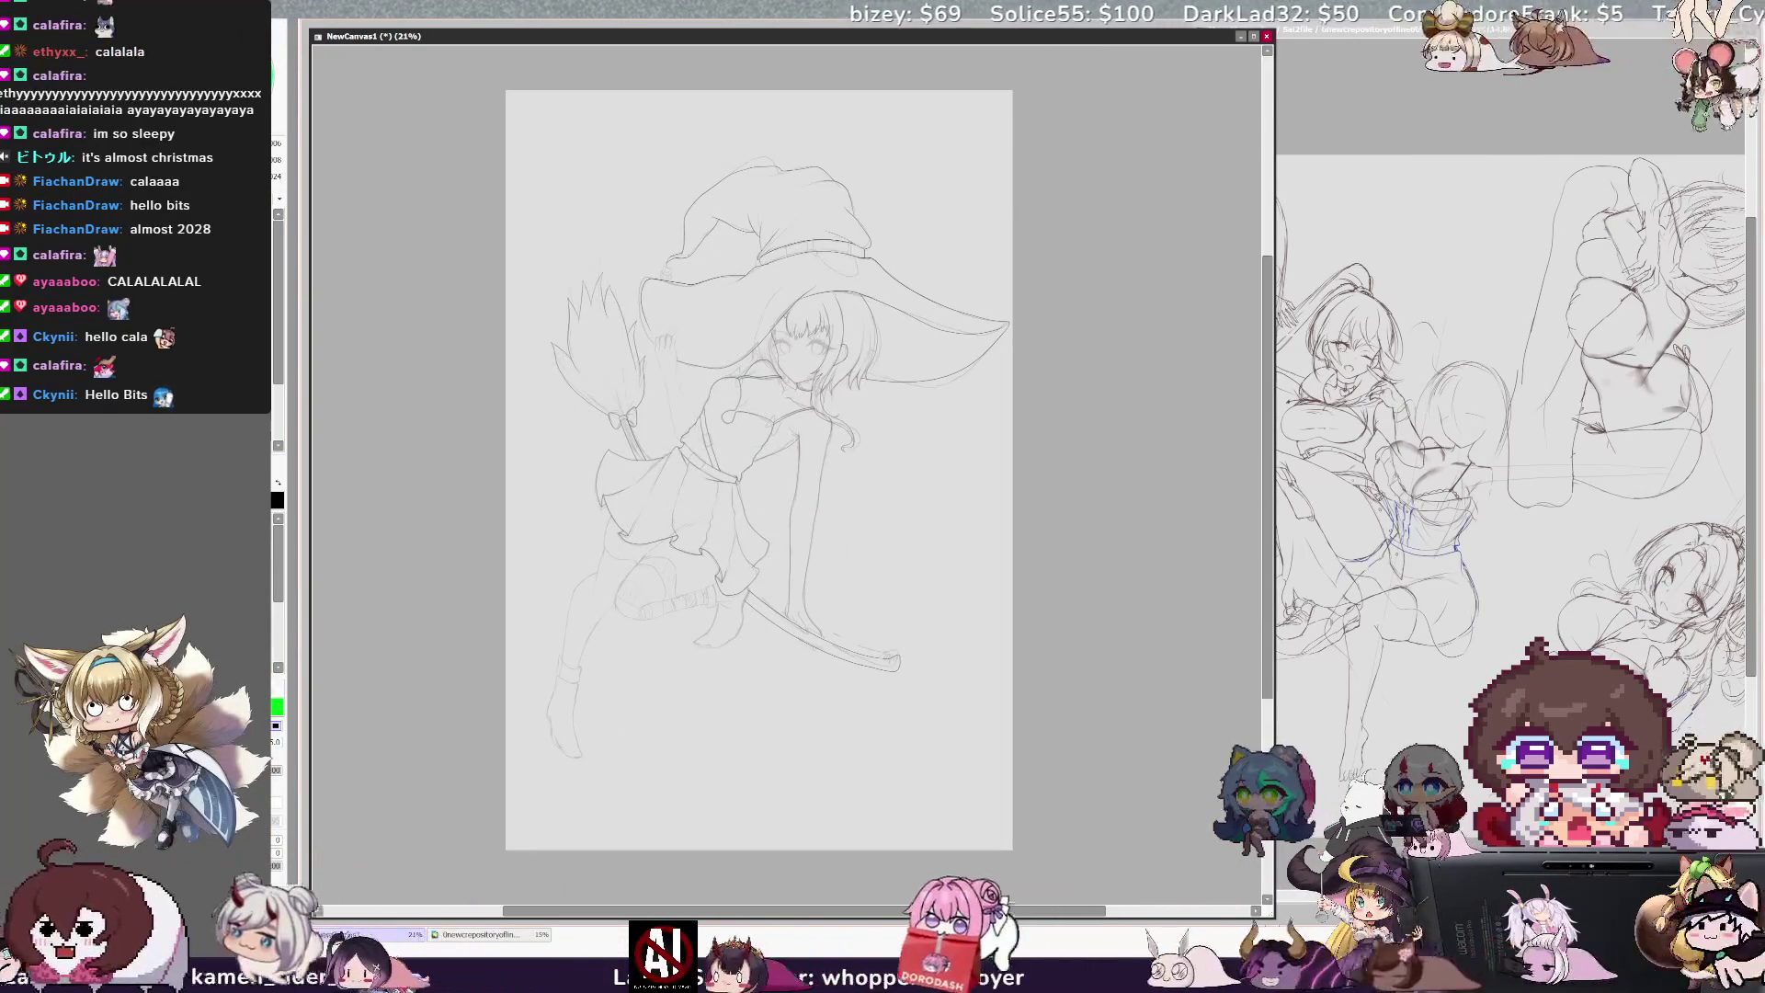
{"action": "scroll", "coordinate": [755, 205], "scroll_direction": "up", "scroll_amount": 3}
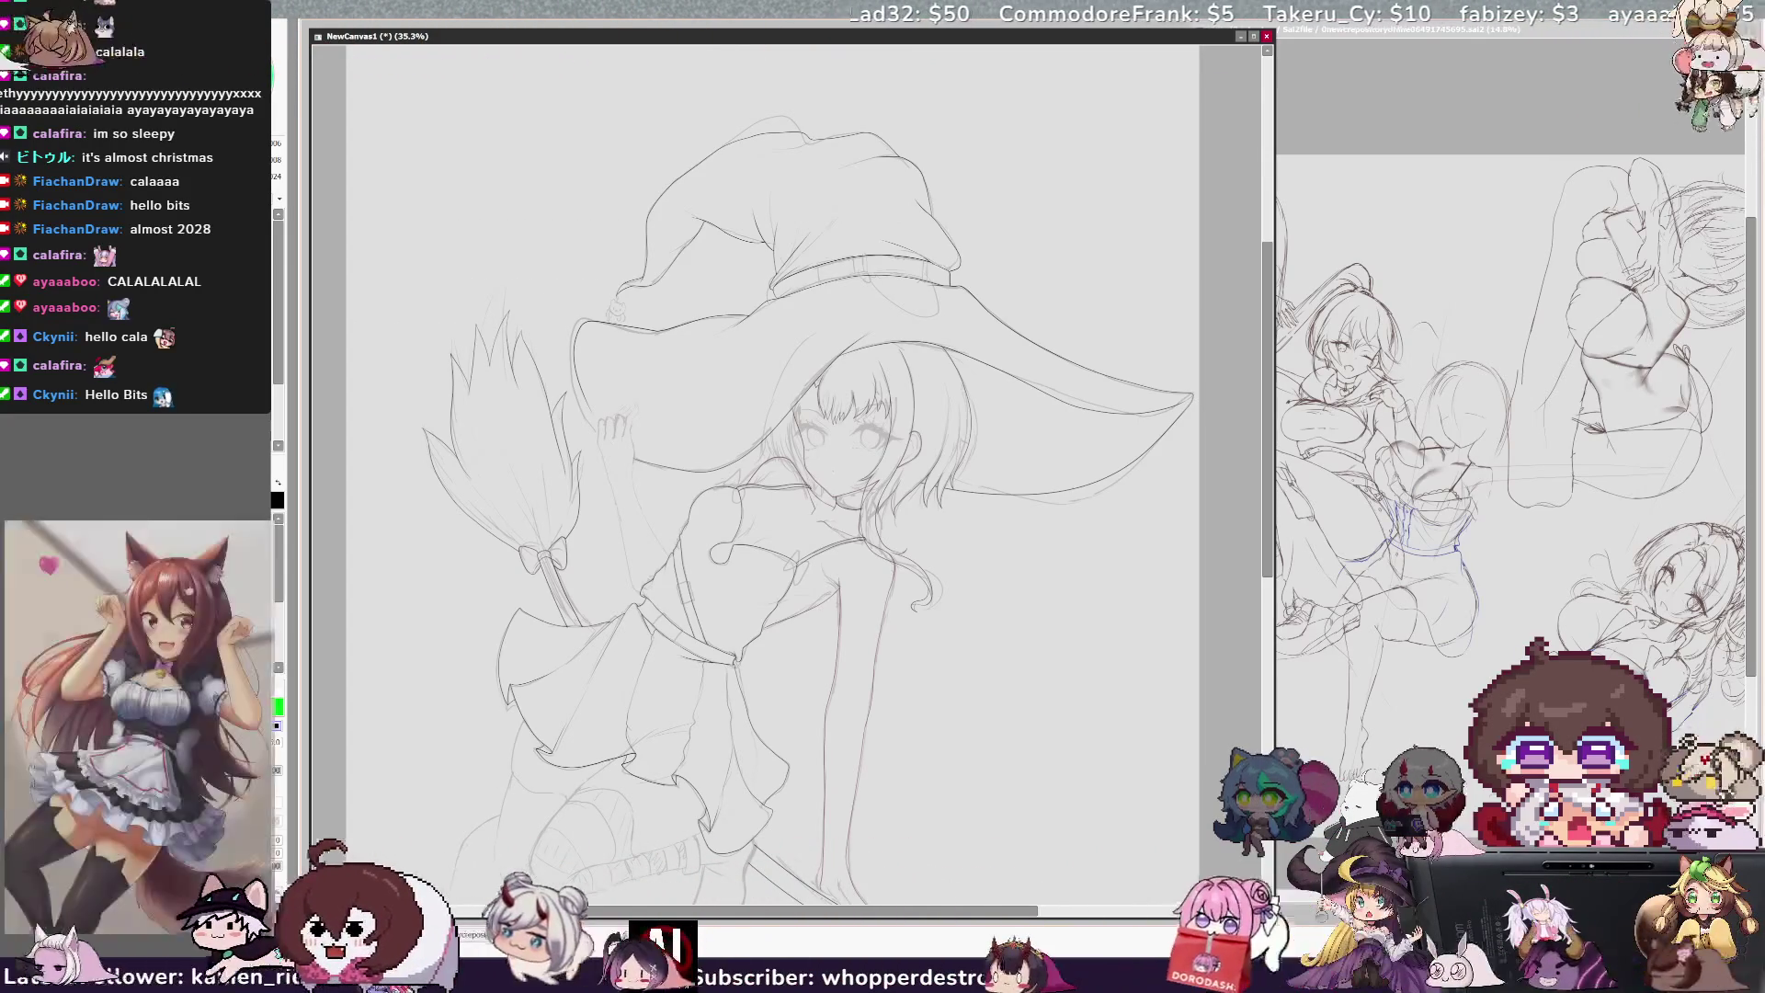
{"action": "left_click_drag", "start_coordinate": [1021, 911], "coordinate": [1016, 911]}
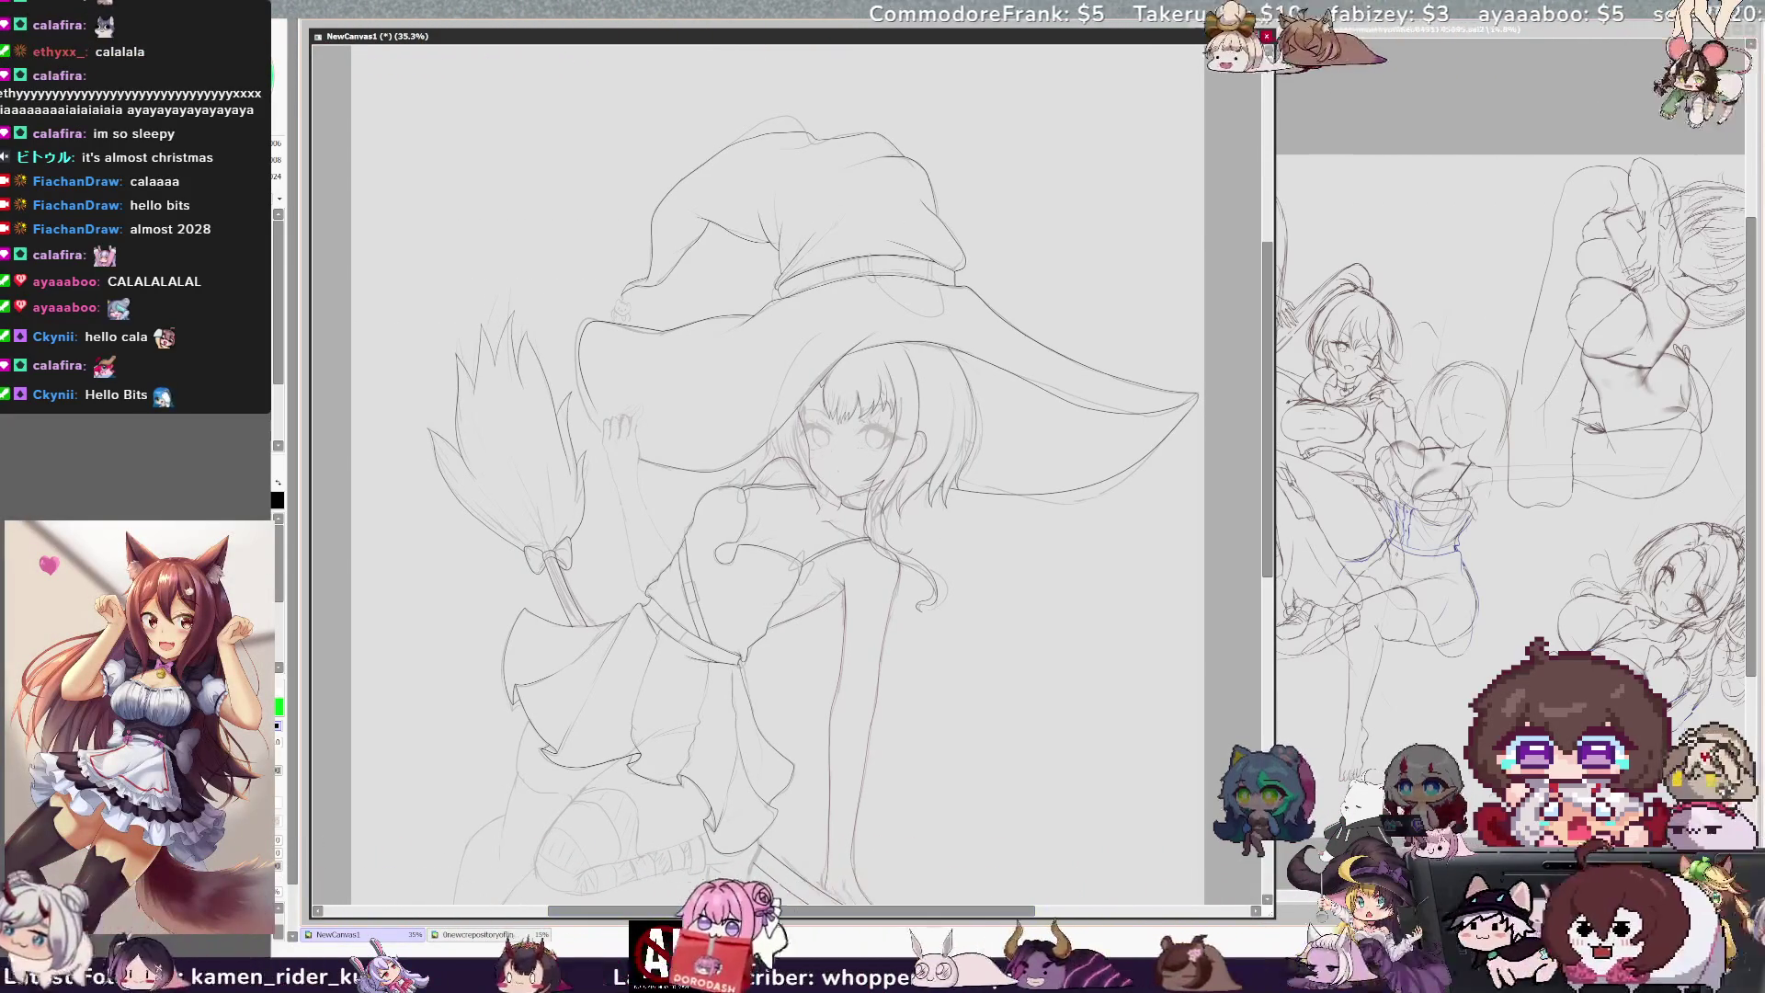
{"action": "key", "text": "ctrl+plus"}
{"action": "key", "text": "ctrl+plus"}
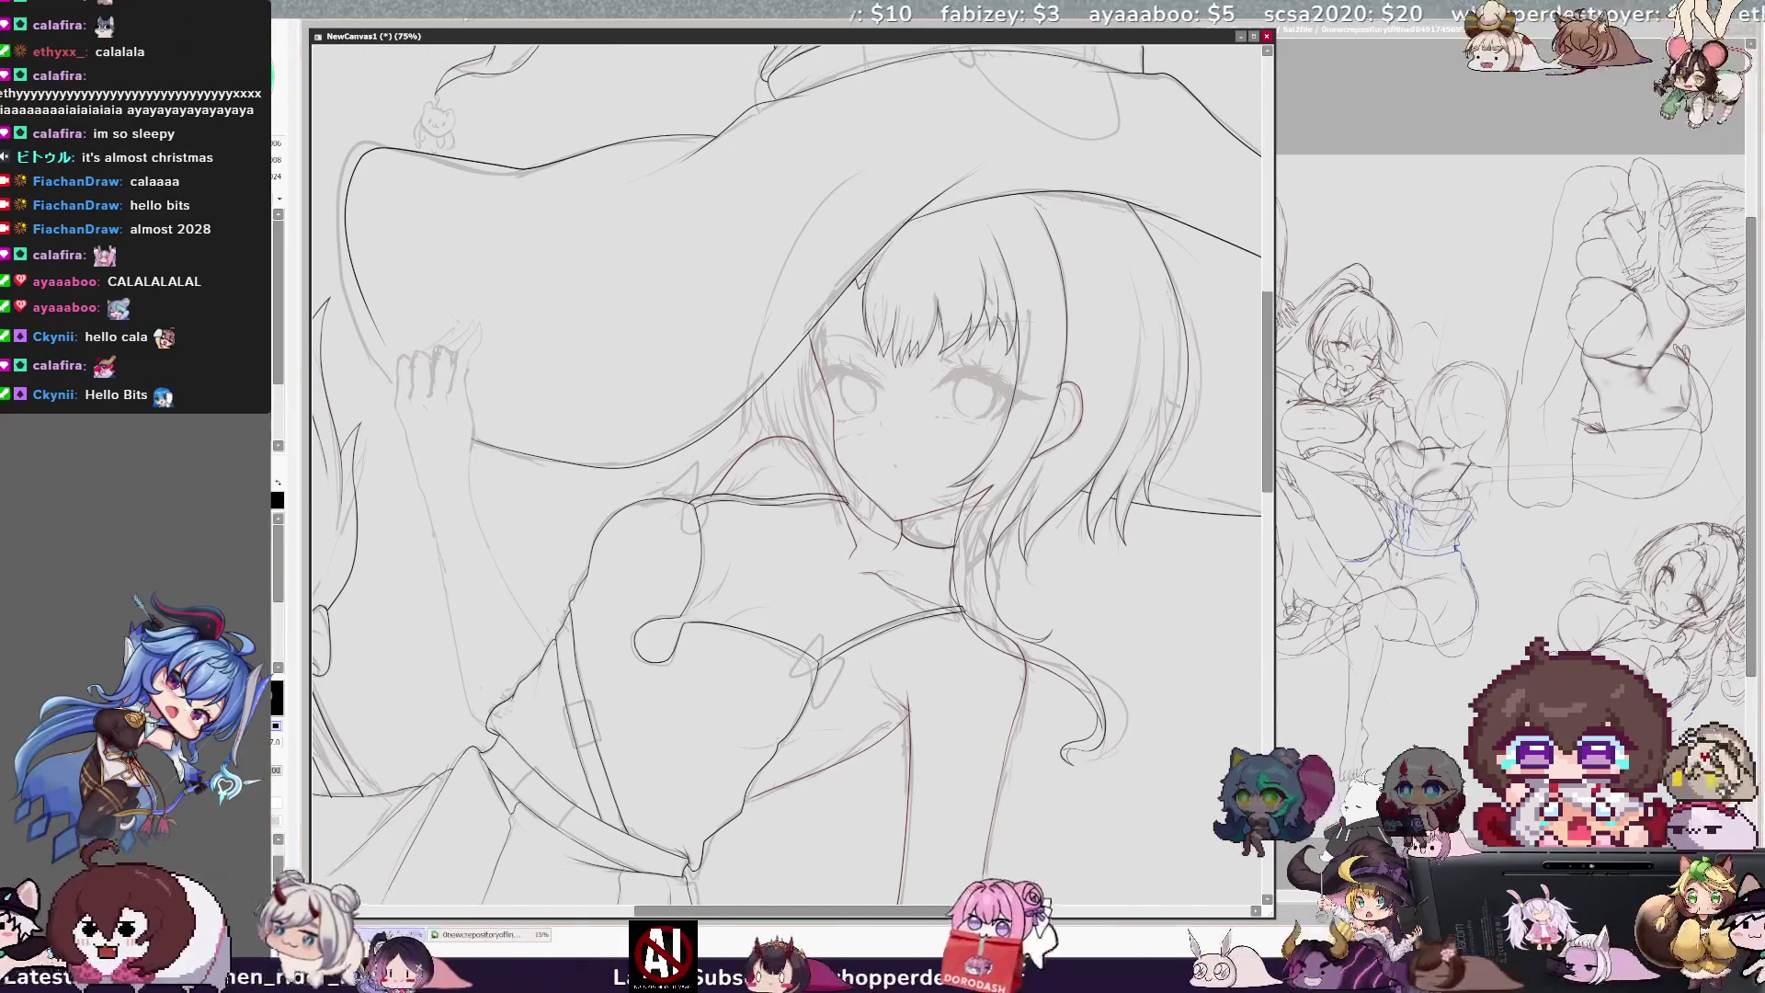
{"action": "key", "text": "ctrl+minus"}
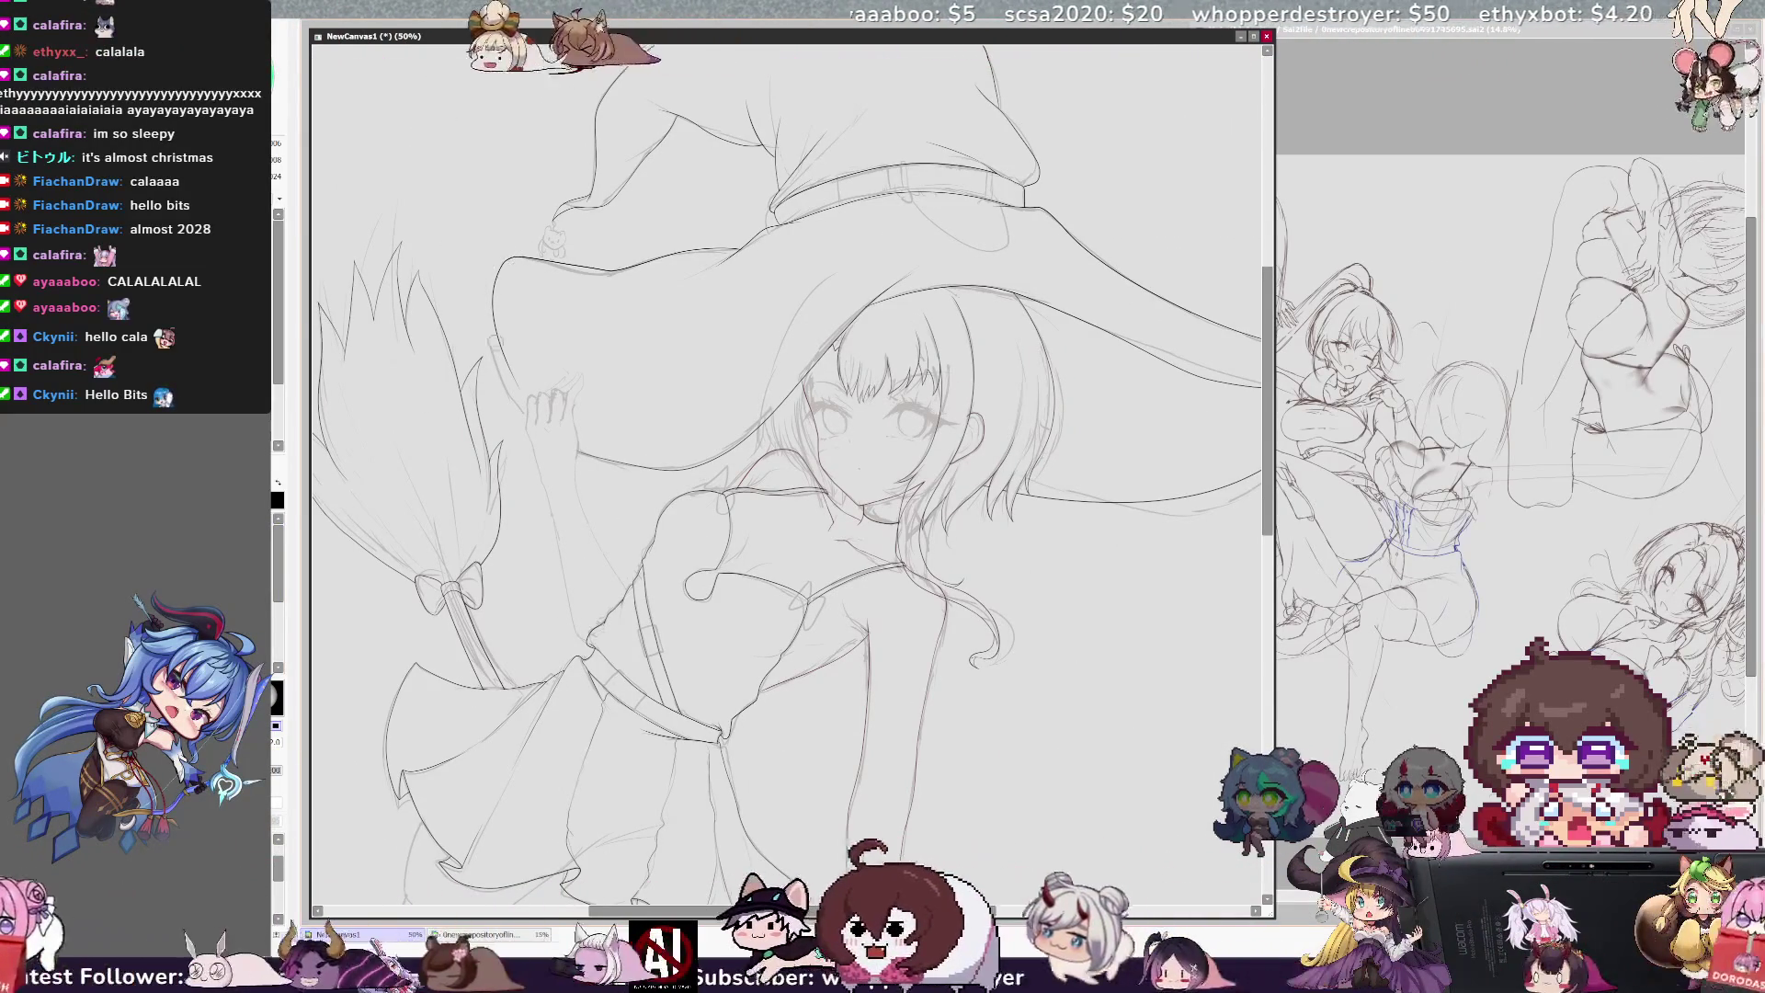
{"action": "key", "text": "bracketleft"}
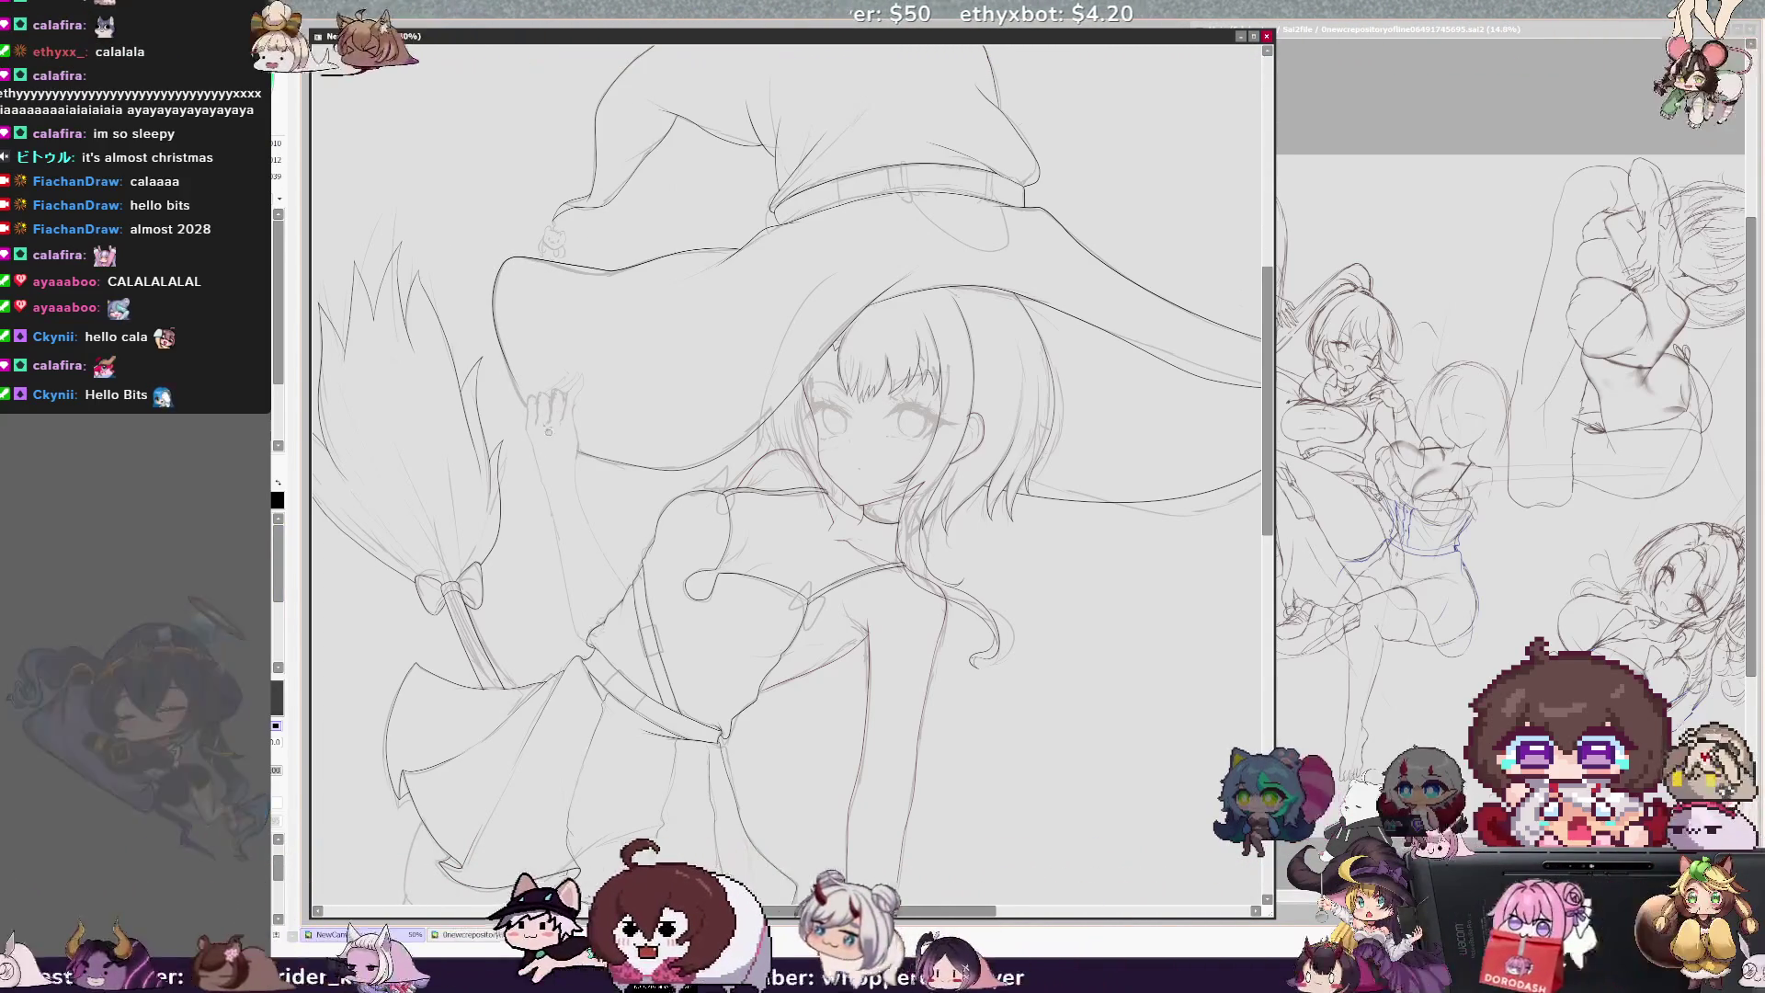
{"action": "left_click", "coordinate": [557, 467], "text": "ctrl+shift"}
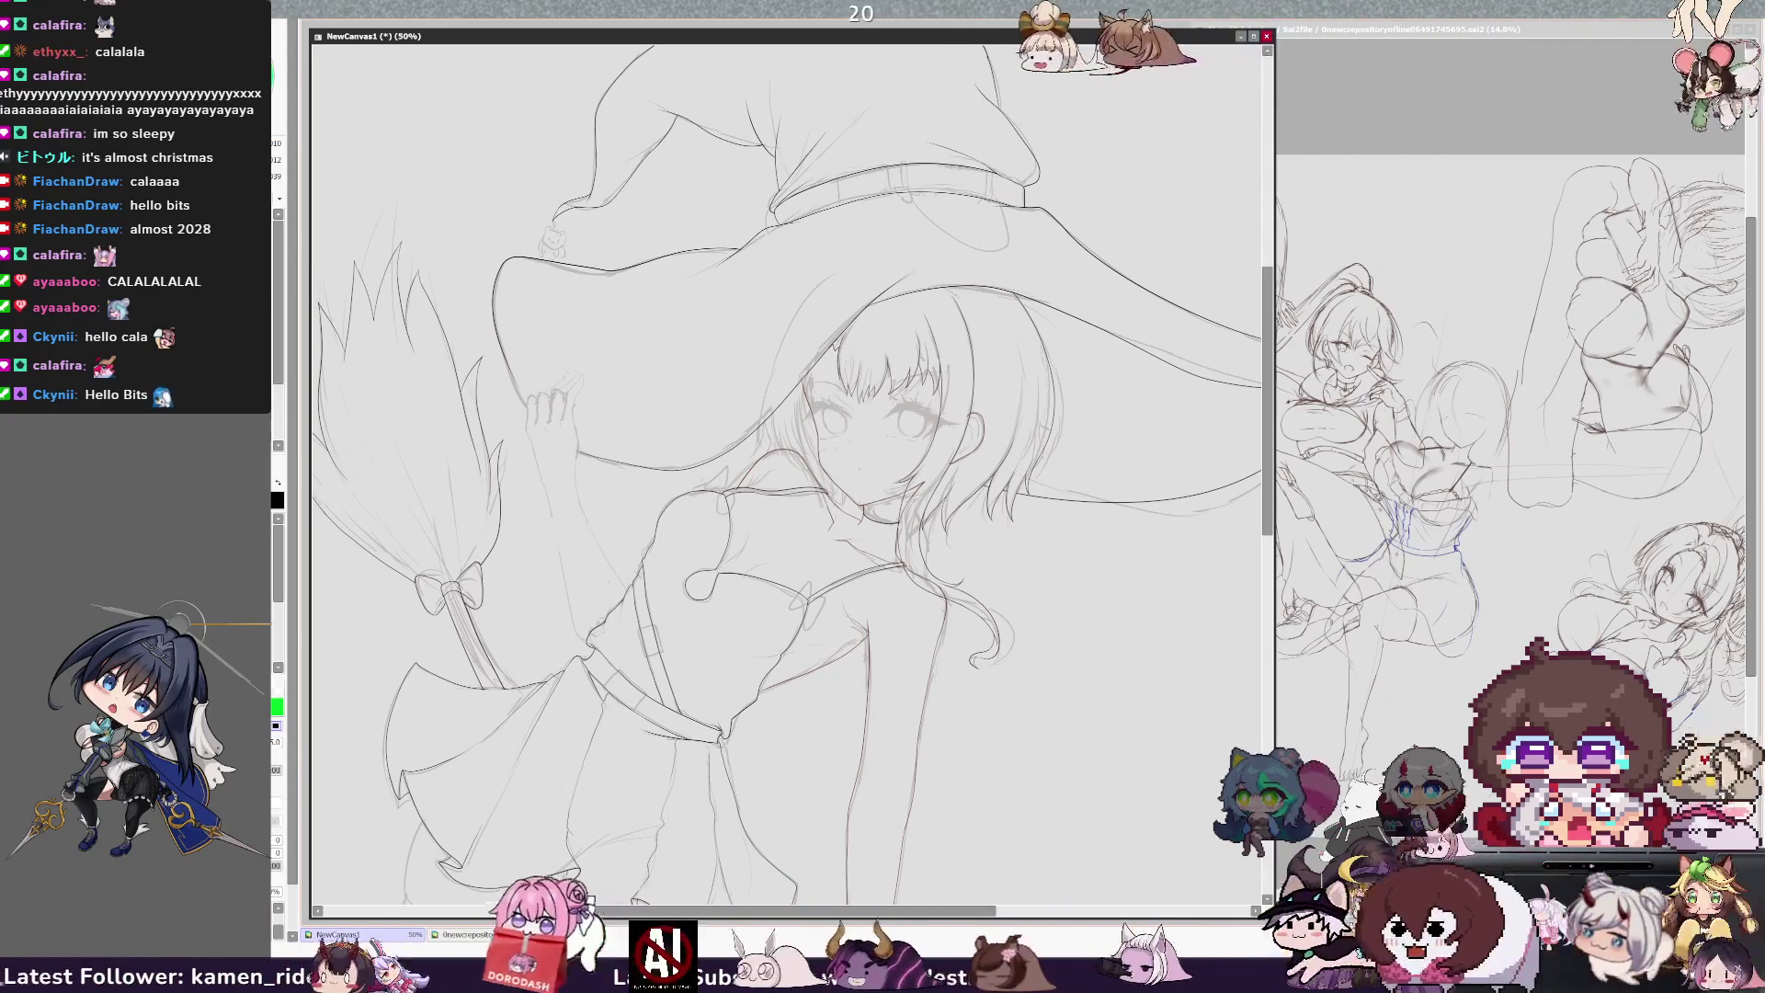
Step: Pencil a small ring on the choker and darken the shoulder lines, then scroll down to the legs
{"action": "left_click", "coordinate": [563, 494], "text": "ctrl+shift"}
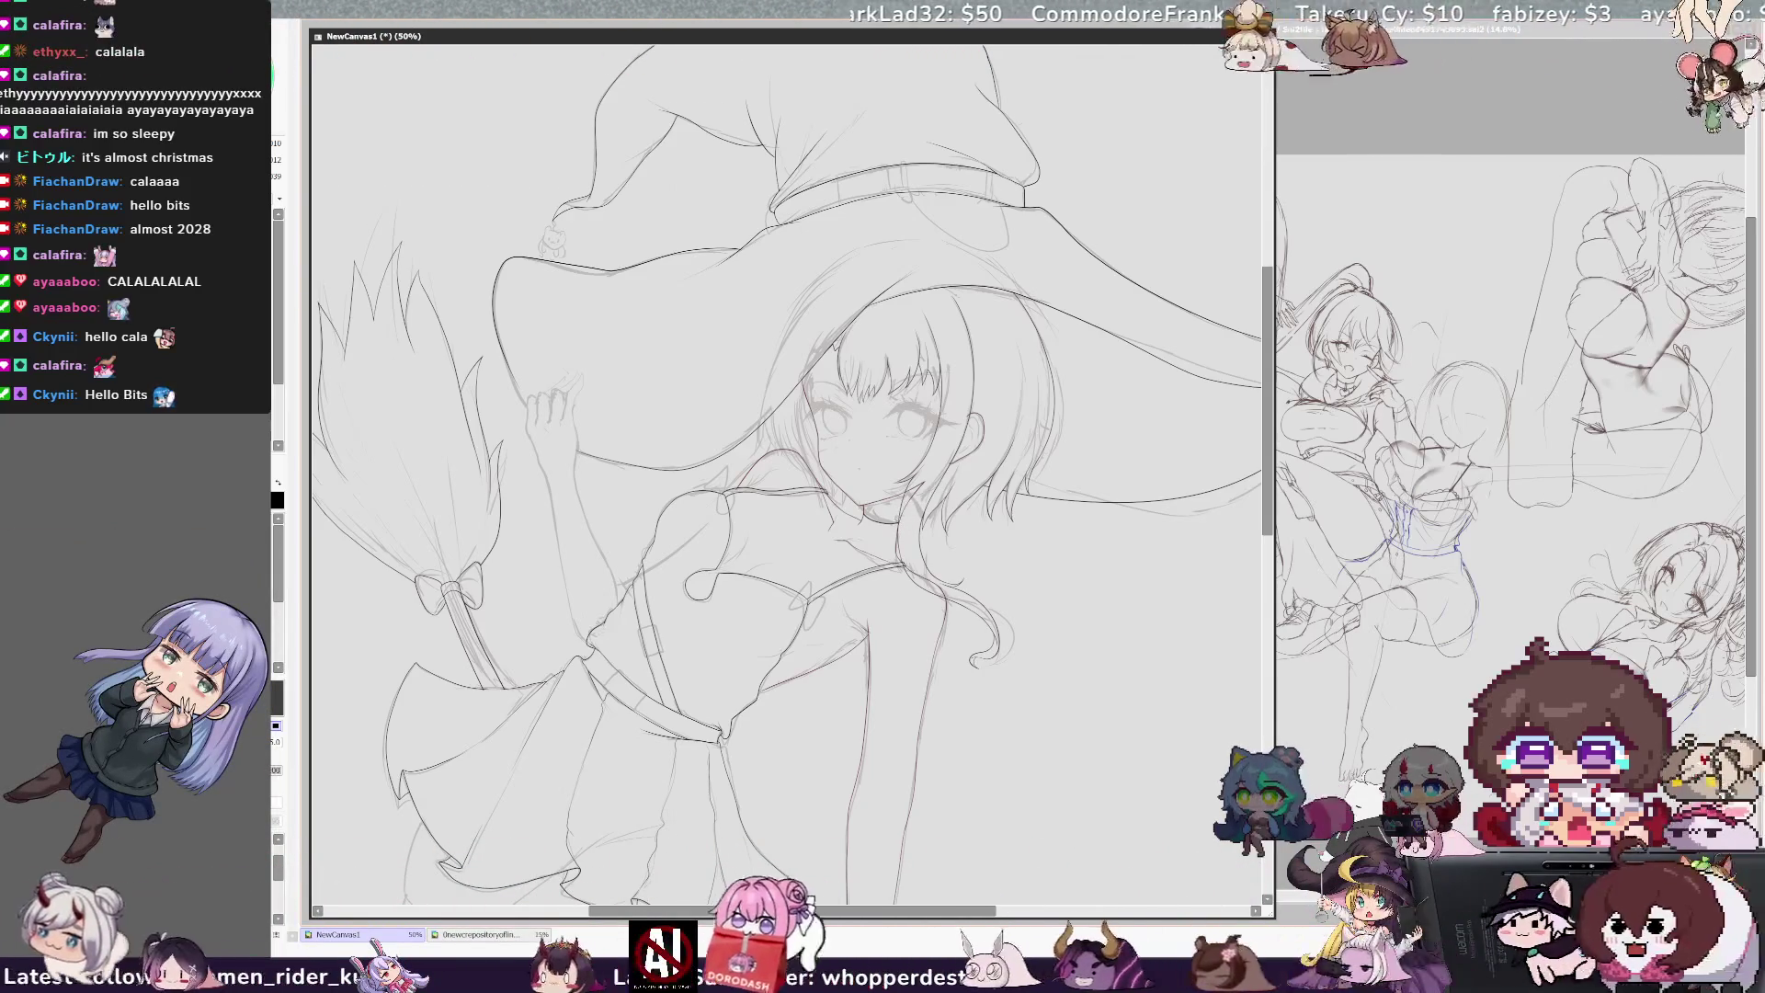
{"action": "mouse_move", "coordinate": [894, 517]}
{"action": "left_mouse_down"}
{"action": "mouse_move", "coordinate": [862, 536]}
{"action": "mouse_move", "coordinate": [852, 522]}
{"action": "left_mouse_up"}
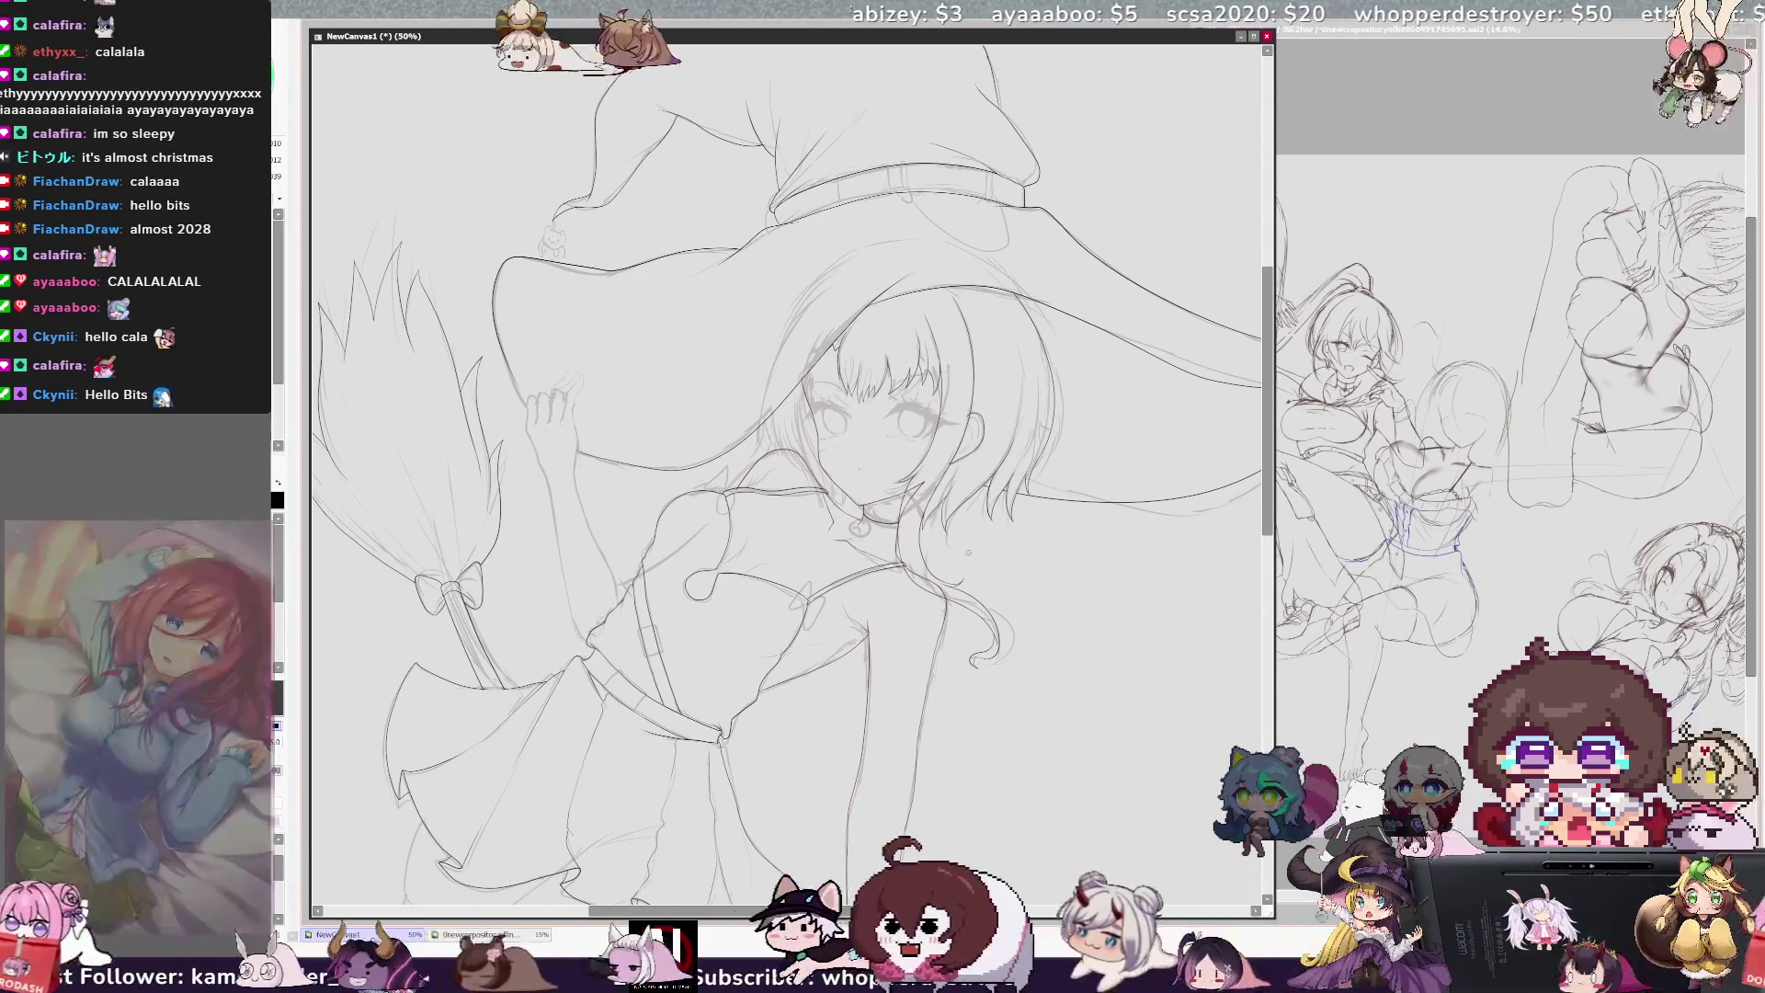
{"action": "mouse_move", "coordinate": [847, 634]}
{"action": "left_mouse_down"}
{"action": "mouse_move", "coordinate": [866, 648]}
{"action": "mouse_move", "coordinate": [809, 676]}
{"action": "left_mouse_up"}
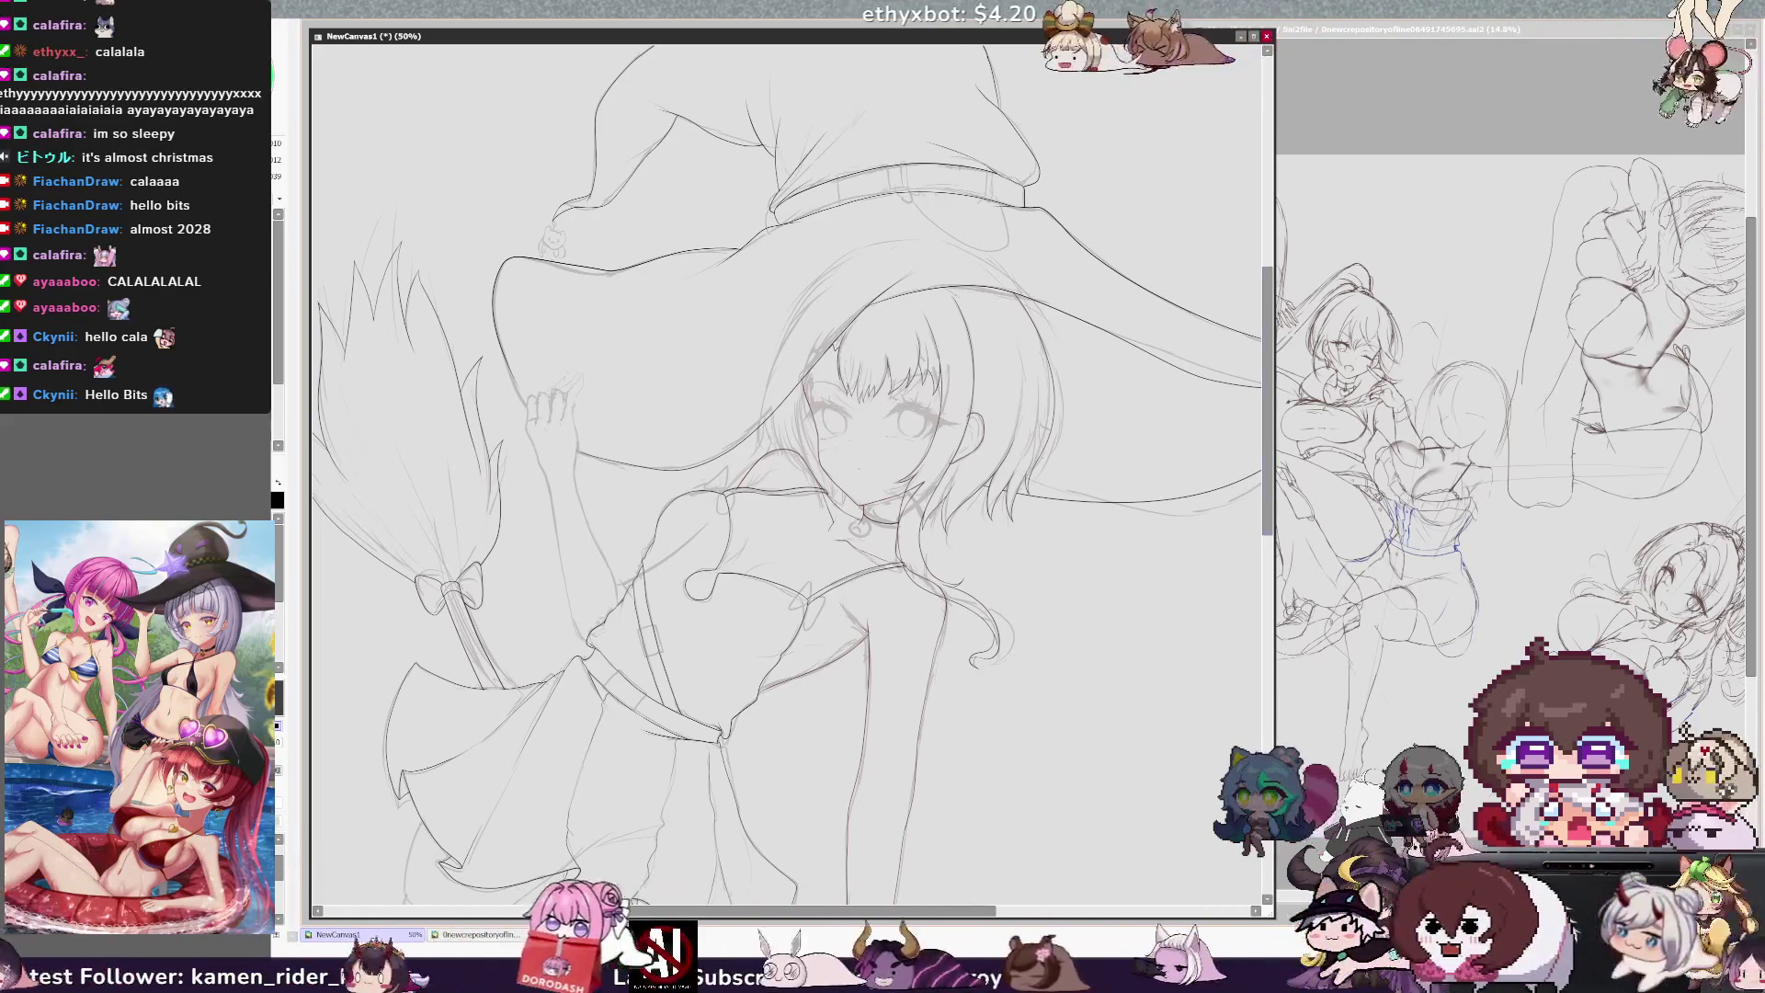
{"action": "scroll", "coordinate": [791, 478], "scroll_direction": "down", "scroll_amount": 5}
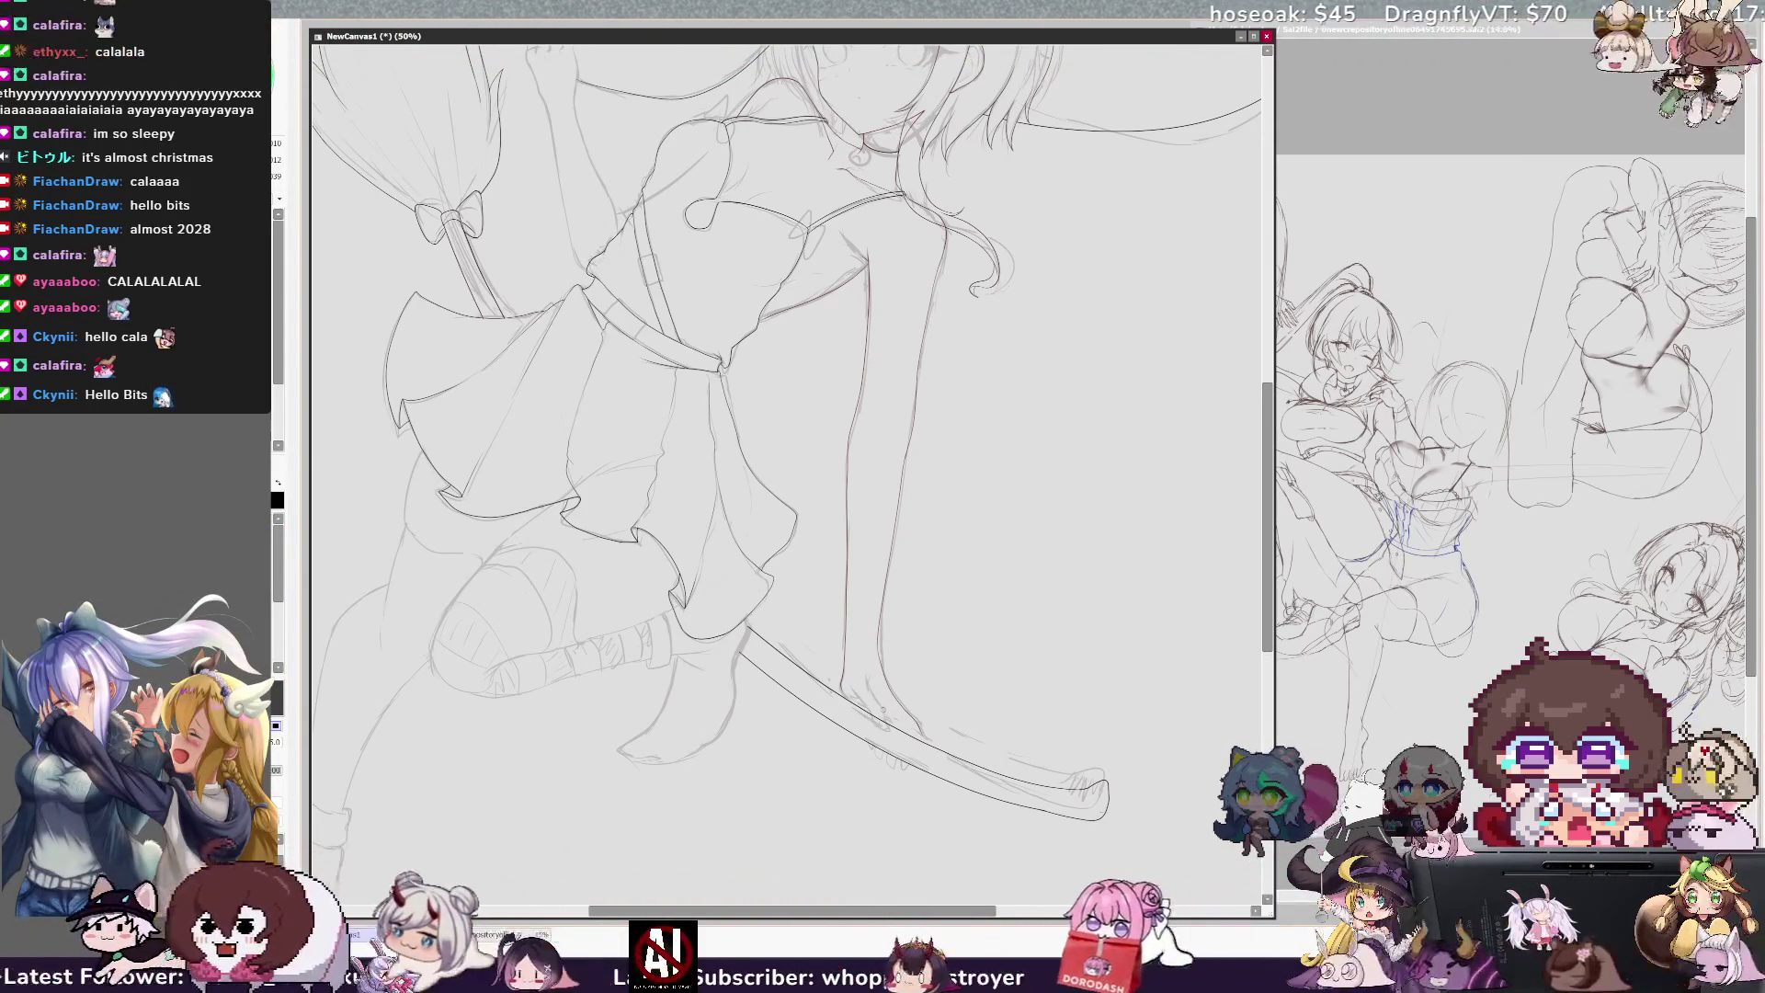
Step: Mirror the canvas to check proportions, flip it back, and scroll up to the lower hand
{"action": "key", "text": "h"}
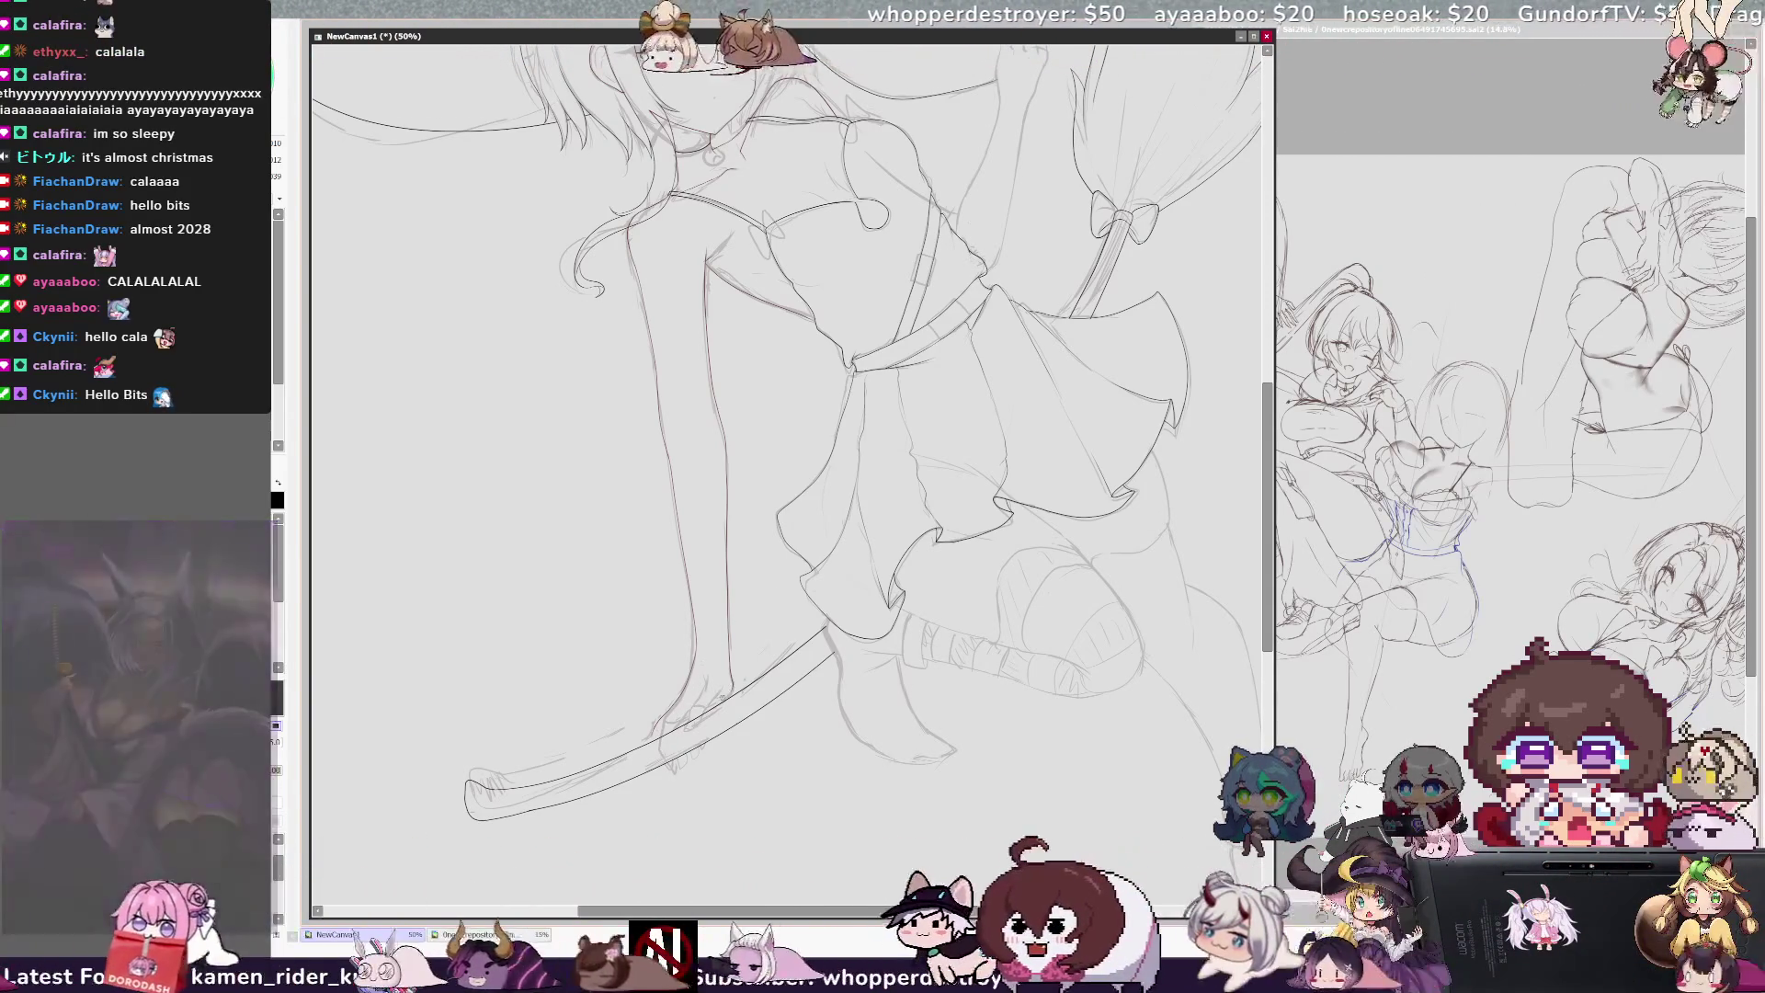
{"action": "key", "text": "h"}
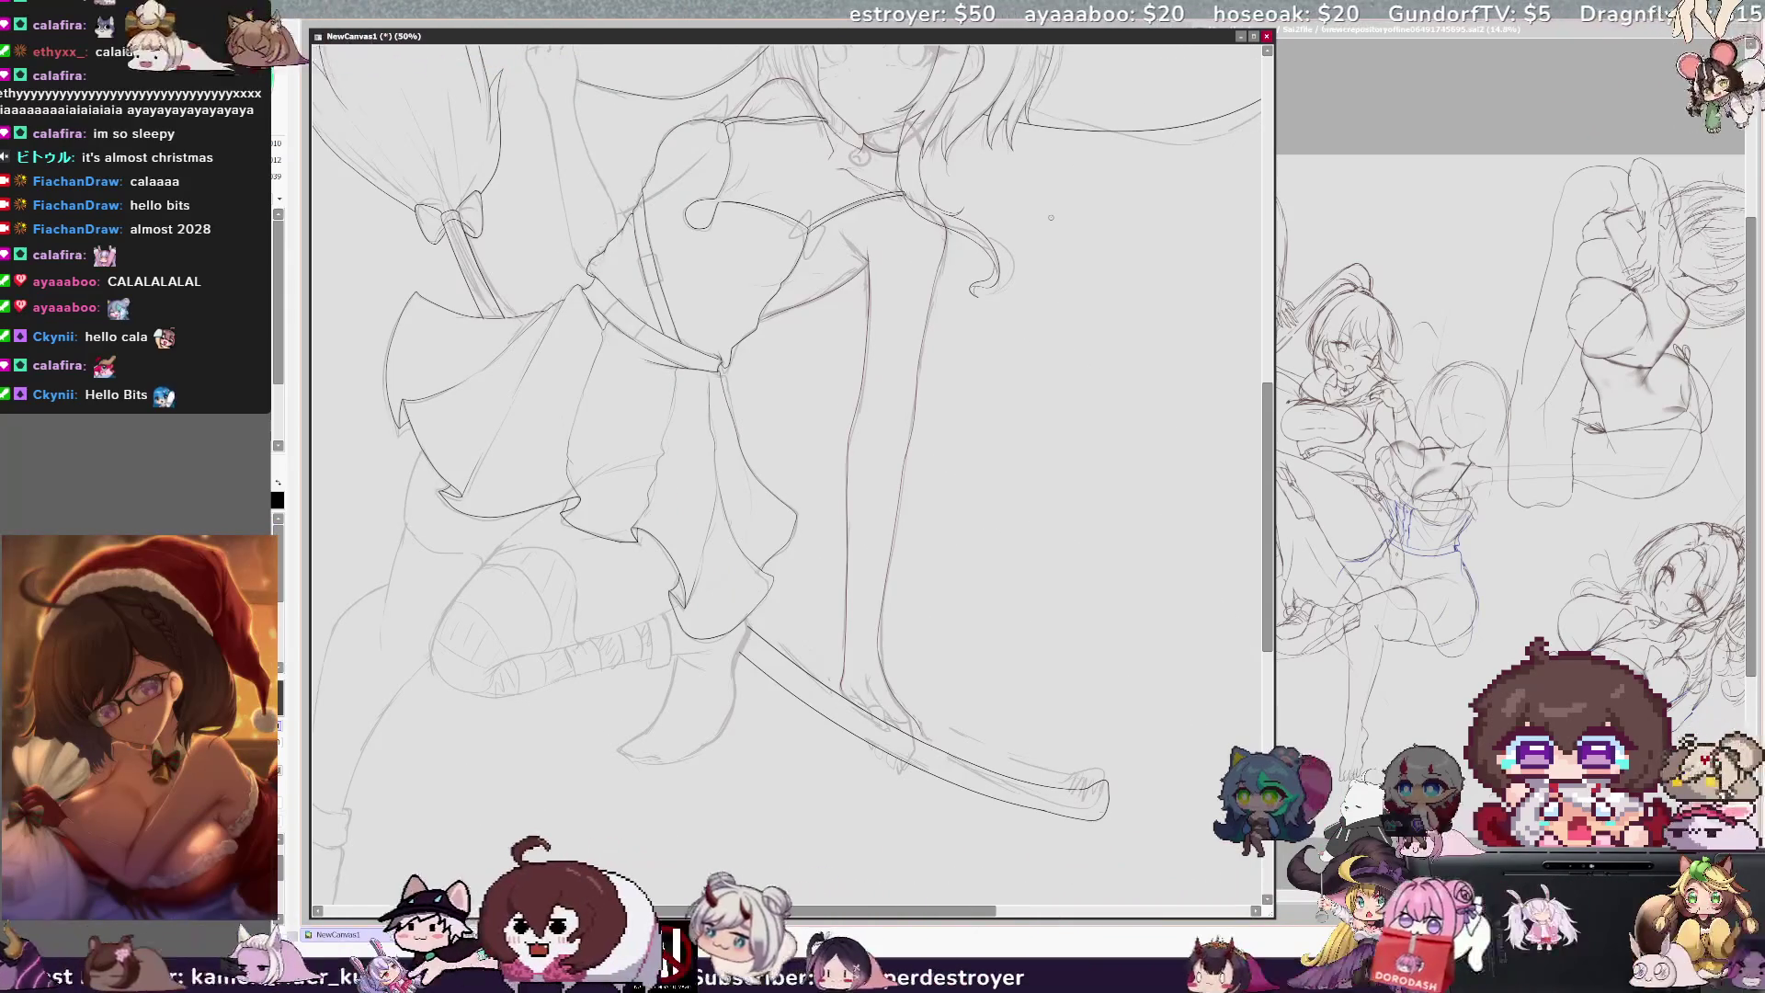
{"action": "scroll", "coordinate": [787, 441], "scroll_direction": "up", "scroll_amount": 1}
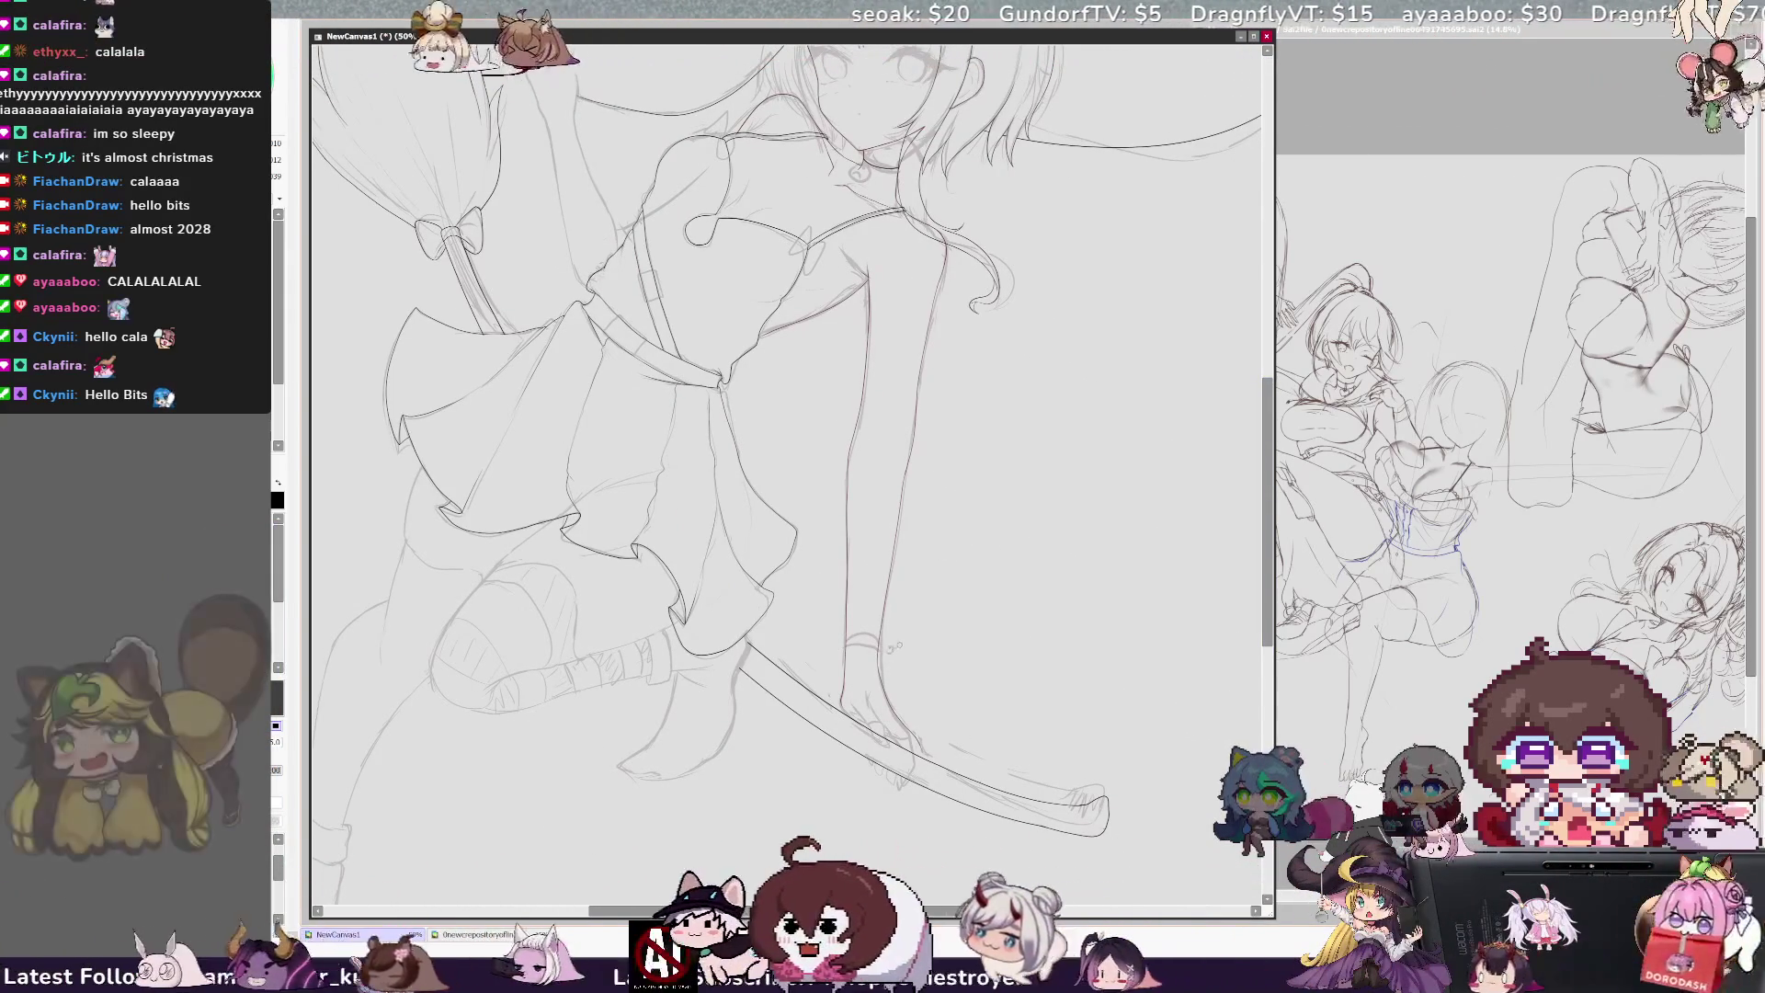
Step: Sketch two small bubble circles beside the lower hand, set the brush size to 25, and check it mirrored
{"action": "left_click_drag", "start_coordinate": [940, 608], "coordinate": [960, 614]}
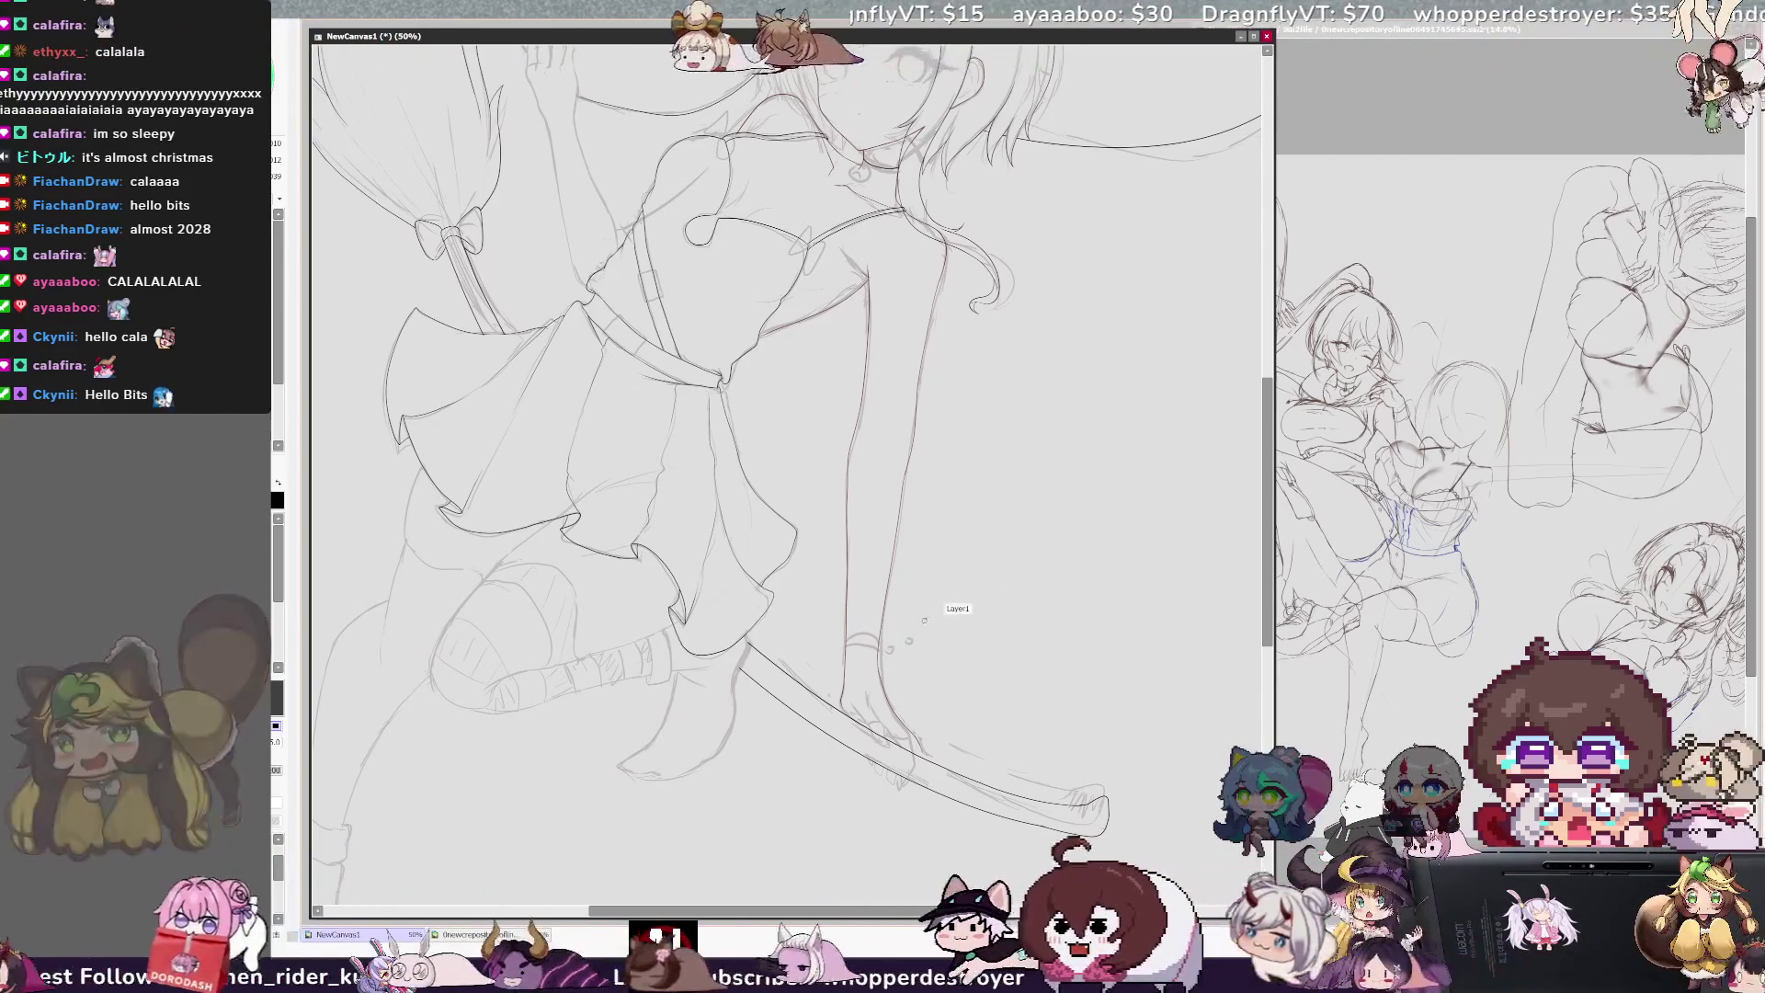
{"action": "left_click_drag", "start_coordinate": [938, 634], "coordinate": [938, 622]}
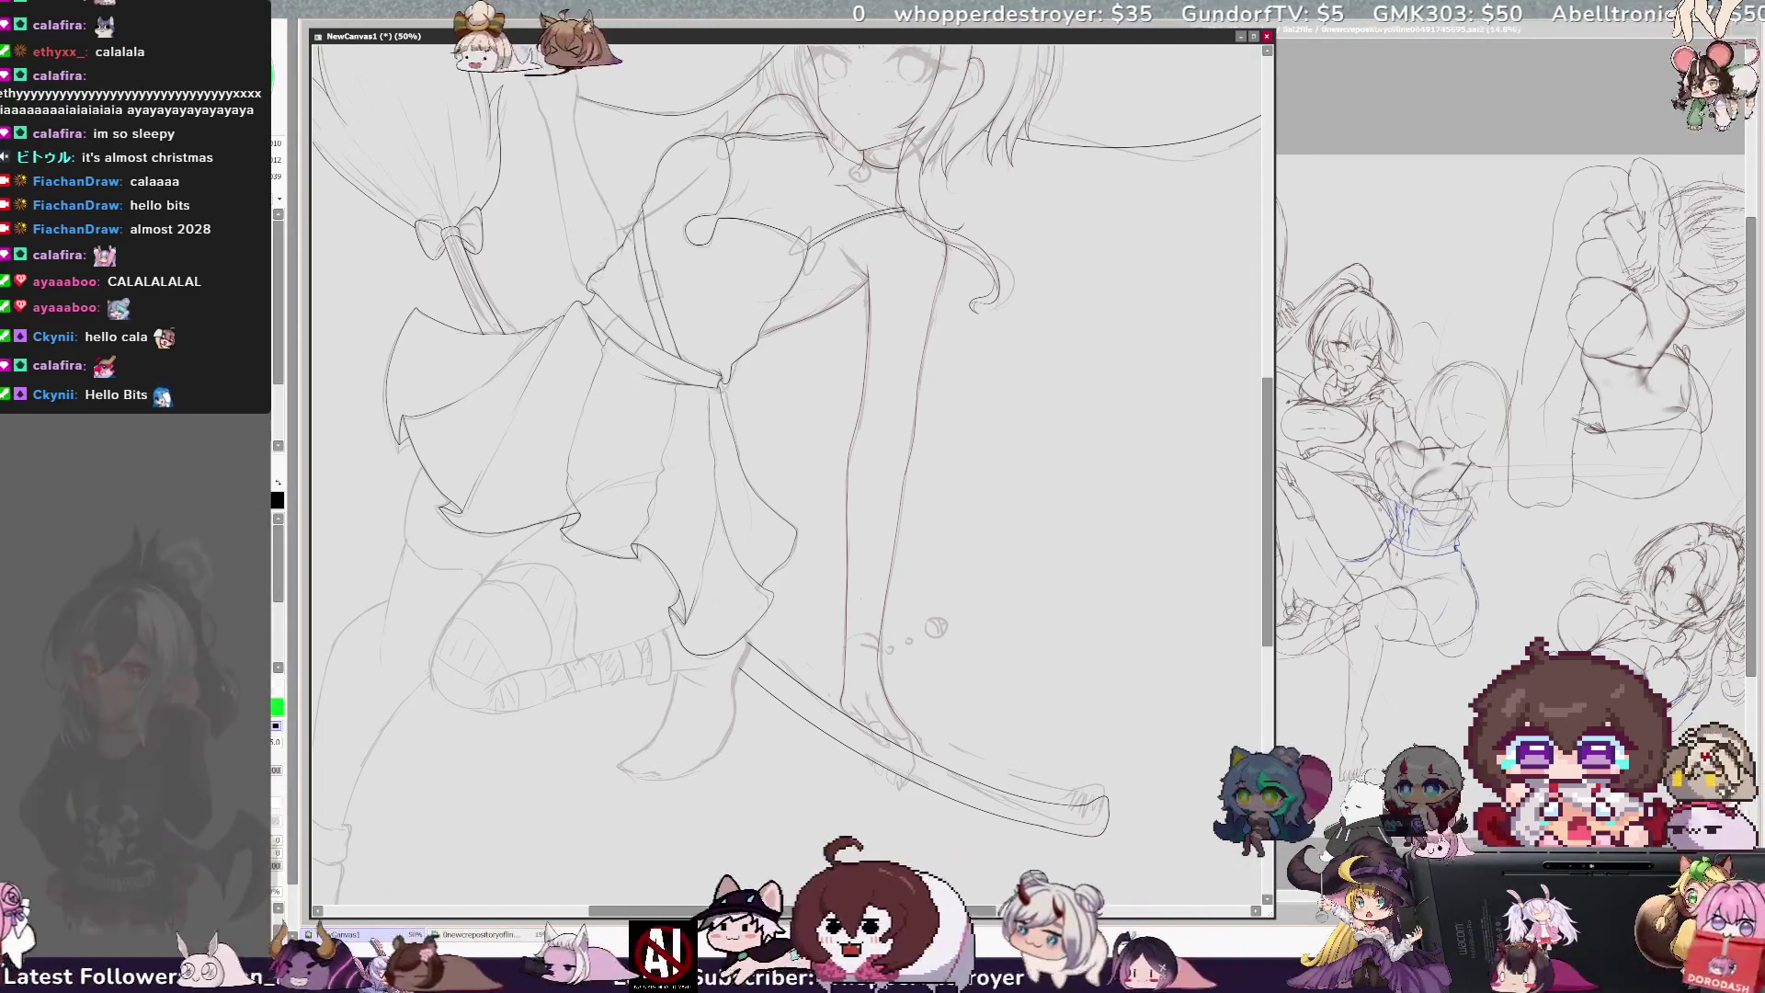
{"action": "key", "text": "bracketright"}
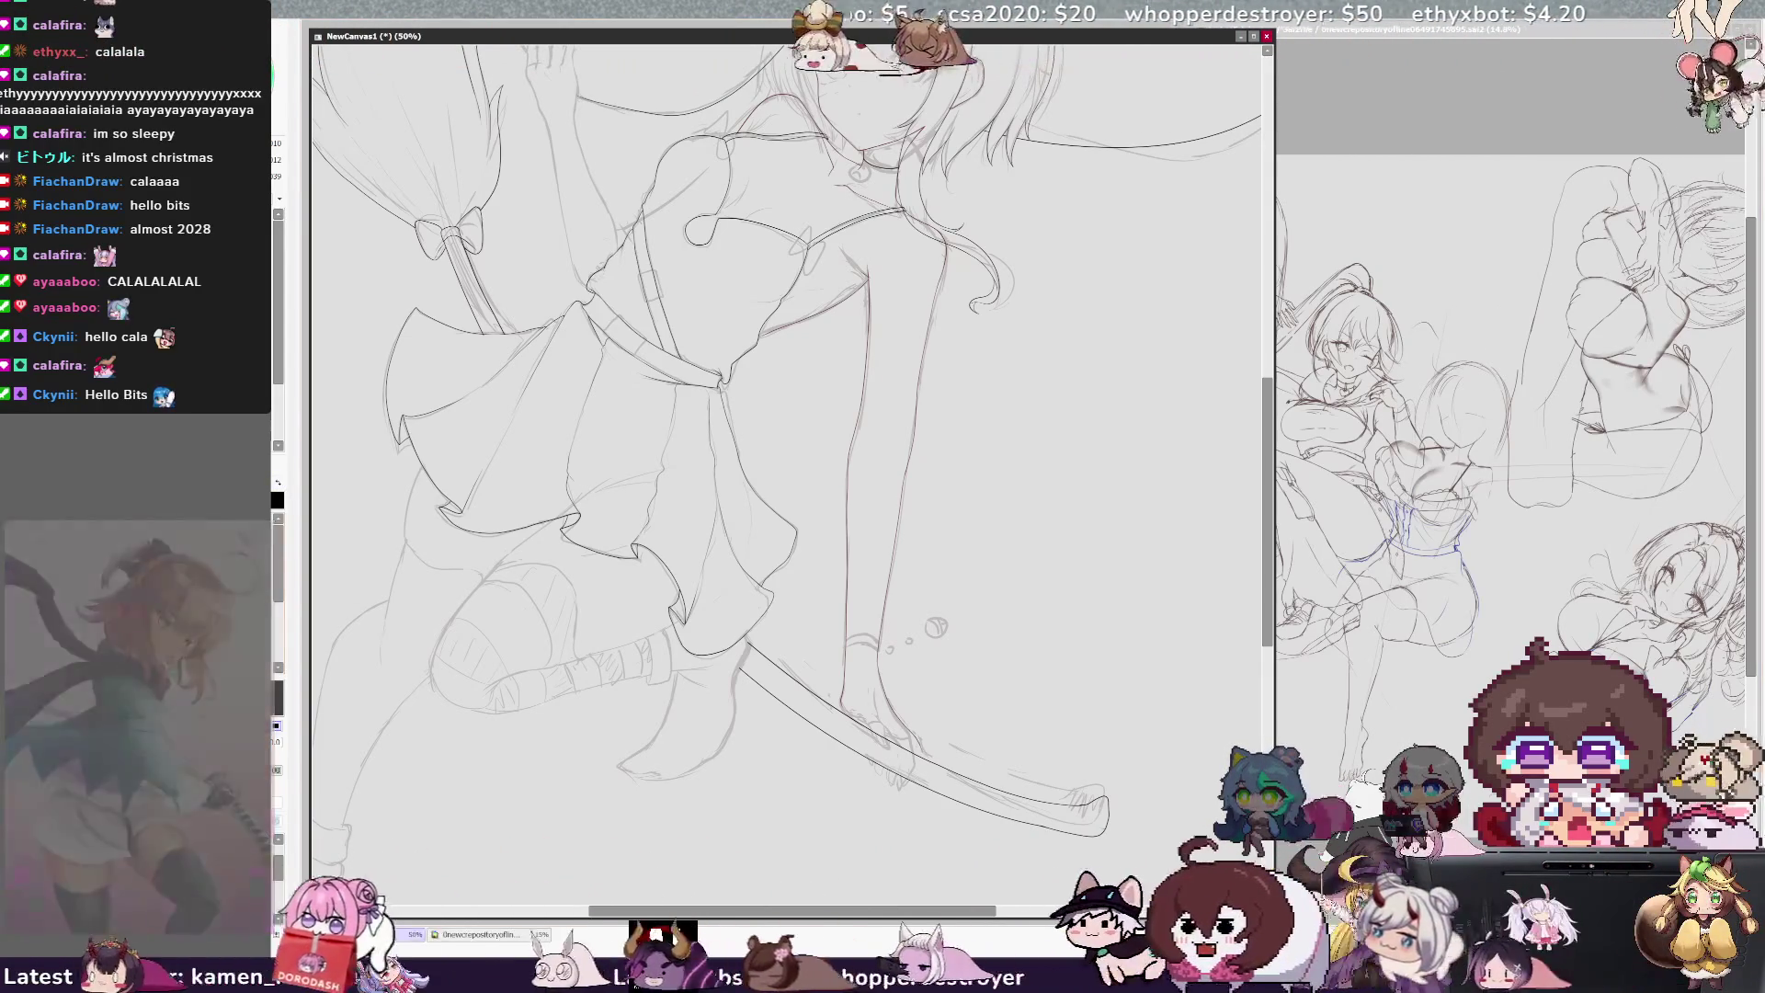
{"action": "key", "text": "h"}
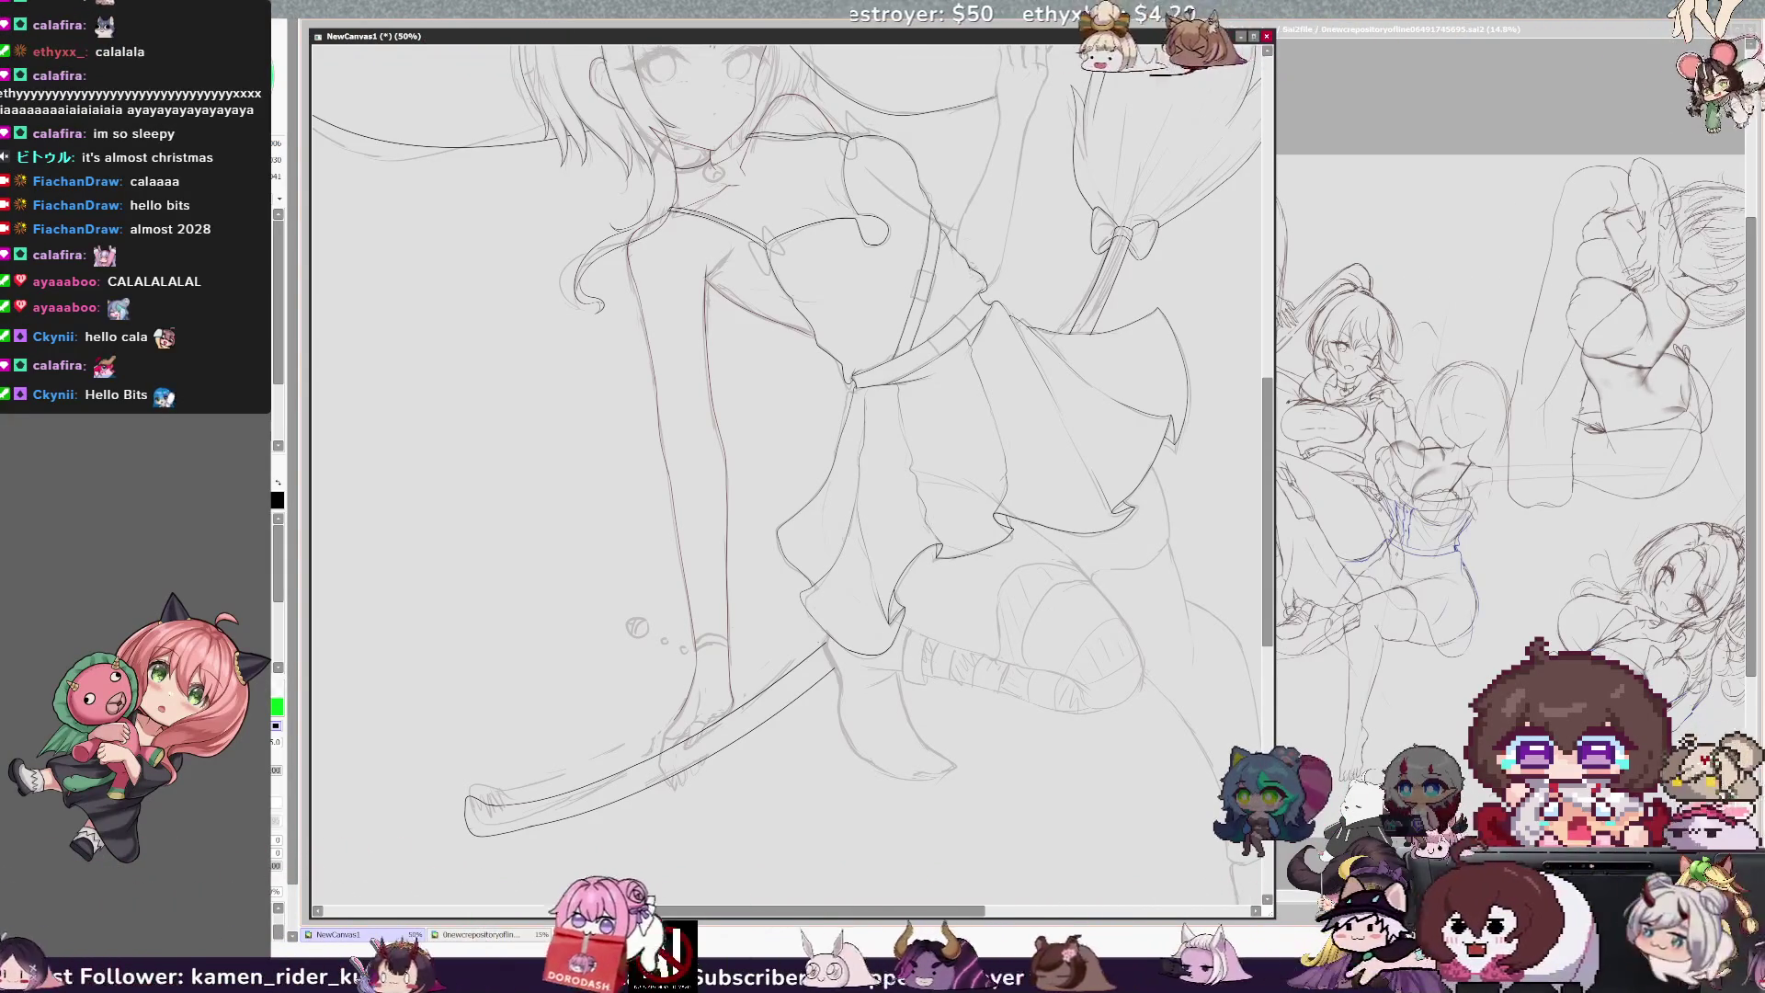
Step: Flip the view back to normal, pan up to the hat and face, and zoom to 150%
{"action": "scroll", "coordinate": [787, 459], "scroll_direction": "up", "scroll_amount": 5}
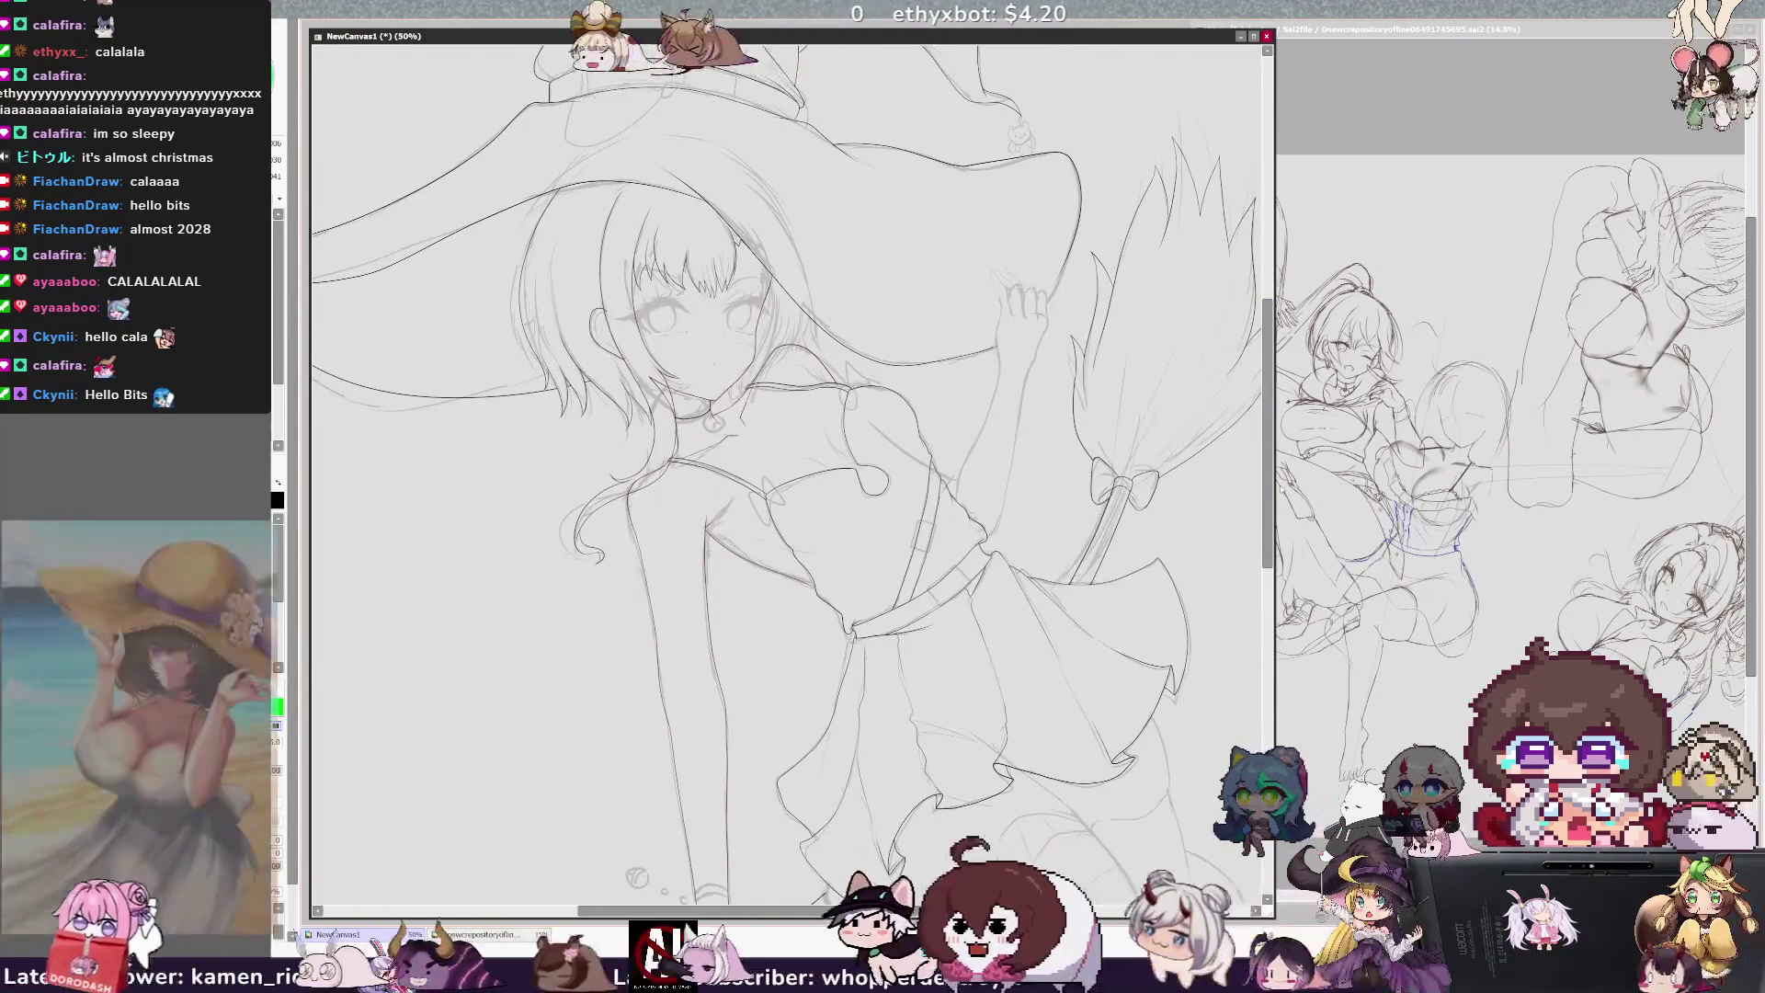
{"action": "key", "text": "h"}
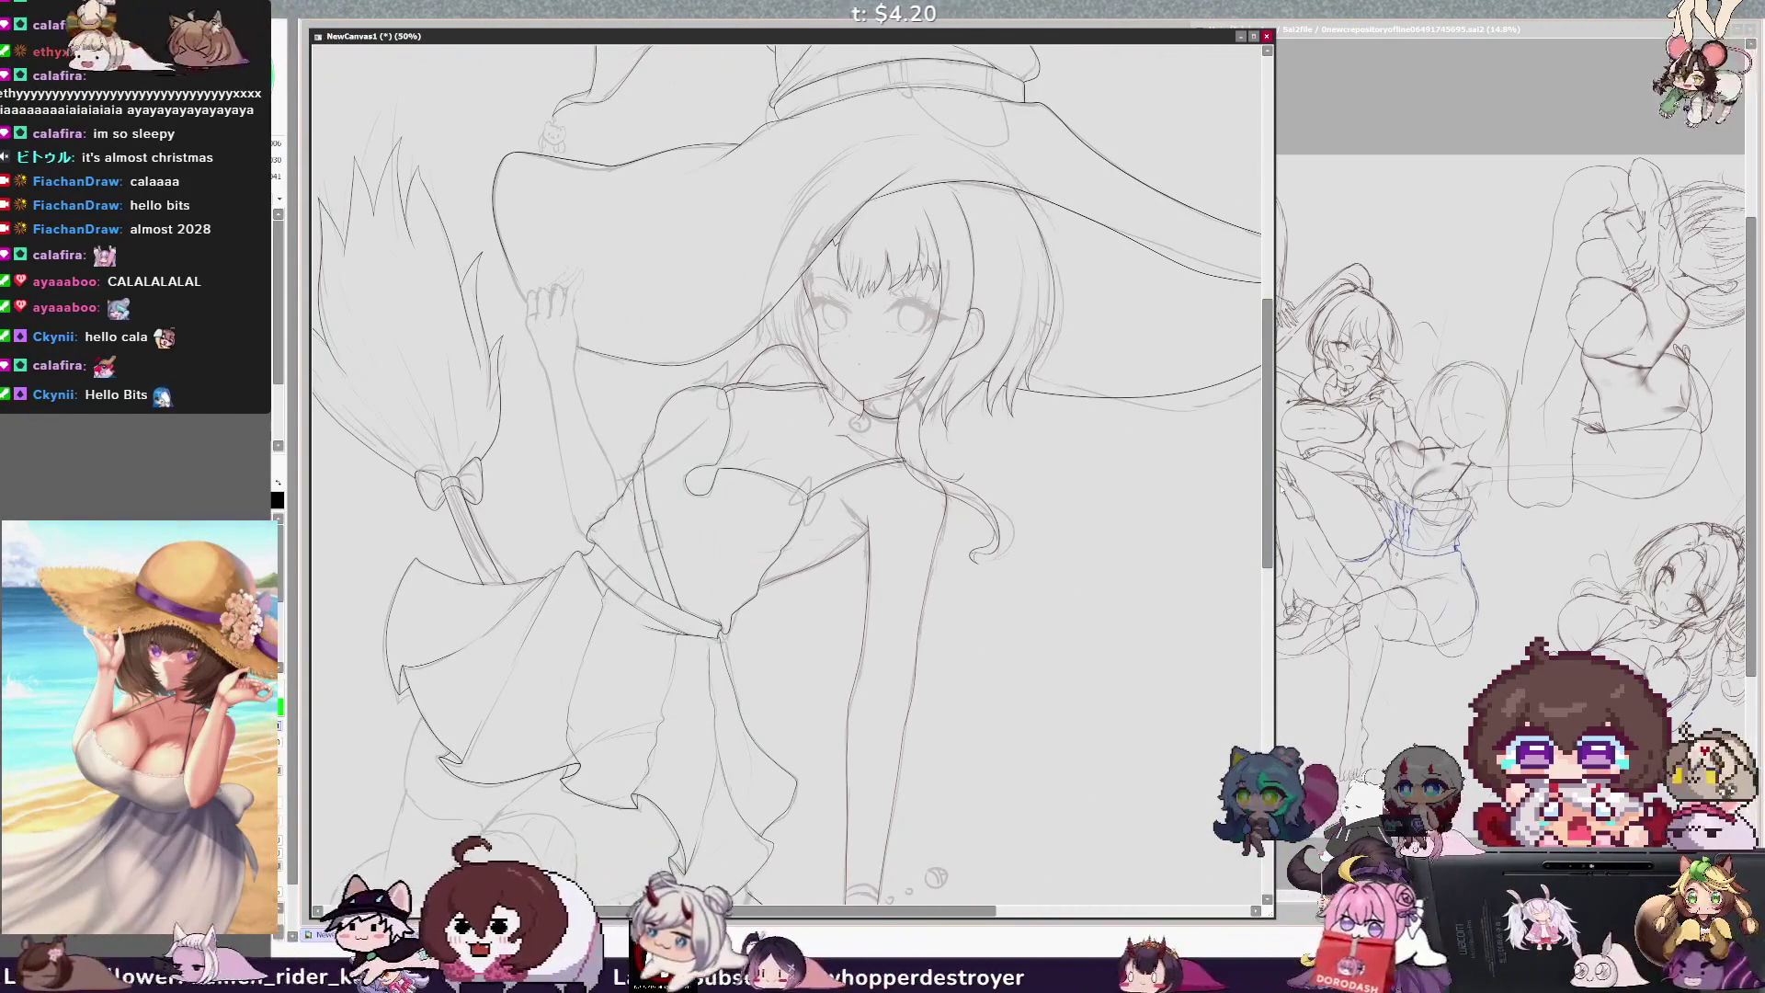
{"action": "mouse_move", "coordinate": [1267, 521]}
{"action": "left_mouse_down"}
{"action": "mouse_move", "coordinate": [1267, 602]}
{"action": "mouse_move", "coordinate": [1267, 453]}
{"action": "mouse_move", "coordinate": [1266, 491]}
{"action": "left_mouse_up"}
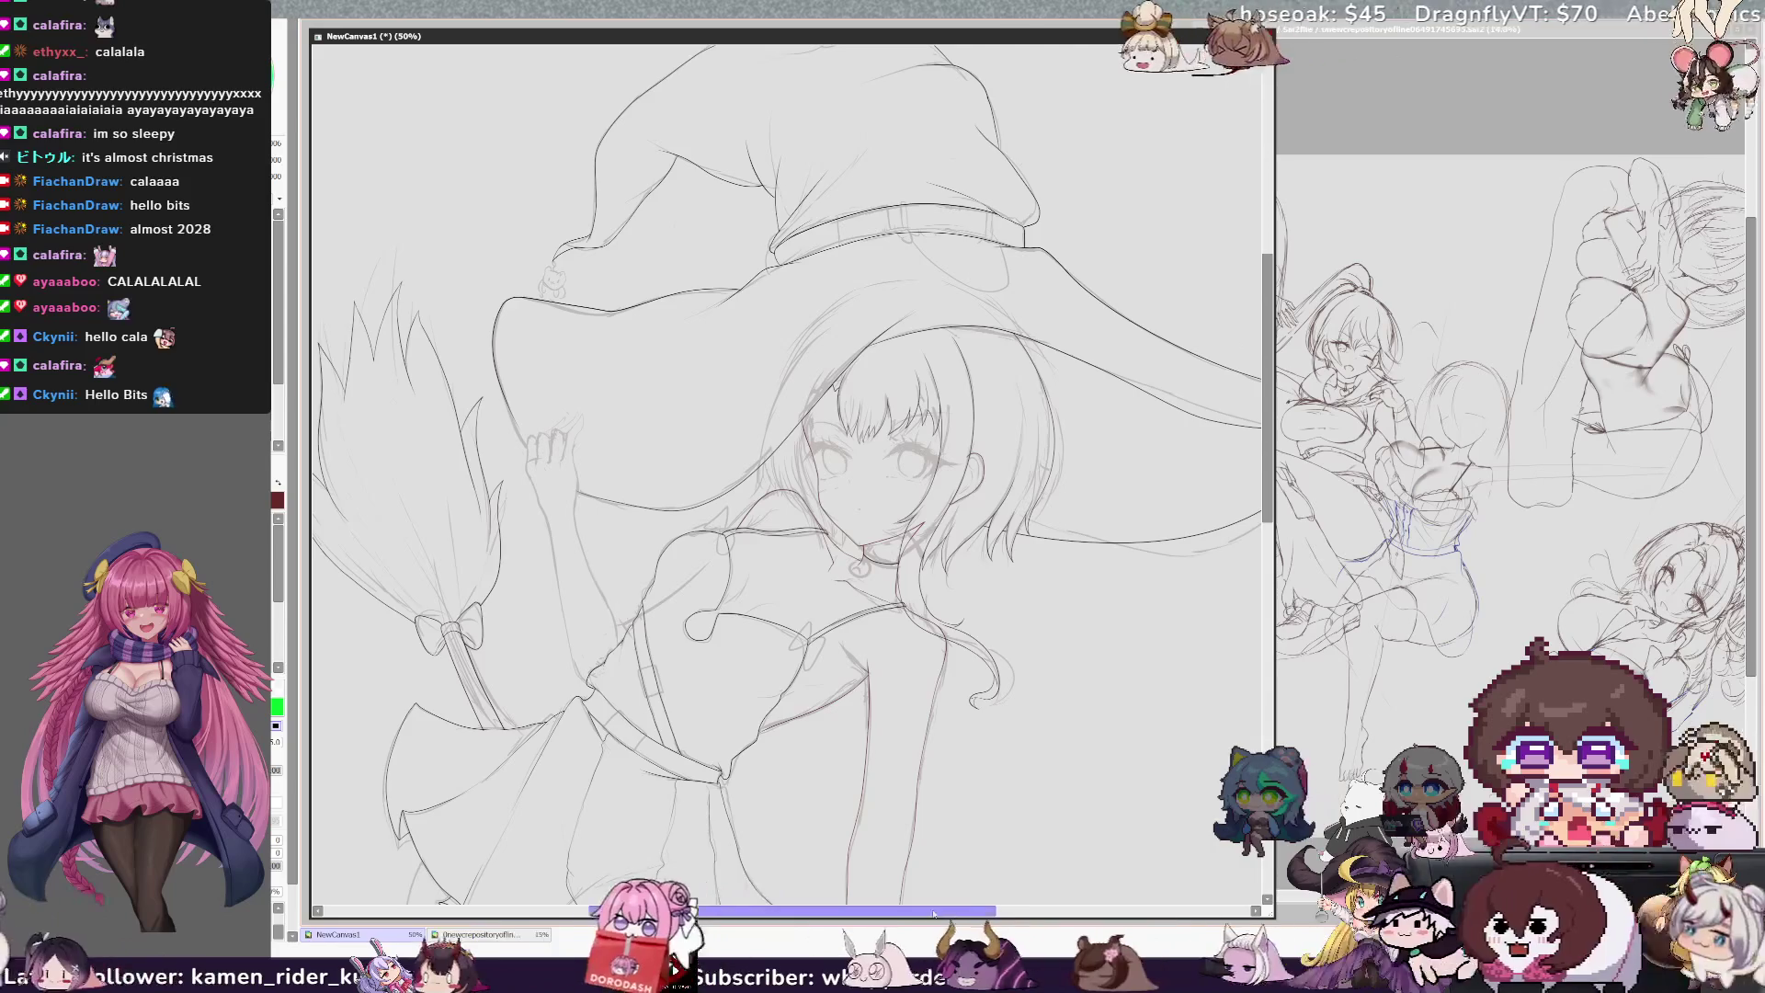
{"action": "scroll", "coordinate": [873, 460], "scroll_direction": "up", "scroll_amount": 3}
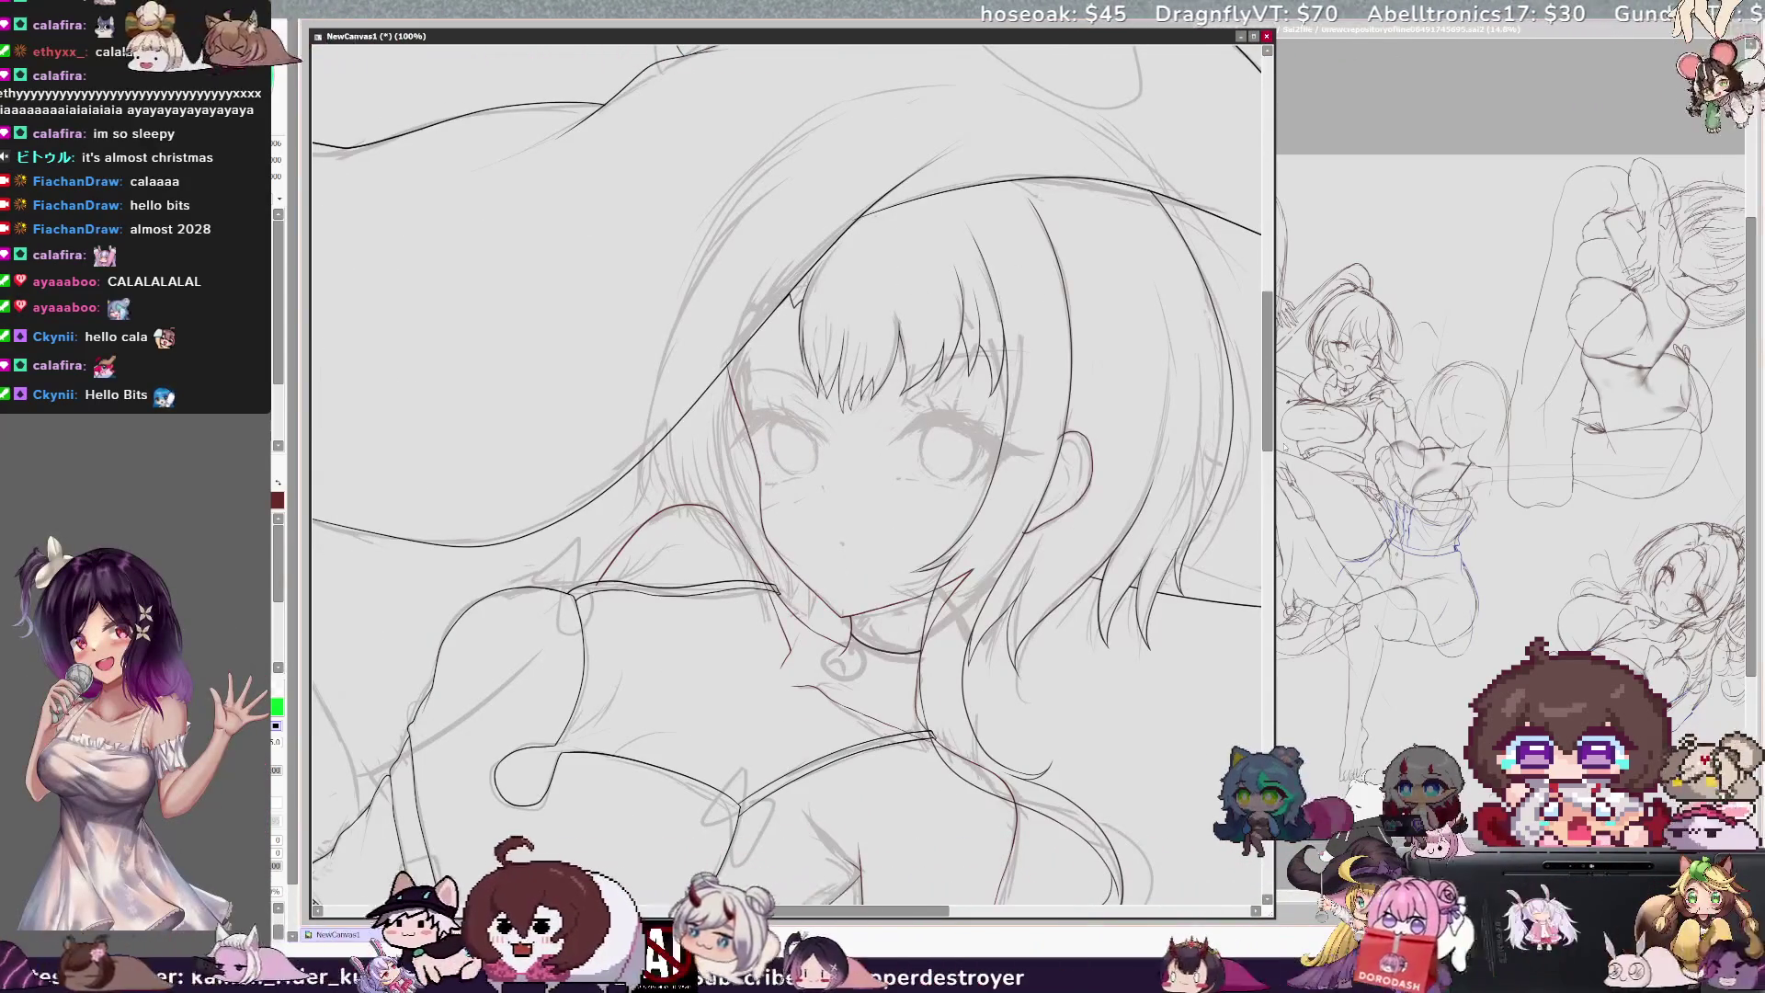
{"action": "scroll", "coordinate": [1268, 418], "scroll_direction": "up", "scroll_amount": 2}
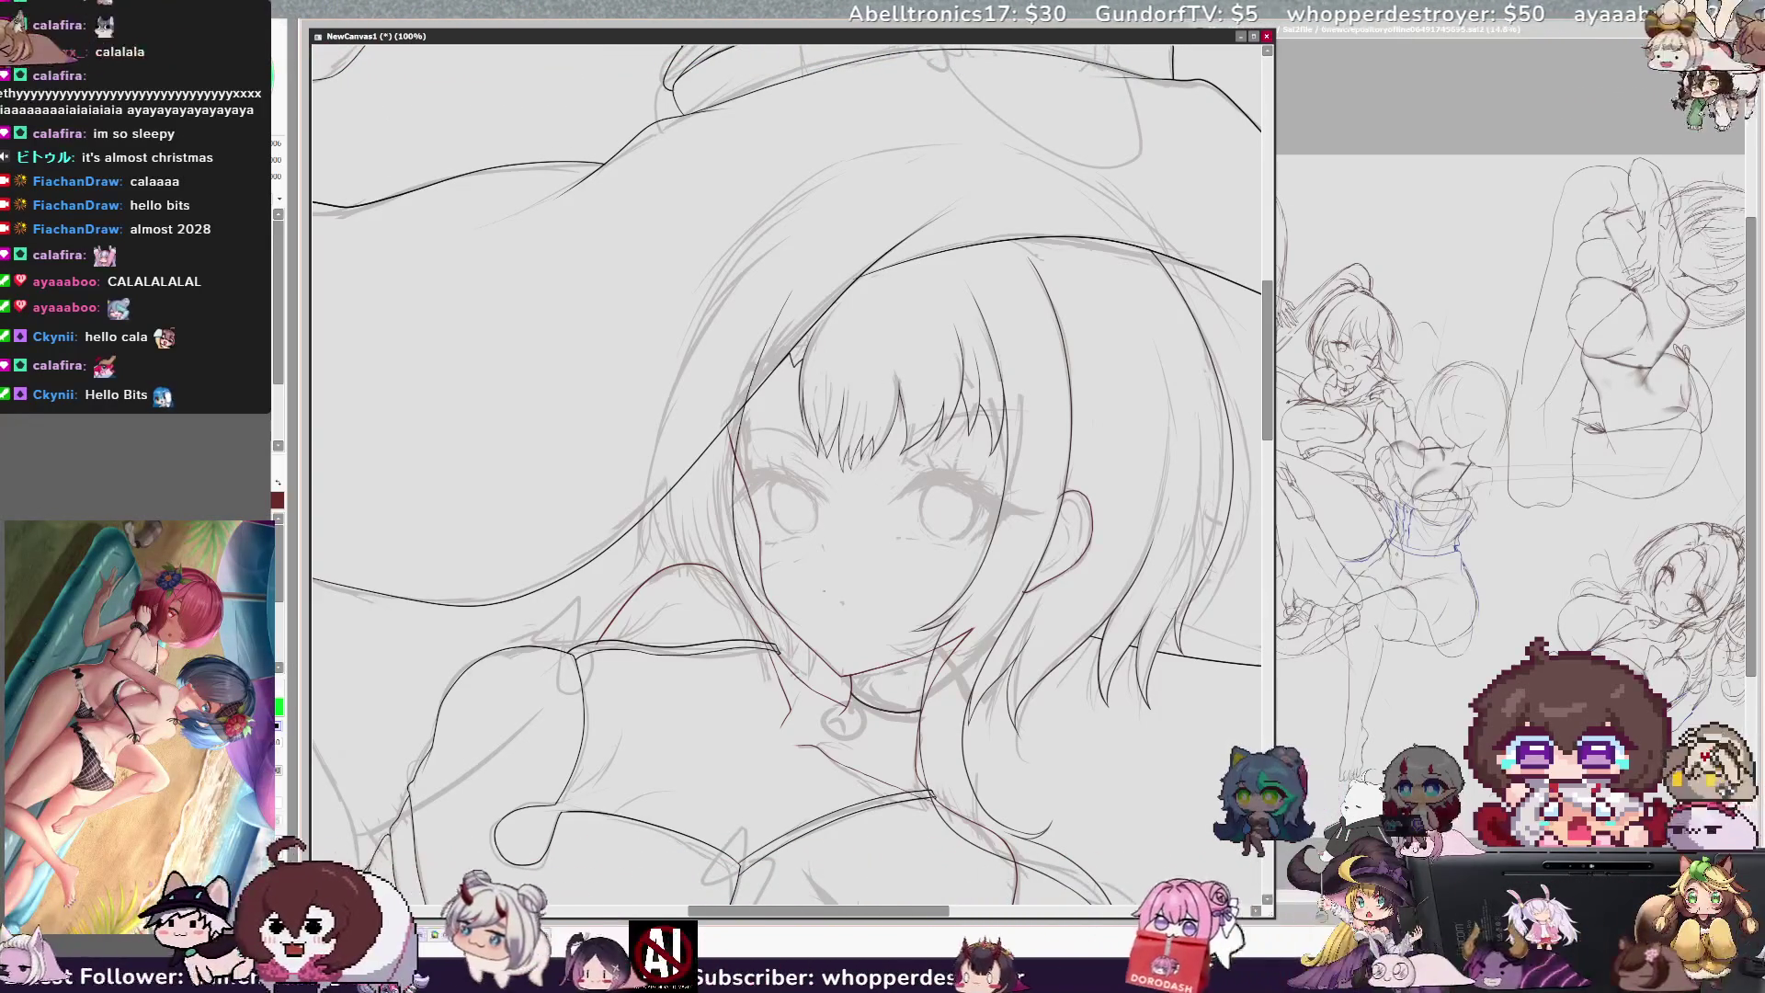
{"action": "key", "text": "ctrl+plus"}
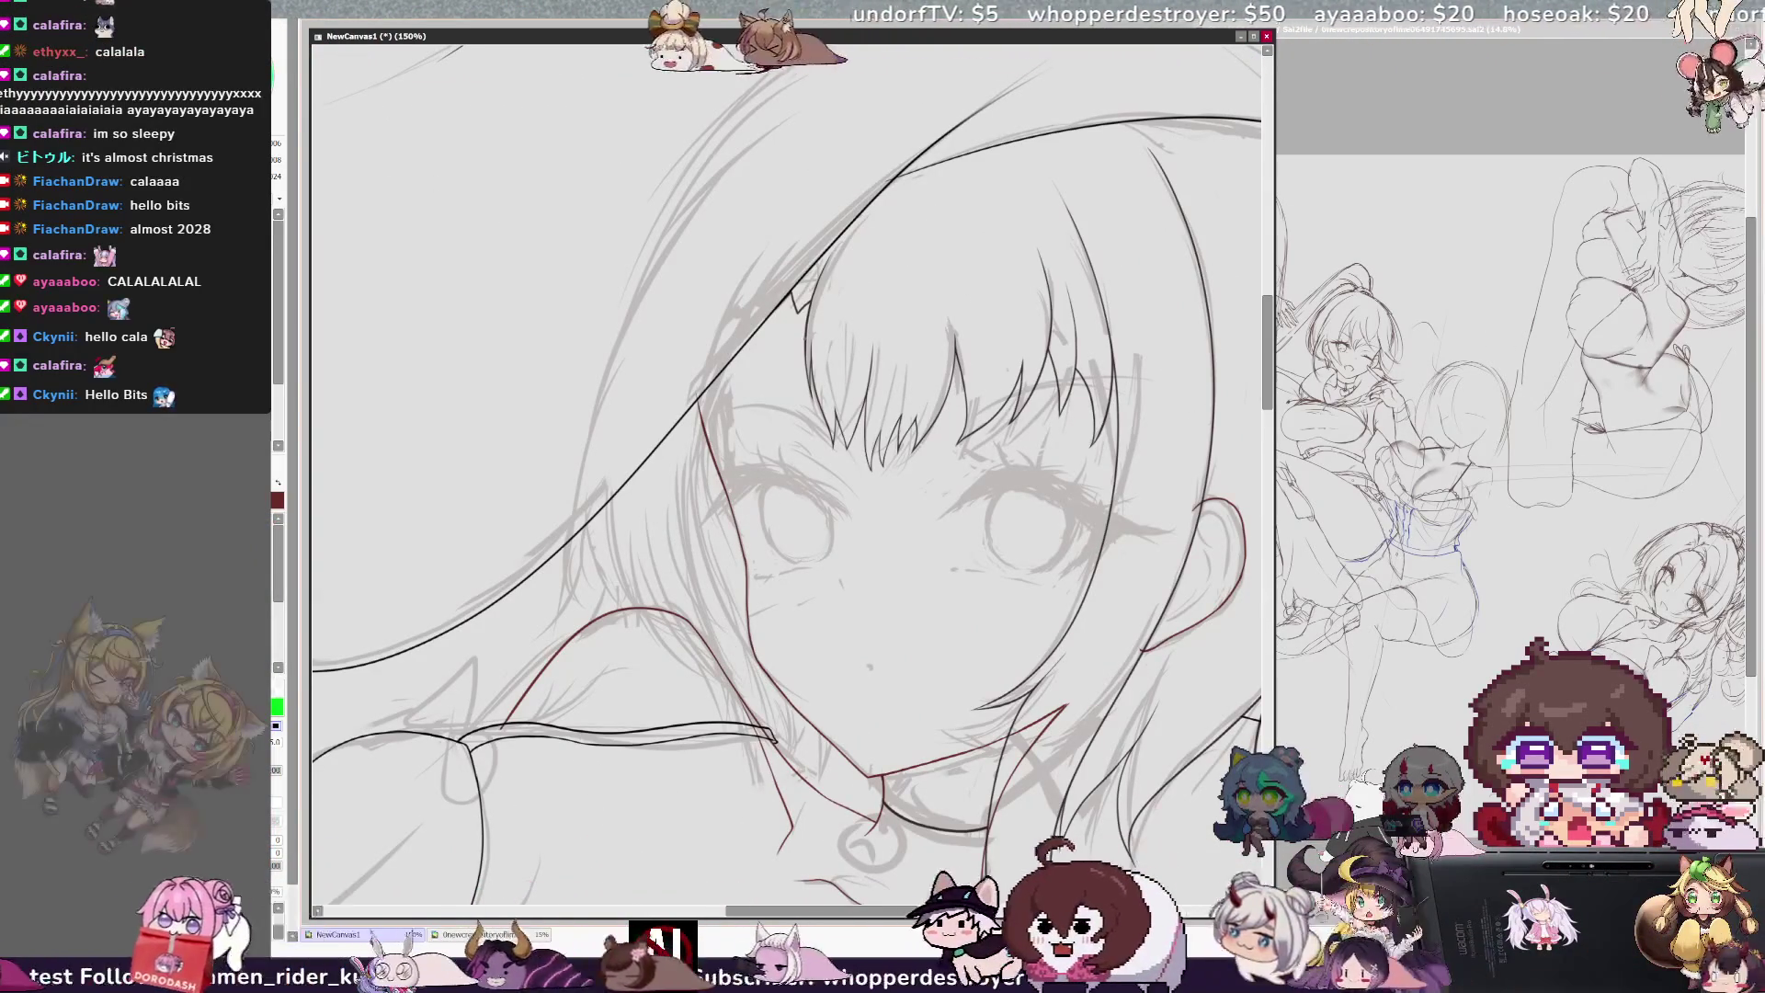
Step: Ink the left hair edge from under the hat down past the cheek, then check it mirrored
{"action": "left_click_drag", "start_coordinate": [784, 225], "coordinate": [740, 671]}
{"action": "key", "text": "ctrl+z"}
{"action": "mouse_move", "coordinate": [767, 234]}
{"action": "left_mouse_down"}
{"action": "mouse_move", "coordinate": [713, 439]}
{"action": "mouse_move", "coordinate": [745, 639]}
{"action": "left_mouse_up"}
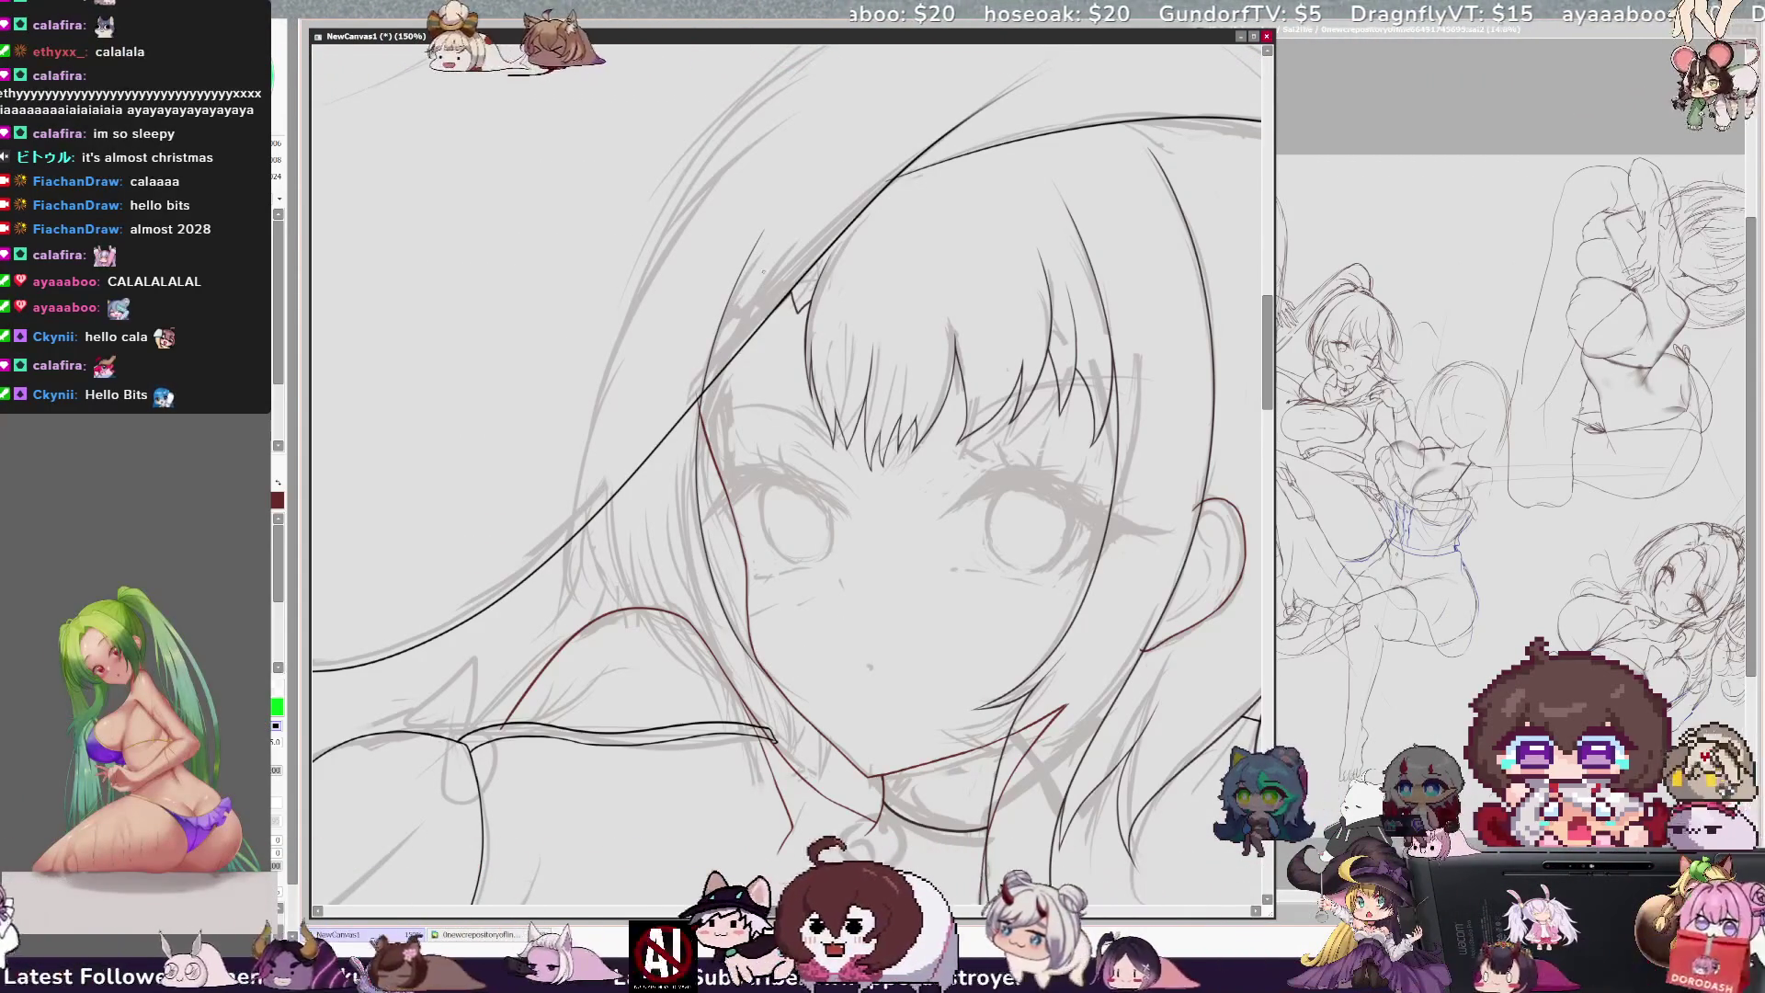
{"action": "left_click_drag", "start_coordinate": [784, 241], "coordinate": [735, 425]}
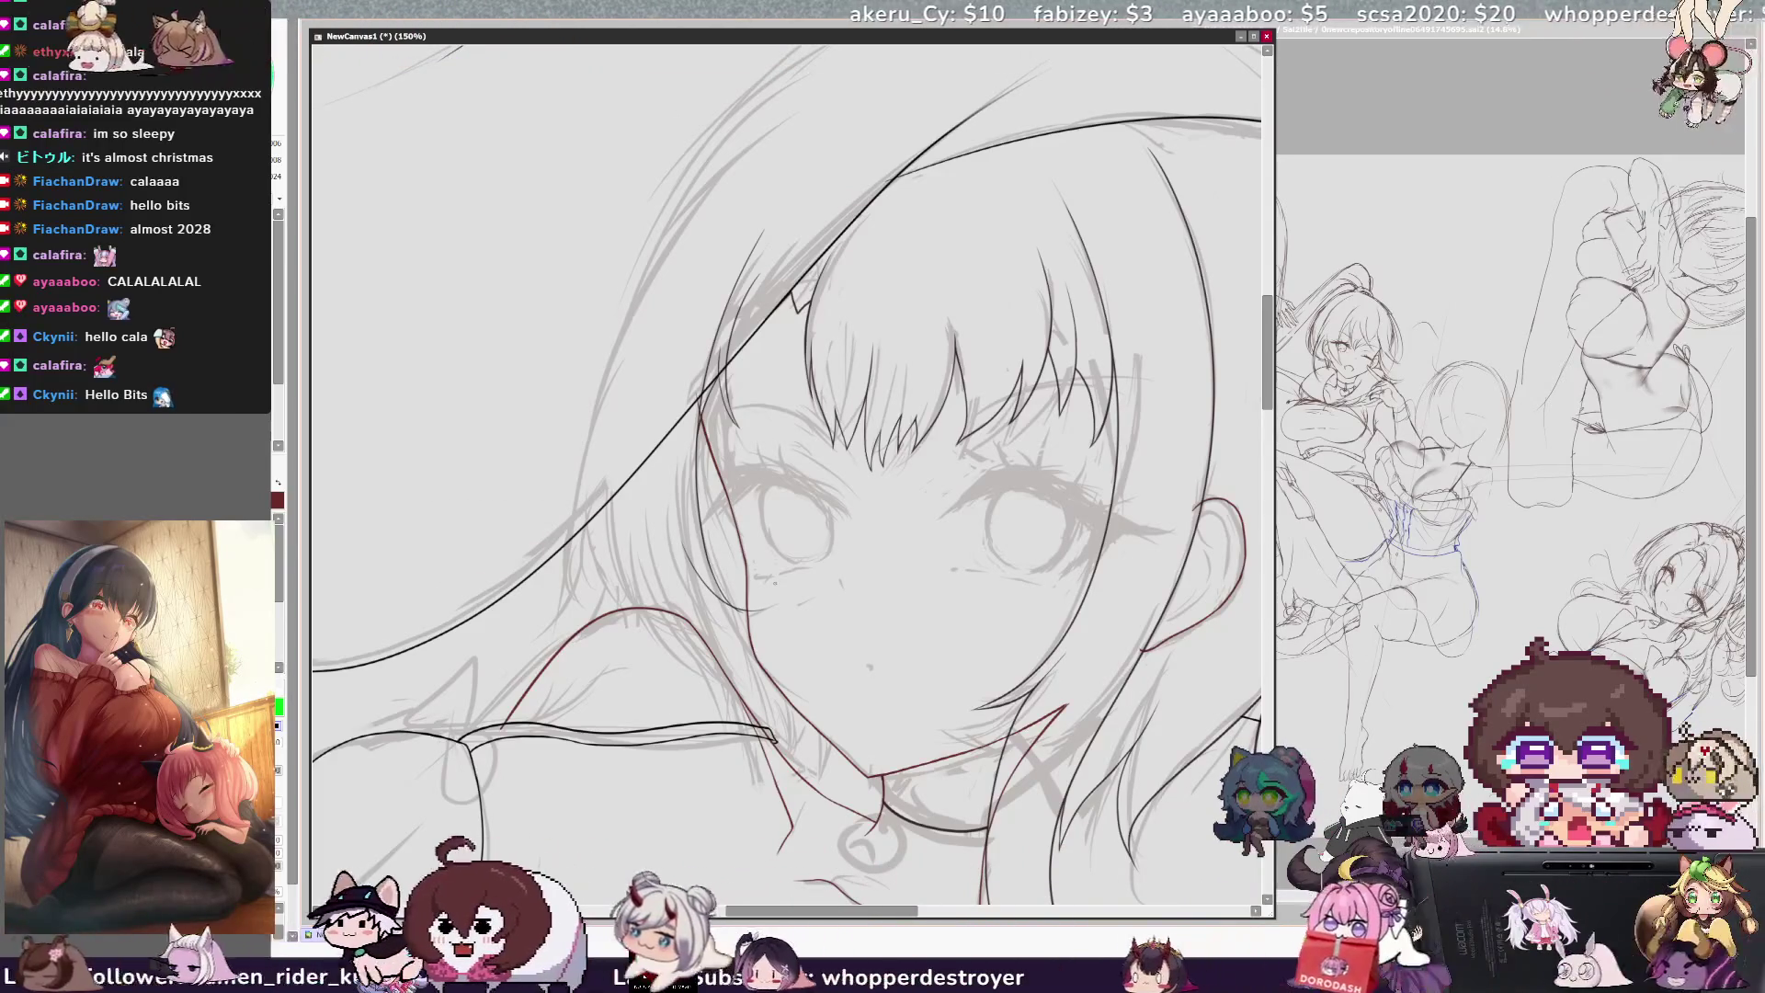
{"action": "key", "text": "h"}
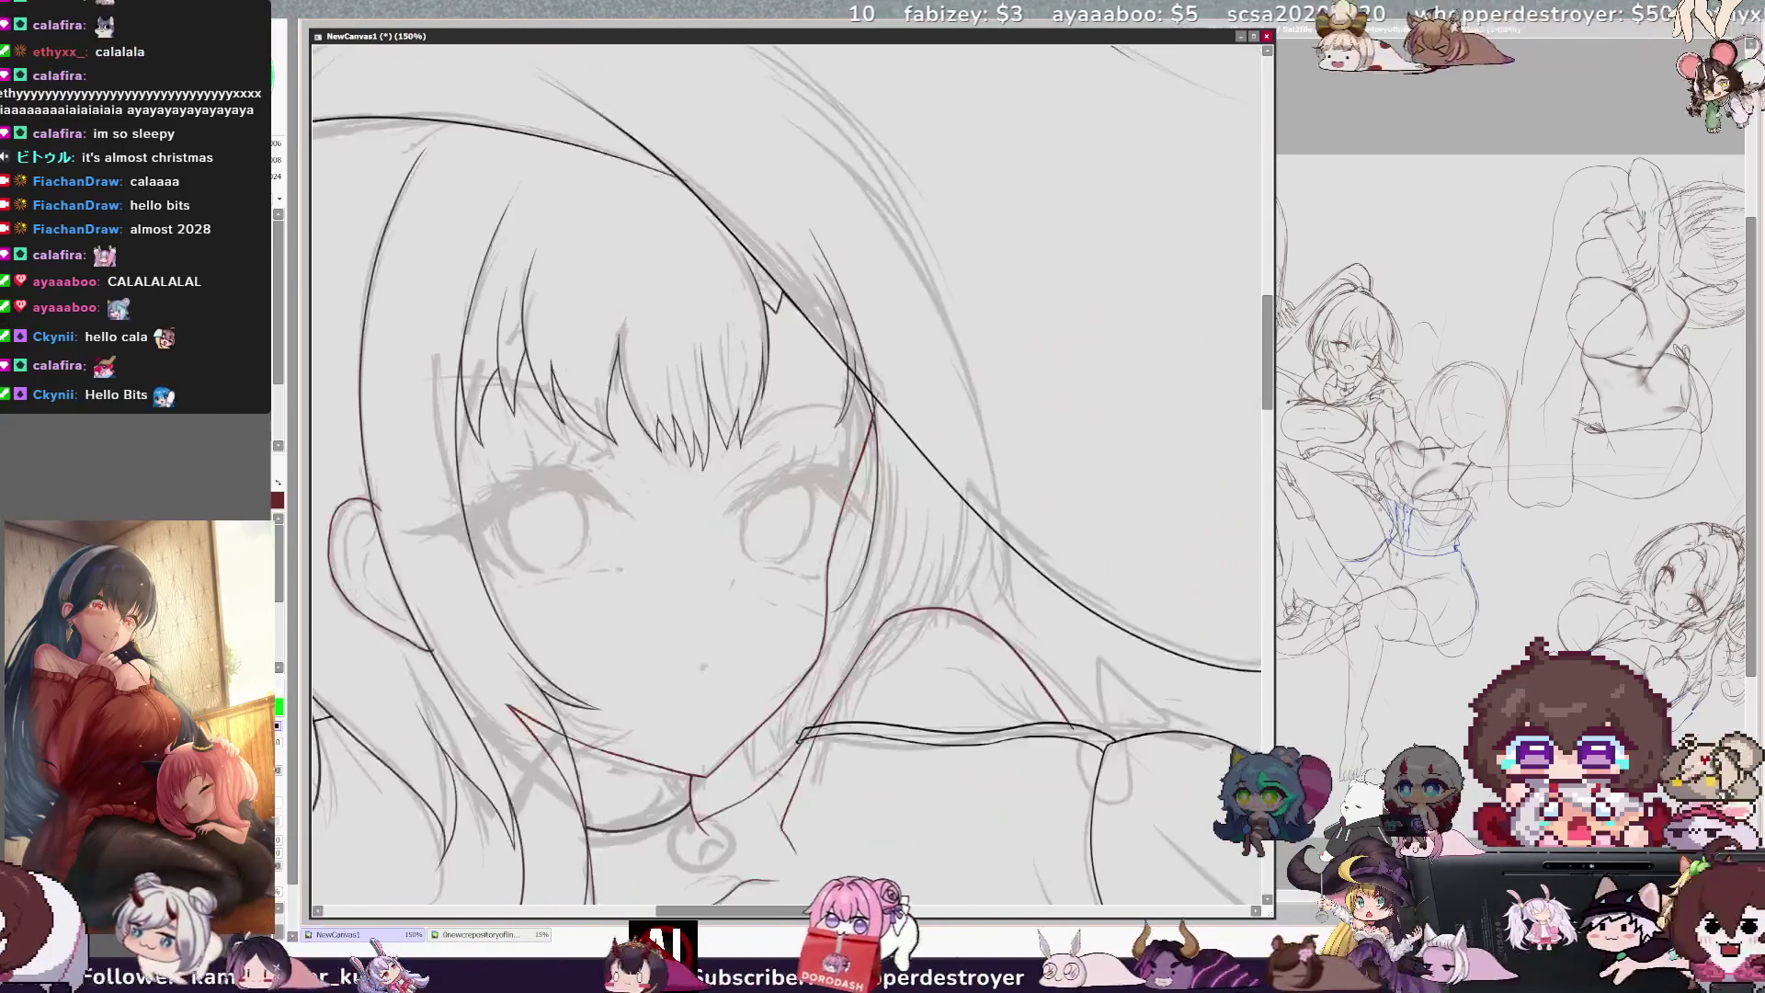
{"action": "key", "text": "h"}
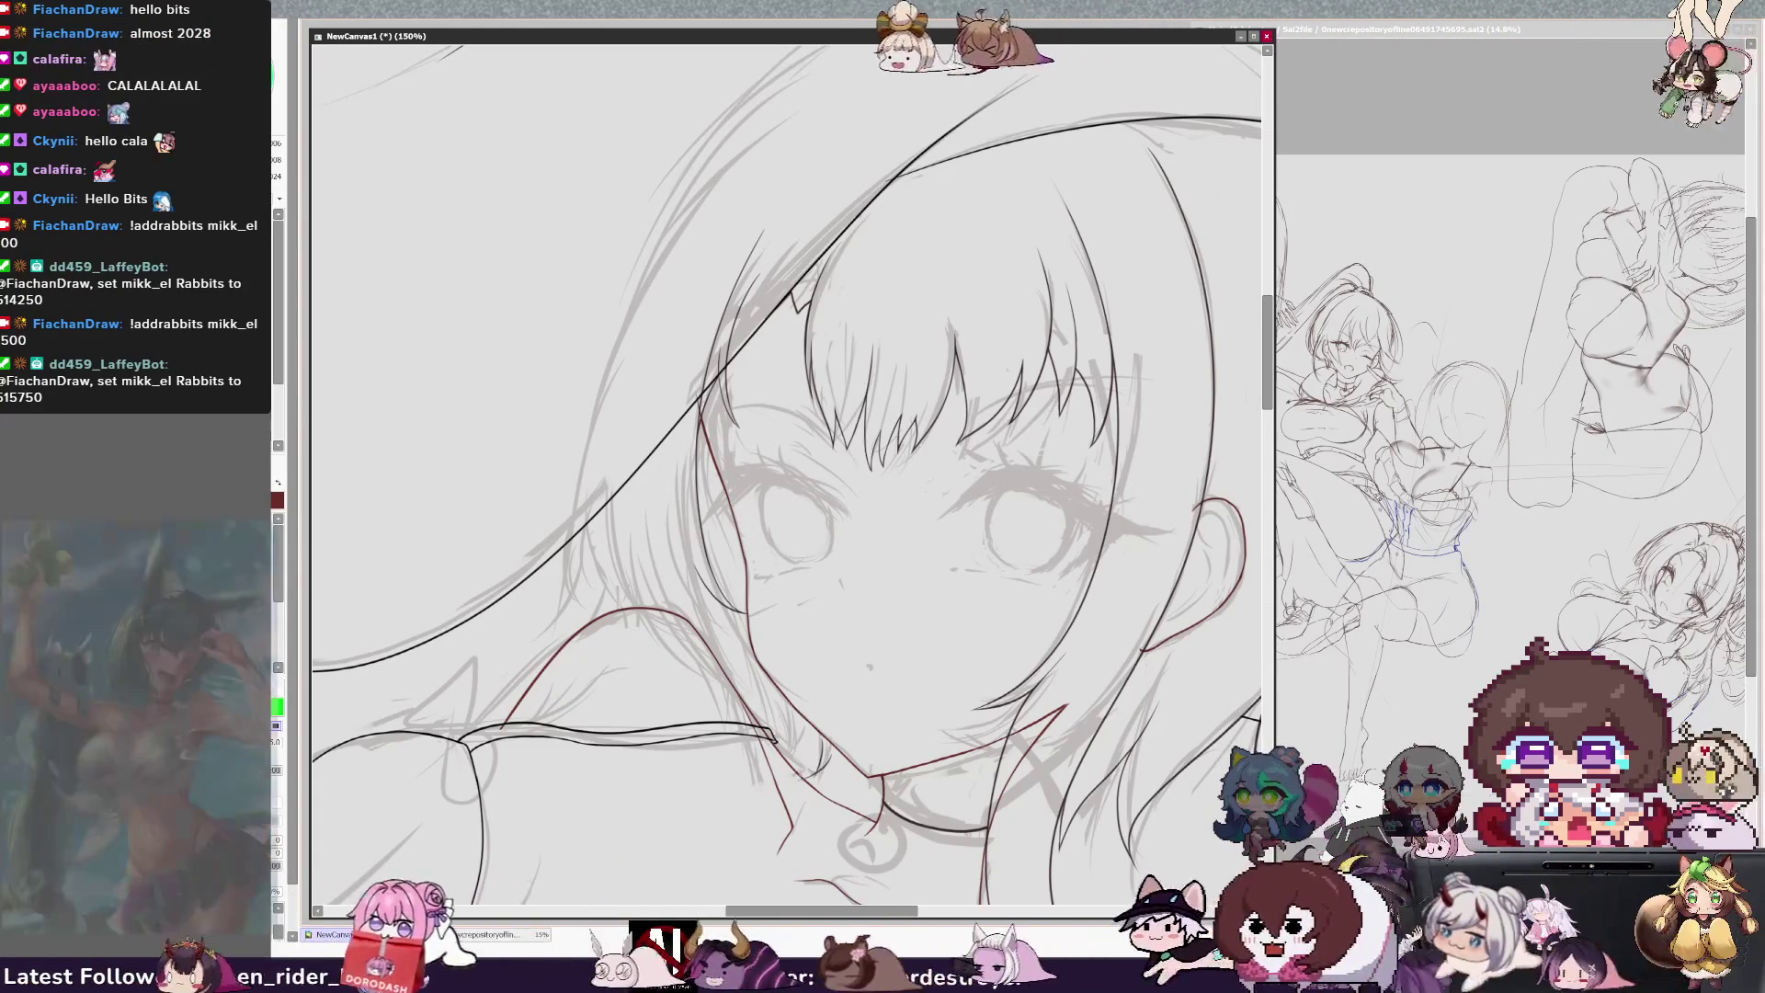
Step: Add a short ink line near the chin and recheck the face with mirrored views
{"action": "left_click_drag", "start_coordinate": [812, 752], "coordinate": [833, 778]}
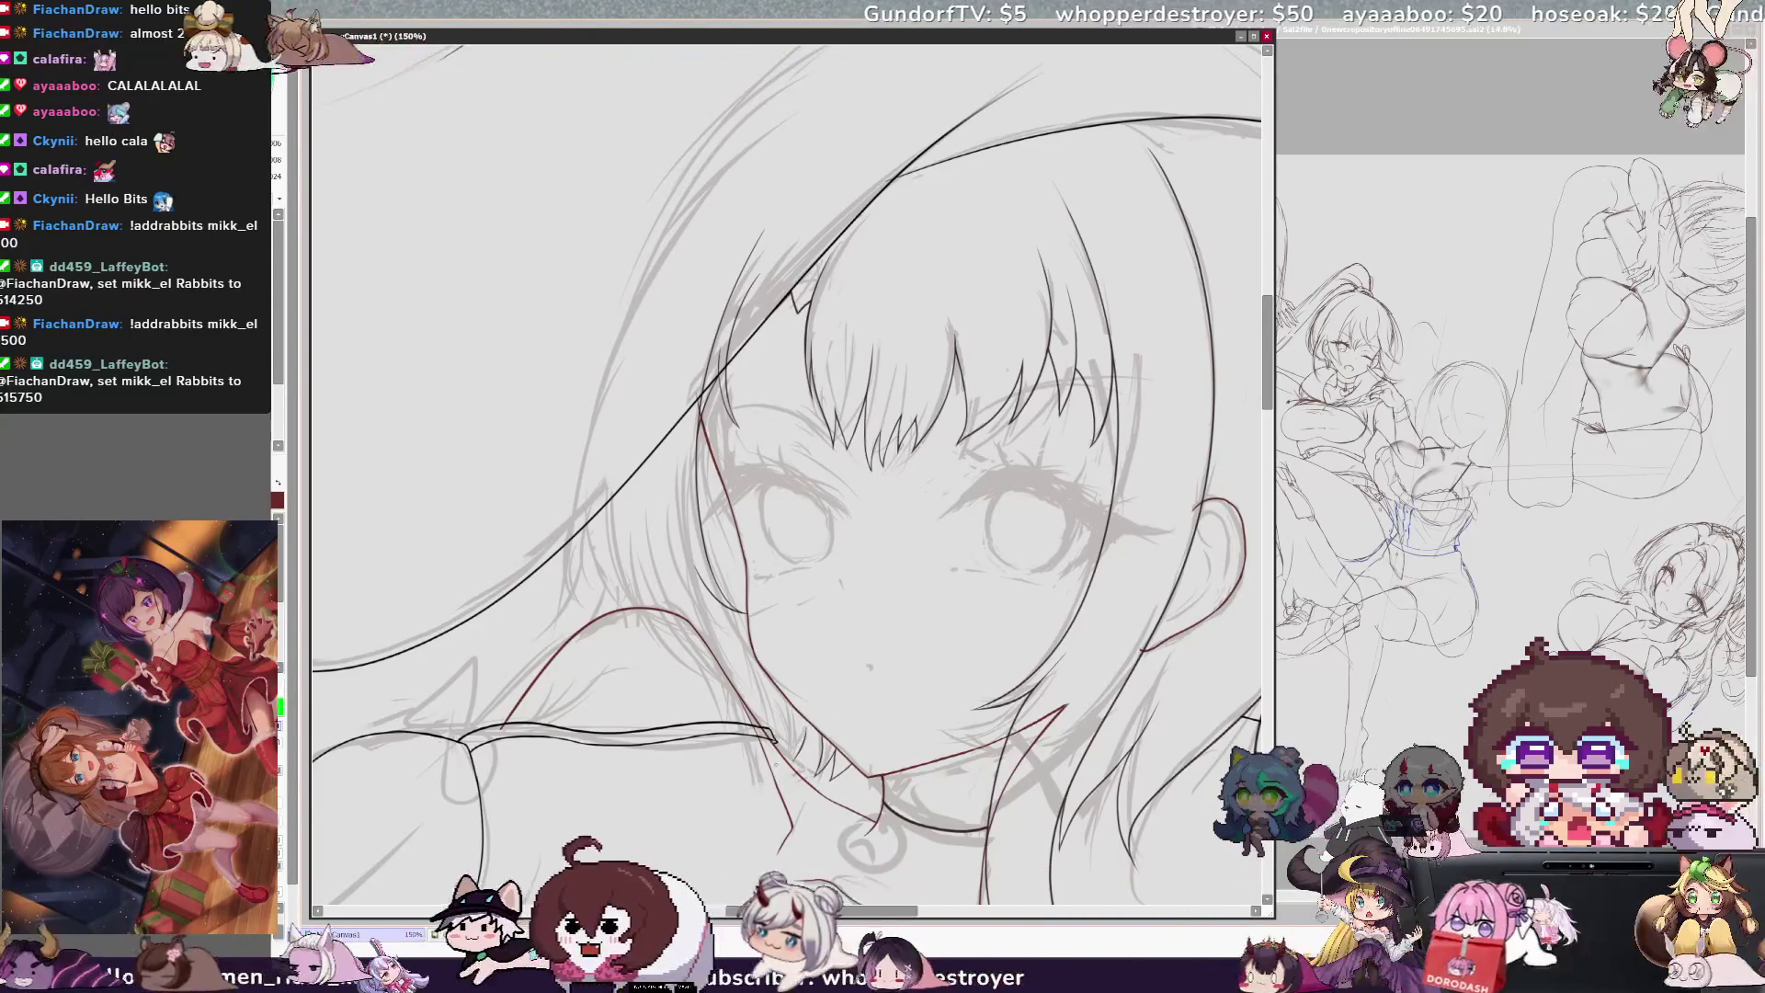
{"action": "key", "text": "h"}
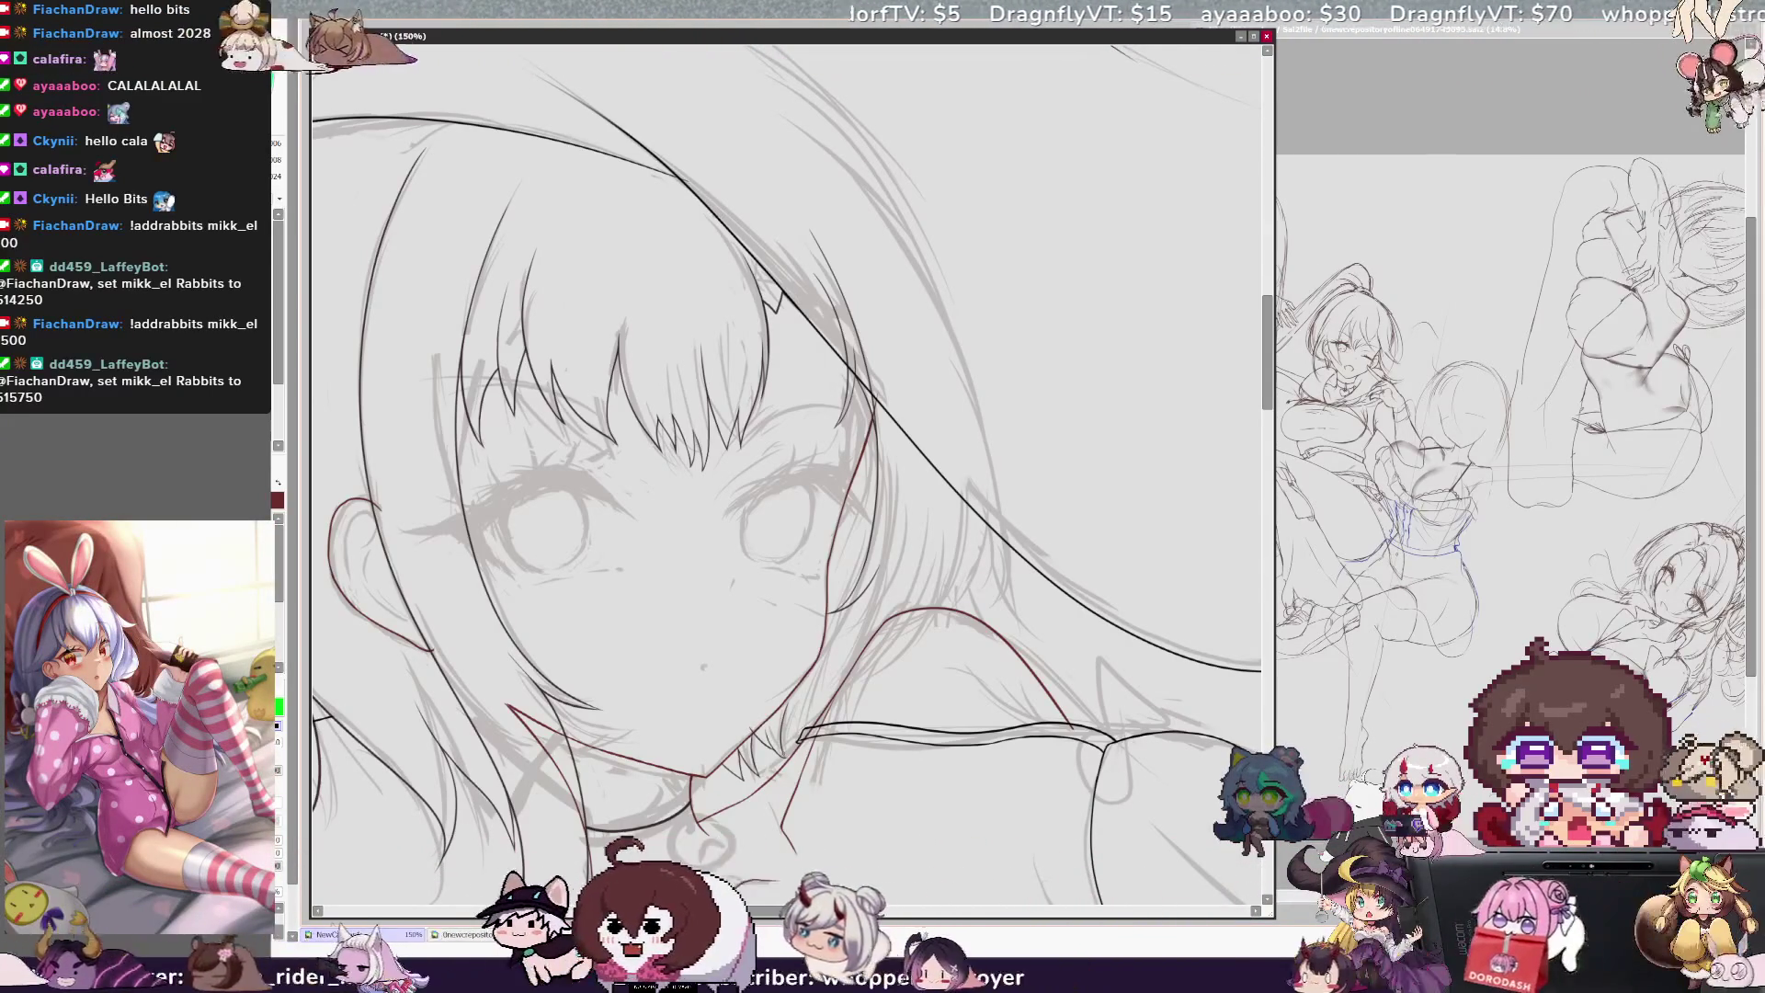
{"action": "key", "text": "h"}
{"action": "key", "text": "h"}
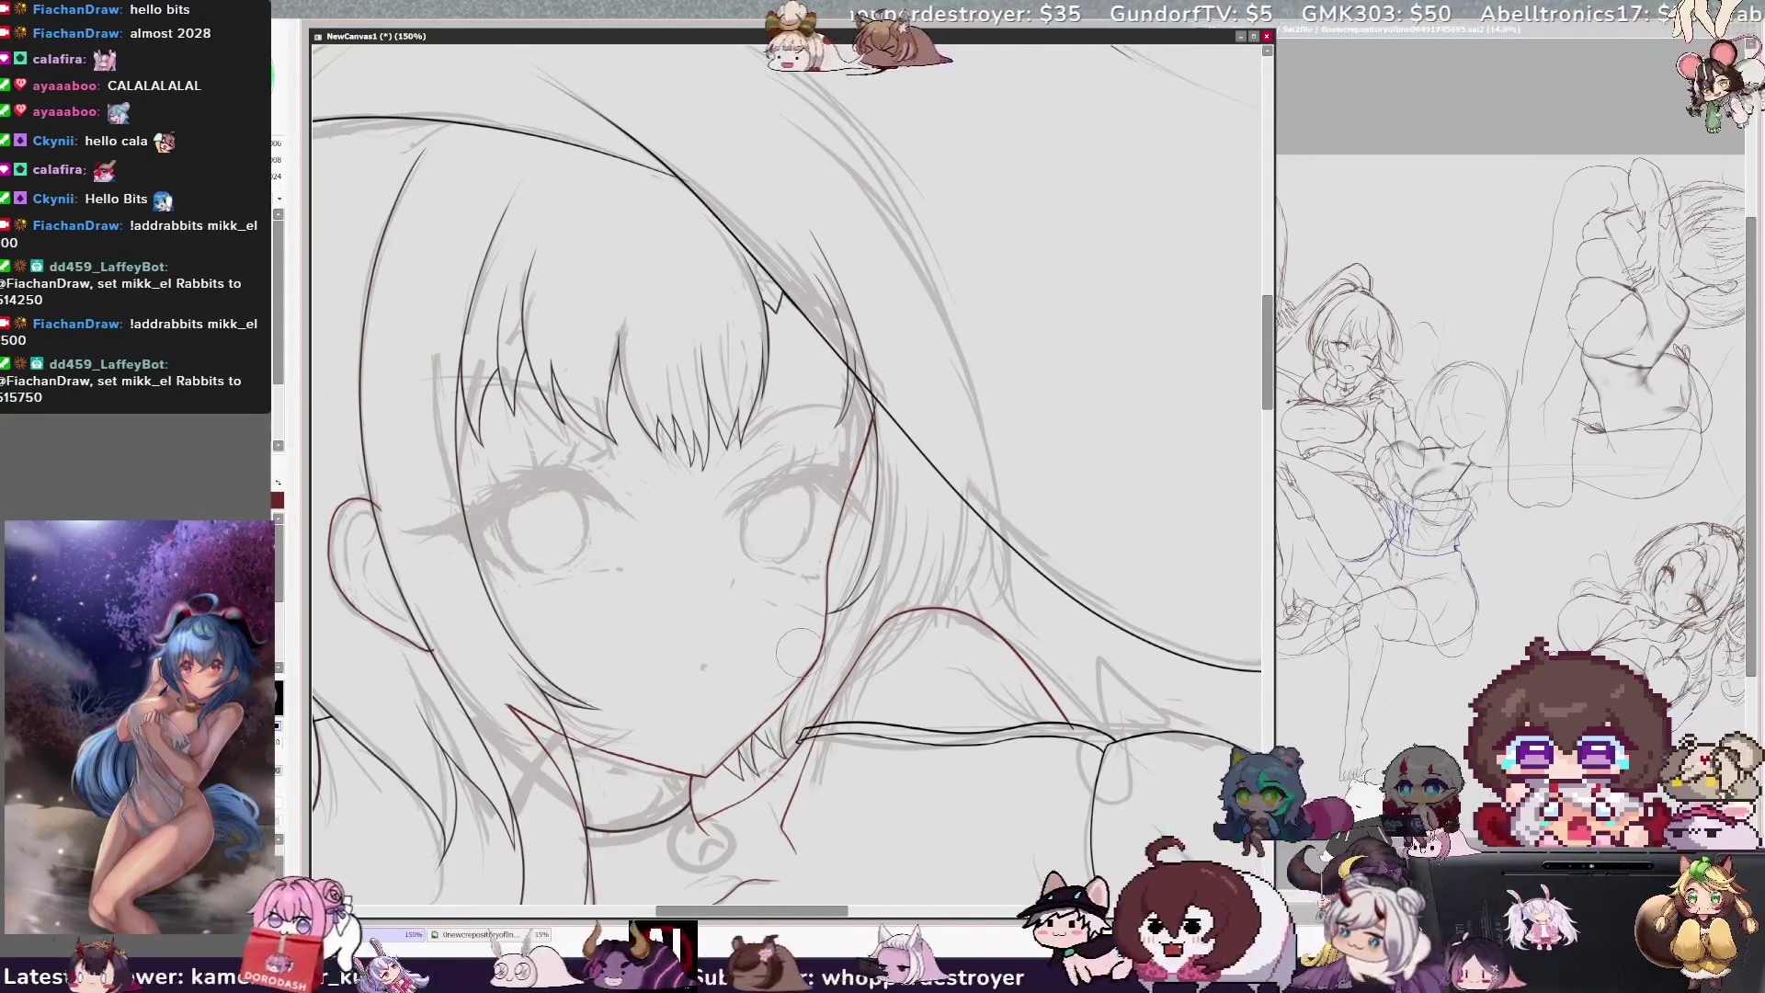
{"action": "key", "text": "h"}
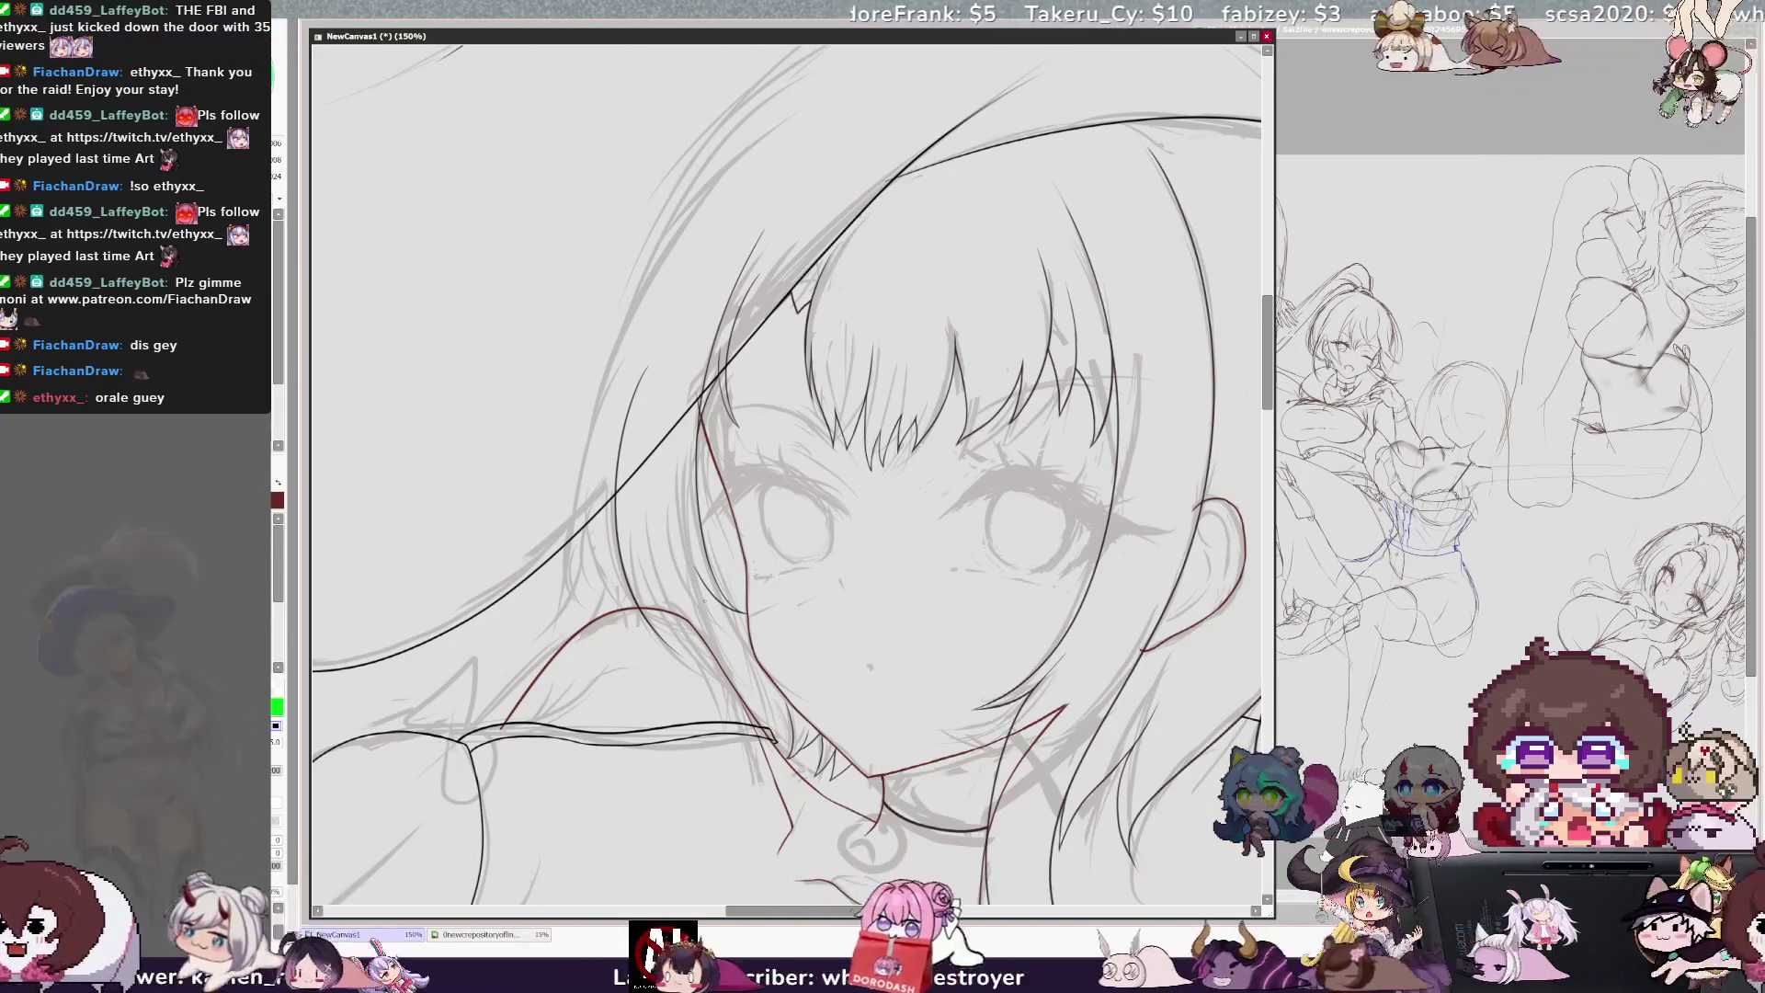
Step: Mirror the canvas to check the proportions of the inked face, bangs, ear and hat brim
{"action": "key", "text": "h"}
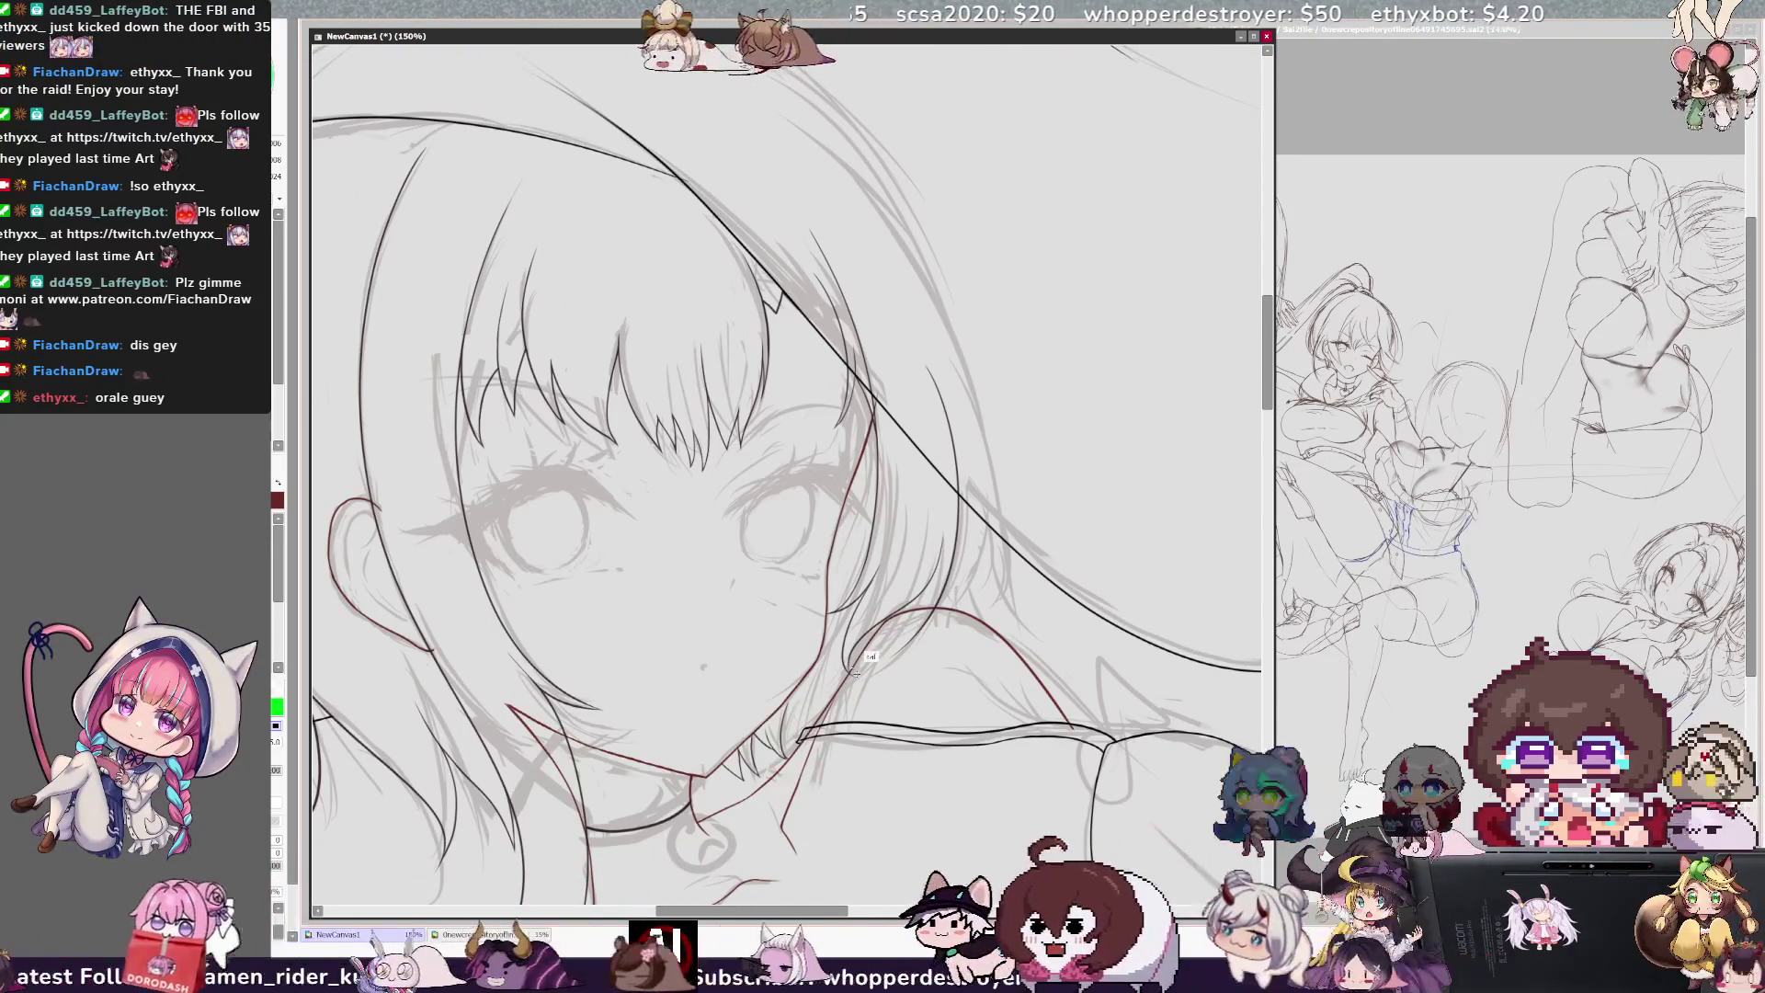
Step: Flip the view back and forth to spot asymmetry in the inked face, then zoom out to the whole drawing
{"action": "key", "text": "h"}
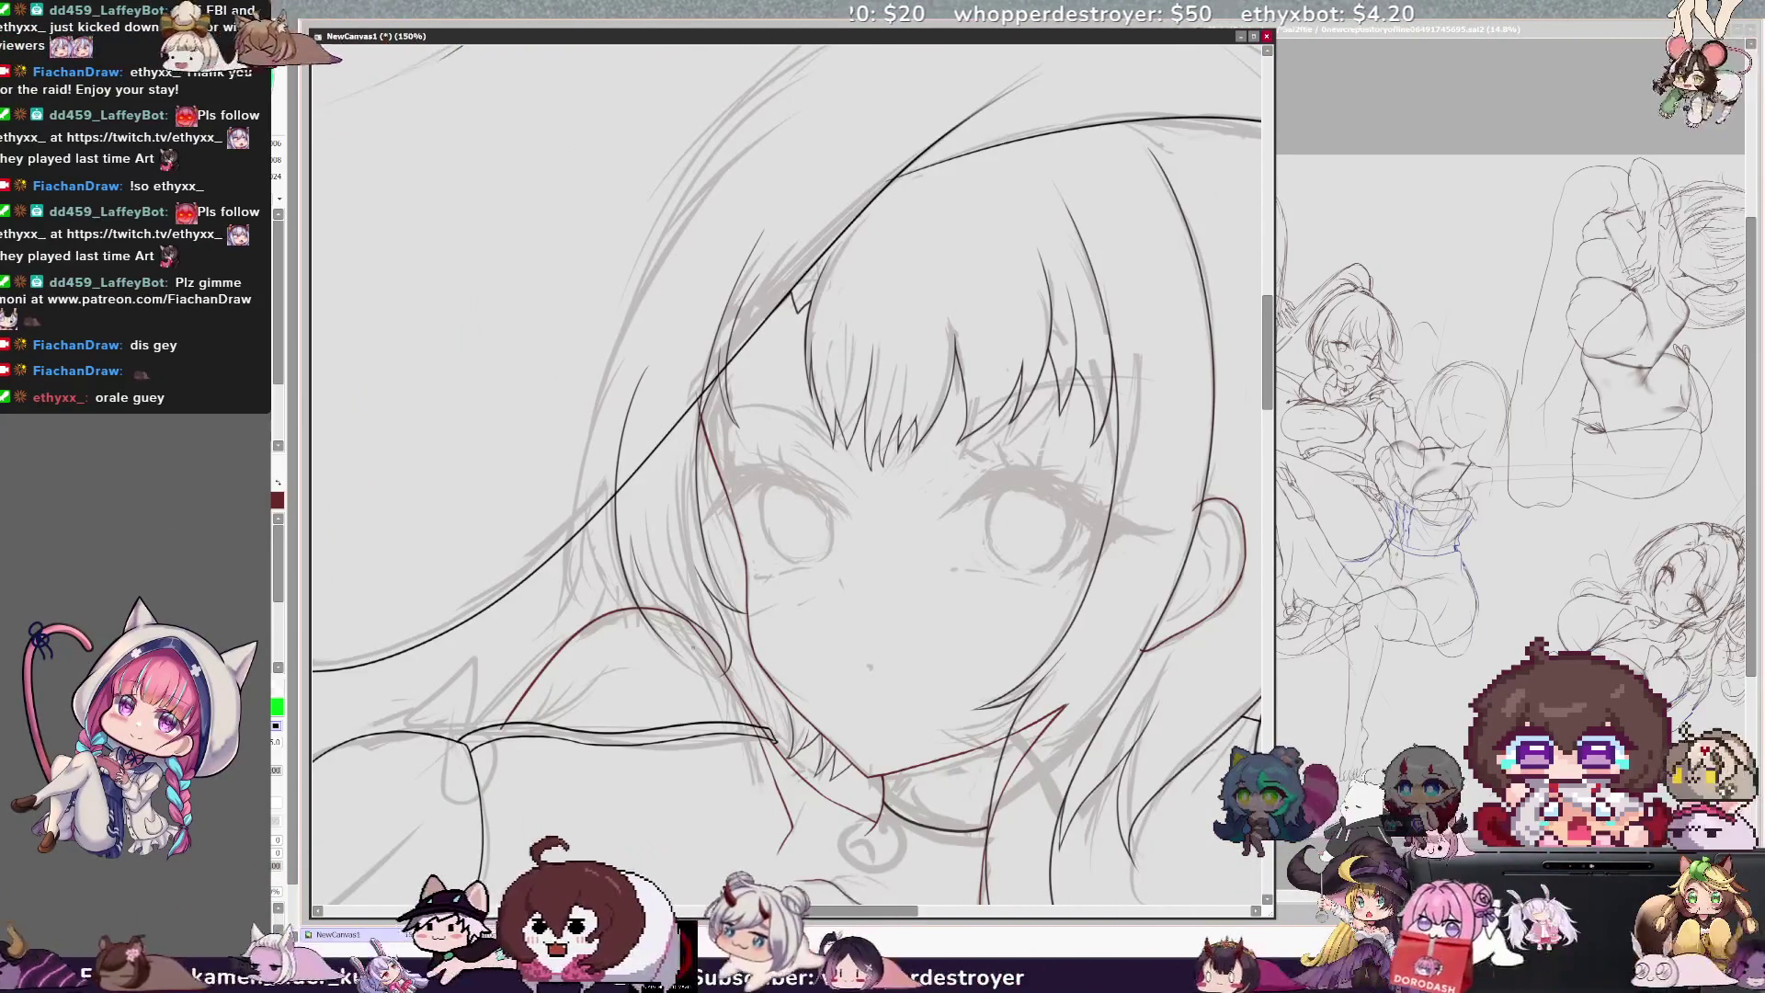
{"action": "key", "text": "h"}
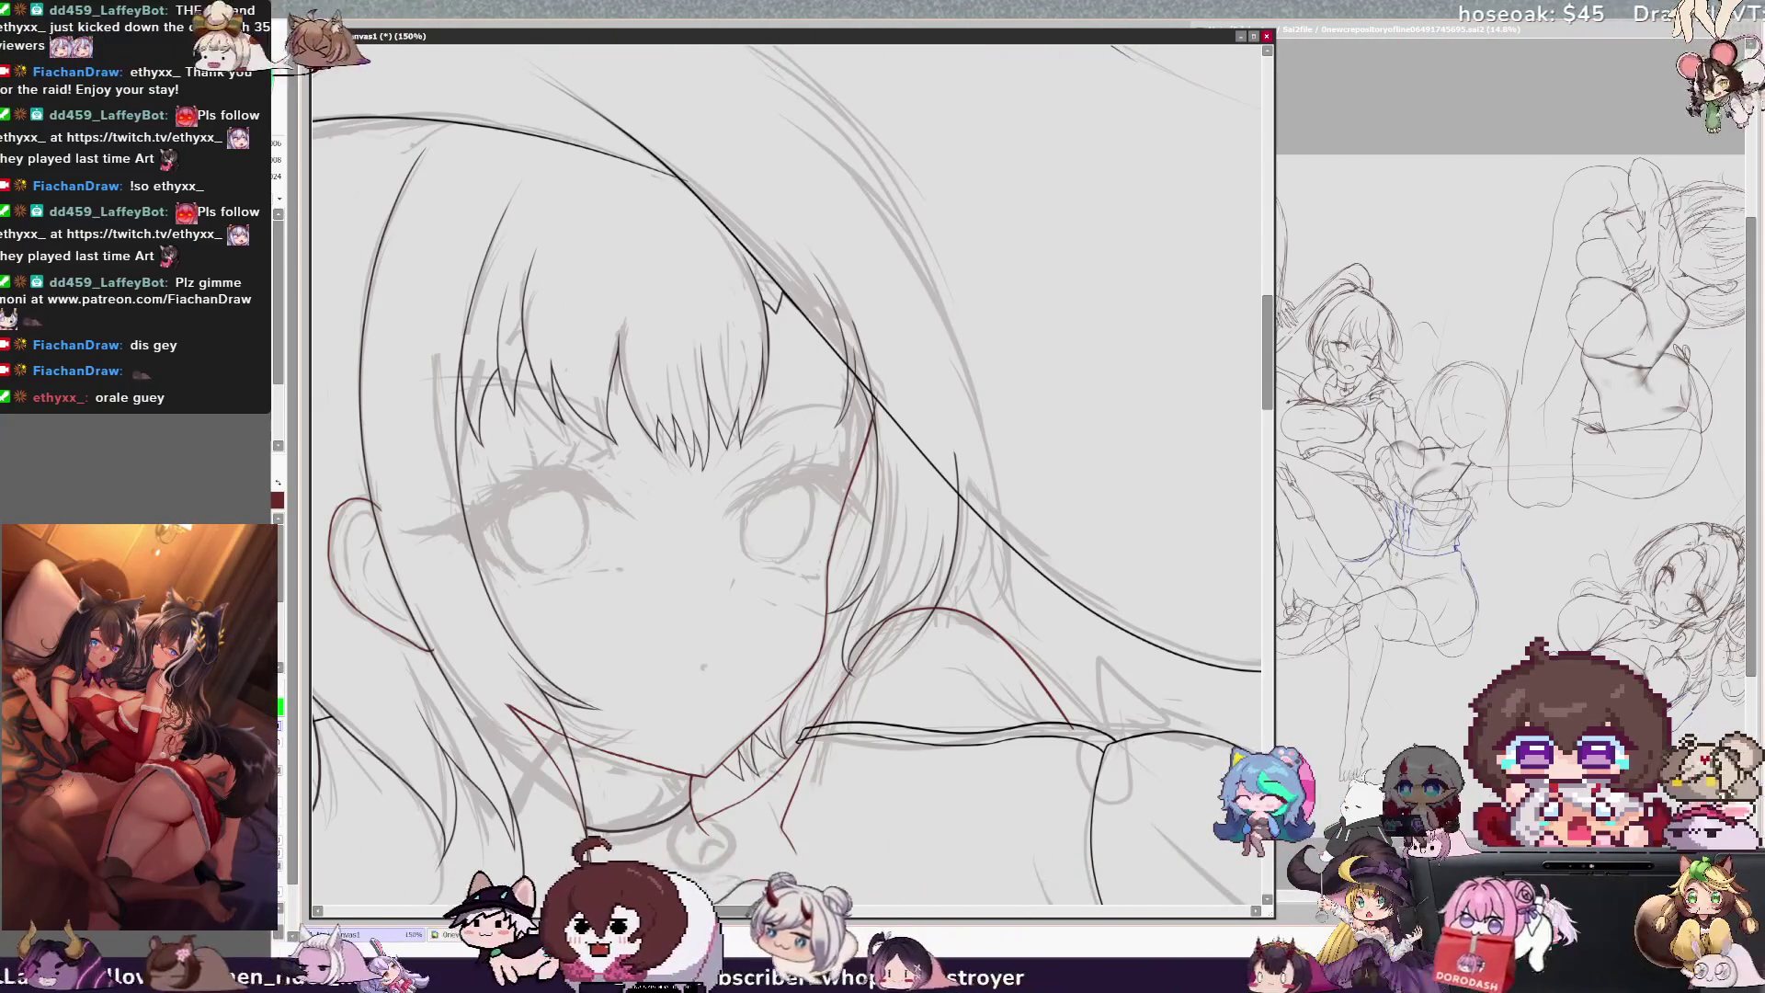
{"action": "key", "text": "h"}
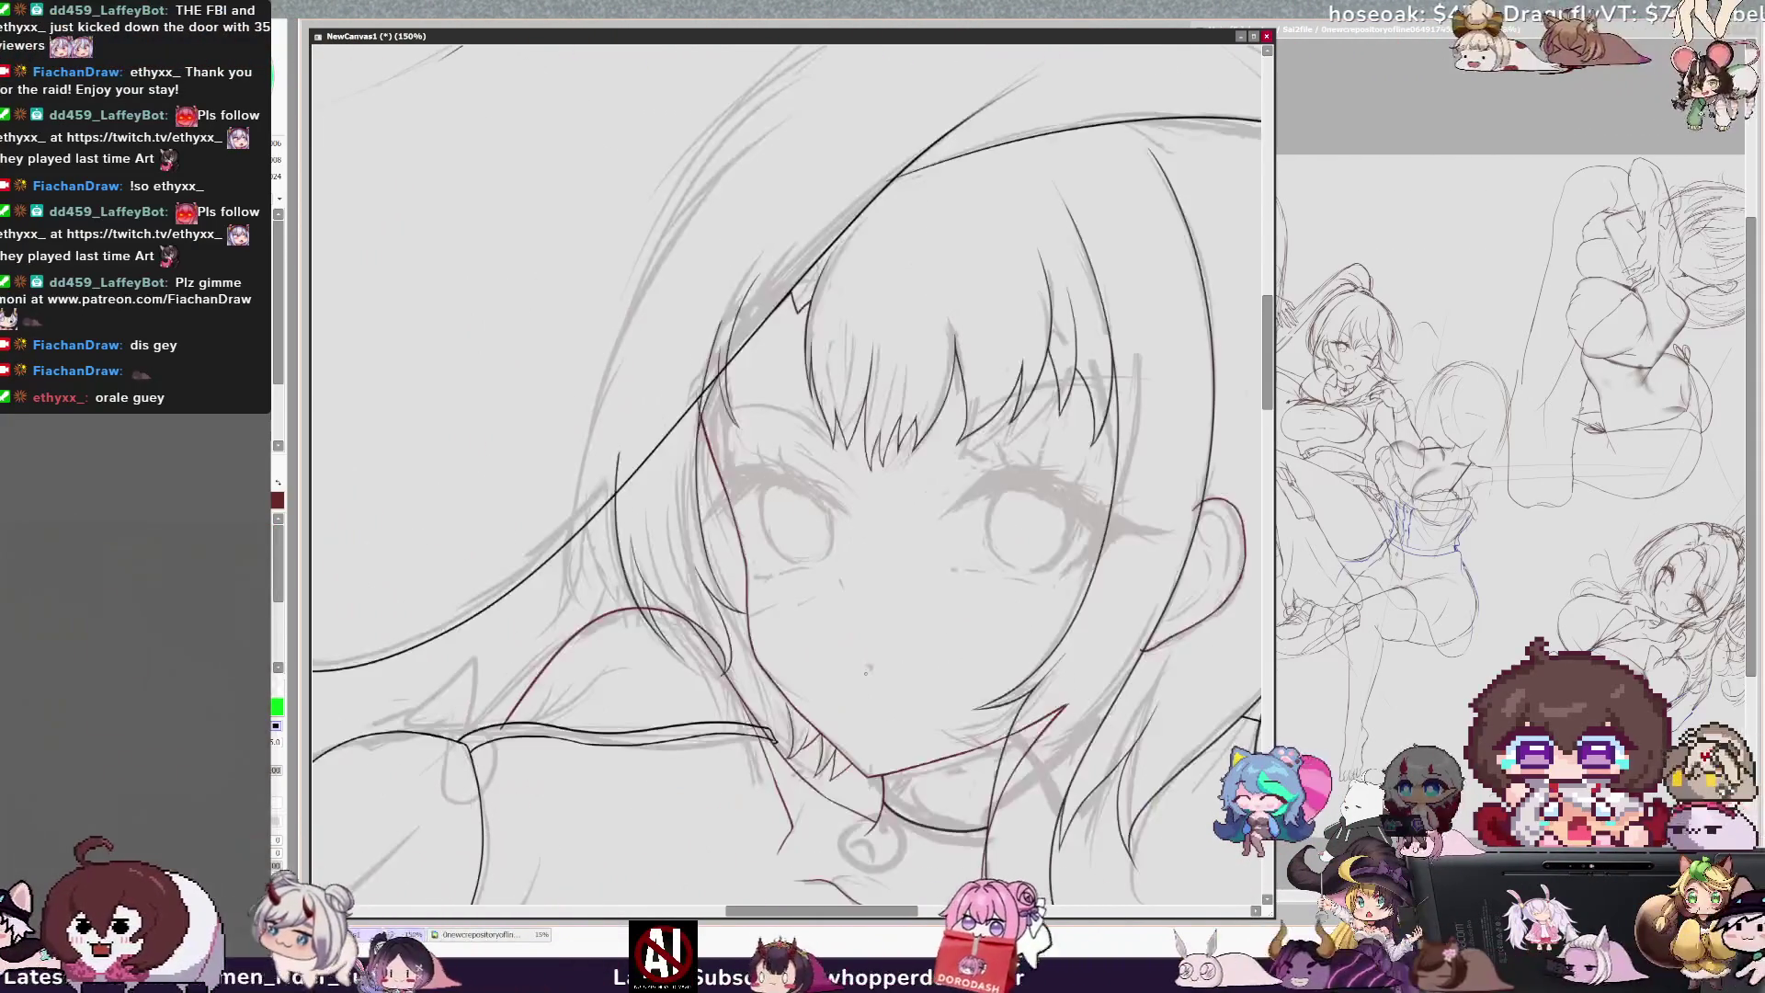
{"action": "key", "text": "h"}
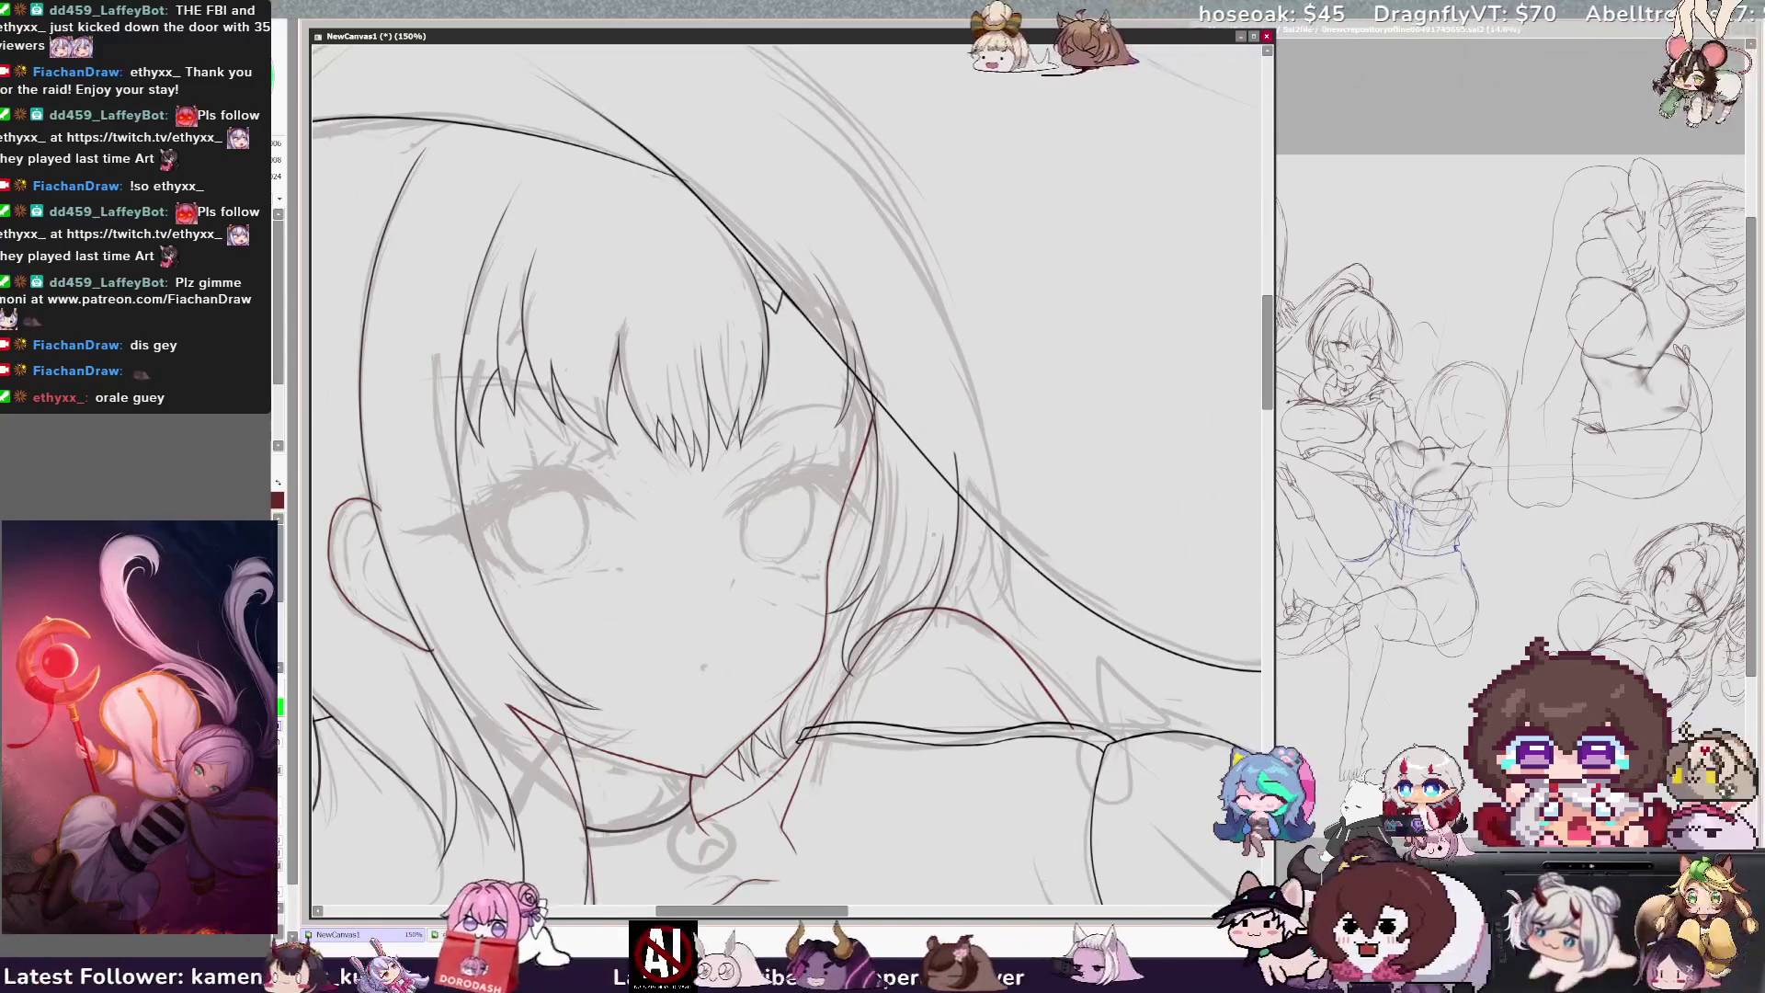
{"action": "key", "text": "h"}
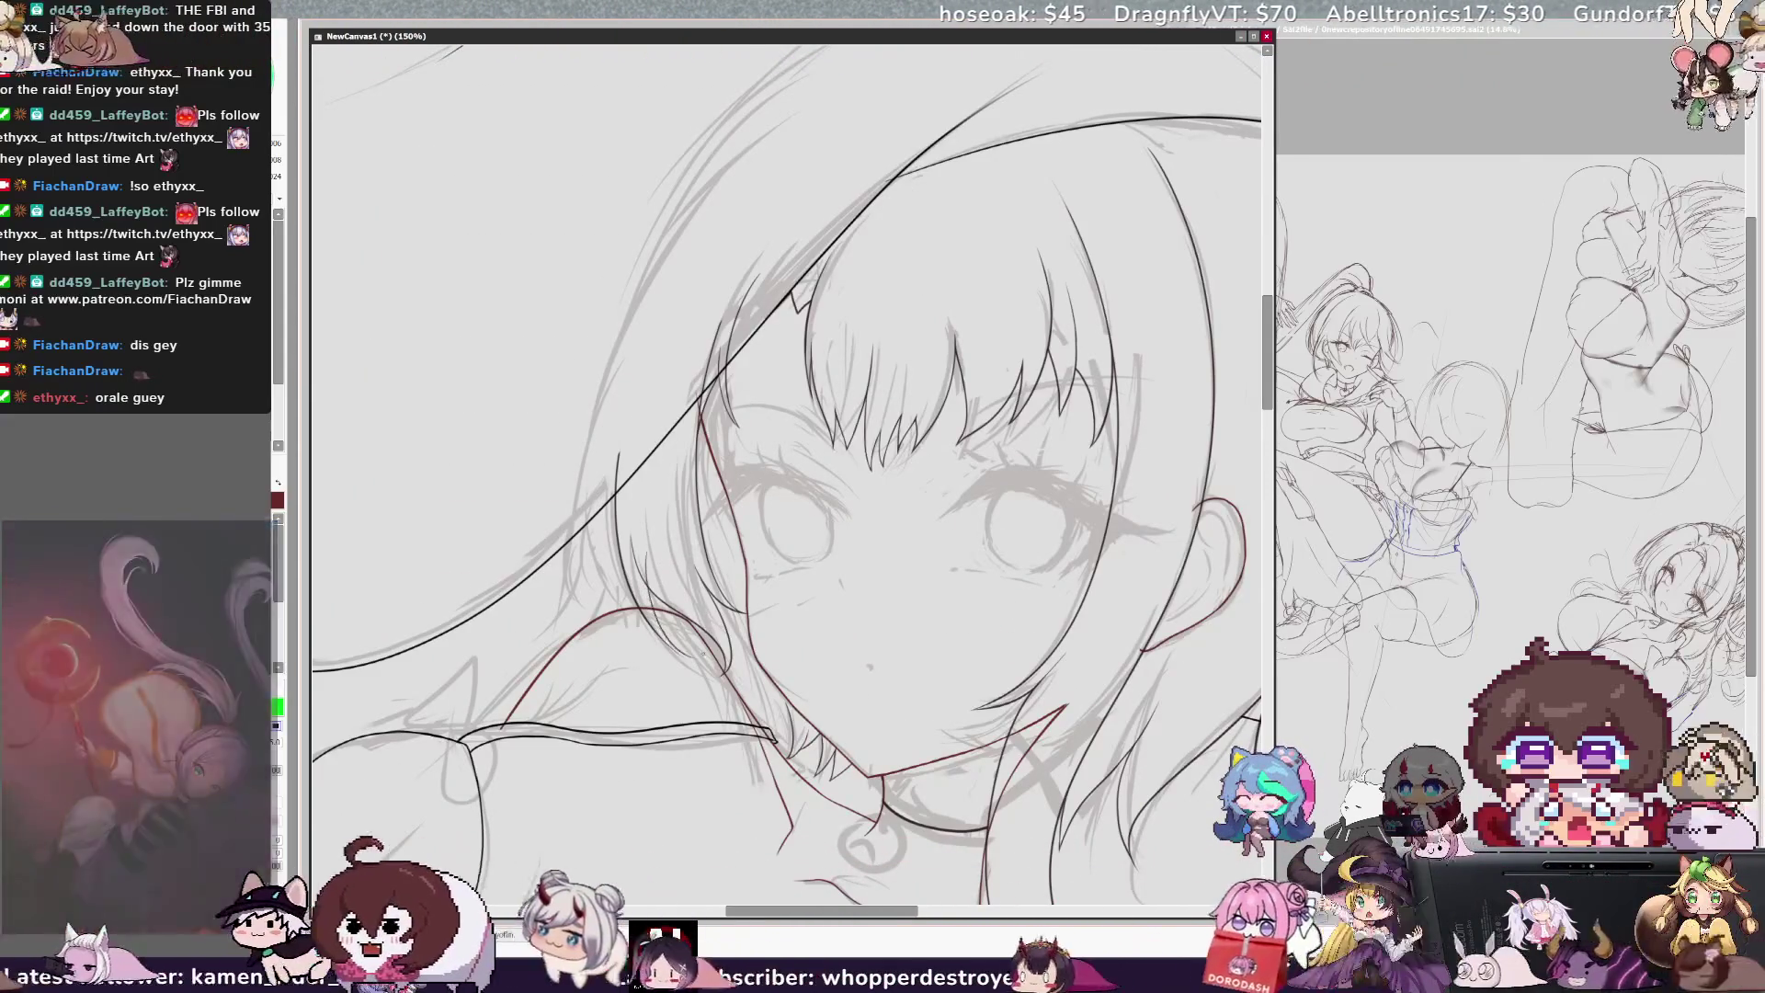
{"action": "key", "text": "h"}
{"action": "key", "text": "h"}
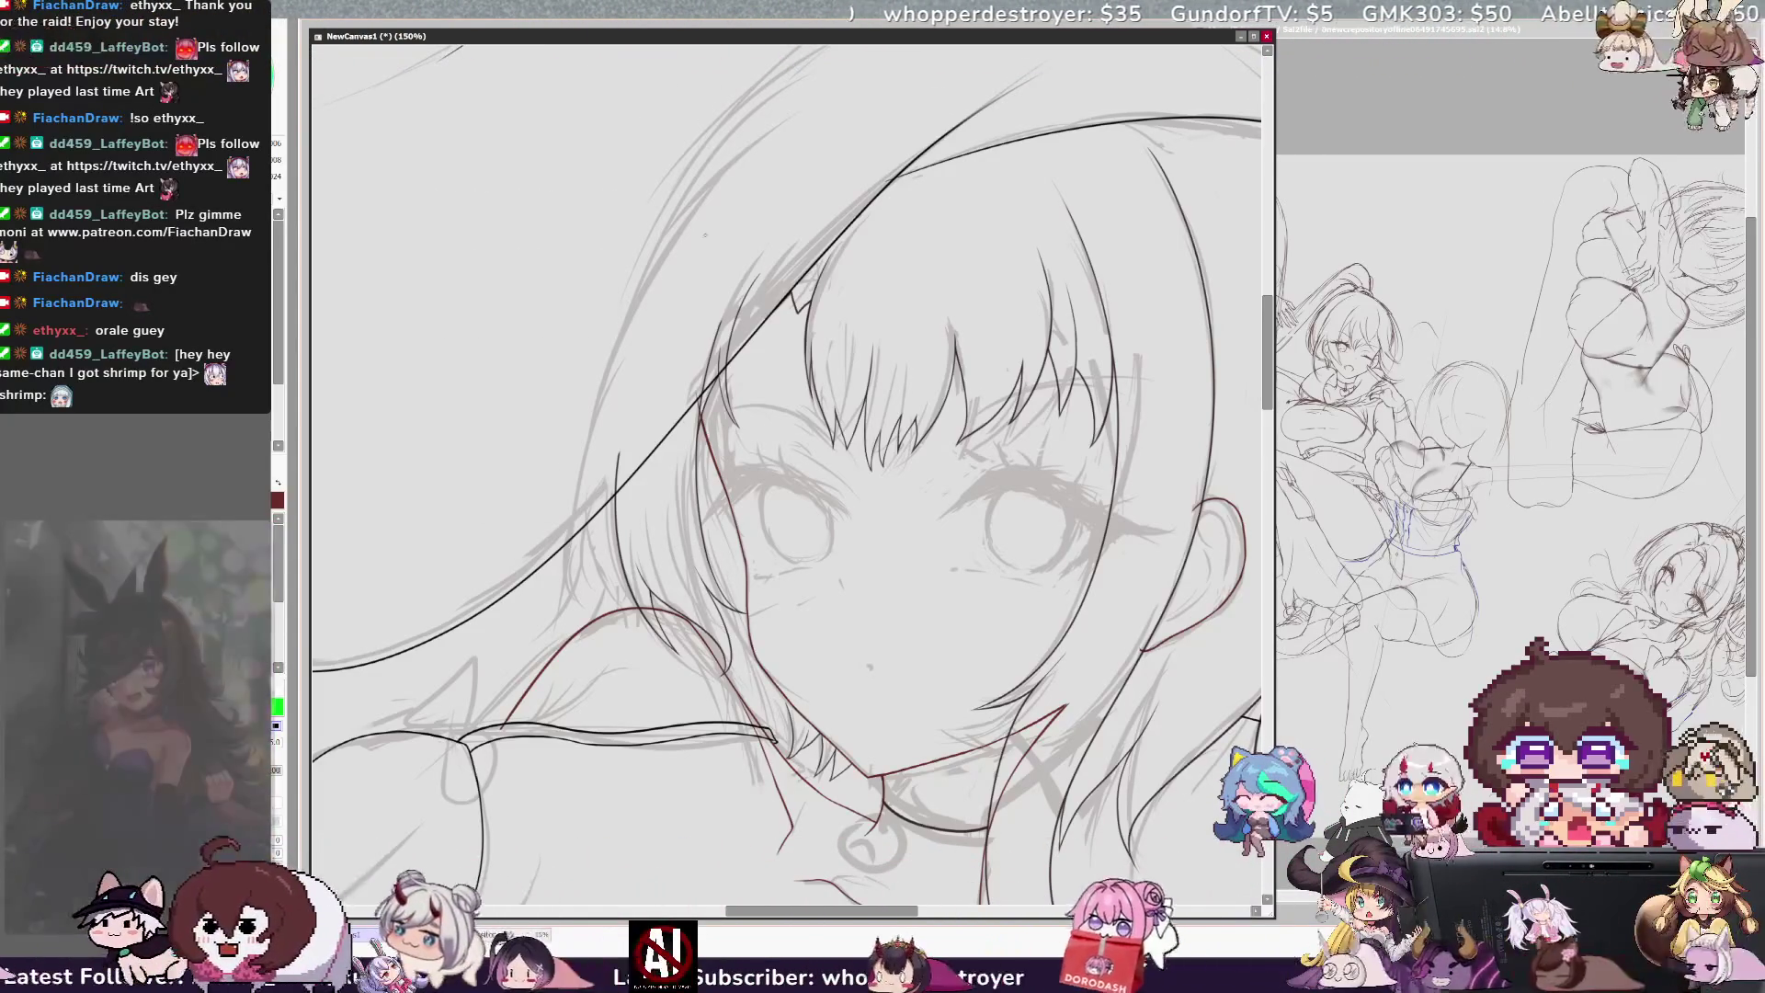
{"action": "key", "text": "ctrl+0"}
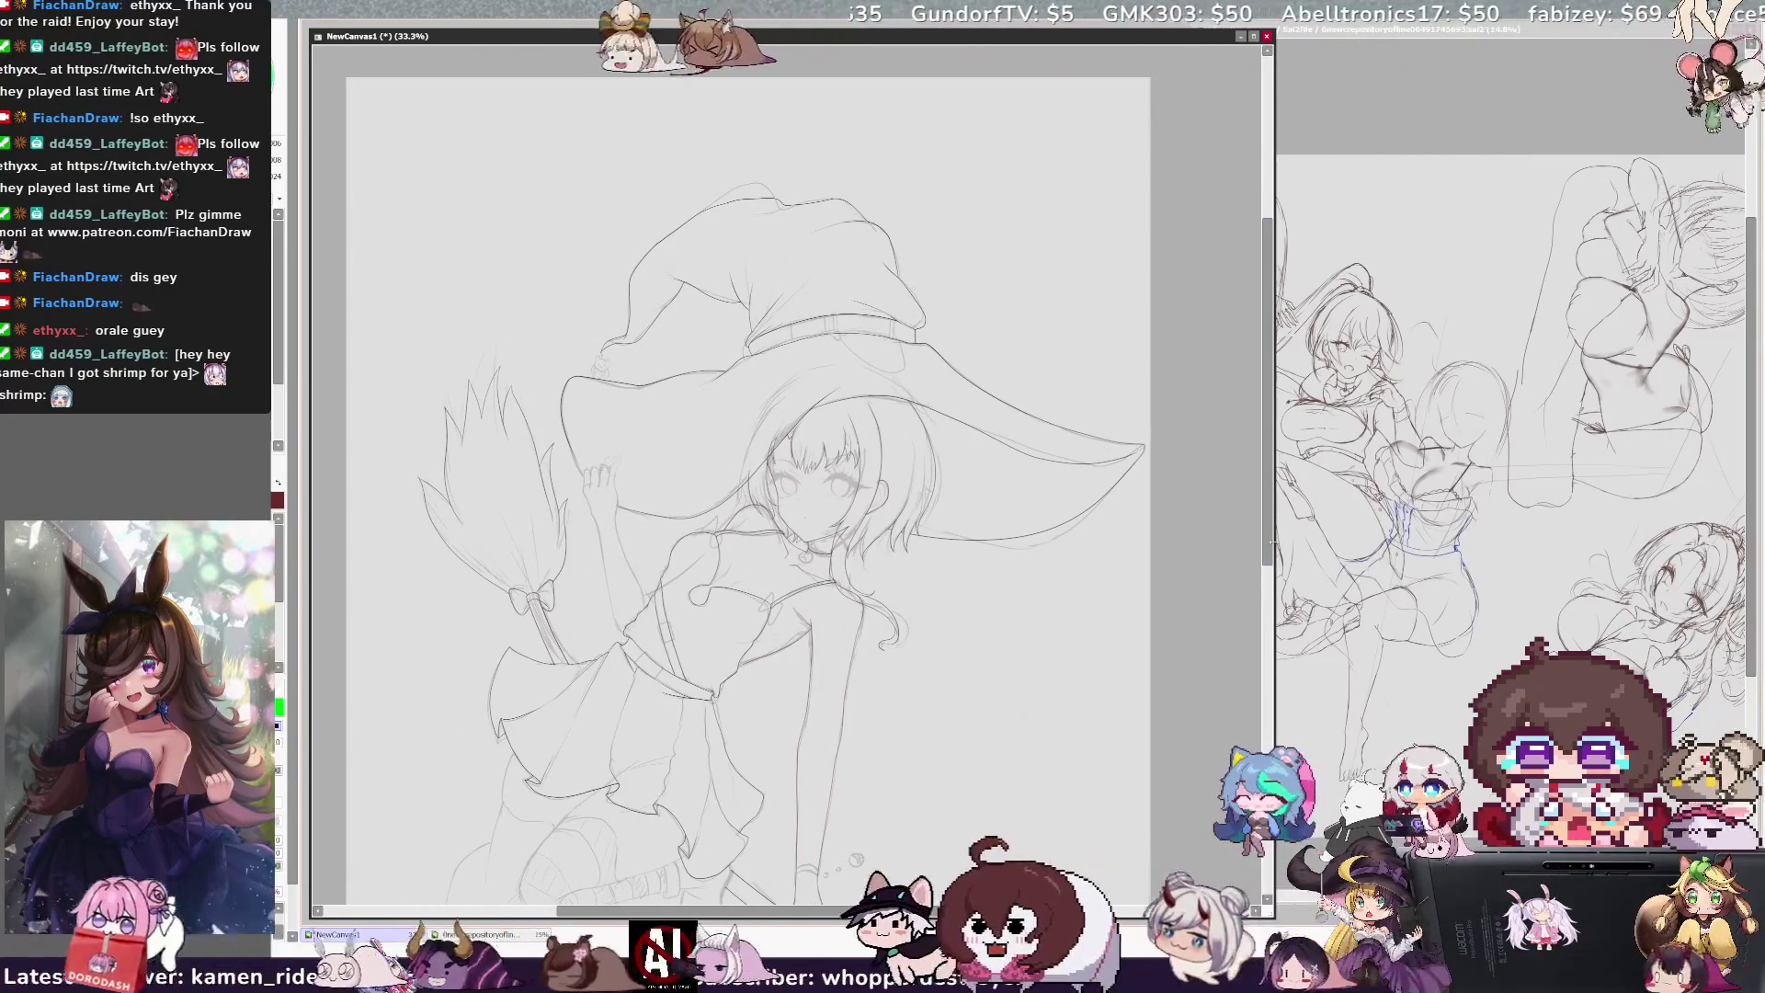
Step: Pan around the zoomed-out witch drawing and flip it mirrored and back to compare proportions
{"action": "mouse_move", "coordinate": [1269, 522]}
{"action": "left_mouse_down"}
{"action": "mouse_move", "coordinate": [1270, 707]}
{"action": "mouse_move", "coordinate": [1273, 581]}
{"action": "left_mouse_up"}
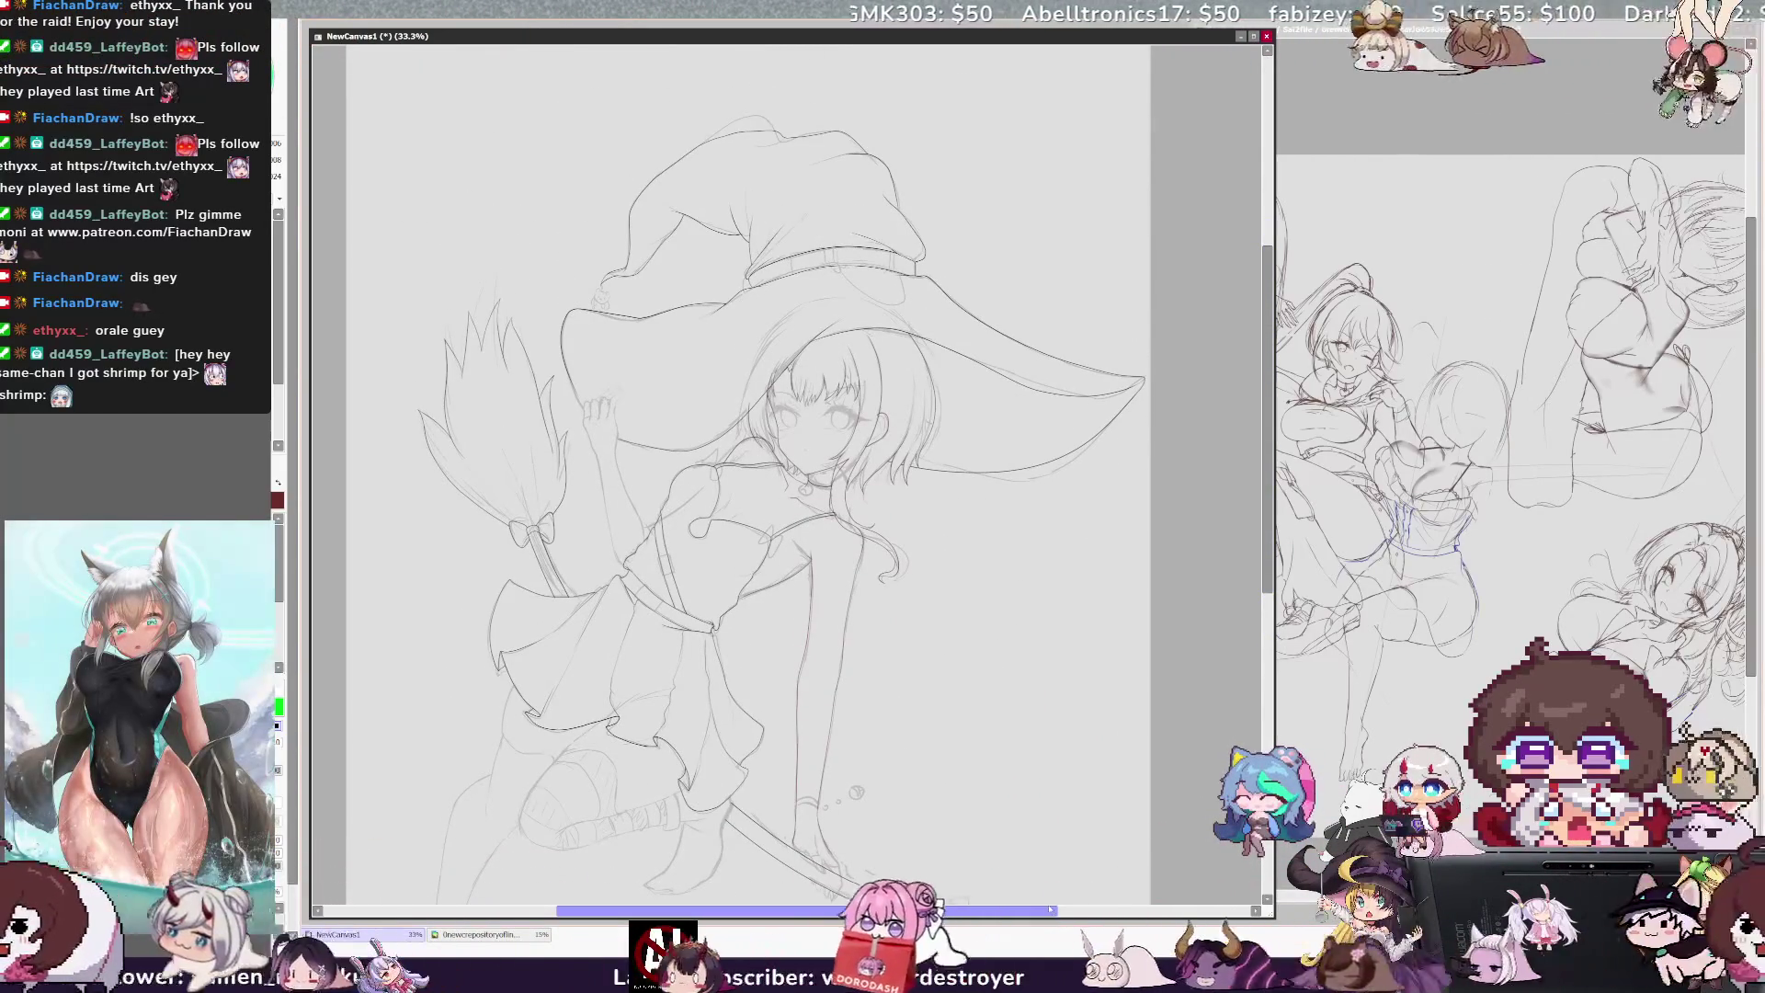
{"action": "left_click_drag", "start_coordinate": [1048, 913], "coordinate": [1055, 913]}
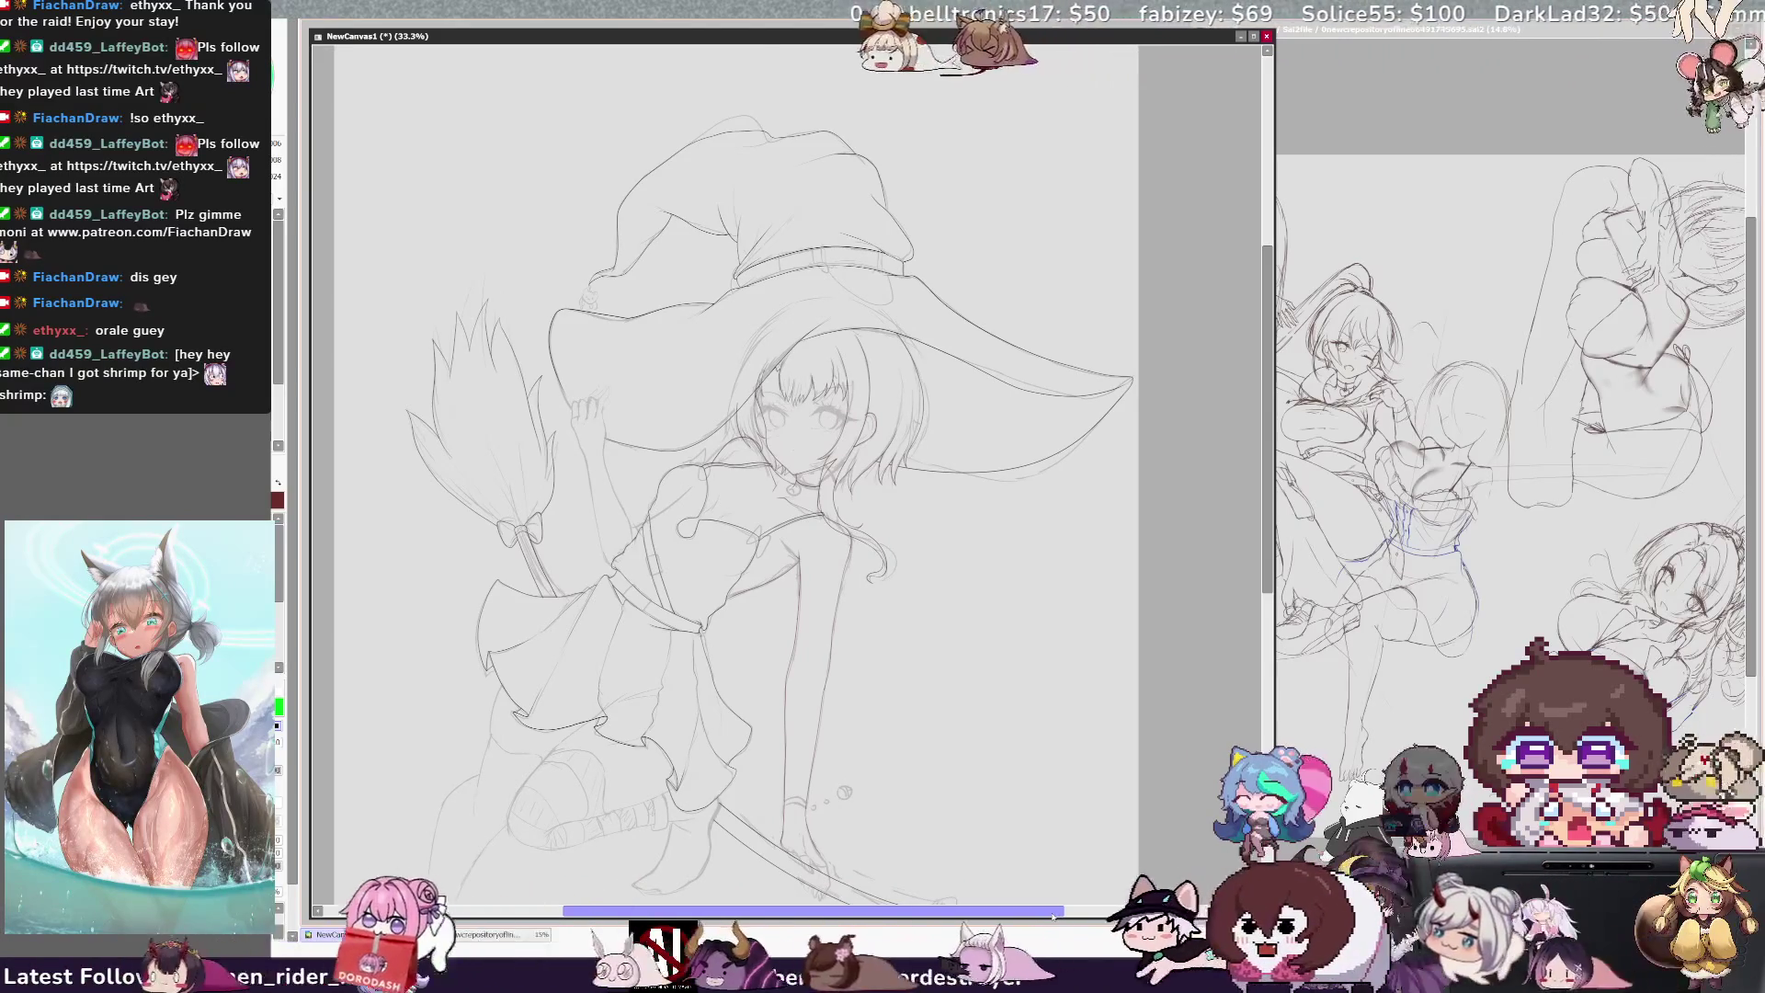
{"action": "key", "text": "h"}
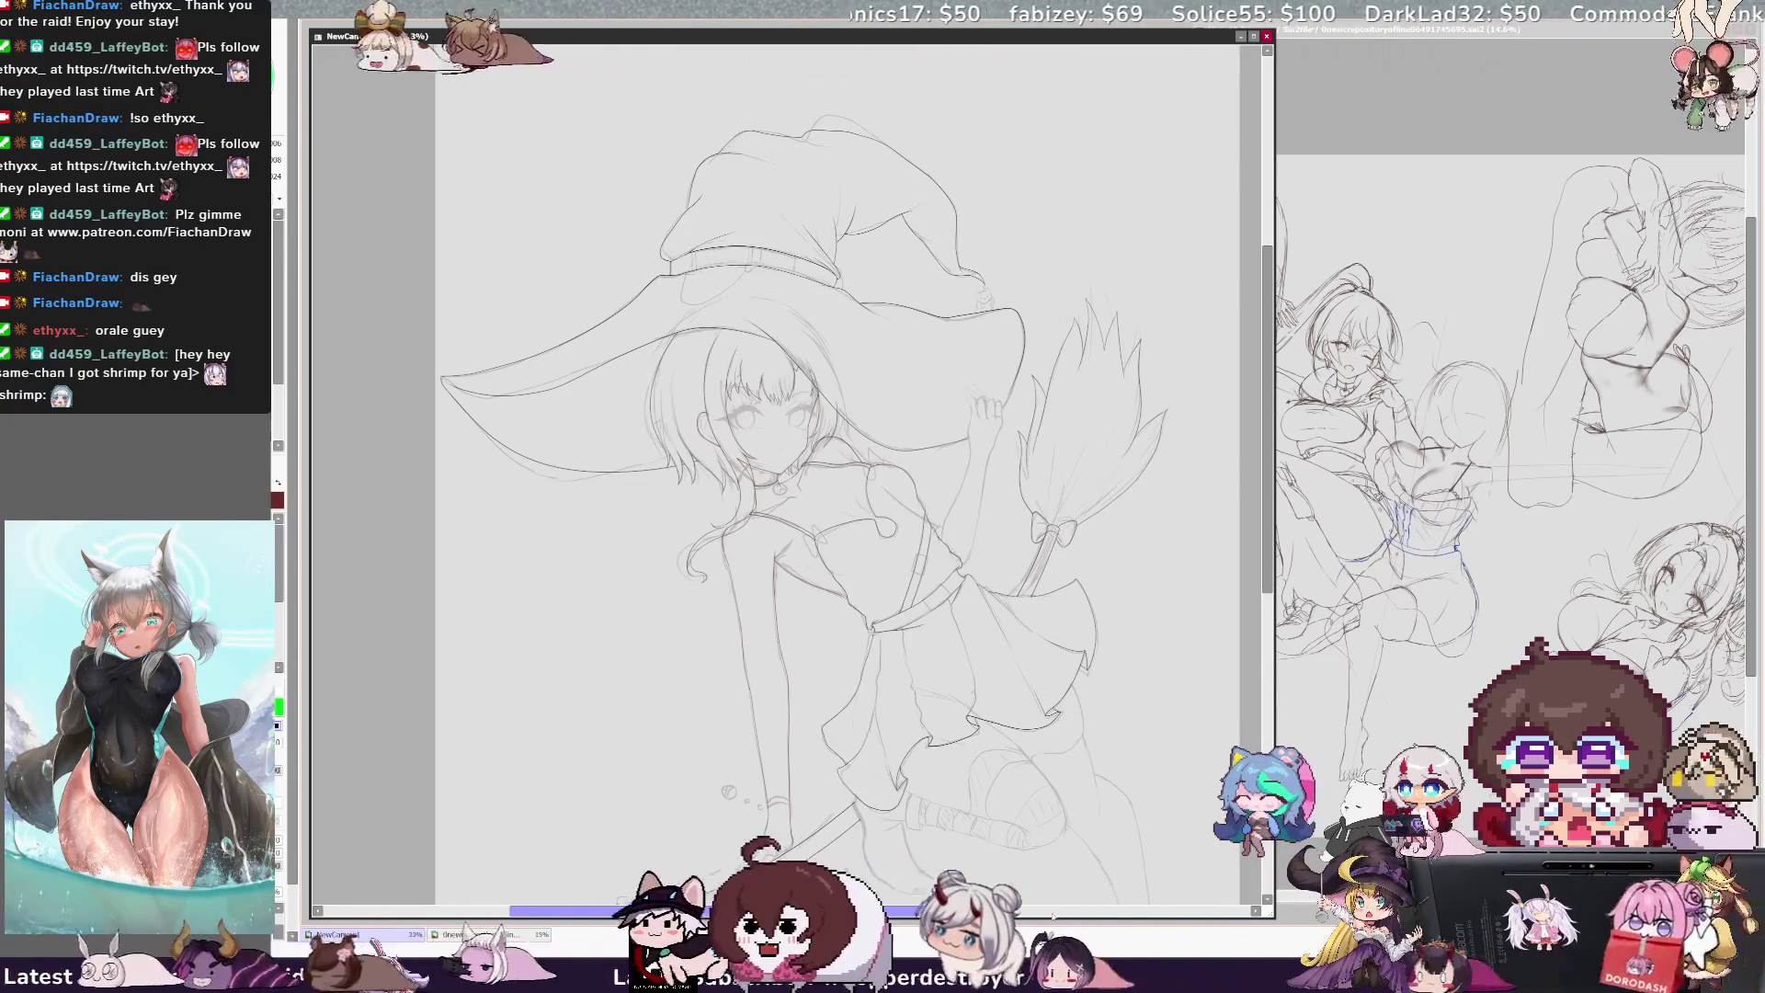
{"action": "key", "text": "h"}
{"action": "mouse_move", "coordinate": [1267, 426]}
{"action": "left_mouse_down"}
{"action": "mouse_move", "coordinate": [1267, 543]}
{"action": "mouse_move", "coordinate": [1267, 389]}
{"action": "mouse_move", "coordinate": [1294, 357]}
{"action": "mouse_move", "coordinate": [1269, 363]}
{"action": "mouse_move", "coordinate": [1269, 387]}
{"action": "left_mouse_up"}
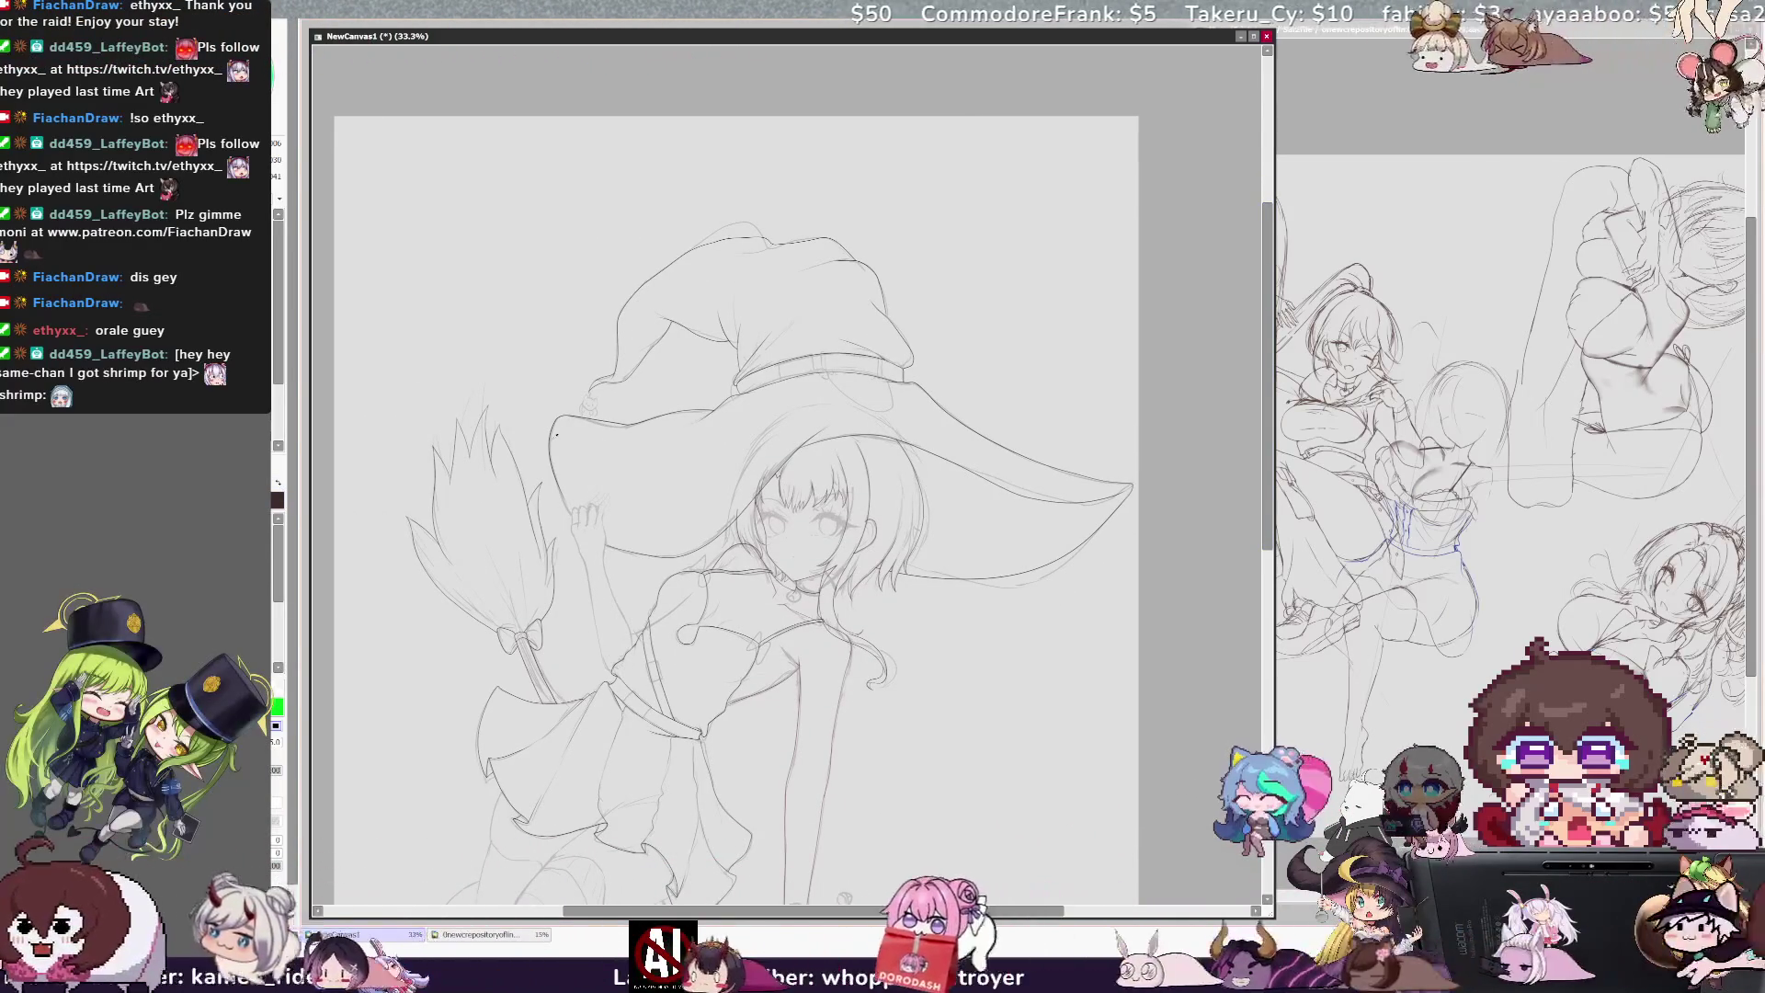
{"action": "left_click_drag", "start_coordinate": [929, 918], "coordinate": [863, 912]}
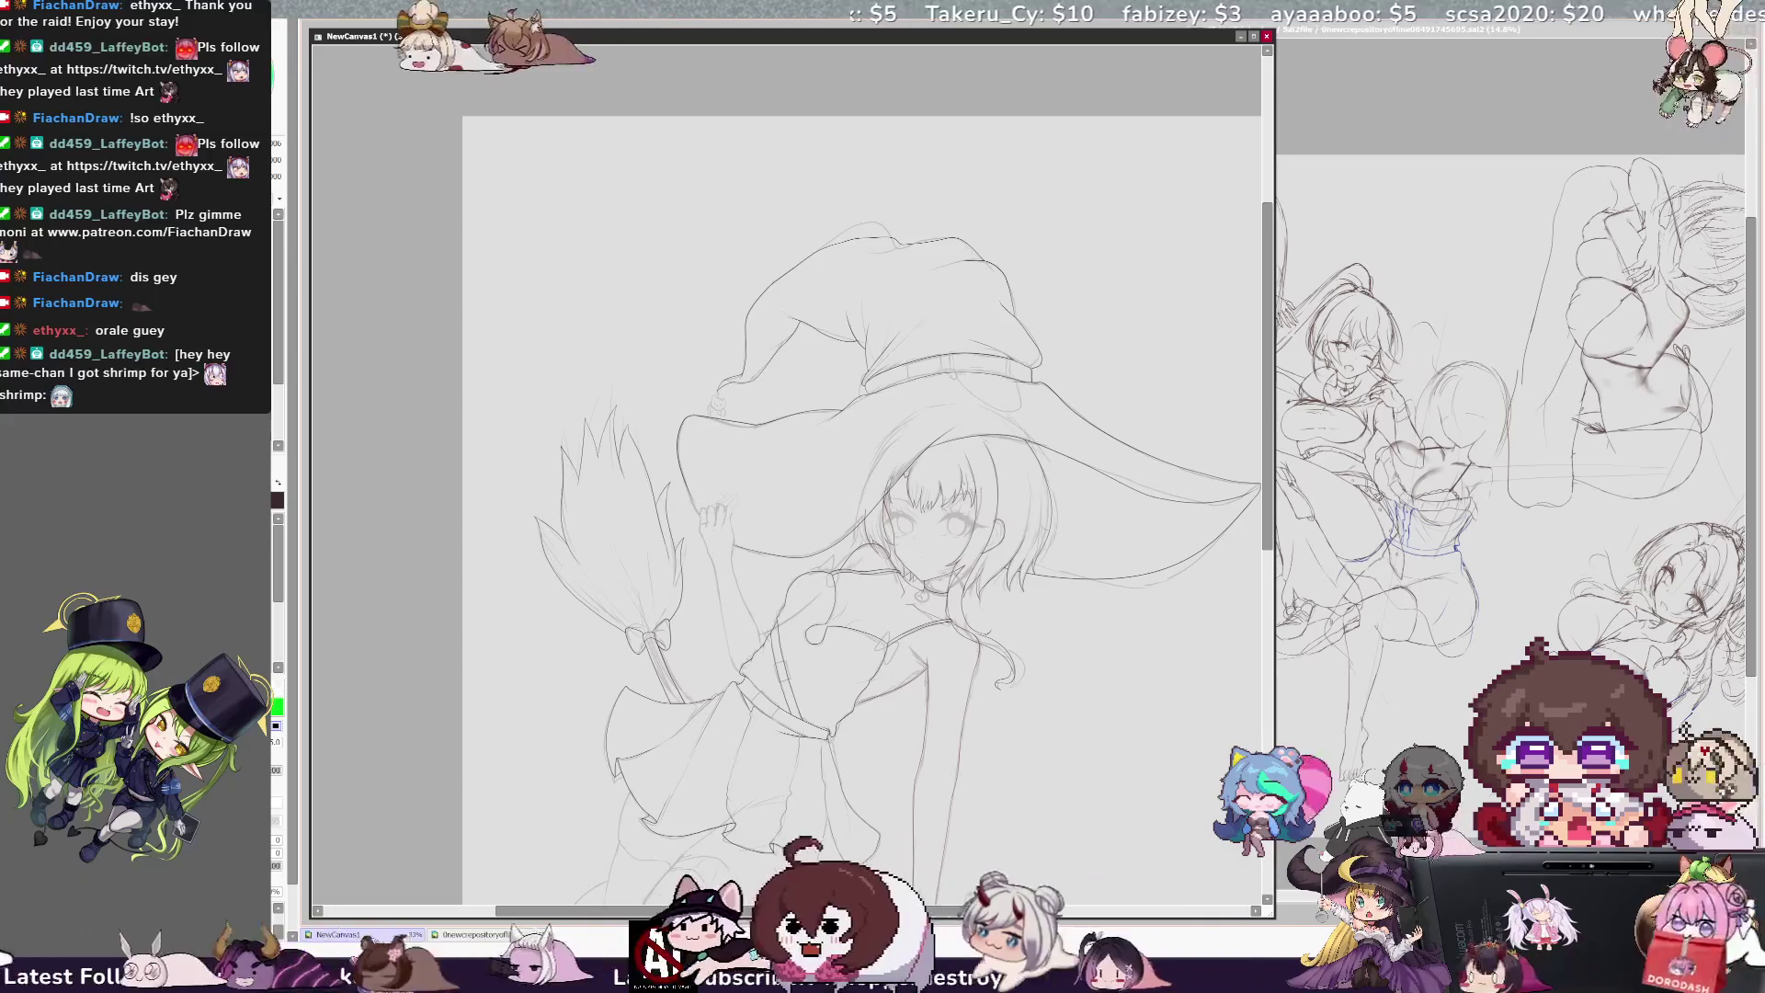
{"action": "scroll", "coordinate": [786, 474], "scroll_direction": "up", "scroll_amount": 3}
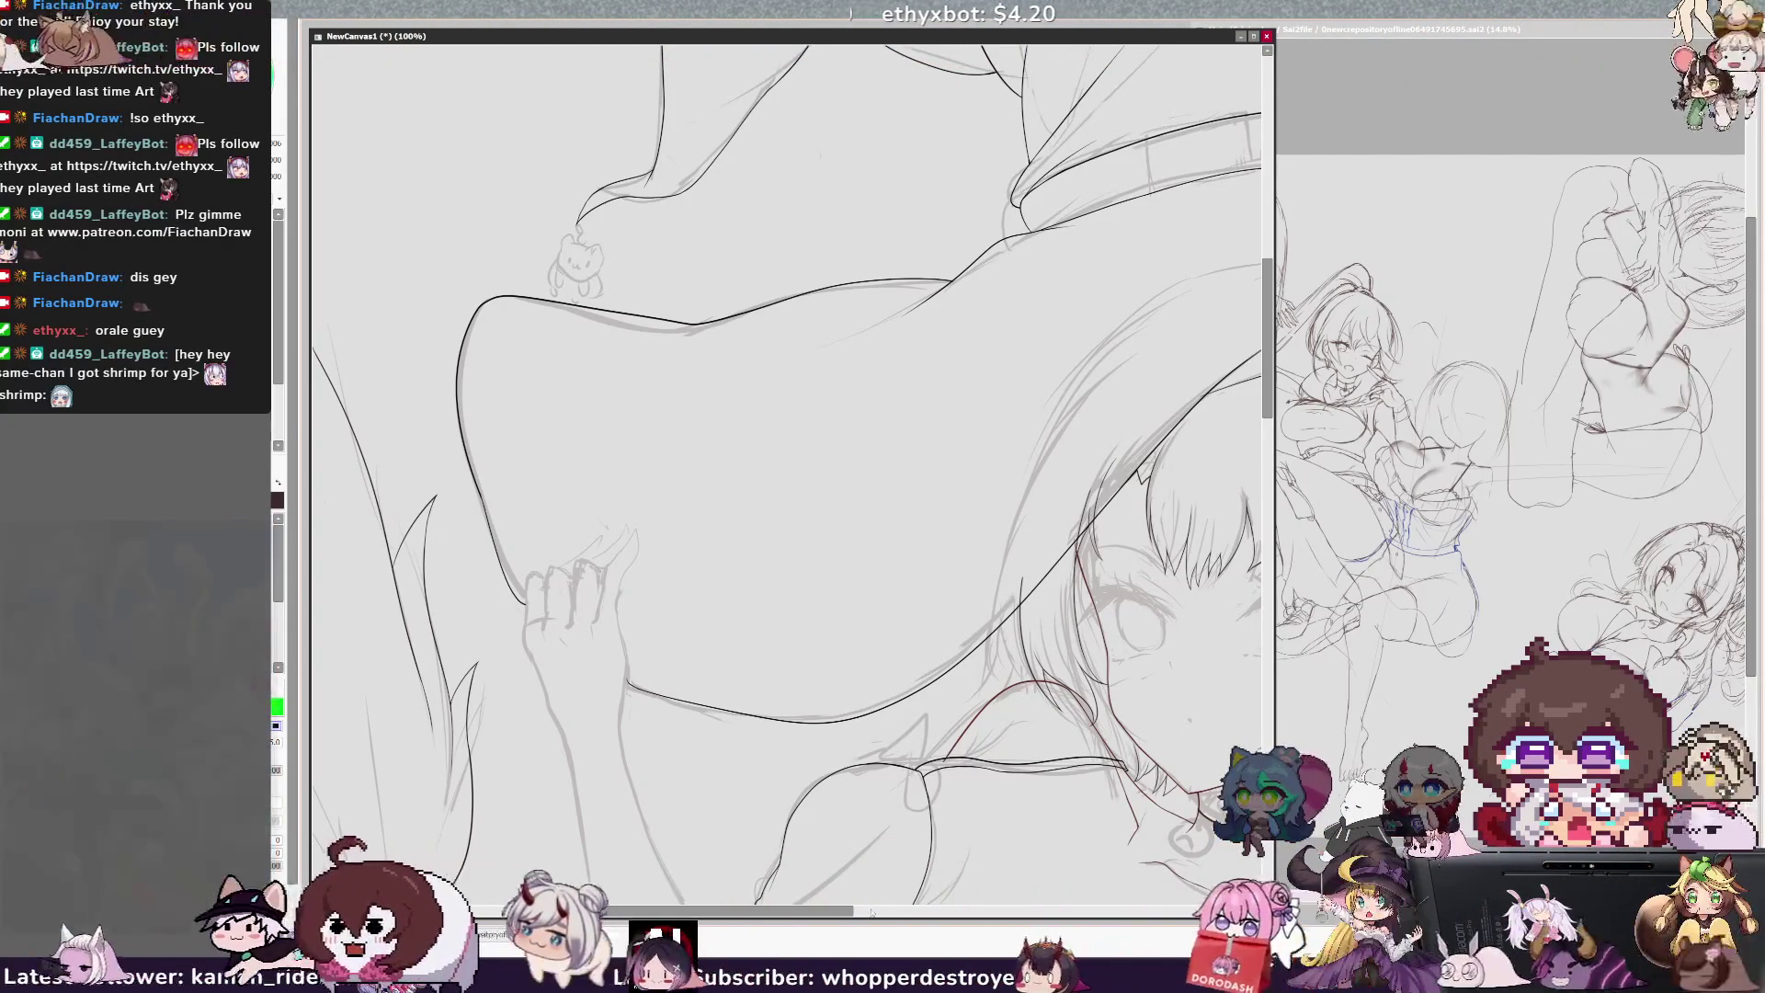
Step: Scroll the view right and up toward the hat brim and the hair strands beside the face
{"action": "scroll", "coordinate": [786, 473], "scroll_direction": "right", "scroll_amount": 5}
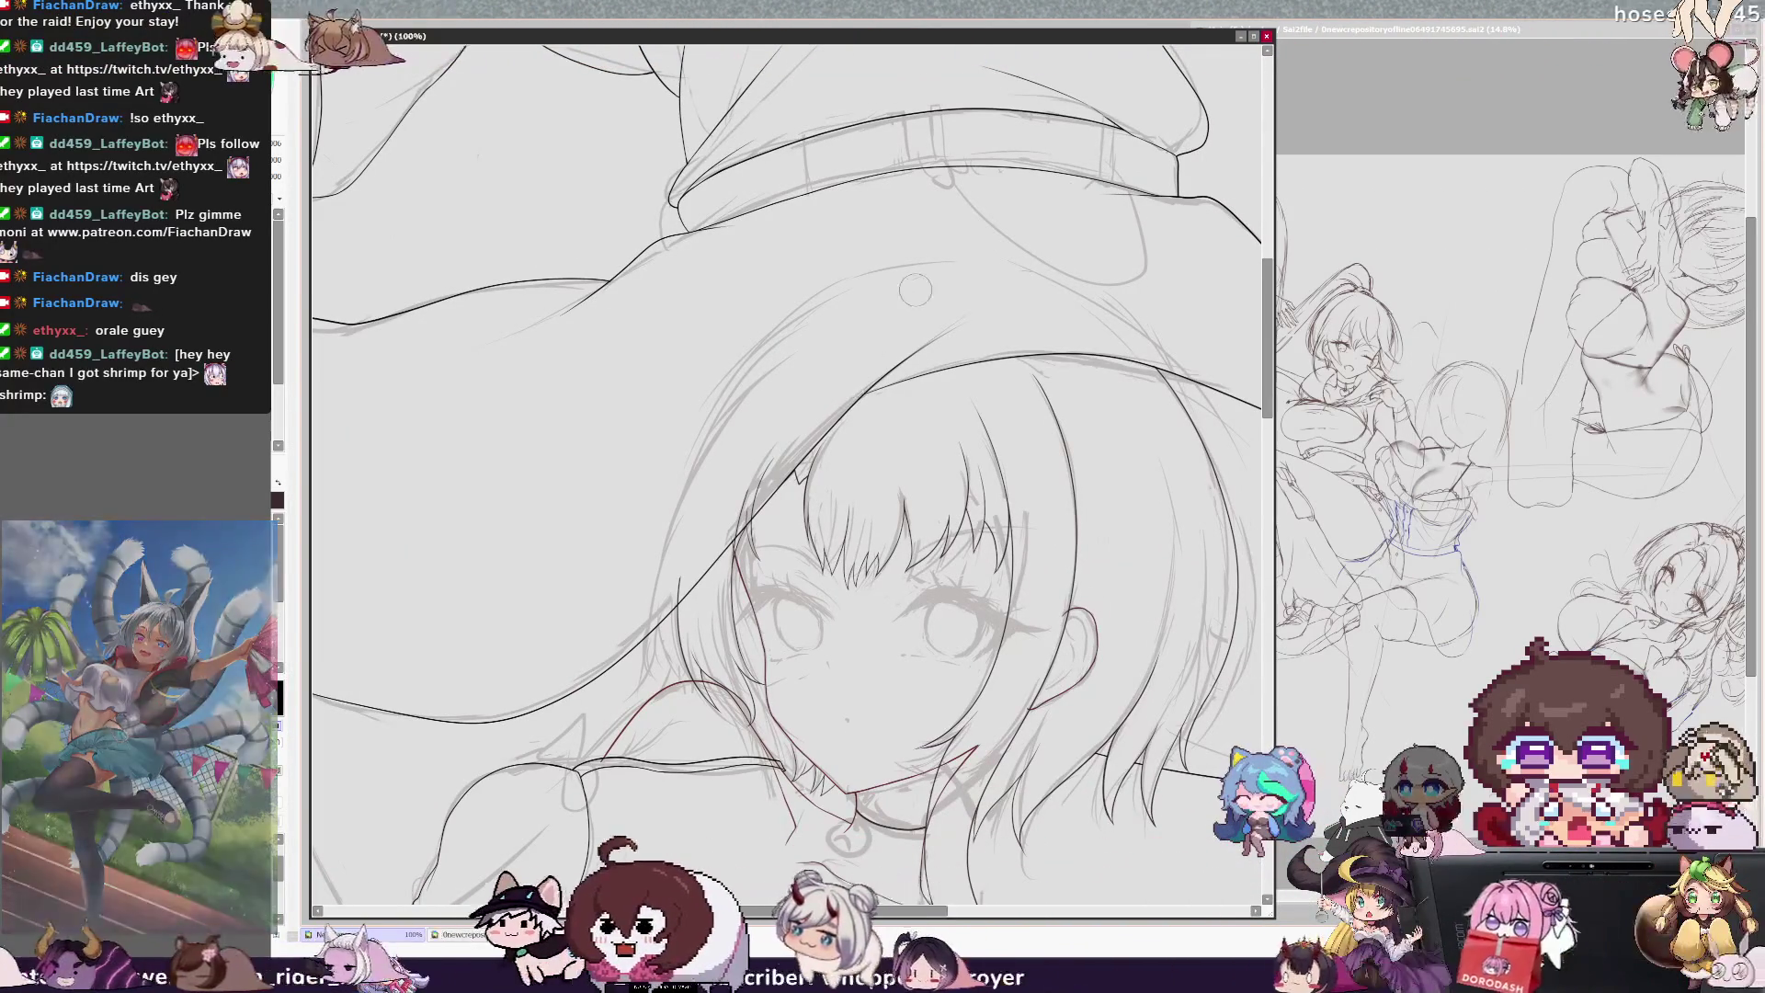
{"action": "scroll", "coordinate": [902, 308], "scroll_direction": "up", "scroll_amount": 1}
{"action": "scroll", "coordinate": [902, 308], "scroll_direction": "up", "scroll_amount": 1}
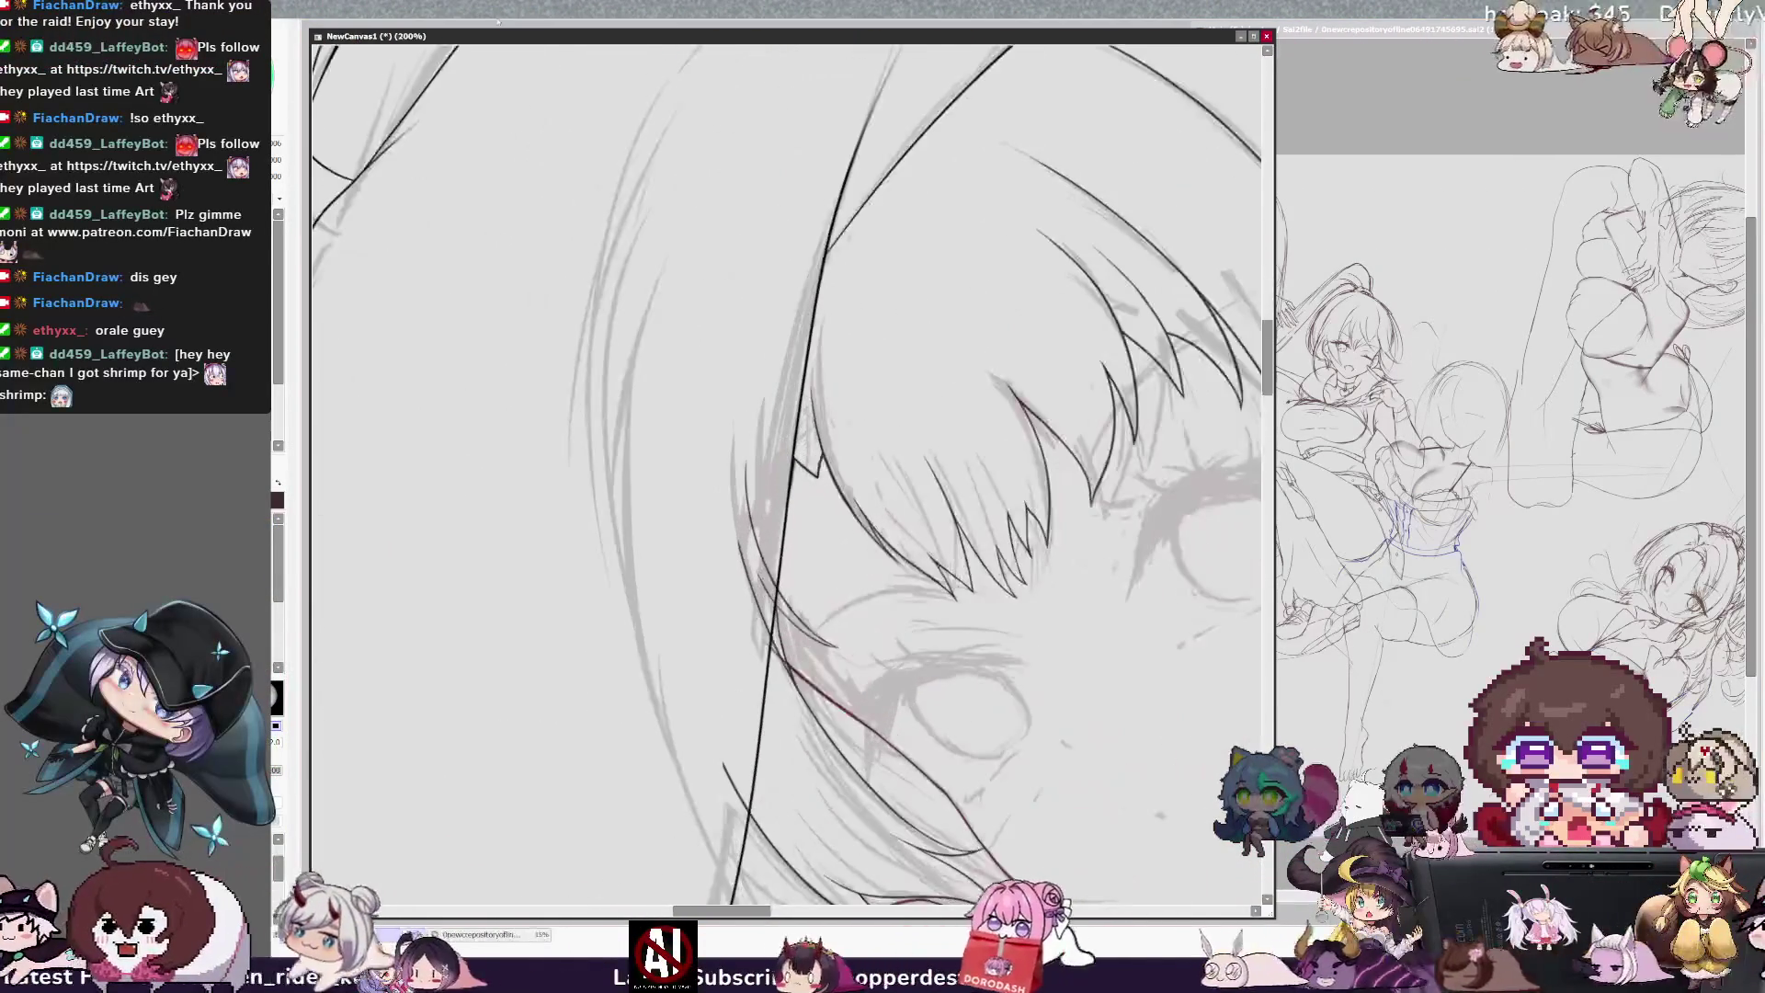
{"action": "scroll", "coordinate": [792, 474], "scroll_direction": "up", "scroll_amount": 3}
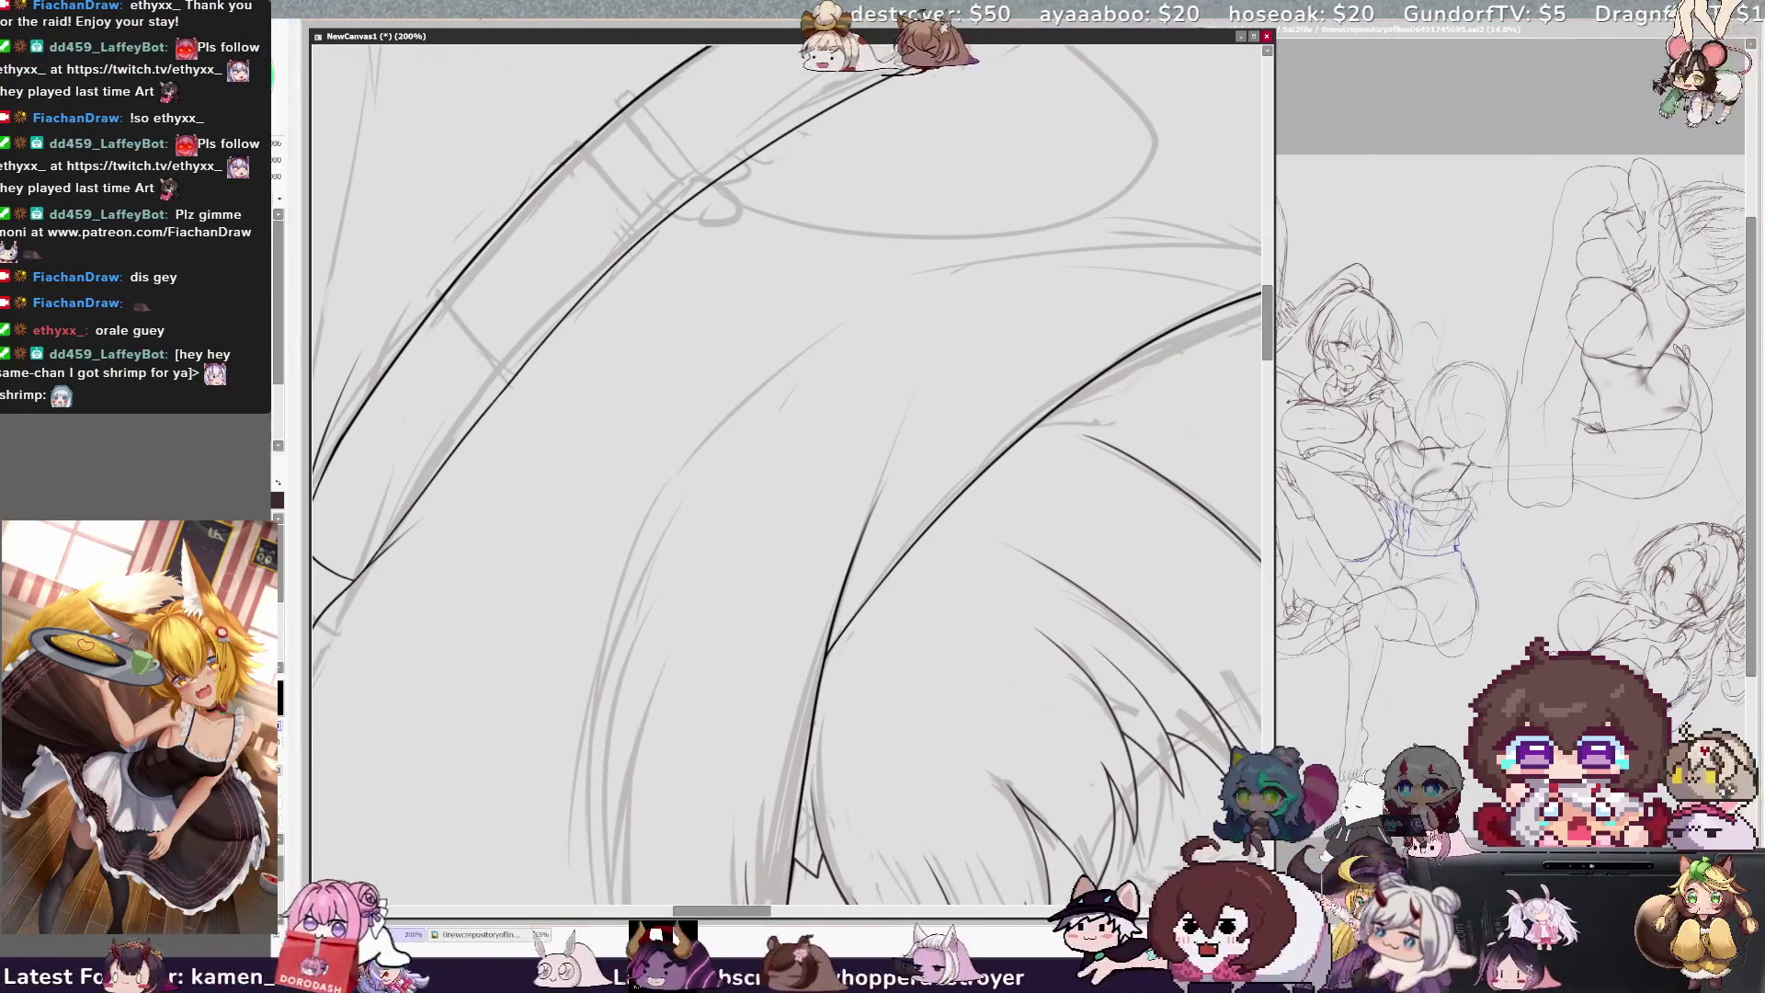
Step: Zoom out to 50%, scroll to the hat, rotate the canvas counter-clockwise, then zoom to 100% on the crown and band
{"action": "key", "text": "ctrl+minus"}
{"action": "key", "text": "ctrl+minus"}
{"action": "key", "text": "ctrl+minus"}
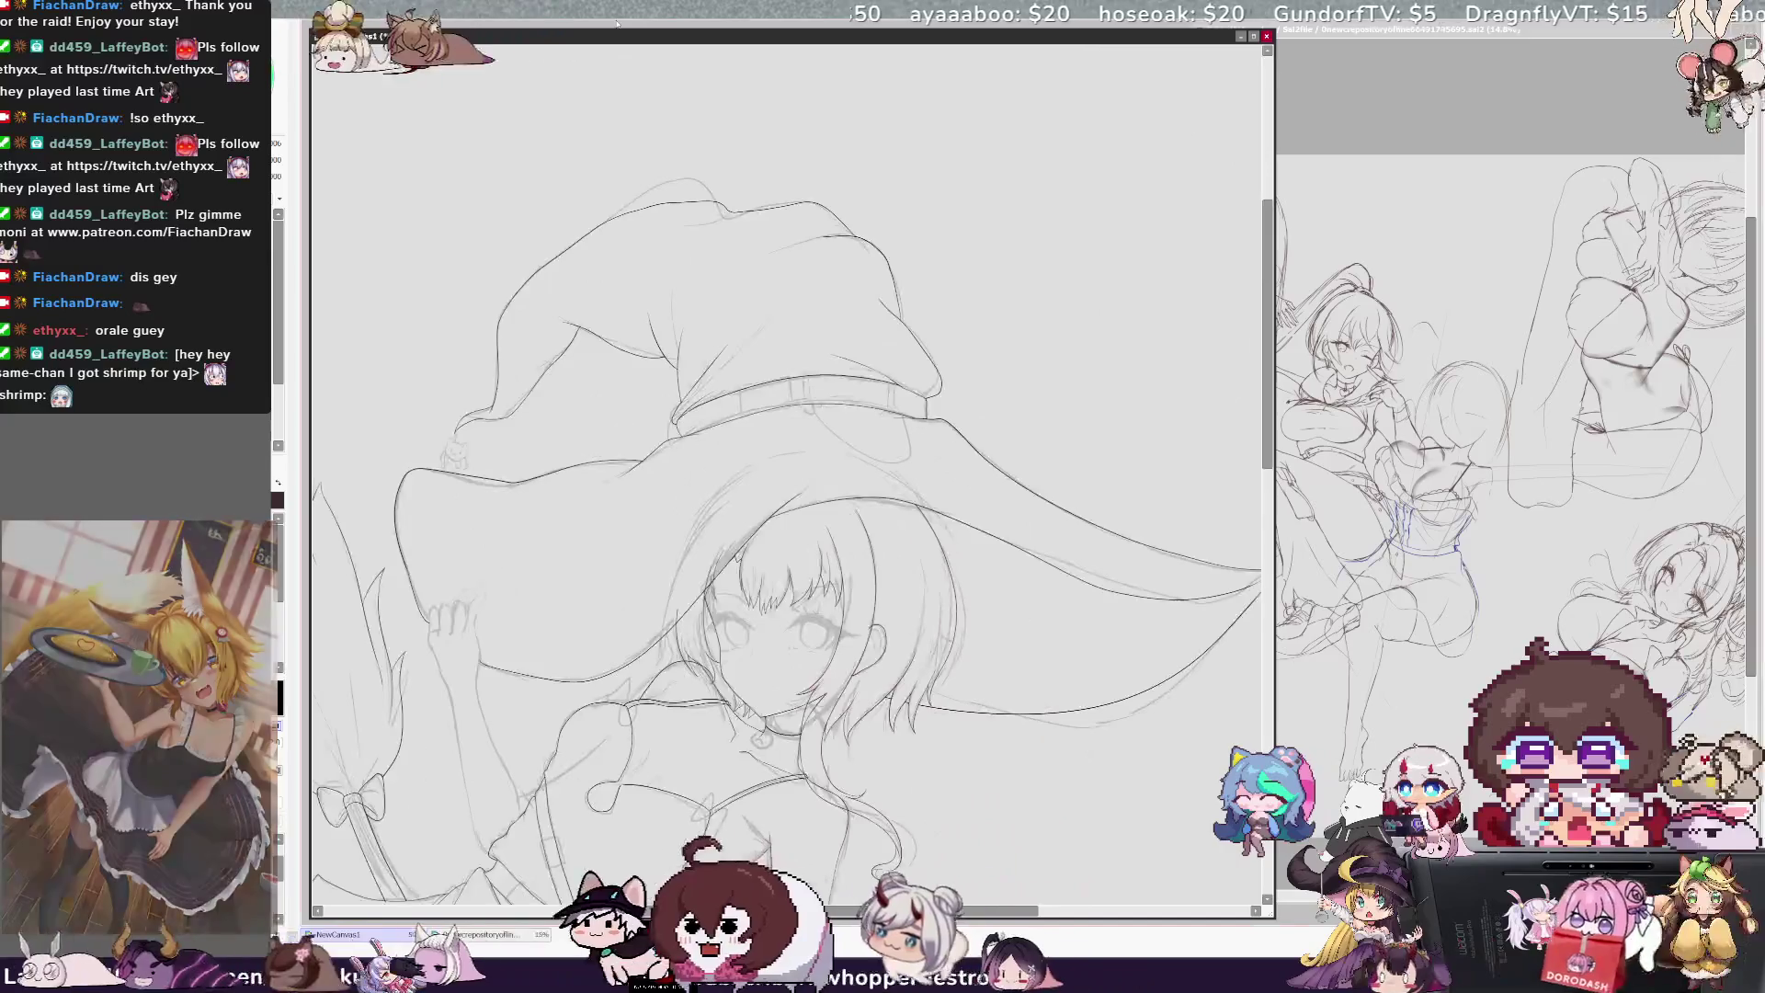
{"action": "scroll", "coordinate": [787, 460], "scroll_direction": "down", "scroll_amount": 3}
{"action": "scroll", "coordinate": [787, 460], "scroll_direction": "down", "scroll_amount": 3}
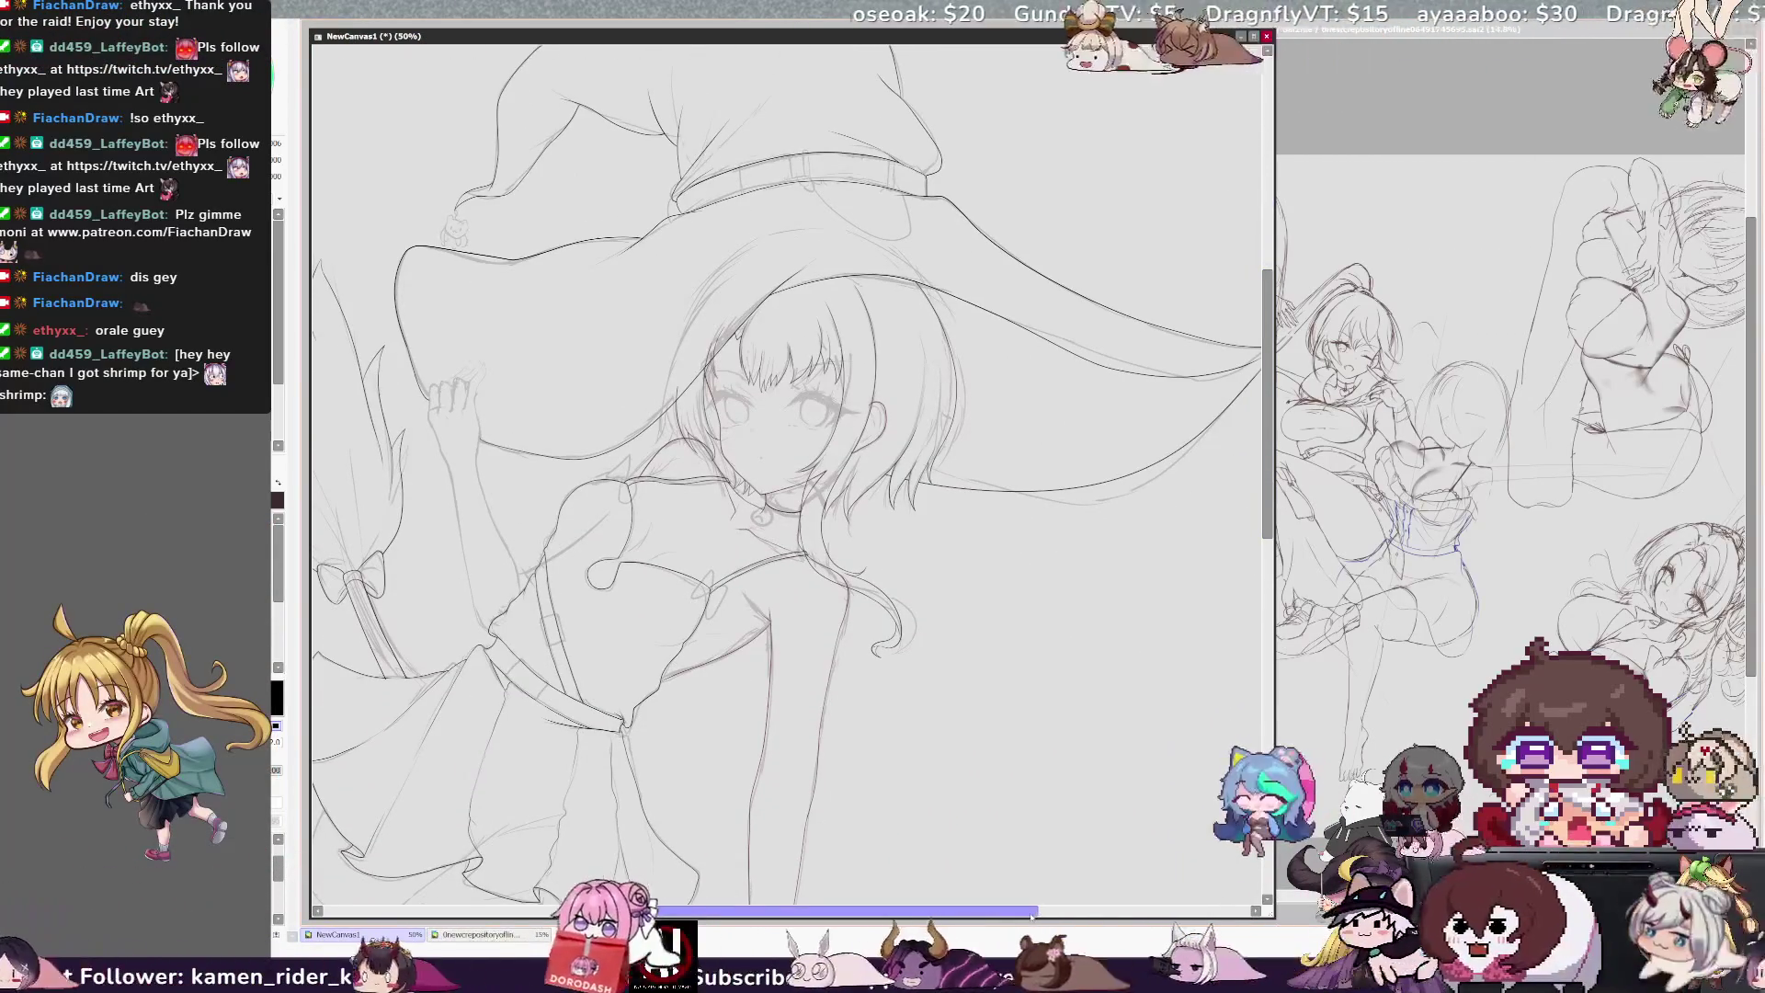
{"action": "scroll", "coordinate": [787, 460], "scroll_direction": "left", "scroll_amount": 3}
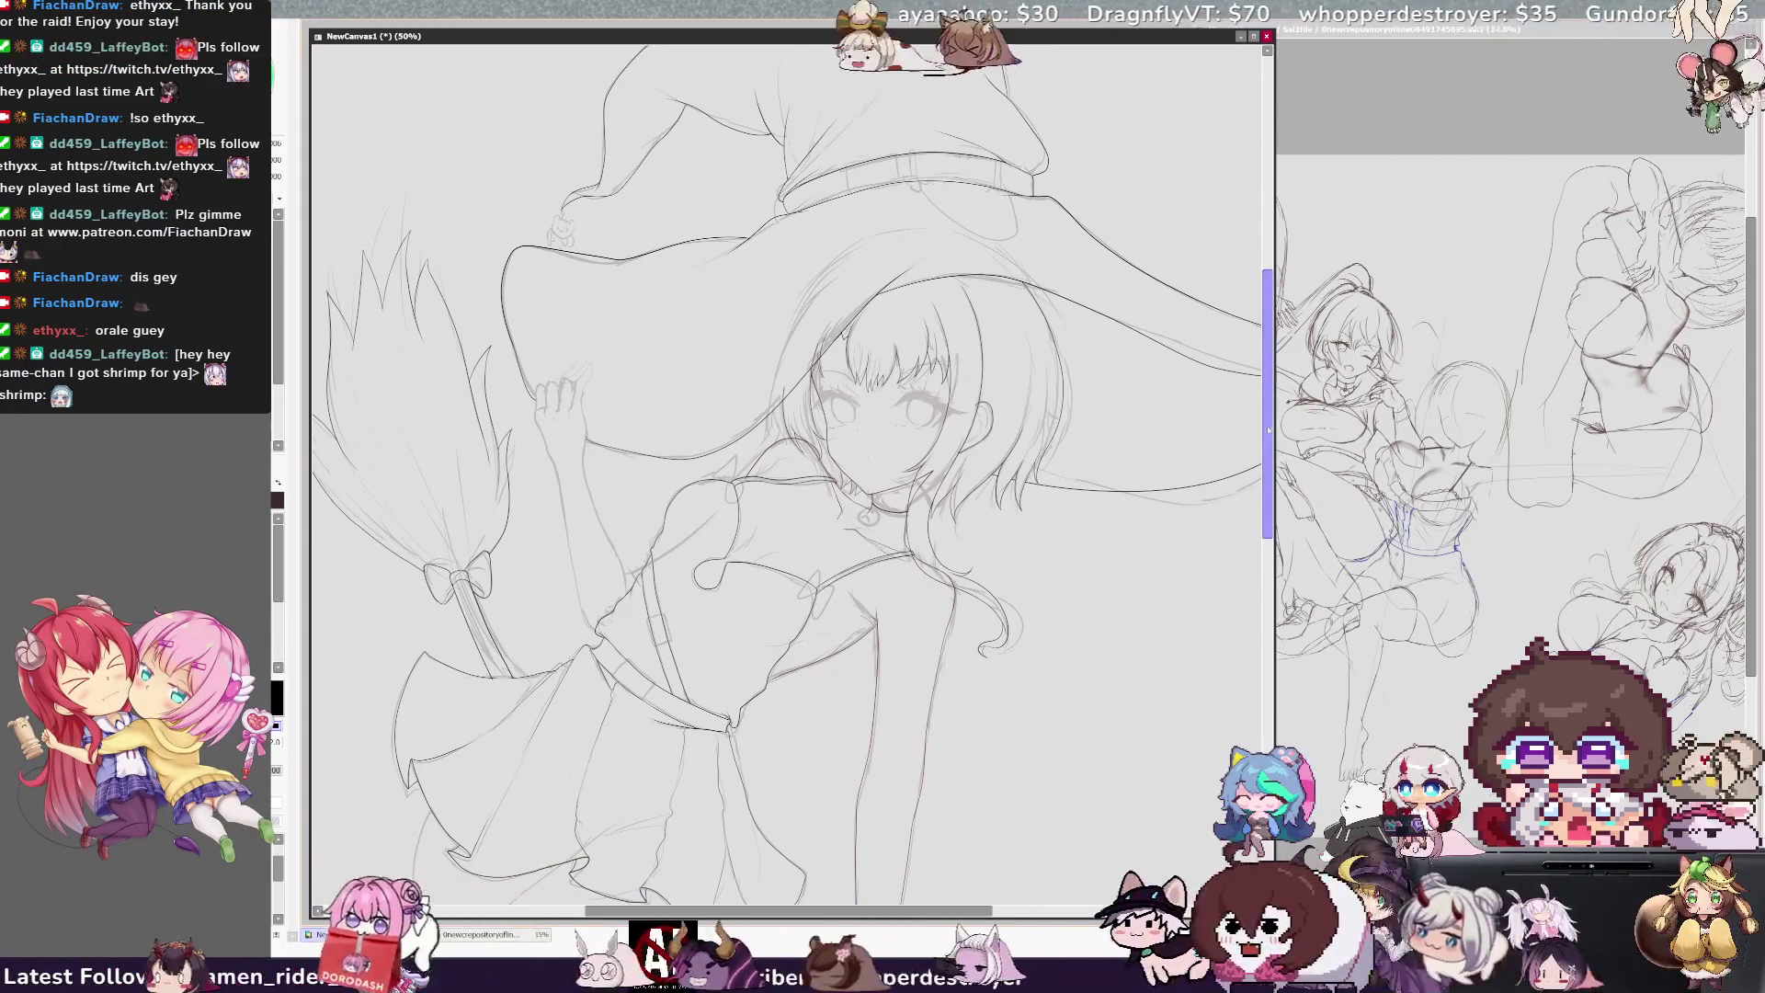
{"action": "scroll", "coordinate": [790, 460], "scroll_direction": "up", "scroll_amount": 2}
{"action": "key", "text": "Delete"}
{"action": "key", "text": "Delete"}
{"action": "key", "text": "Delete"}
{"action": "key", "text": "Delete"}
{"action": "key", "text": "Delete"}
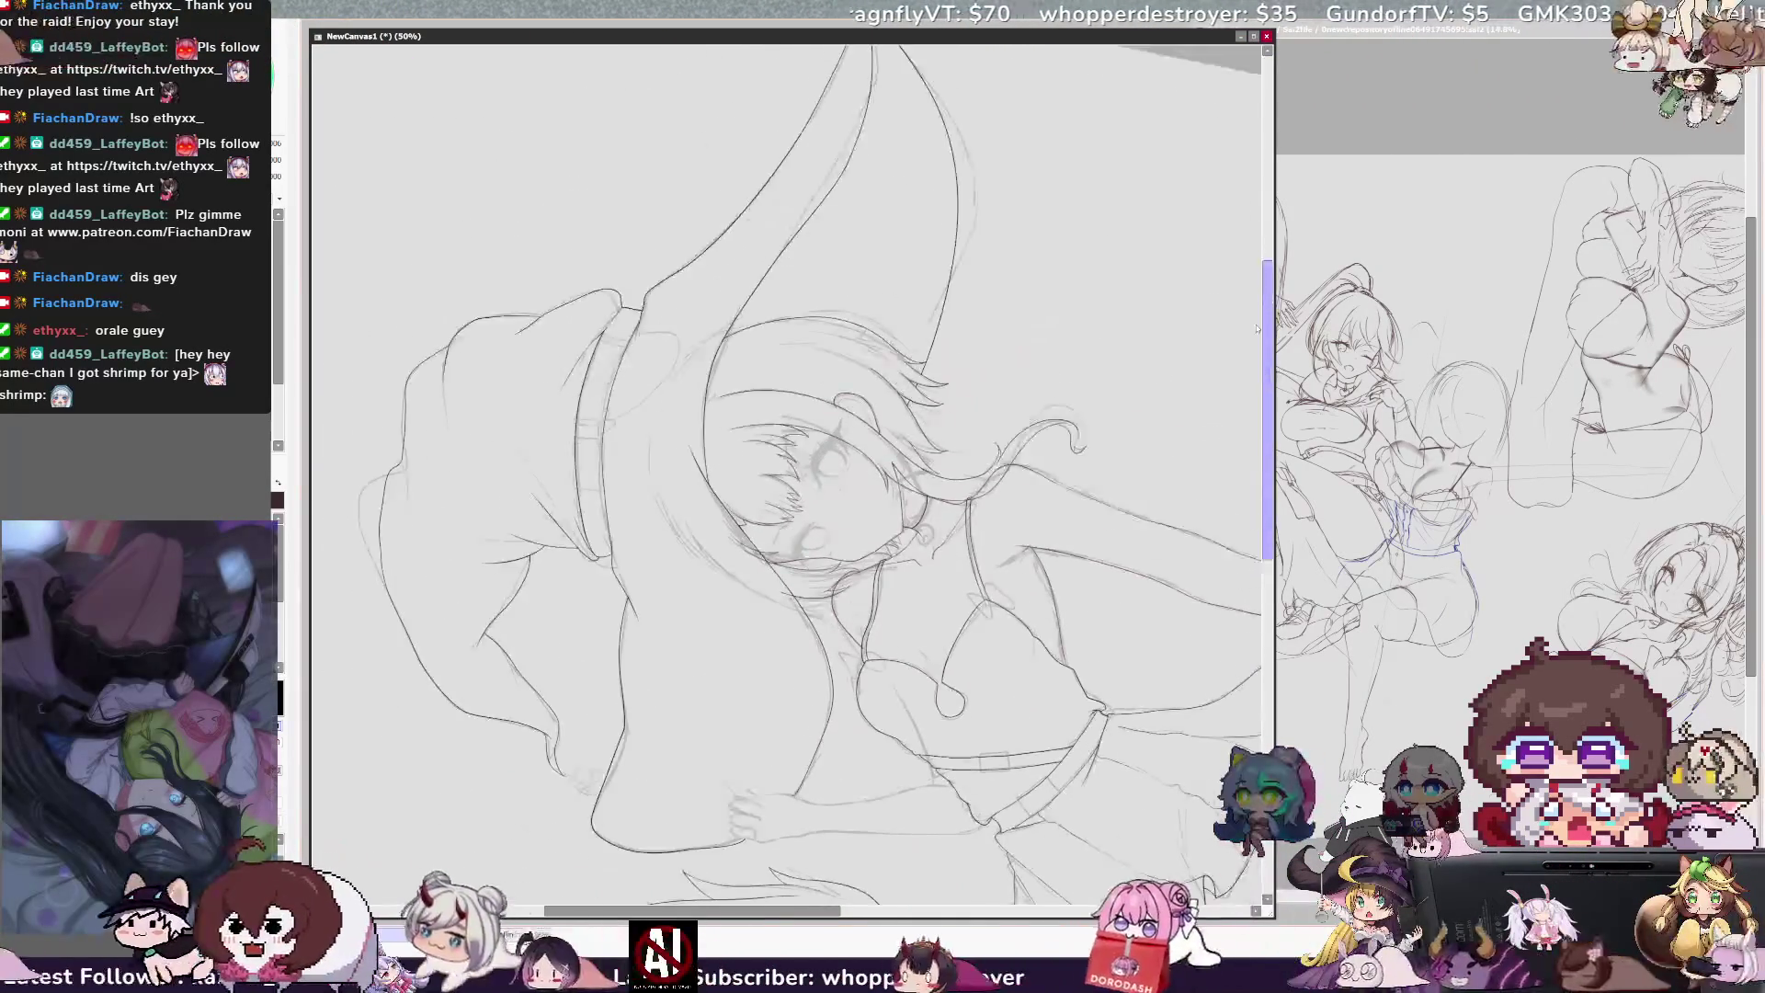
{"action": "scroll", "coordinate": [791, 460], "scroll_direction": "up", "scroll_amount": 2}
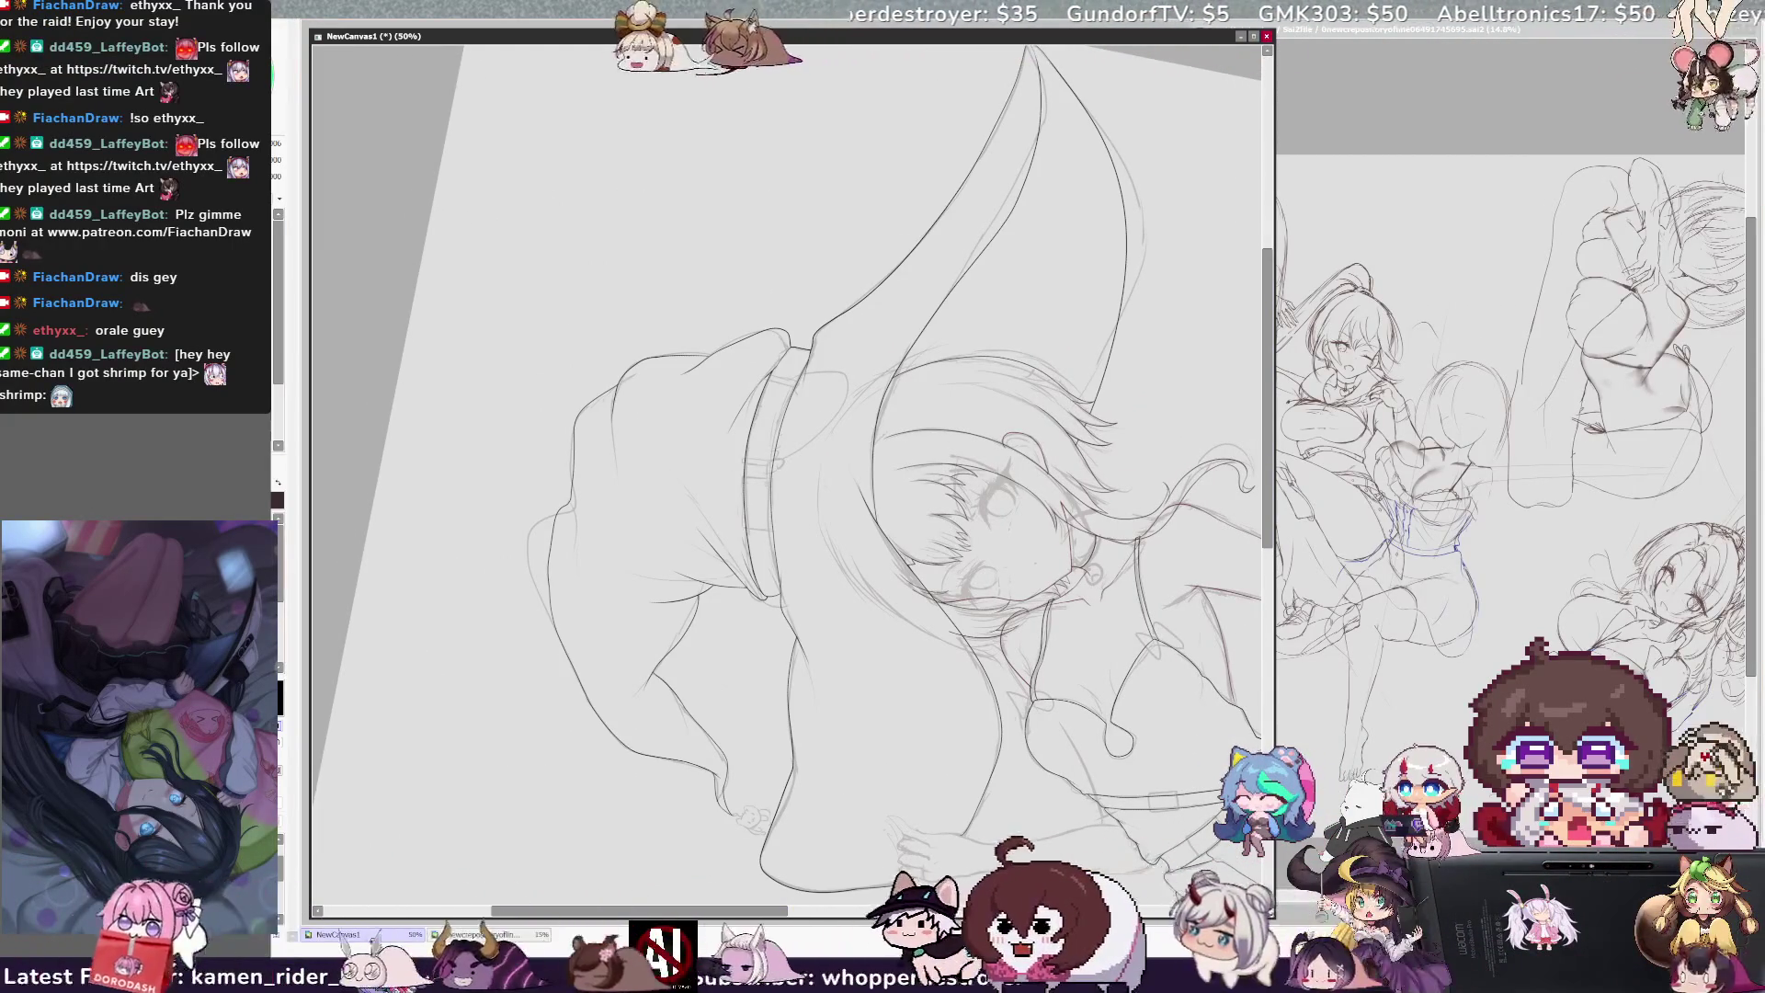
{"action": "key", "text": "ctrl+plus"}
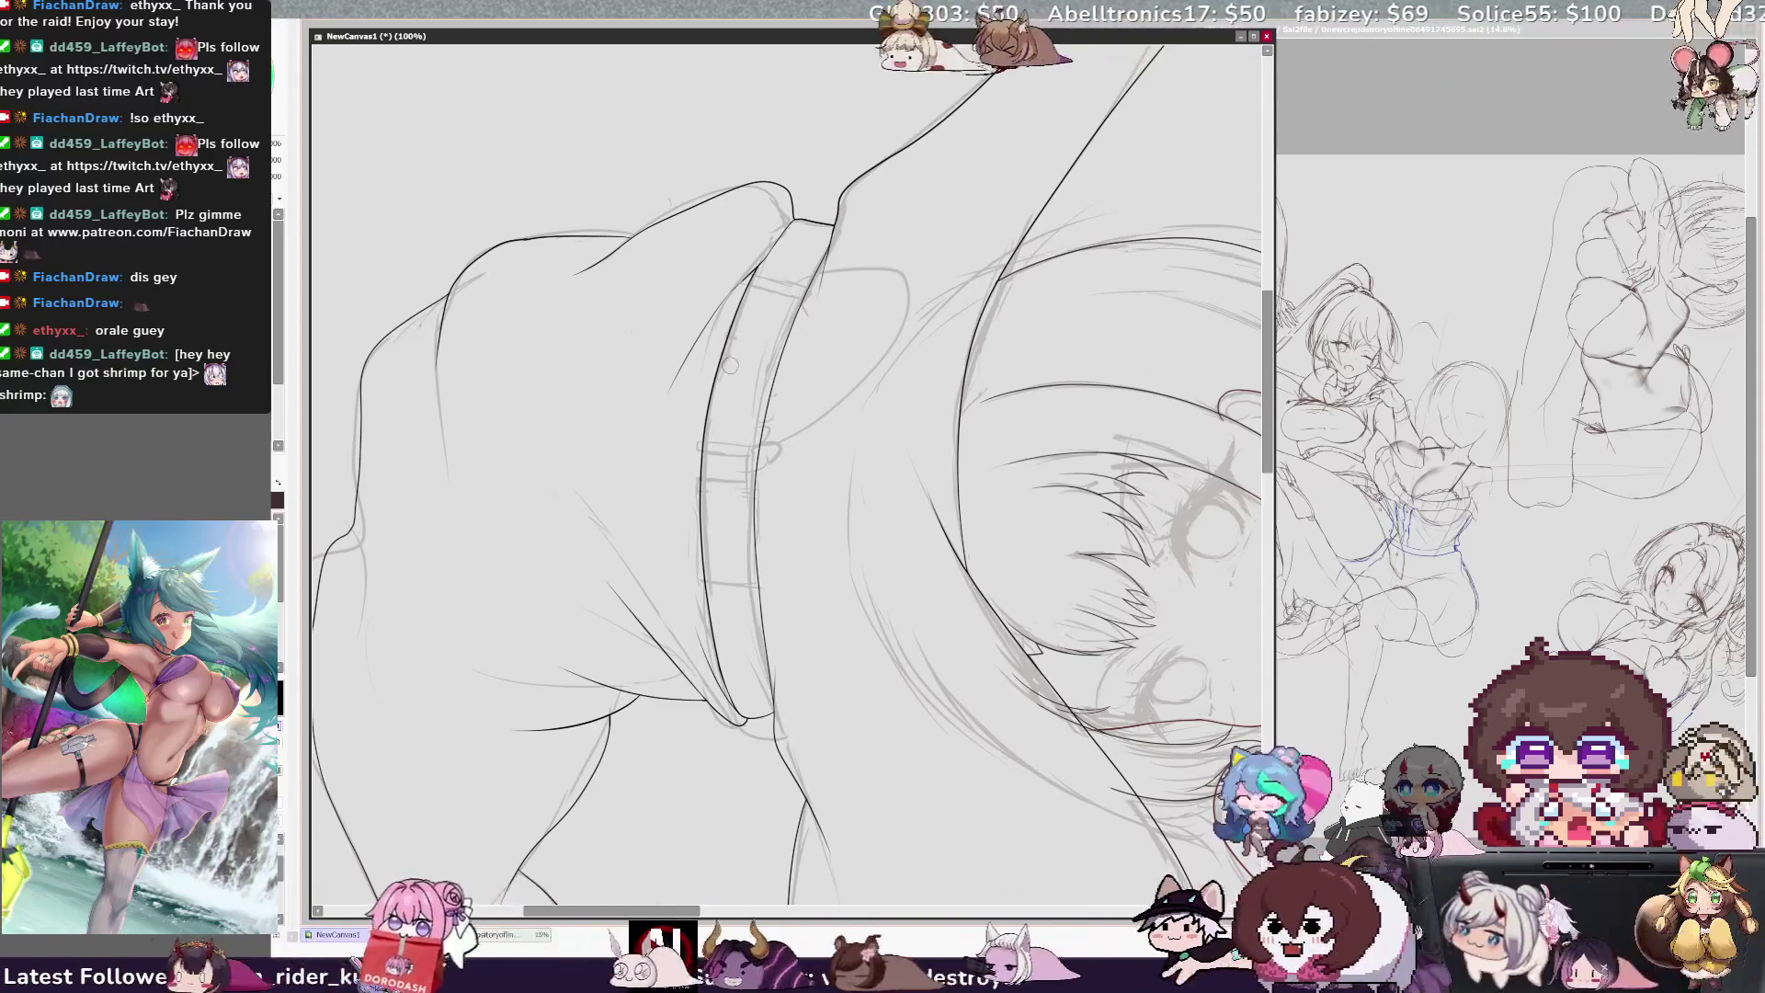
Step: Ink a line along the hat band, erase its overshooting tail, shrink the brush, and zoom out
{"action": "left_click_drag", "start_coordinate": [731, 329], "coordinate": [701, 519]}
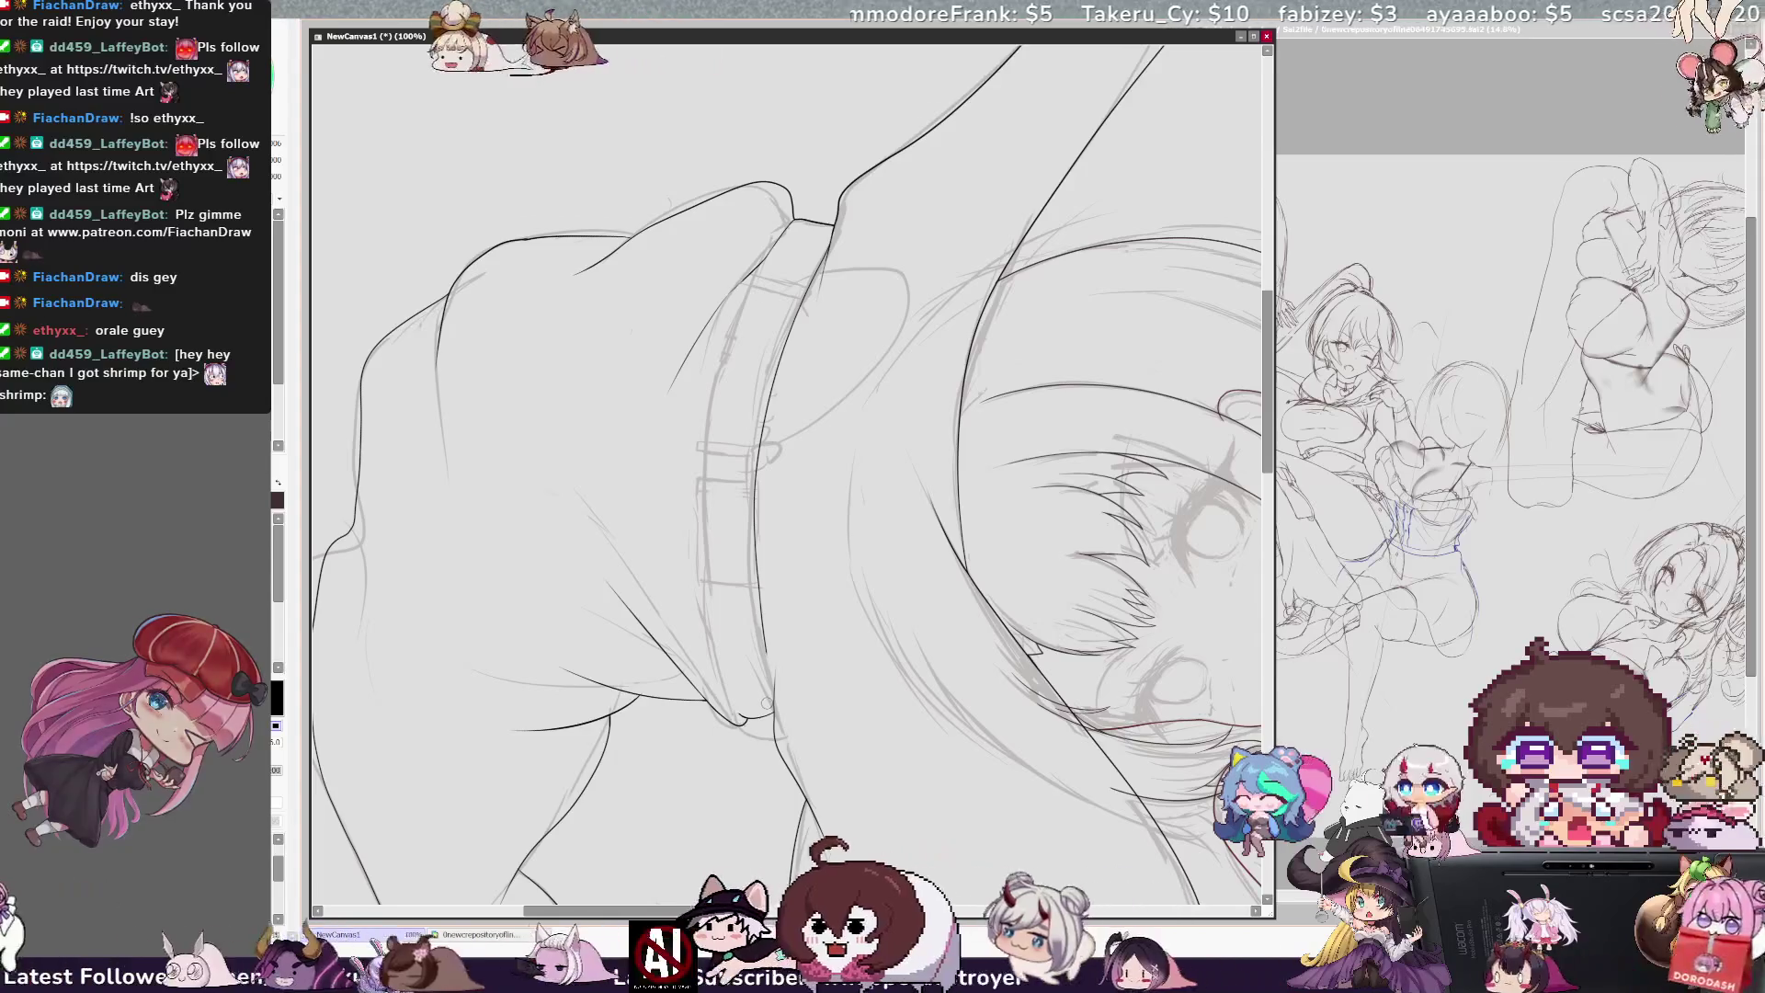
{"action": "left_click_drag", "start_coordinate": [762, 464], "coordinate": [770, 397]}
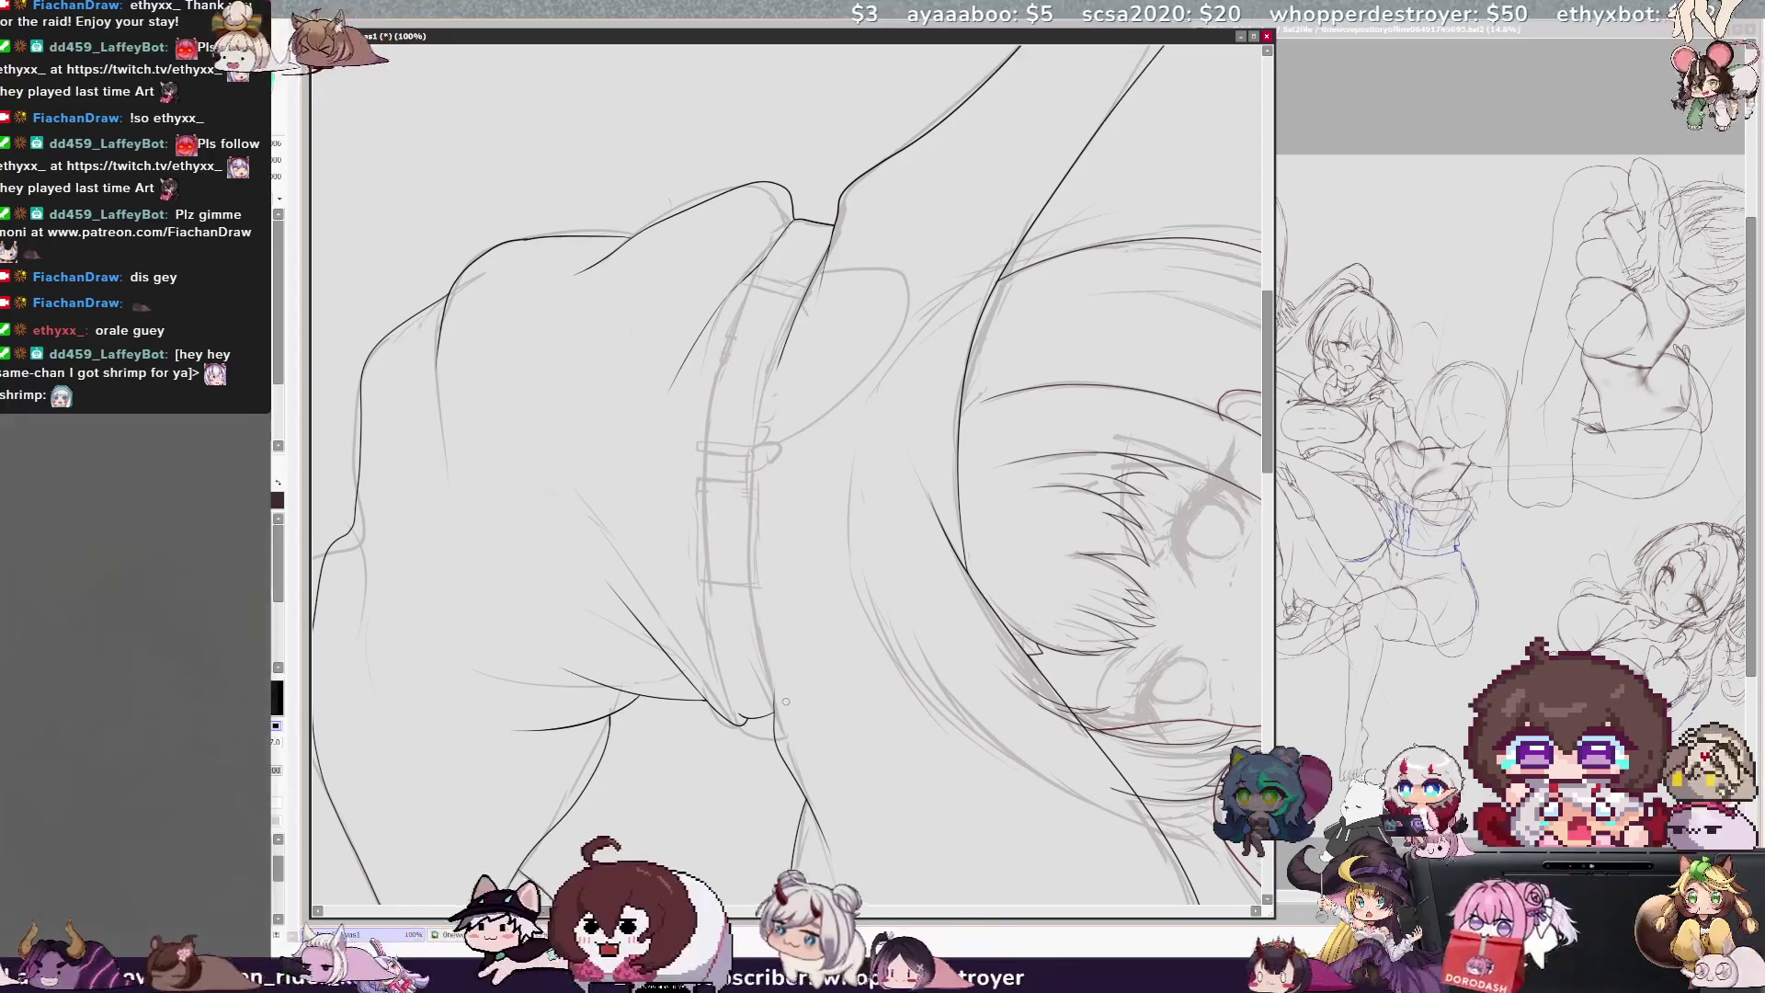
{"action": "key", "text": "bracketleft"}
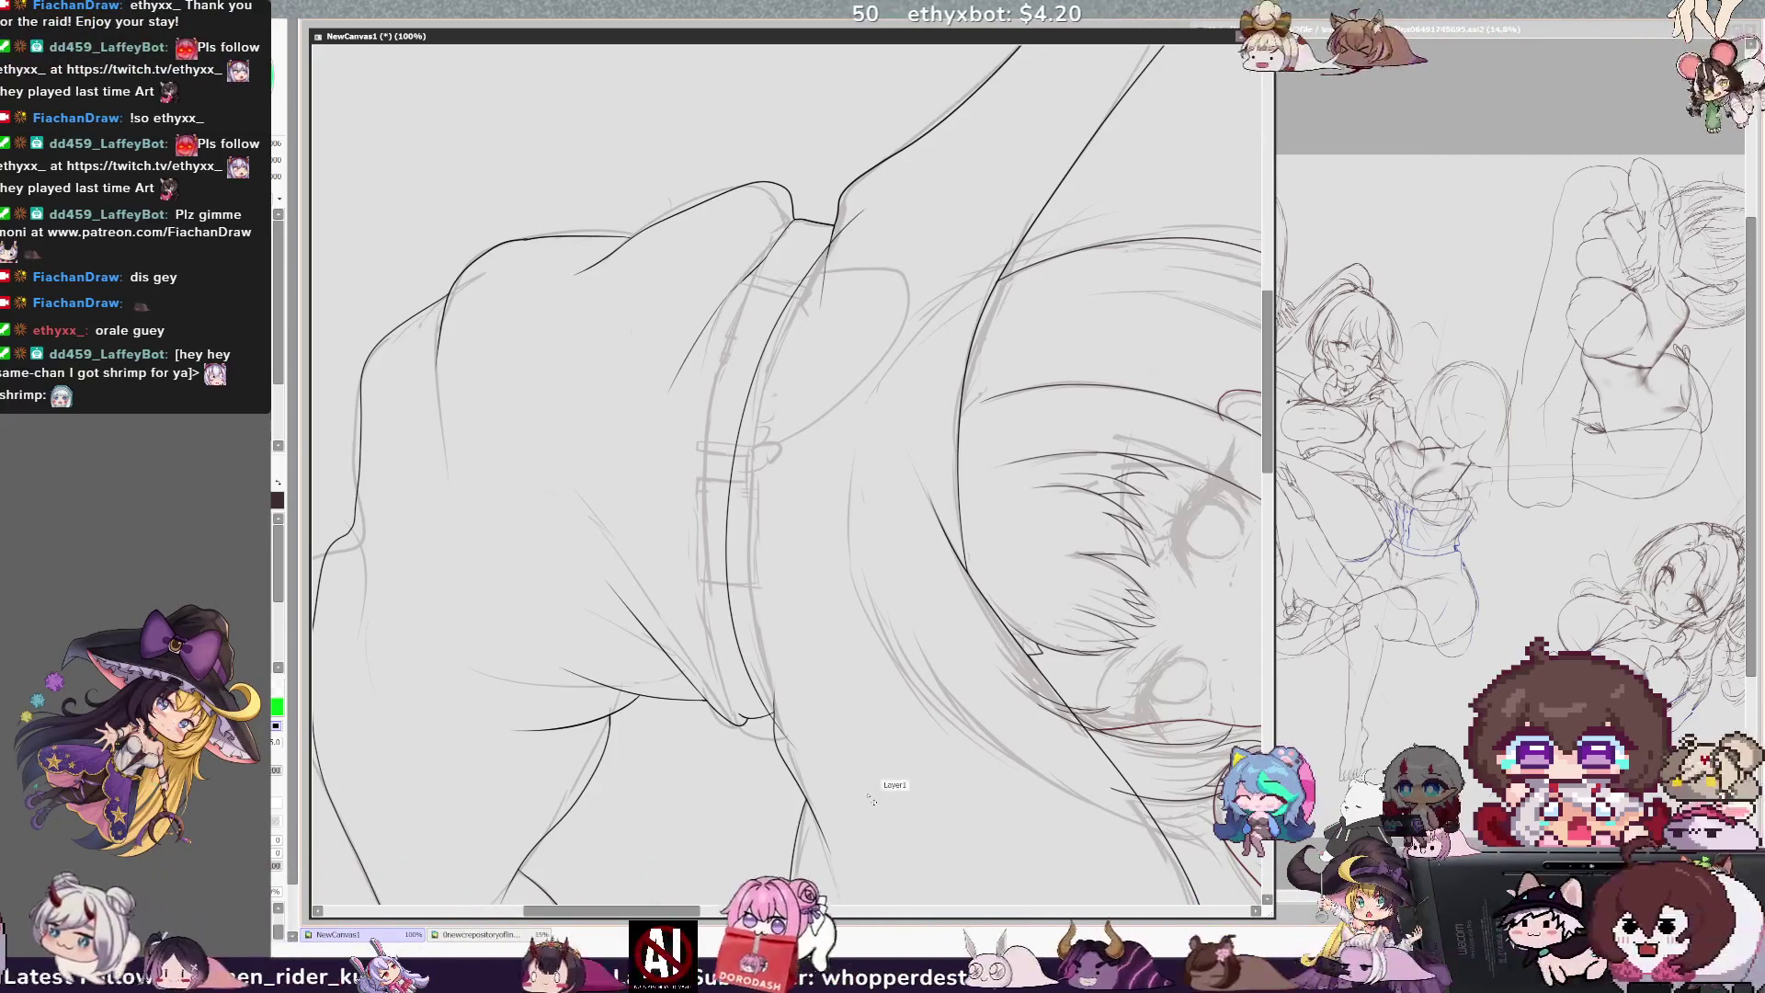
{"action": "key", "text": "ctrl+minus"}
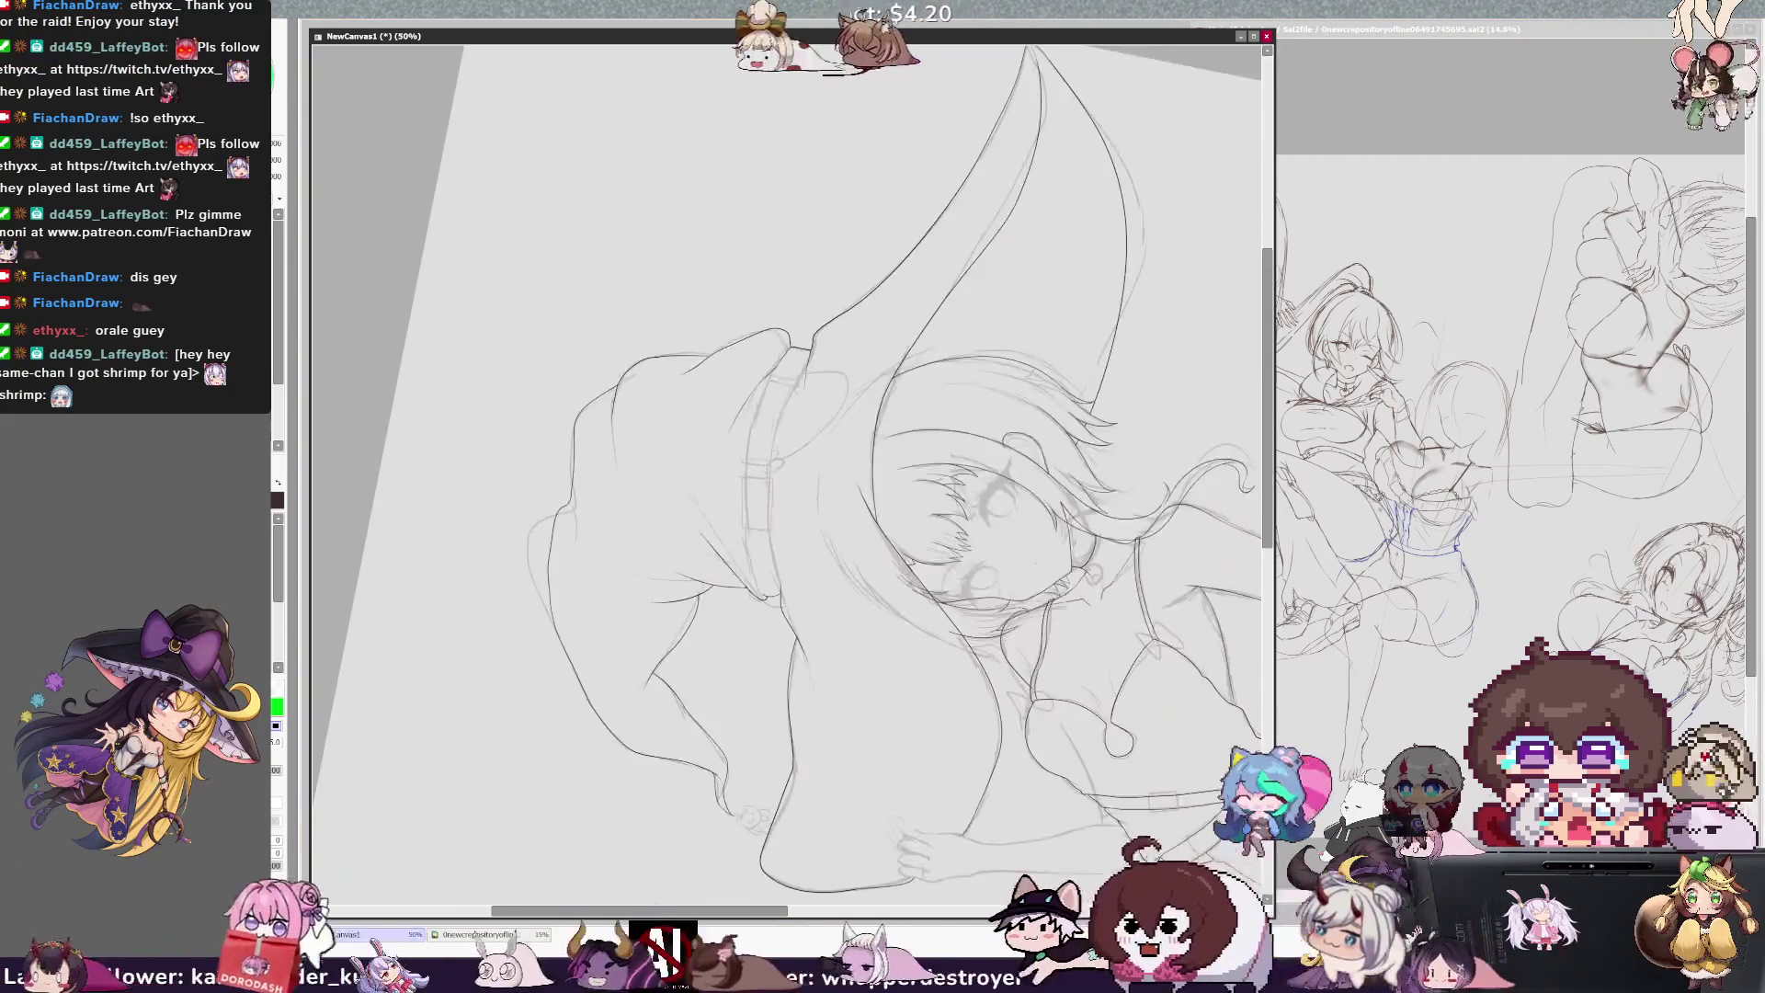
Step: Reset the canvas rotation to upright and pan to recentre the witch figure
{"action": "key", "text": "Home"}
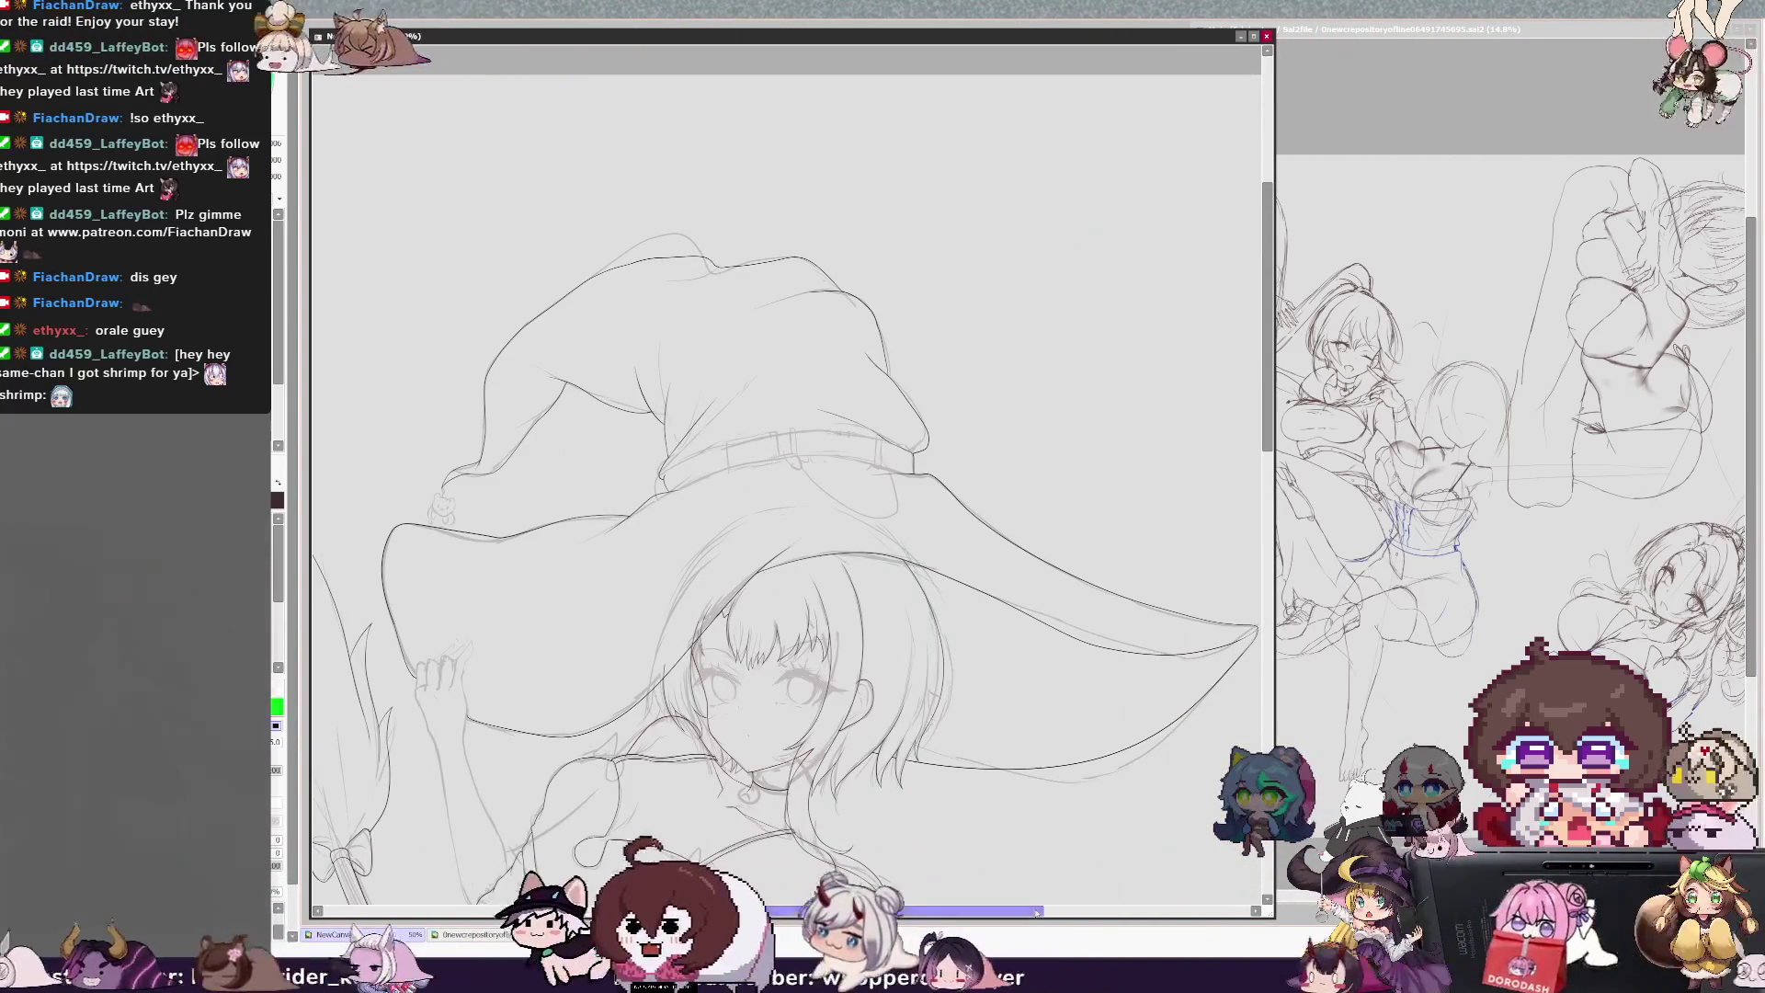
{"action": "left_click_drag", "start_coordinate": [1027, 913], "coordinate": [979, 916]}
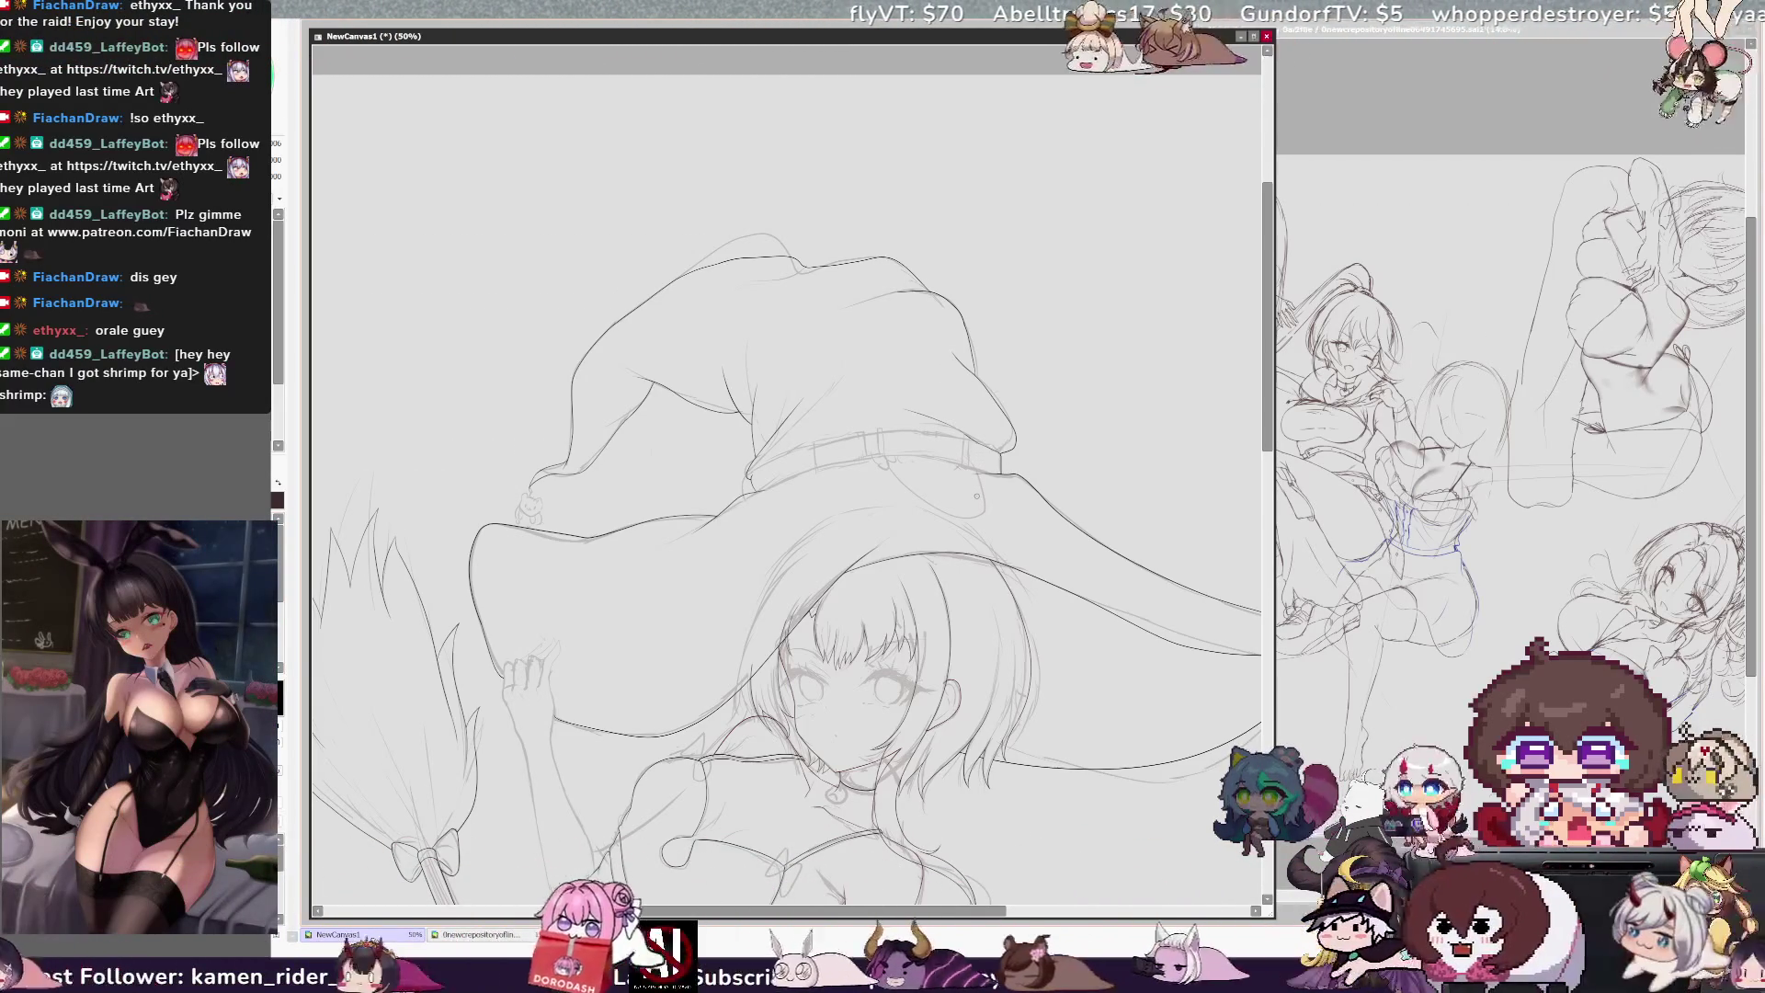
{"action": "scroll", "coordinate": [787, 467], "scroll_direction": "down", "scroll_amount": 3}
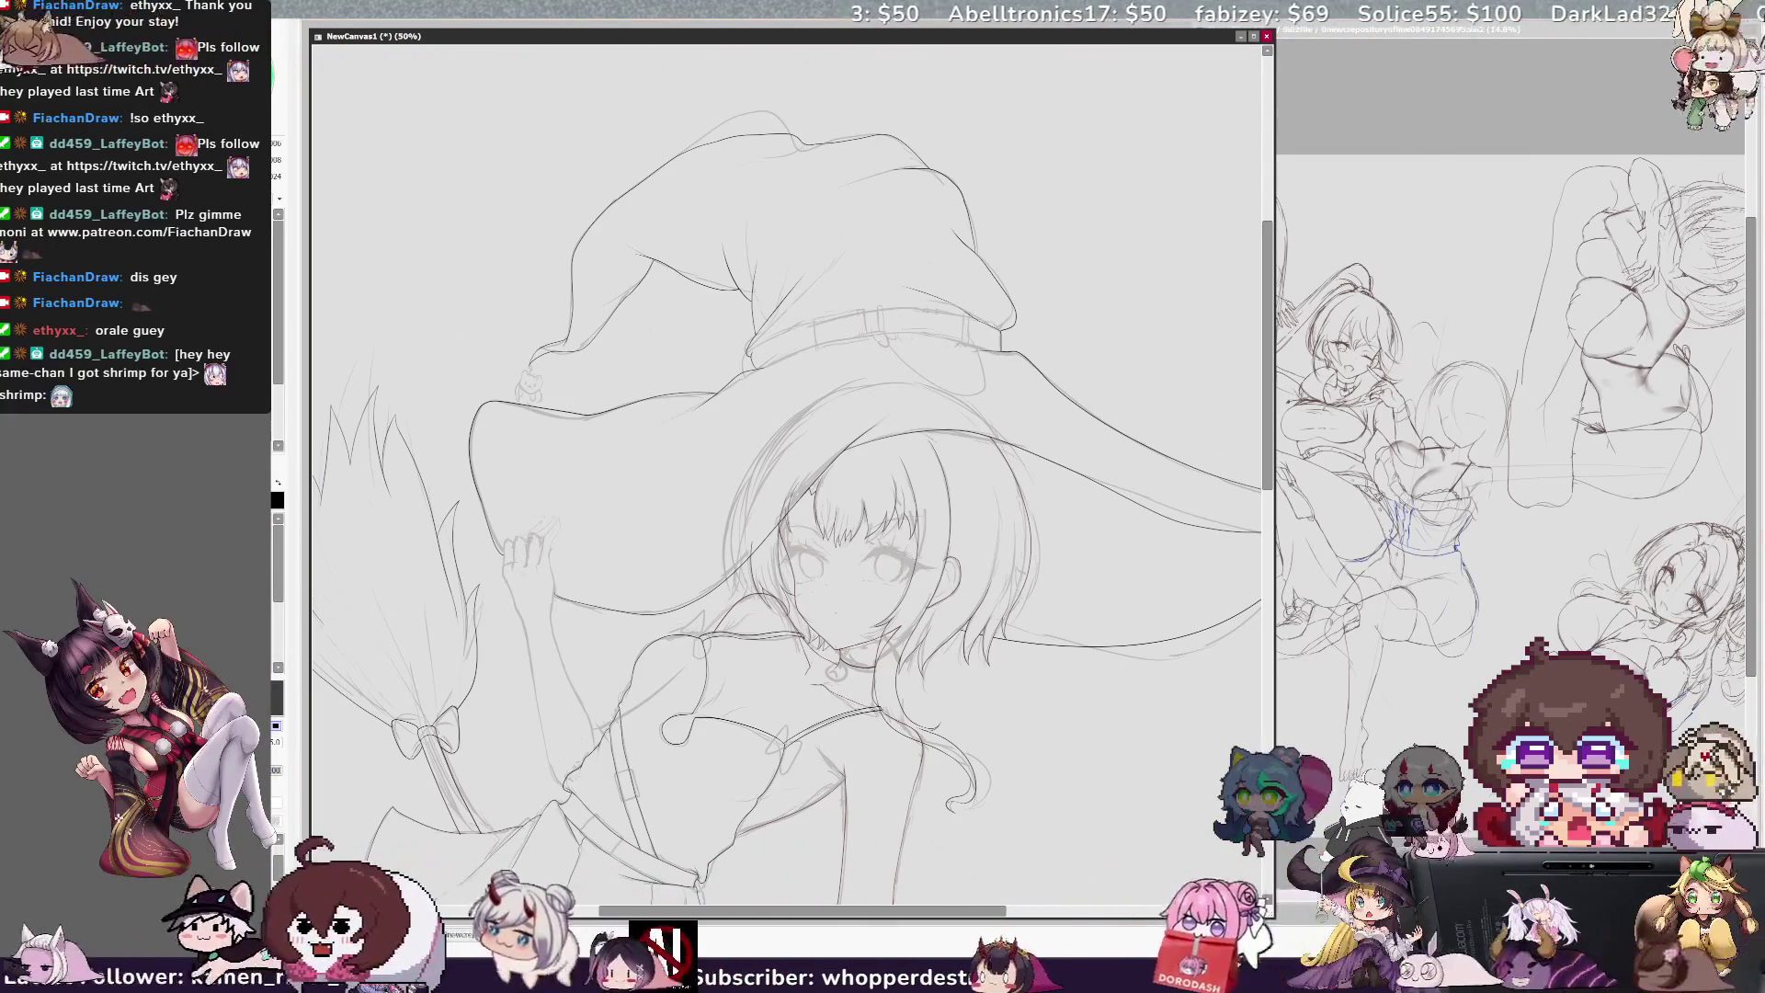
{"action": "key", "text": "ctrl+Tab"}
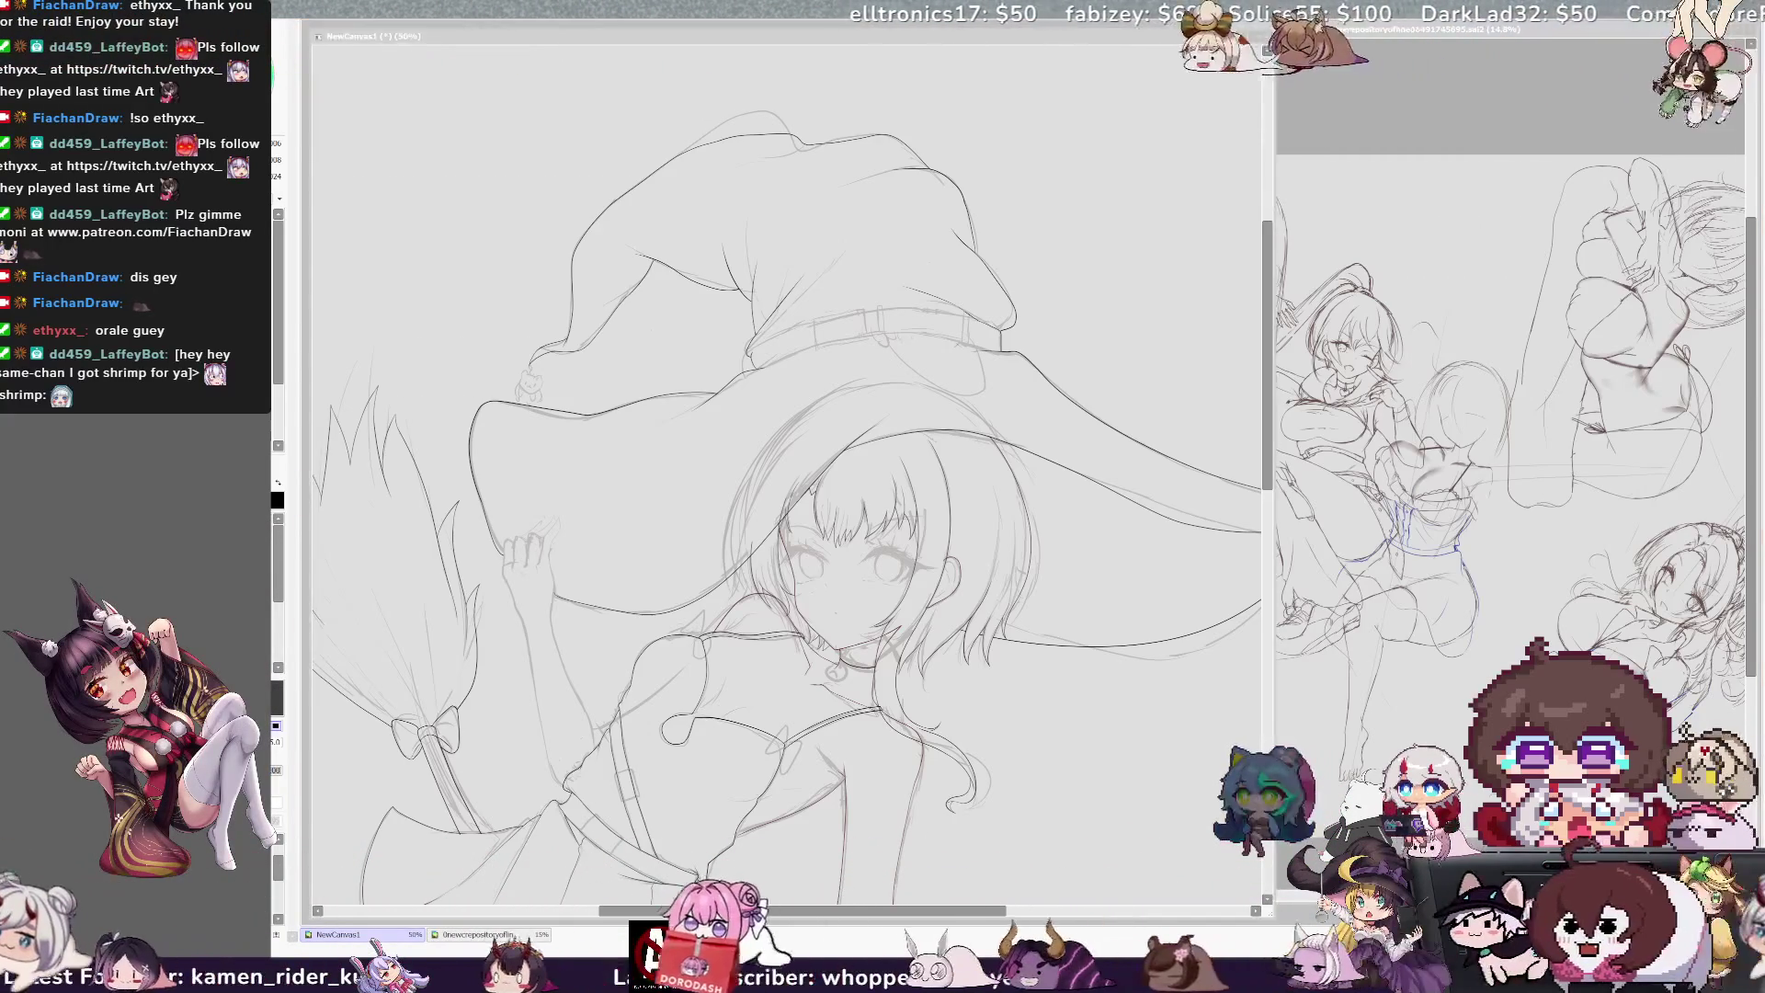
{"action": "key", "text": "ctrl+Tab"}
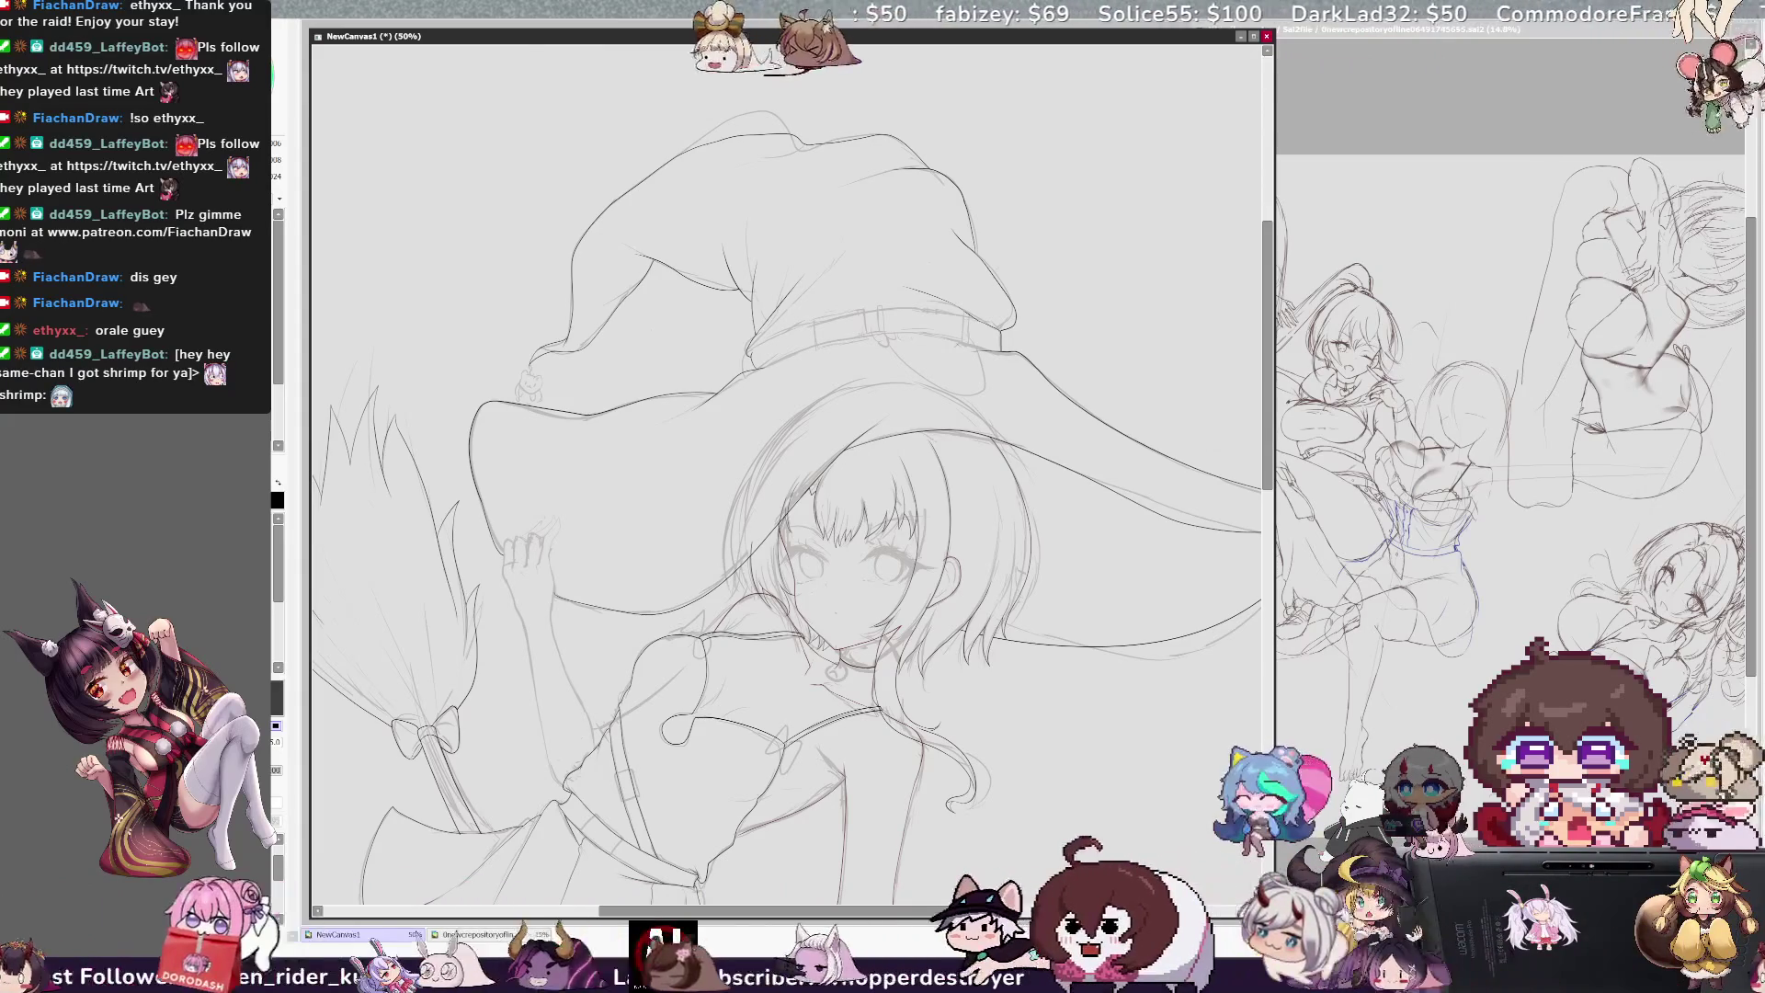
{"action": "key", "text": "ctrl+Tab"}
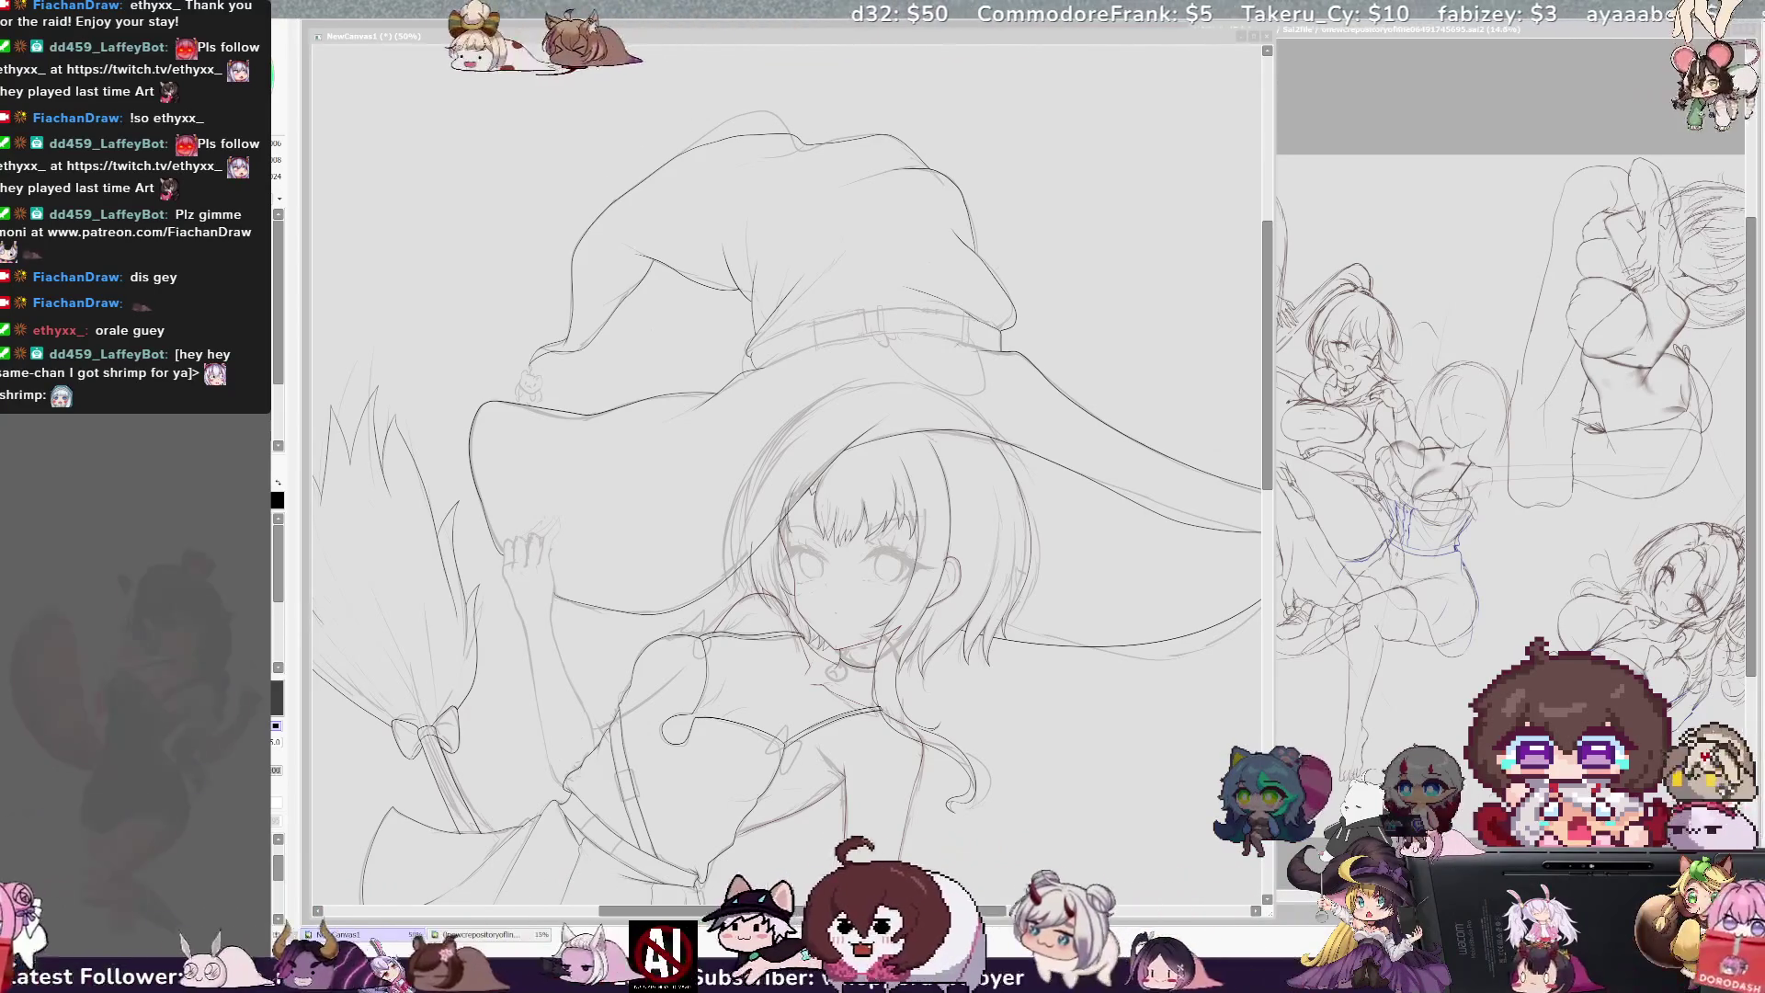
{"action": "key", "text": "ctrl+Tab"}
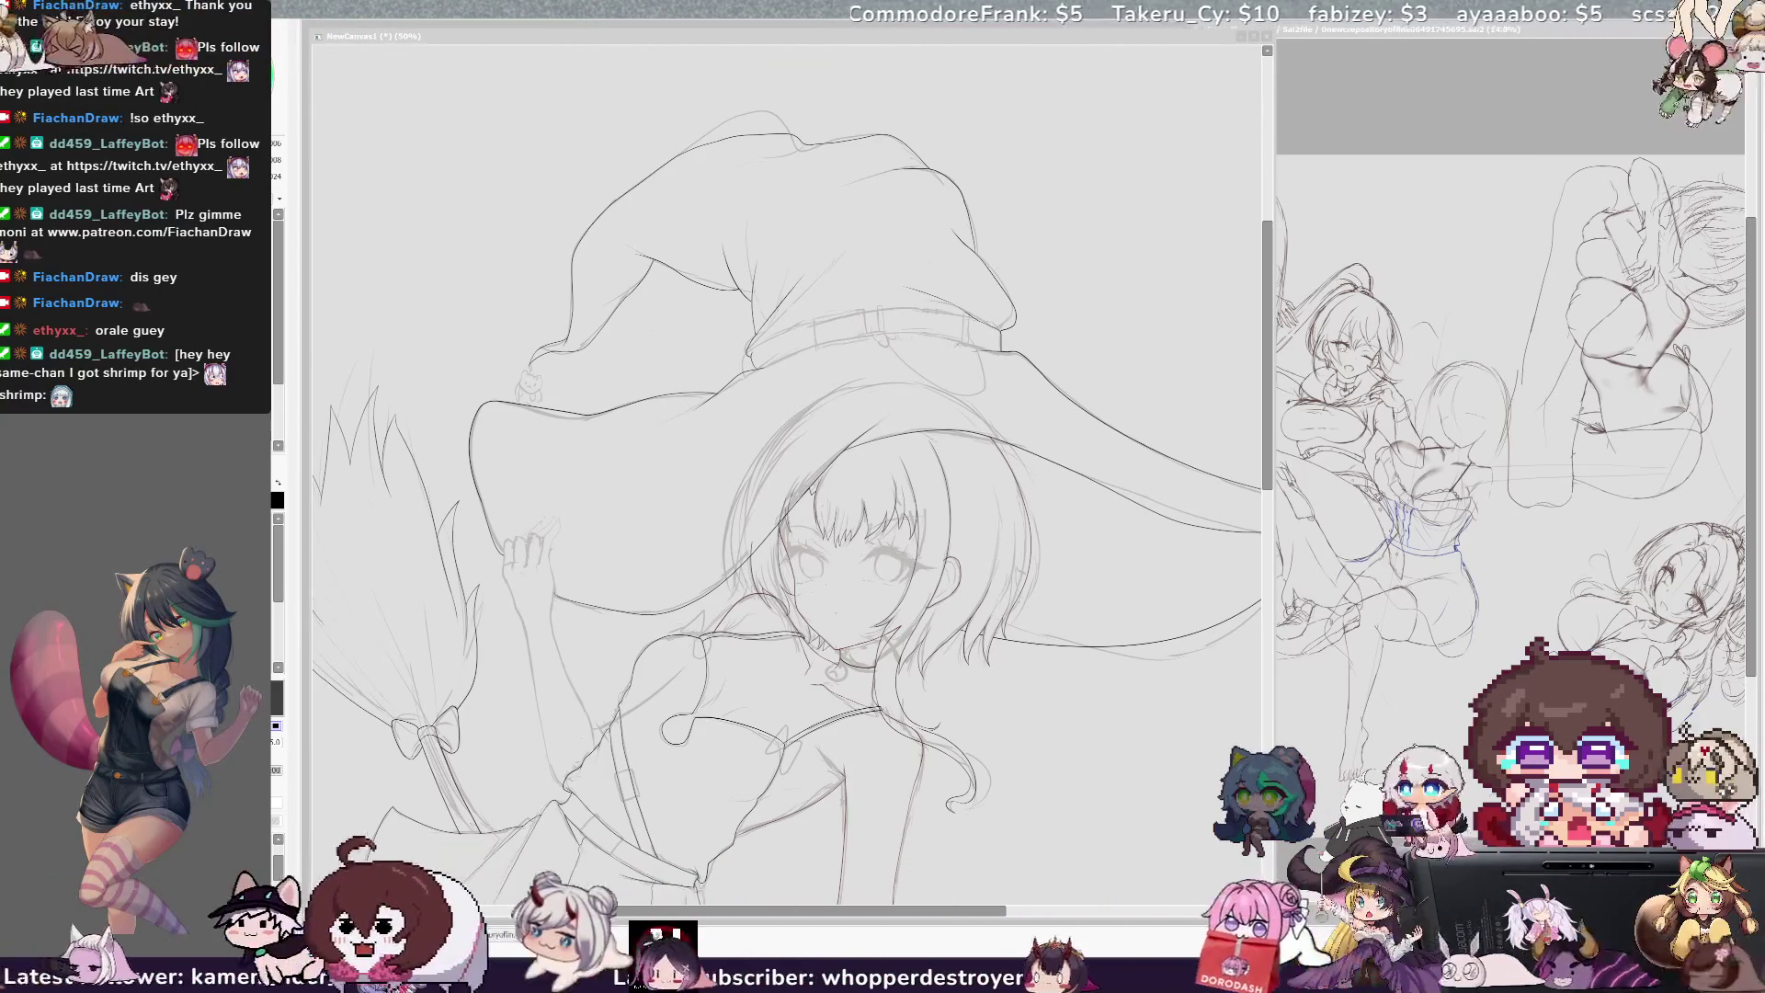
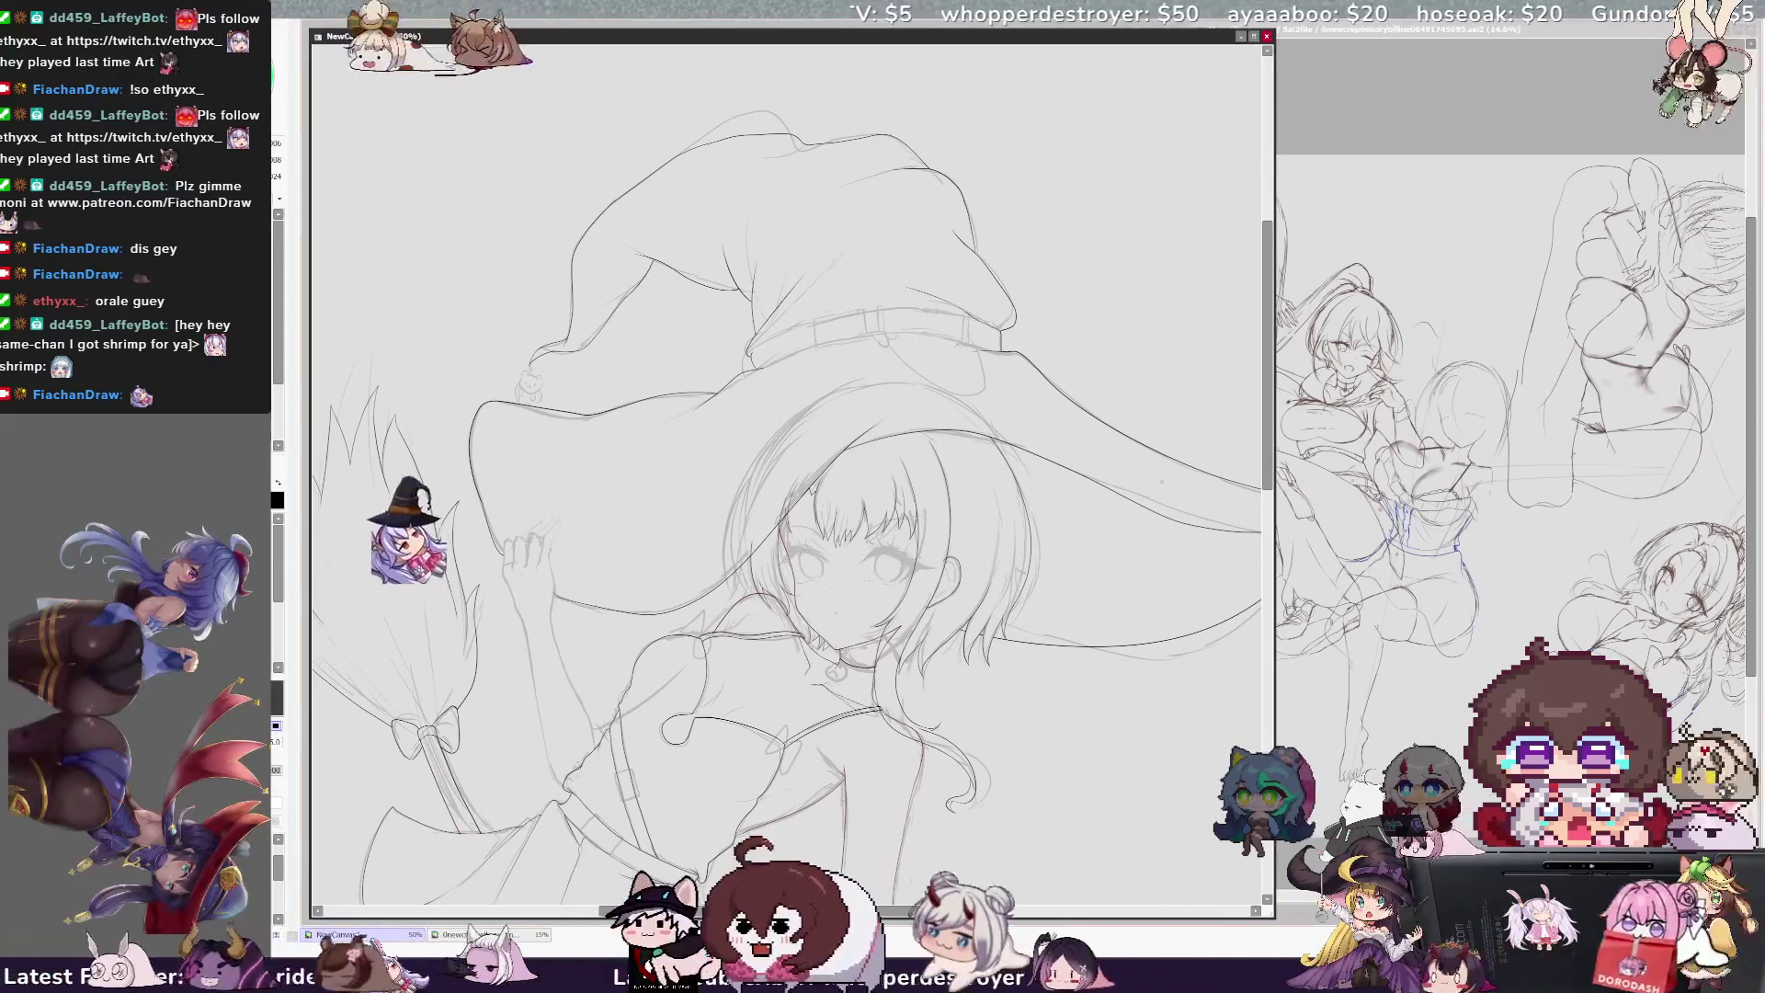
Step: Zoom out to 33.3% and scroll until the whole witch drawing is framed on the page
{"action": "key", "text": "minus"}
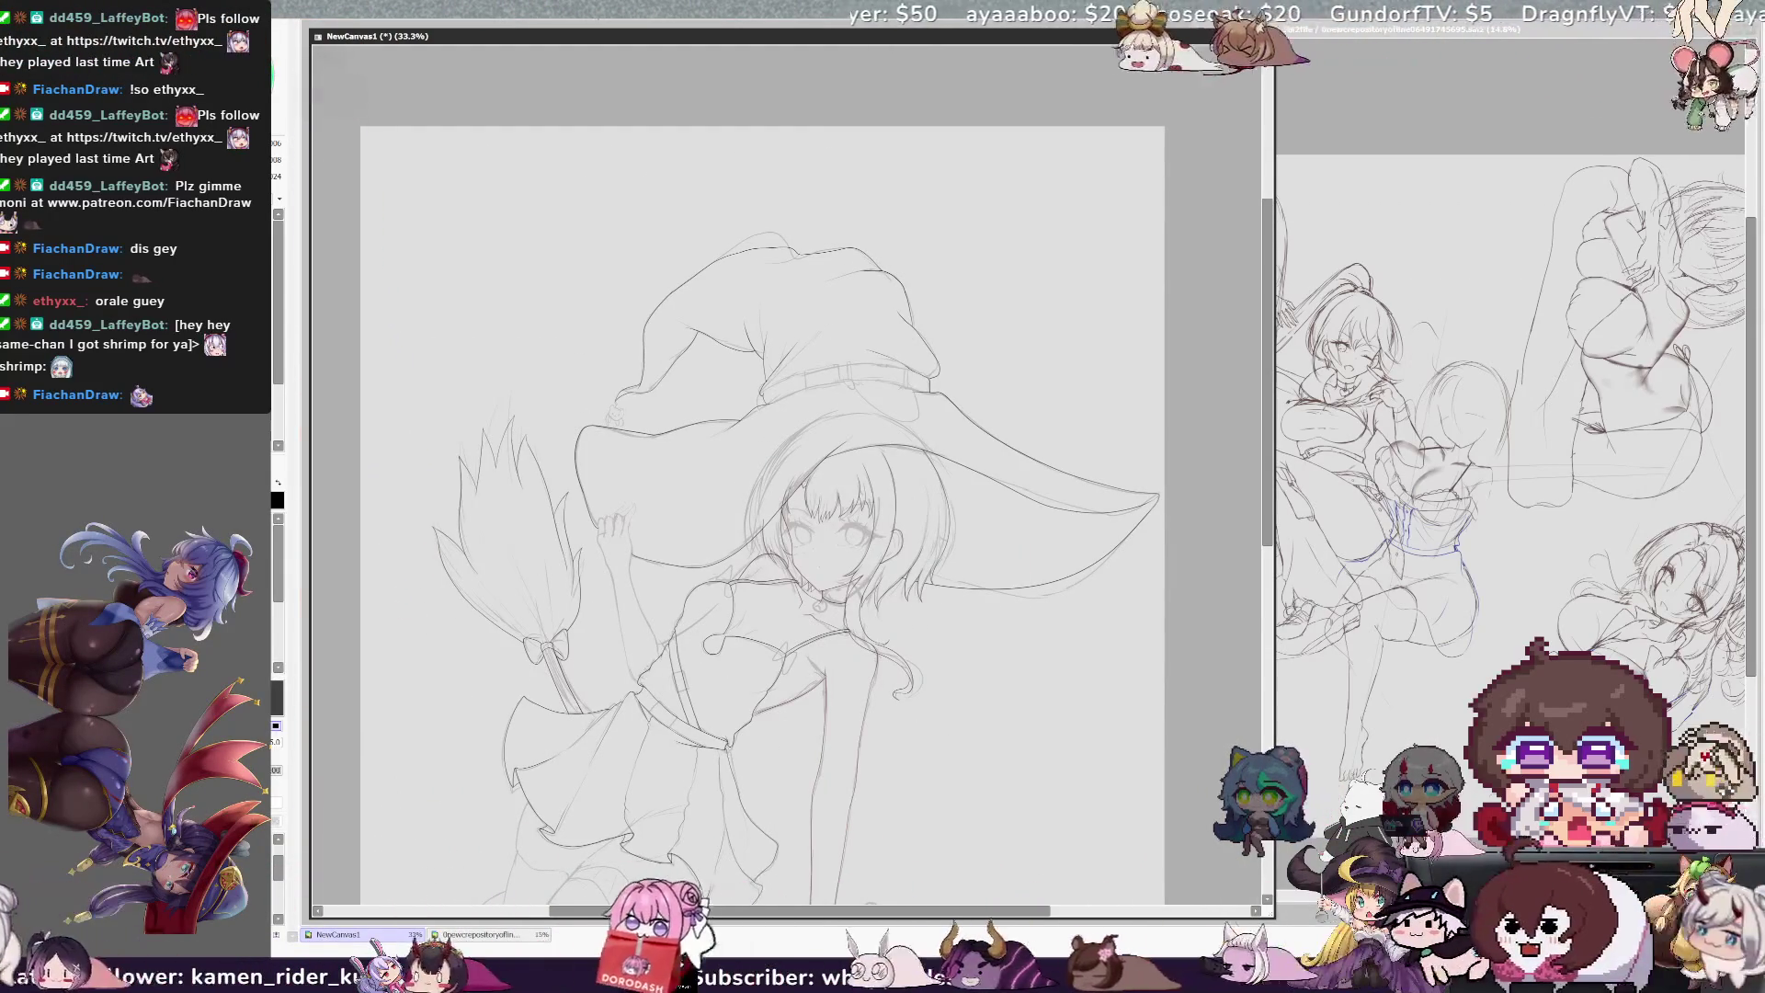
{"action": "scroll", "coordinate": [1269, 502], "scroll_direction": "down", "scroll_amount": 1}
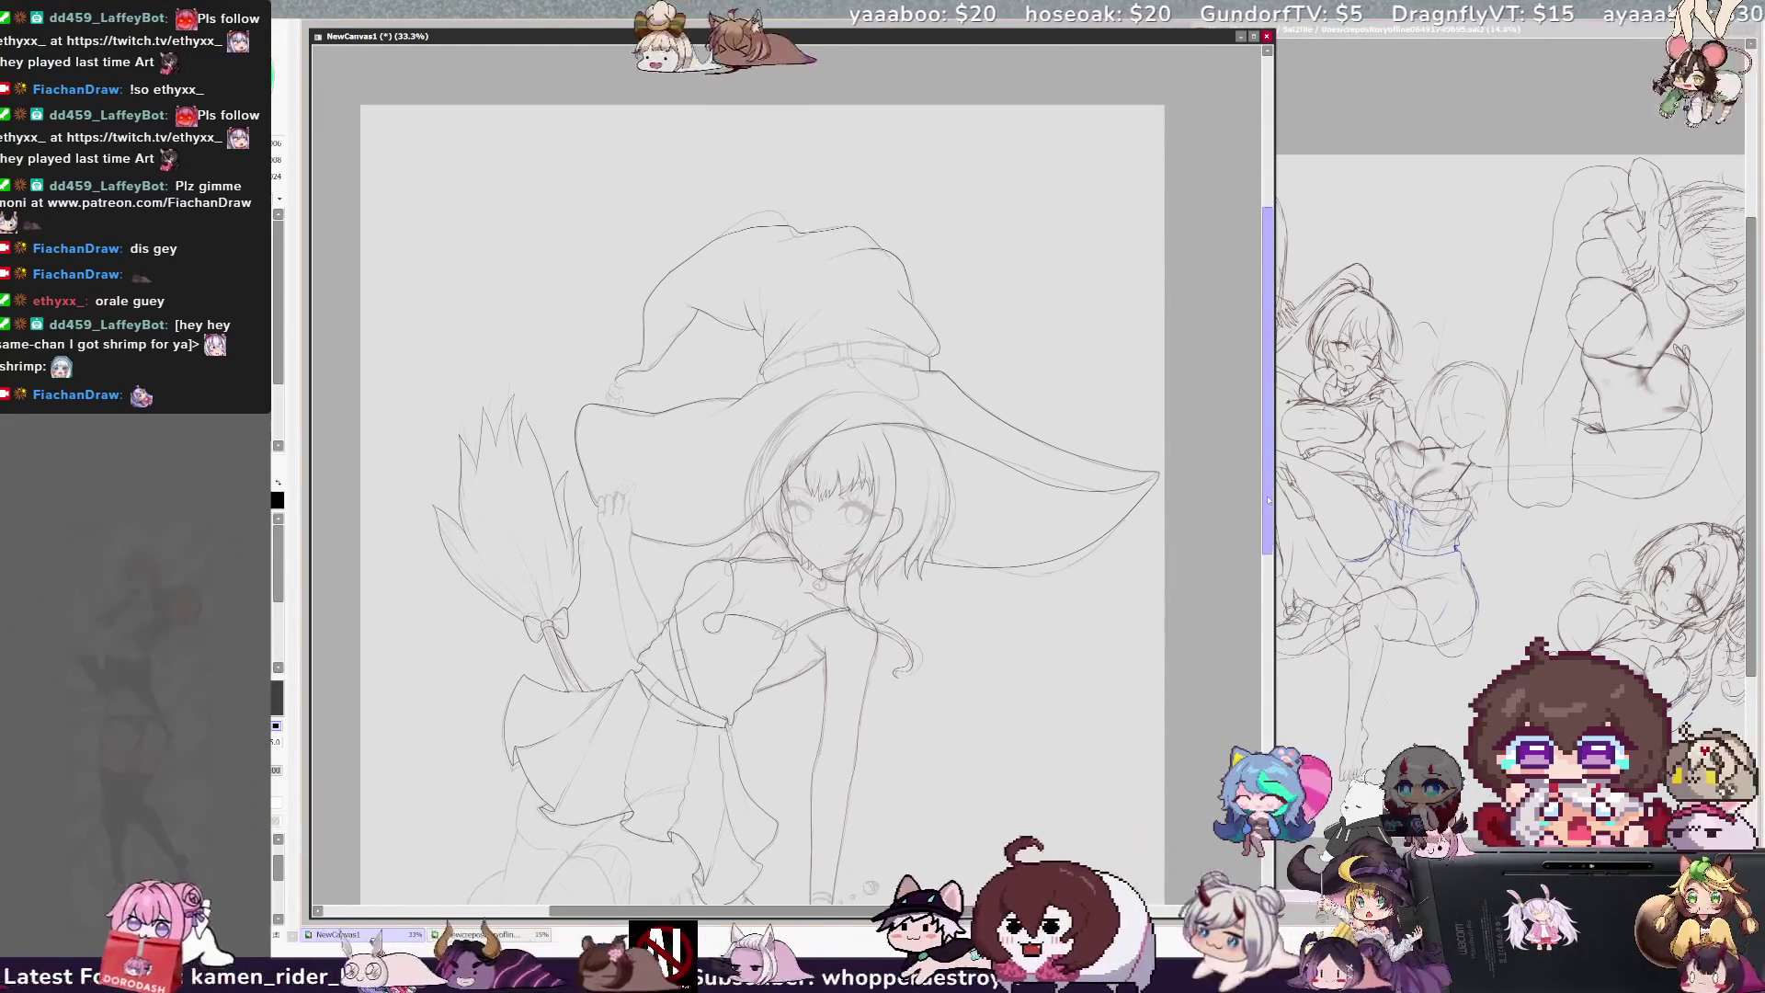
{"action": "scroll", "coordinate": [1269, 501], "scroll_direction": "down", "scroll_amount": 1}
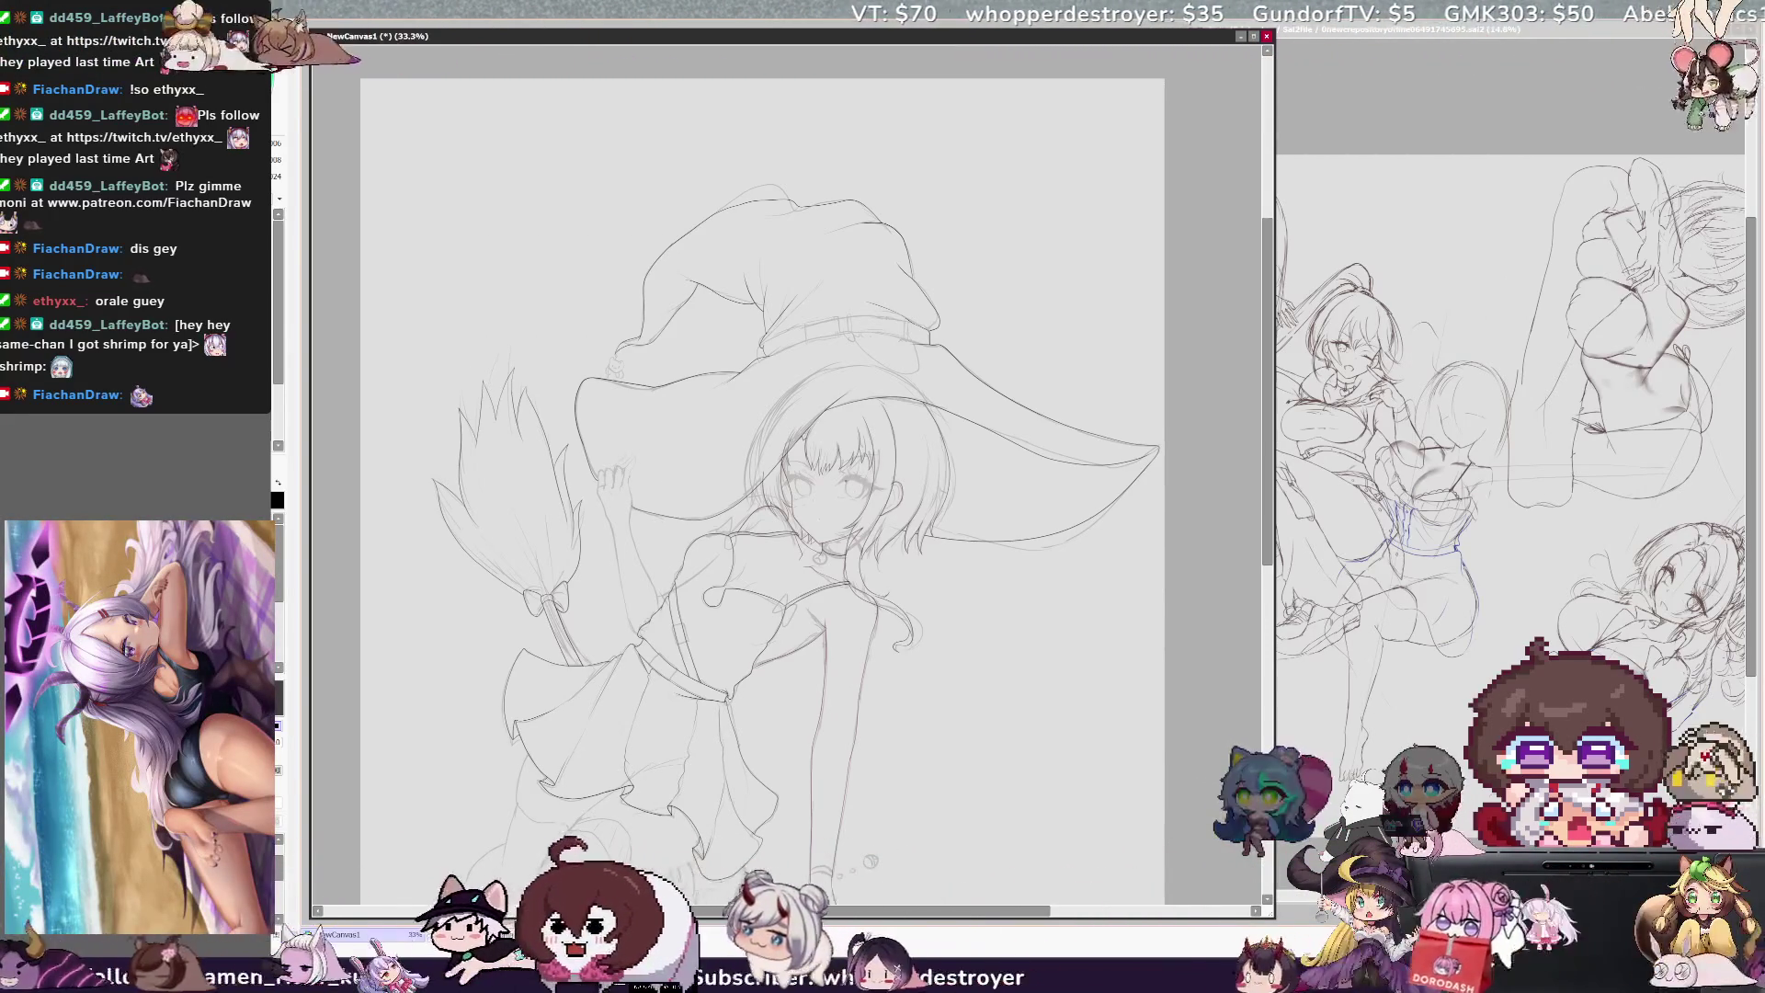
{"action": "scroll", "coordinate": [753, 445], "scroll_direction": "up", "scroll_amount": 3}
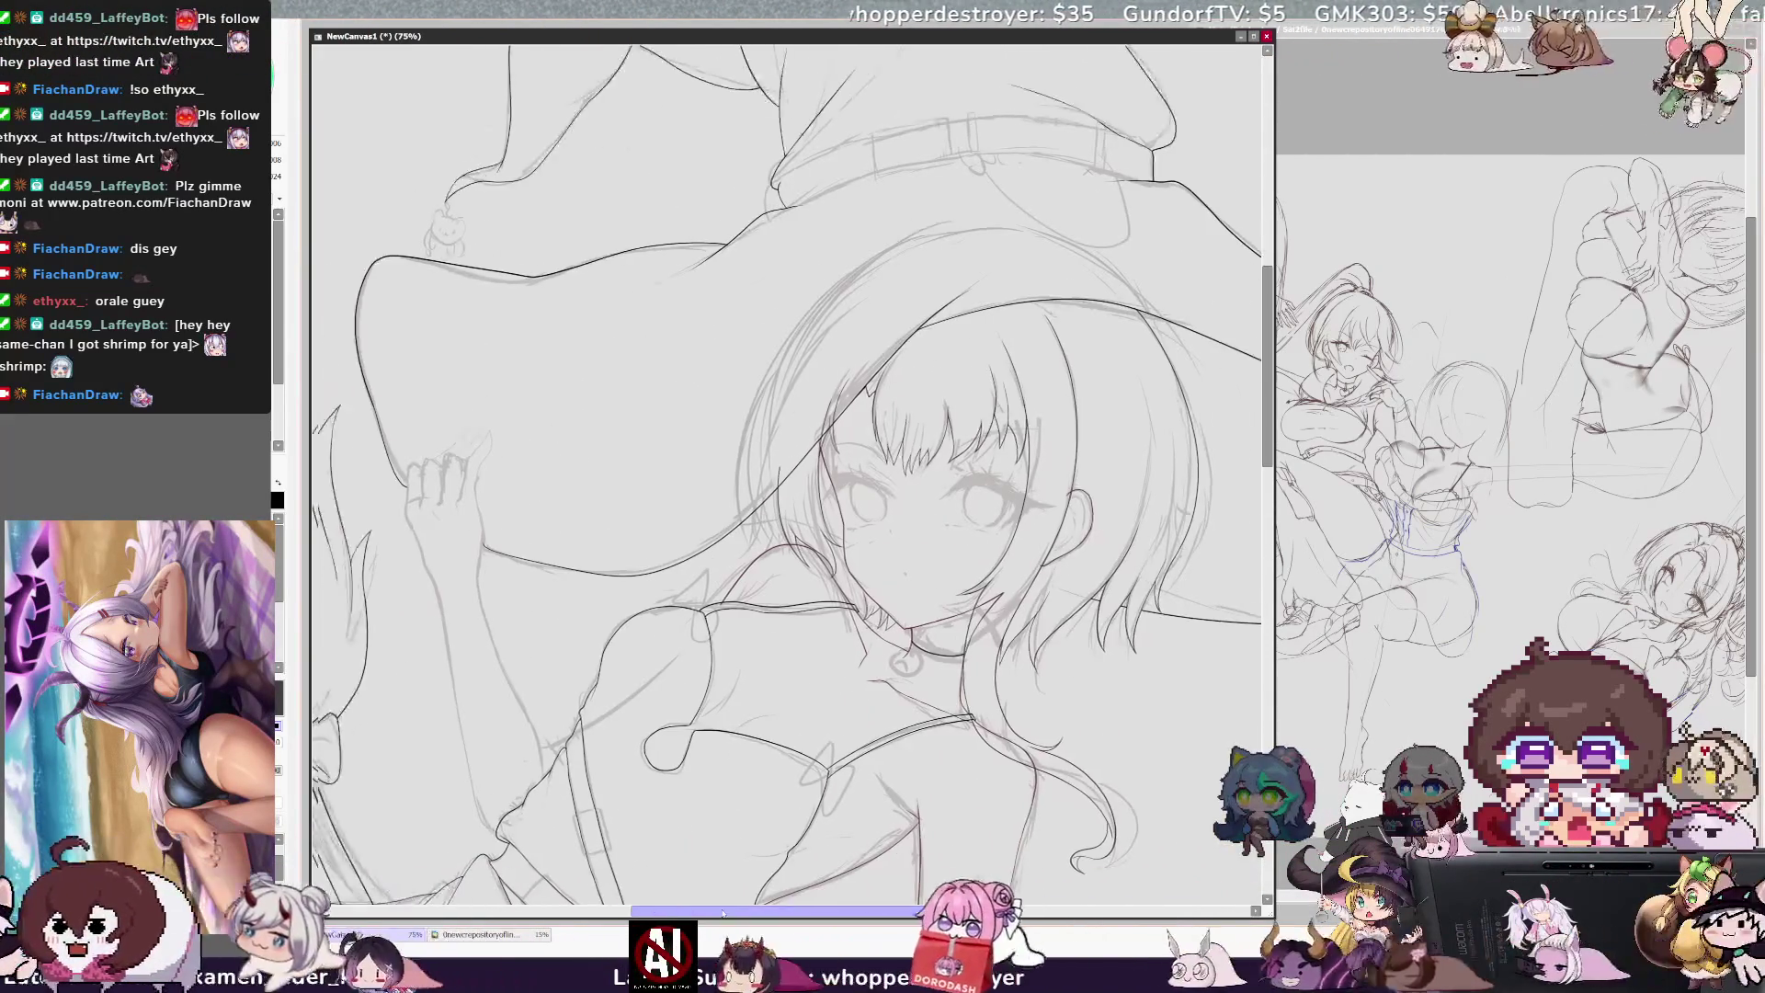
Step: Draw a new pencil line on the witch's upper body below her face
{"action": "scroll", "coordinate": [788, 474], "scroll_direction": "left", "scroll_amount": 3}
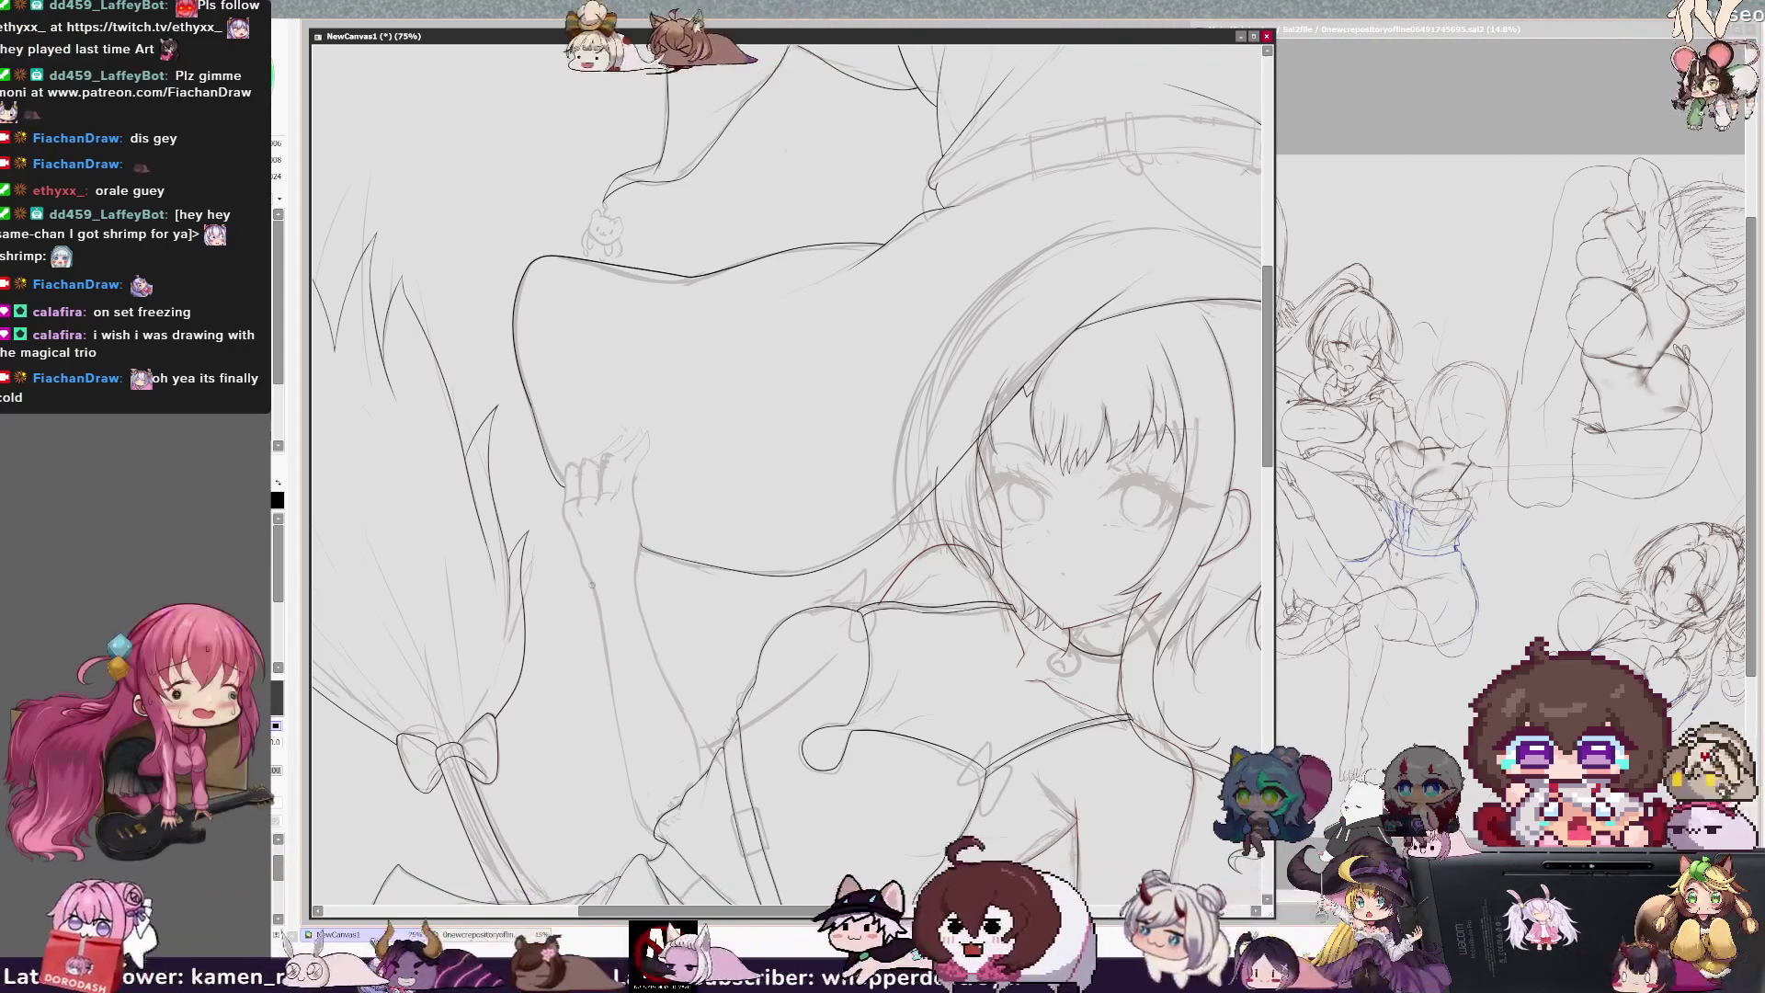
{"action": "left_click_drag", "start_coordinate": [608, 676], "coordinate": [624, 766]}
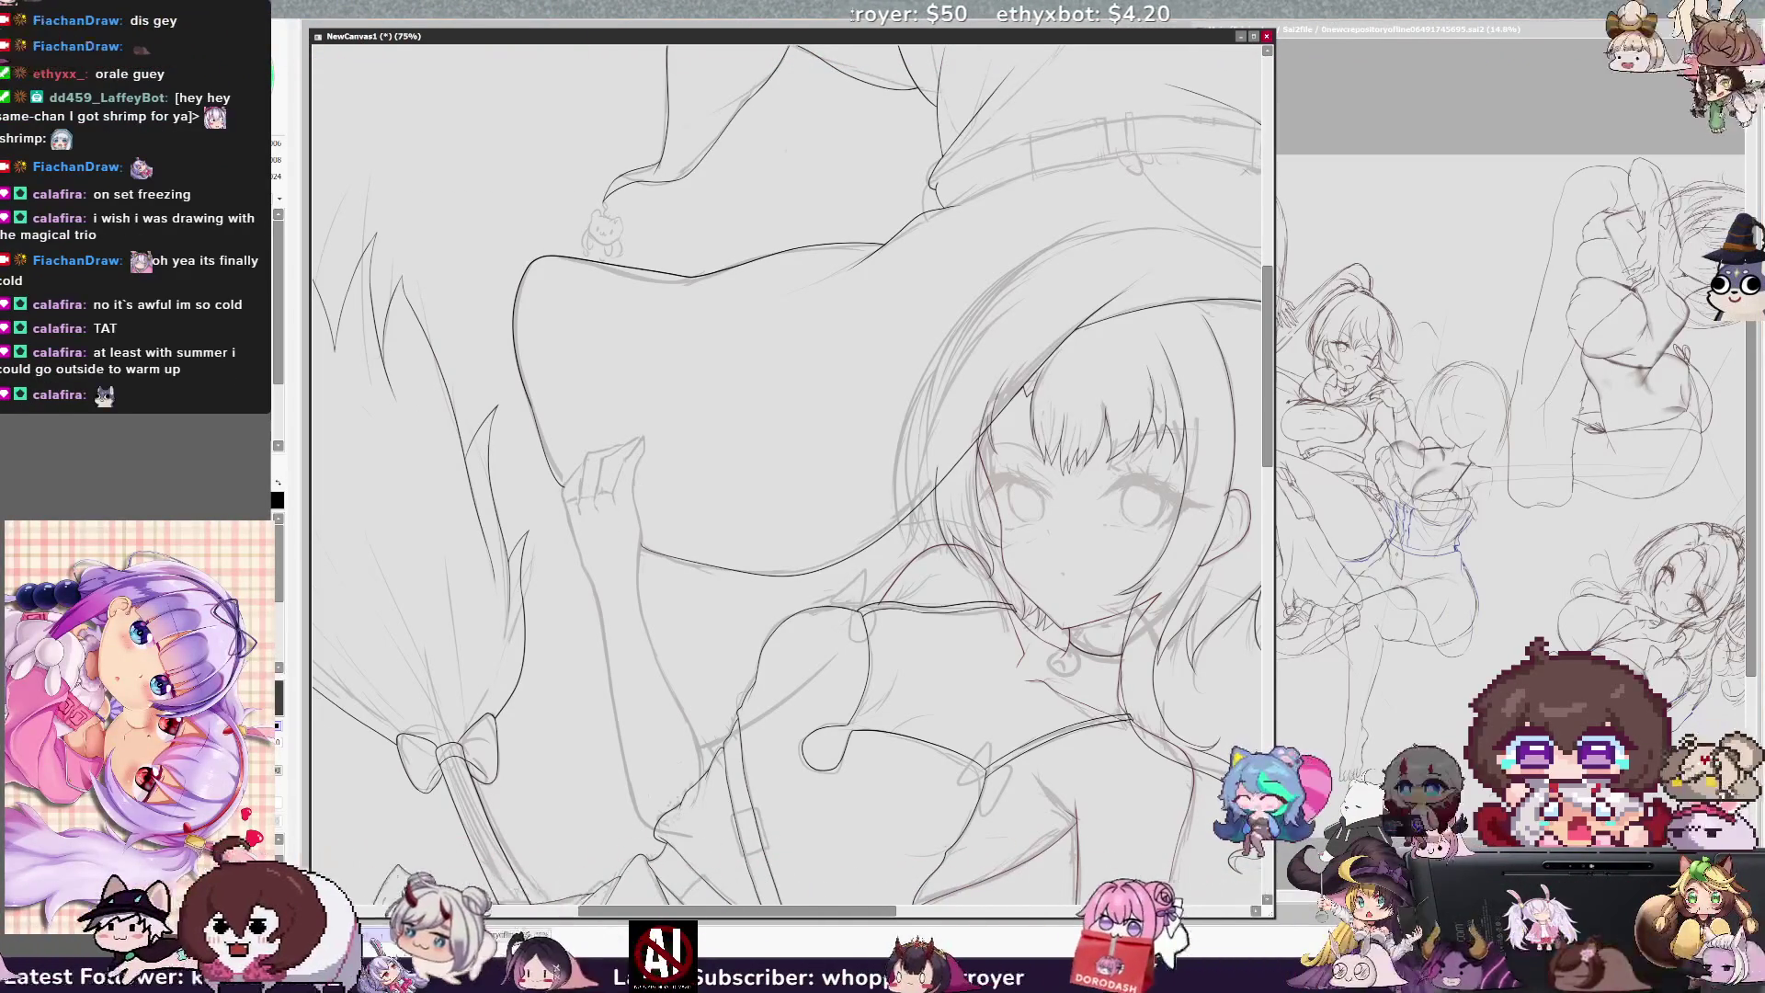
{"action": "scroll", "coordinate": [792, 479], "scroll_direction": "down", "scroll_amount": 4}
{"action": "scroll", "coordinate": [793, 478], "scroll_direction": "up", "scroll_amount": 3}
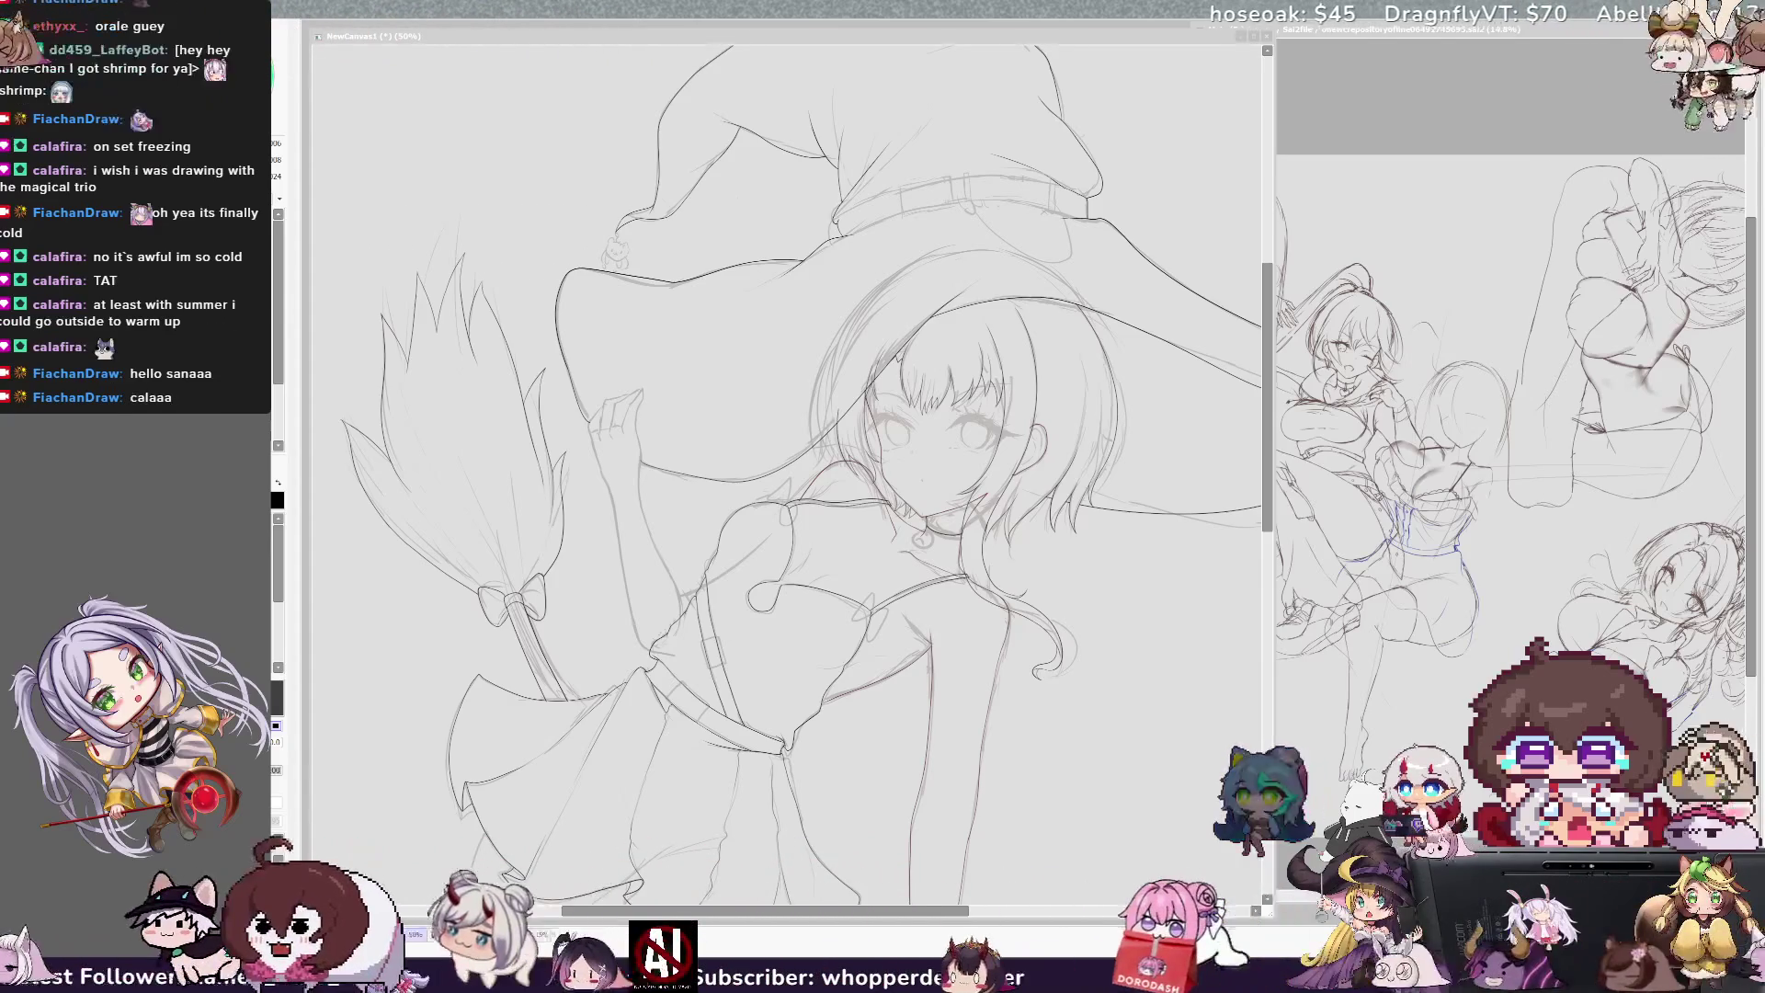
Step: Add a short vertical pencil stroke near the face, then flip the view horizontally
{"action": "left_click", "coordinate": [615, 355]}
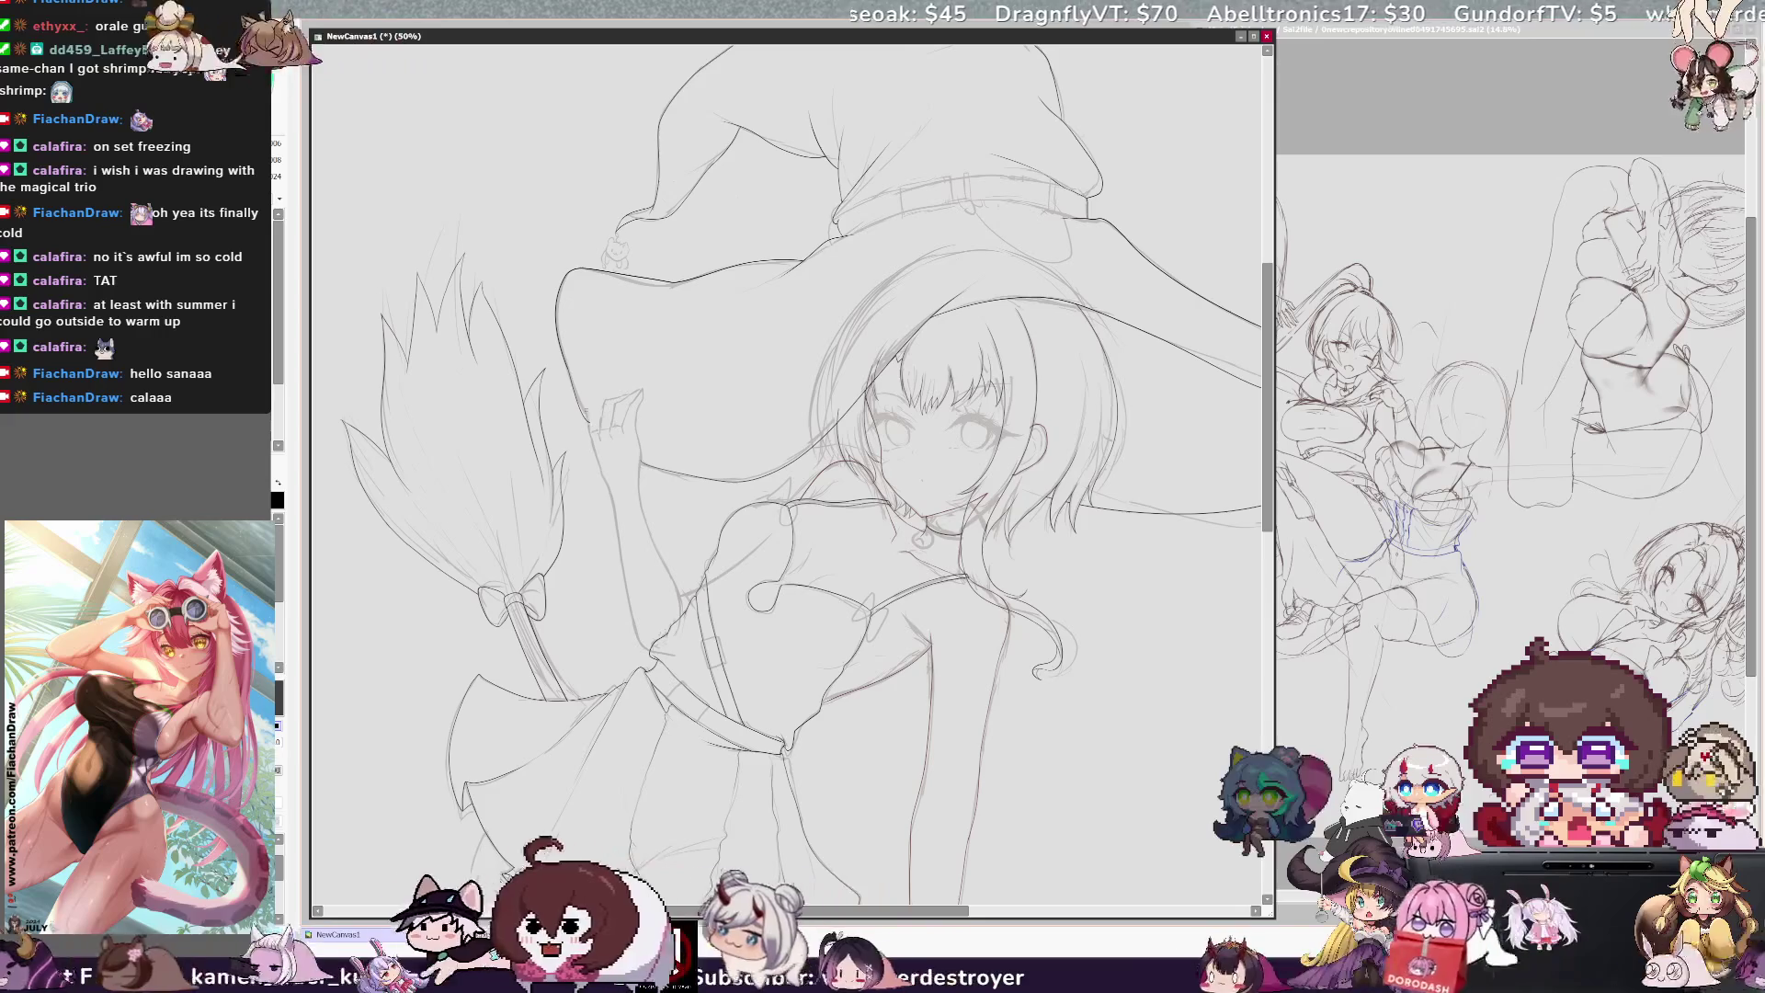
{"action": "left_click_drag", "start_coordinate": [588, 395], "coordinate": [589, 415]}
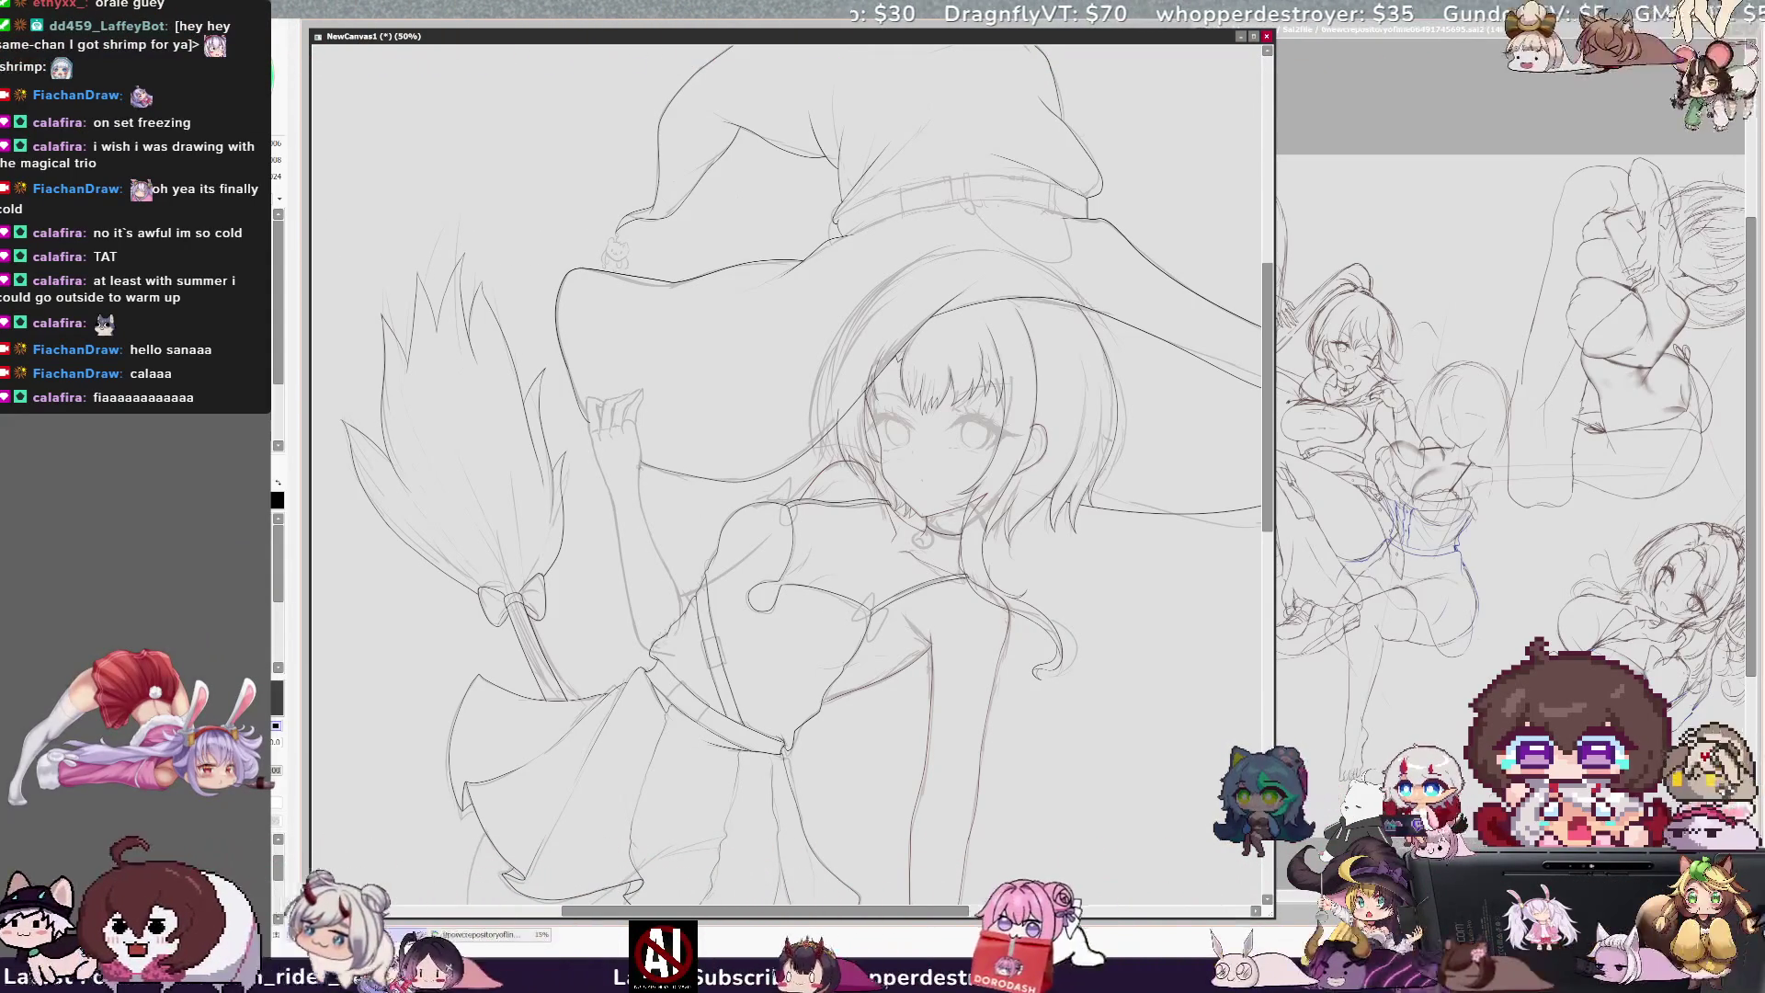
{"action": "key", "text": "h"}
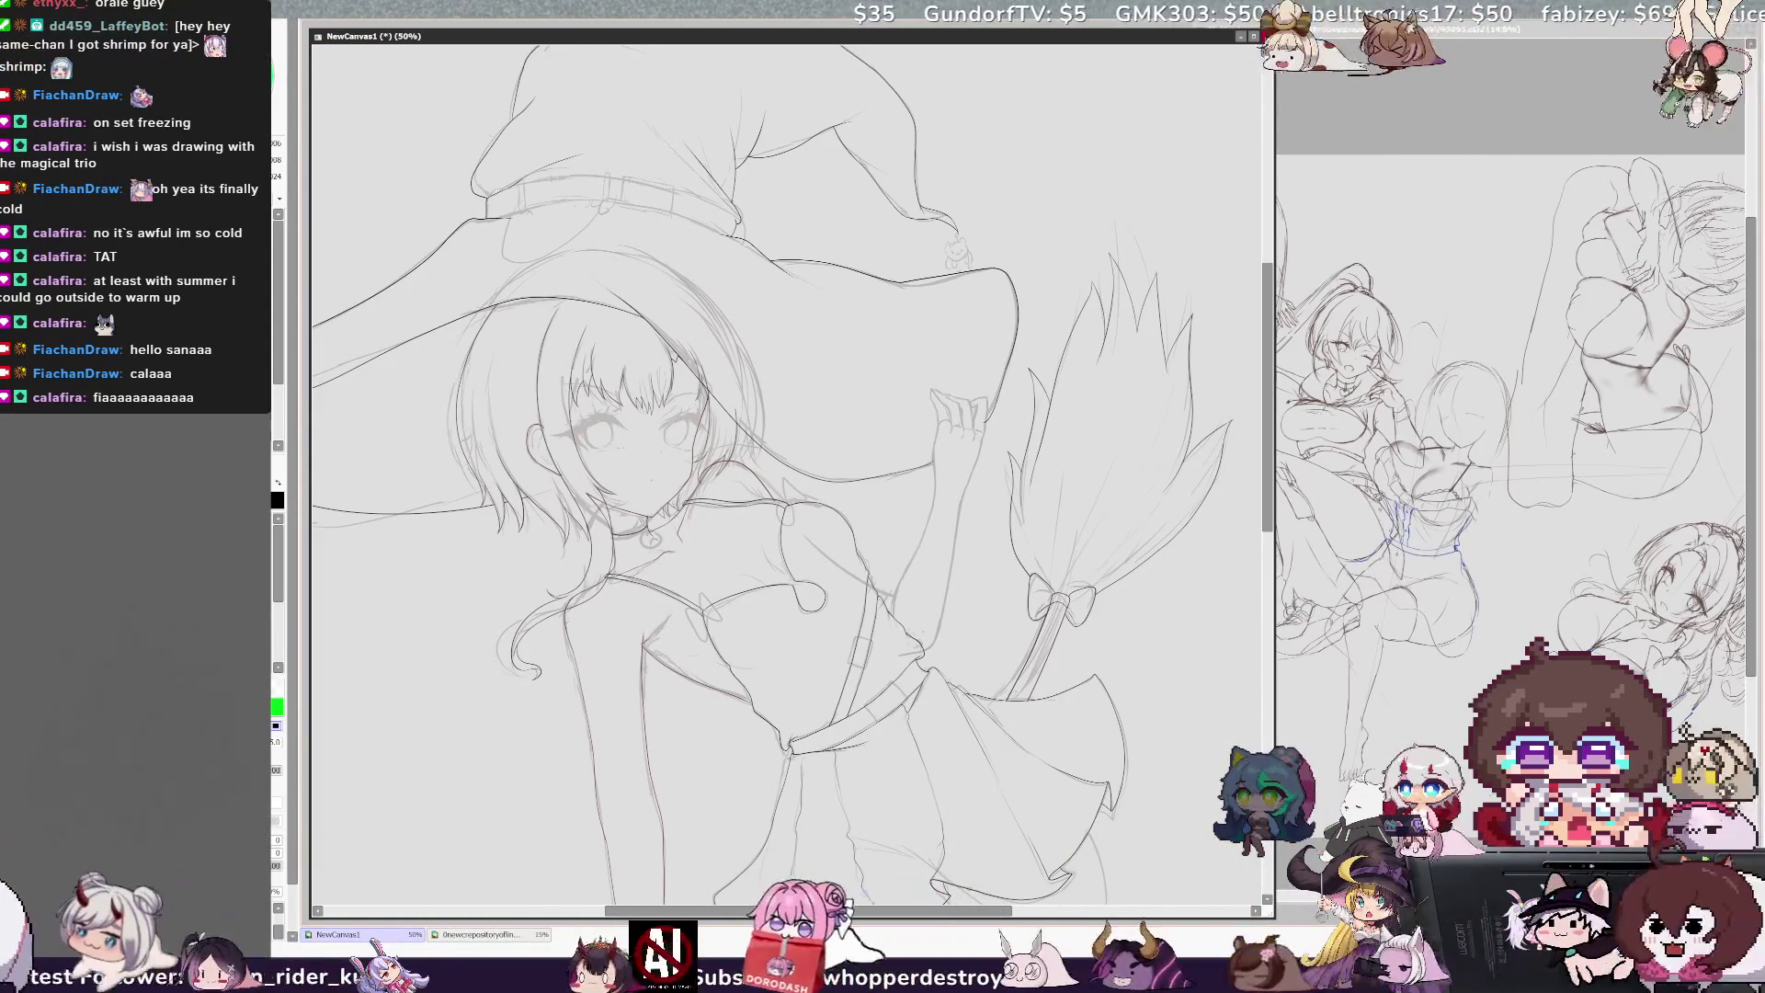
Step: Lasso the witch's eye area and transform it with Ctrl+T
{"action": "key", "text": "h"}
{"action": "key", "text": "h"}
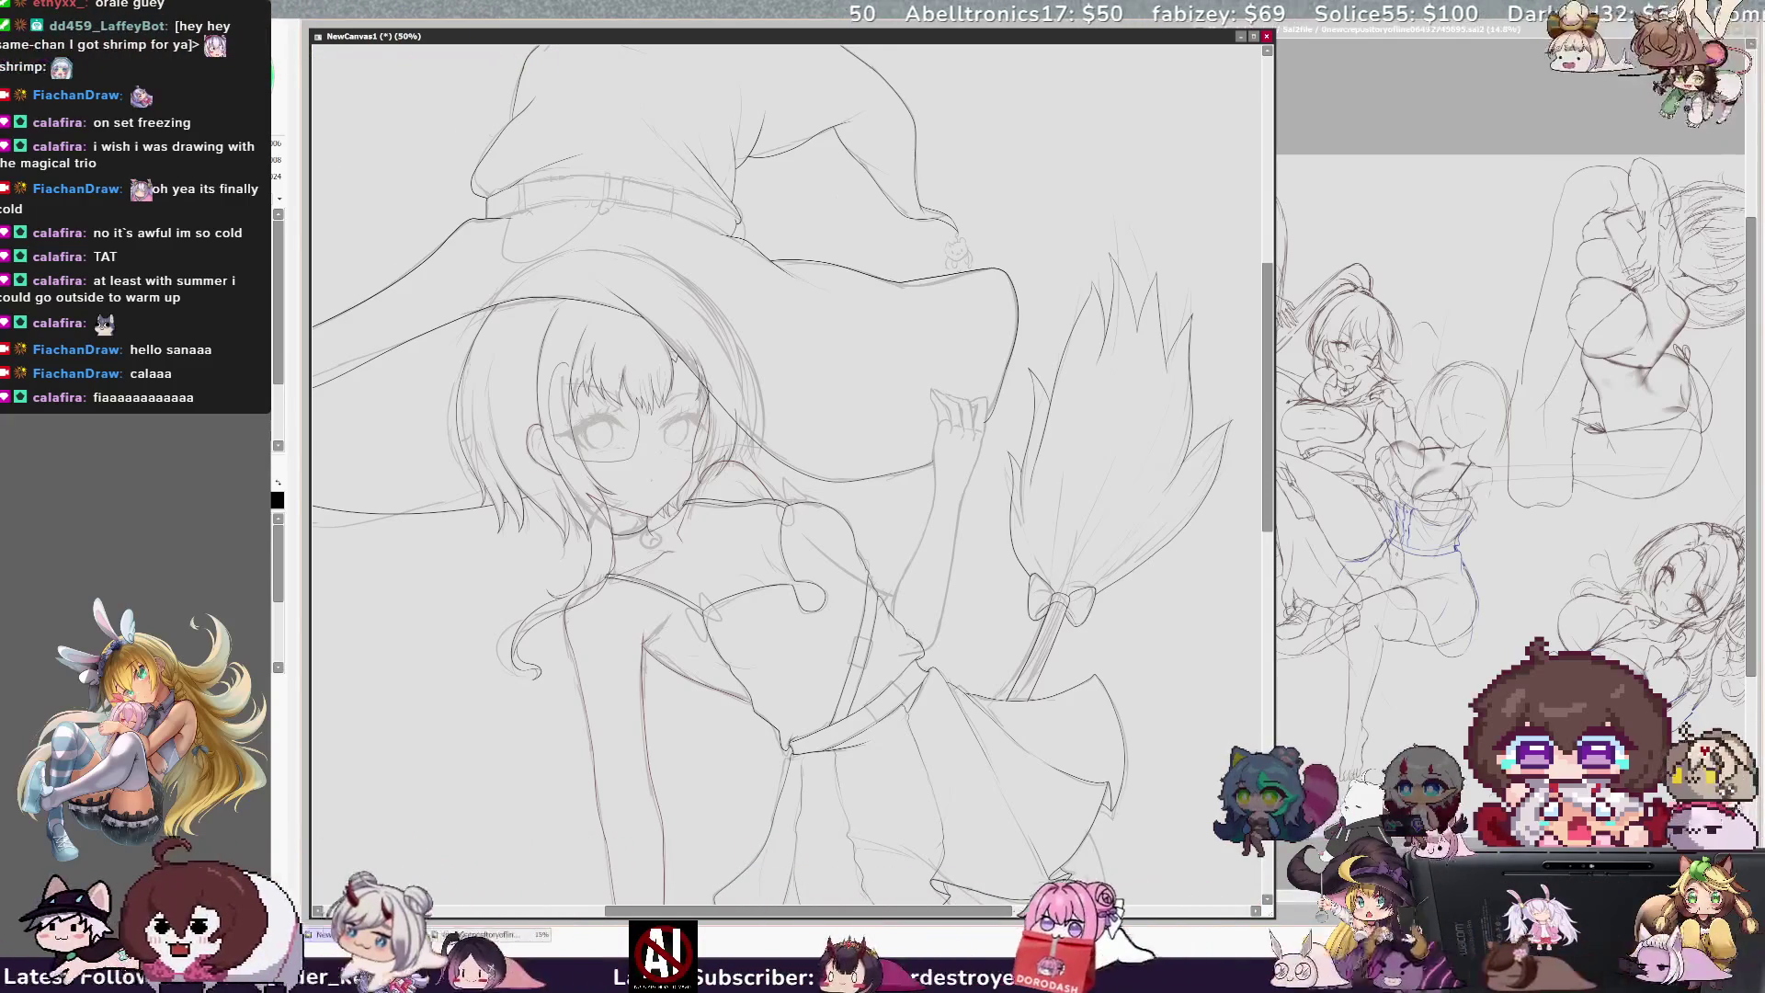
{"action": "left_click_drag", "start_coordinate": [598, 366], "coordinate": [602, 368]}
{"action": "key", "text": "ctrl+t"}
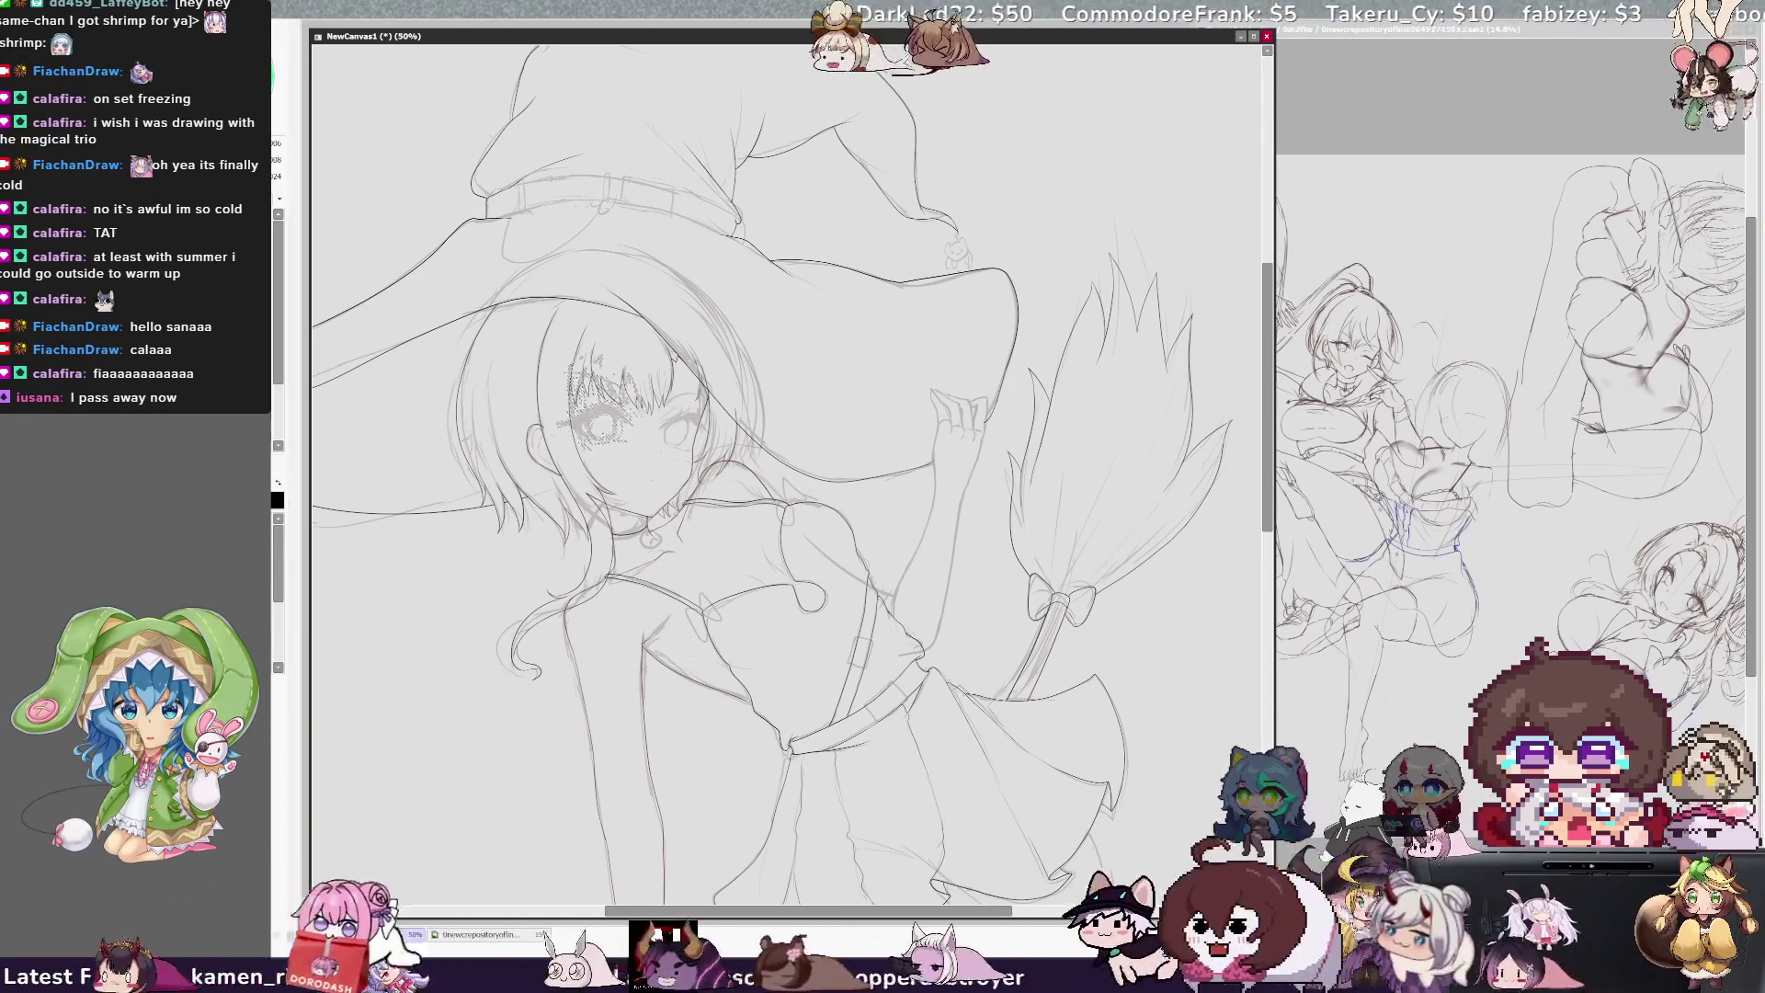
Step: Toggle the mirrored view to compare, ending zoomed out on the unmirrored drawing
{"action": "key", "text": "h"}
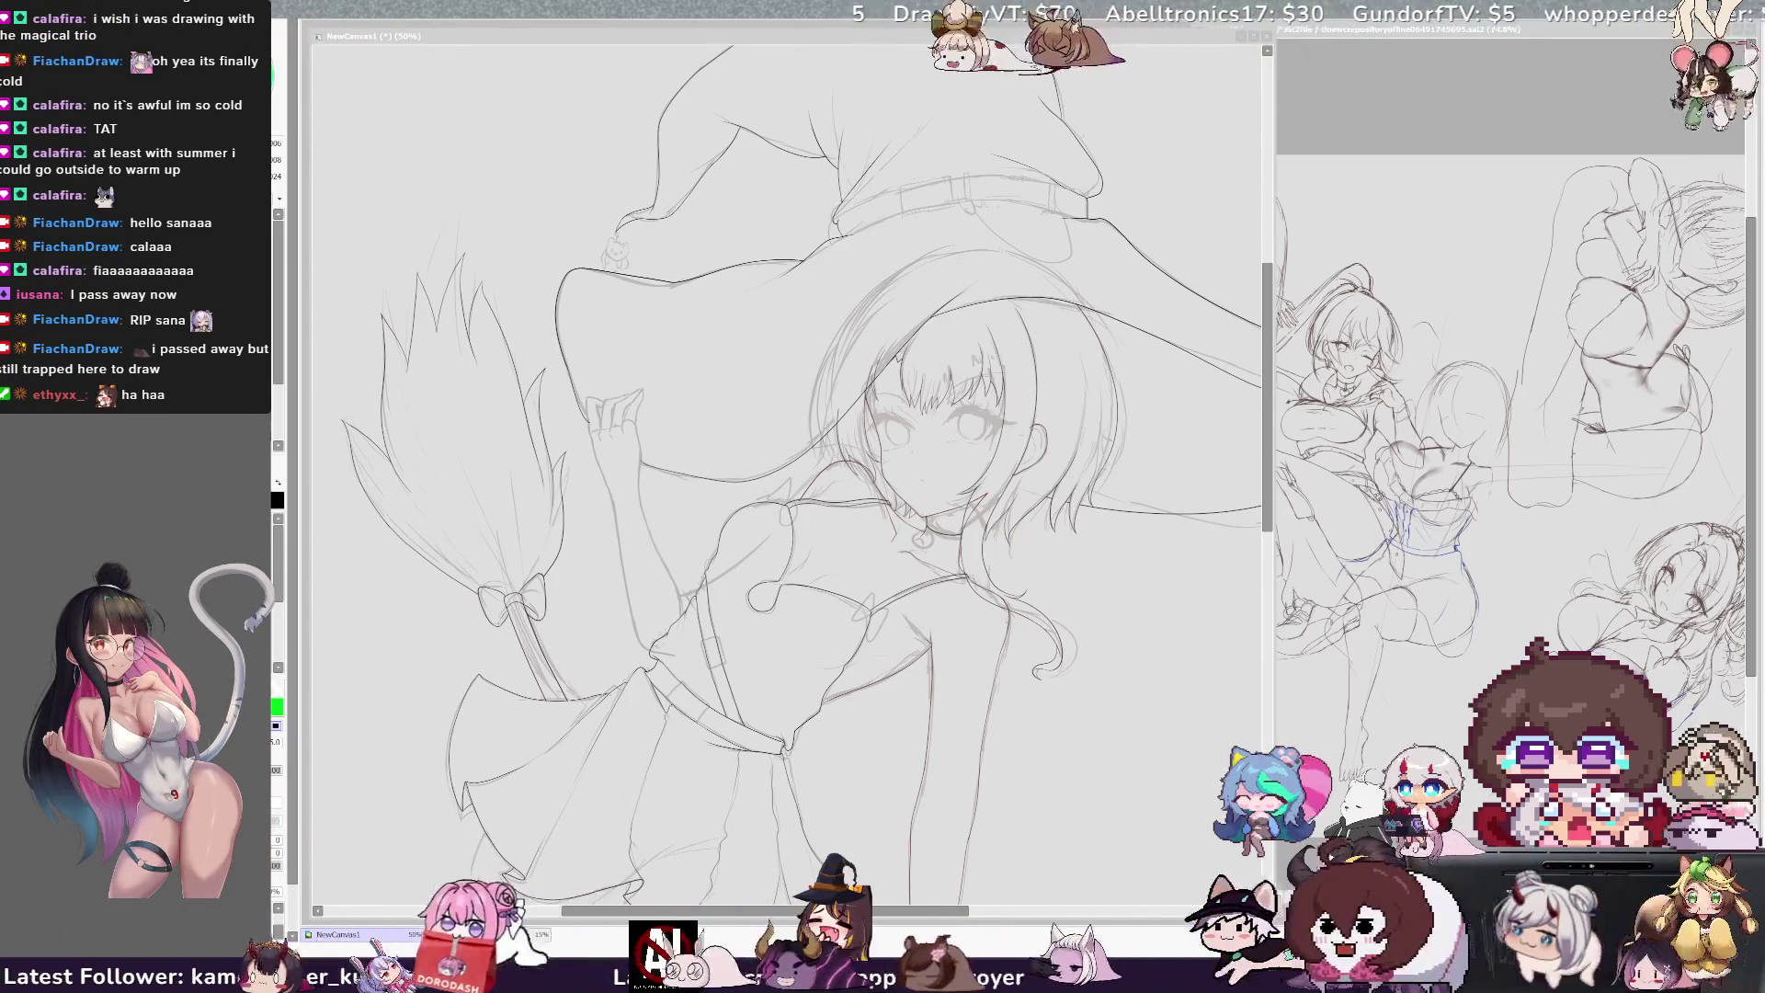
{"action": "key", "text": "h"}
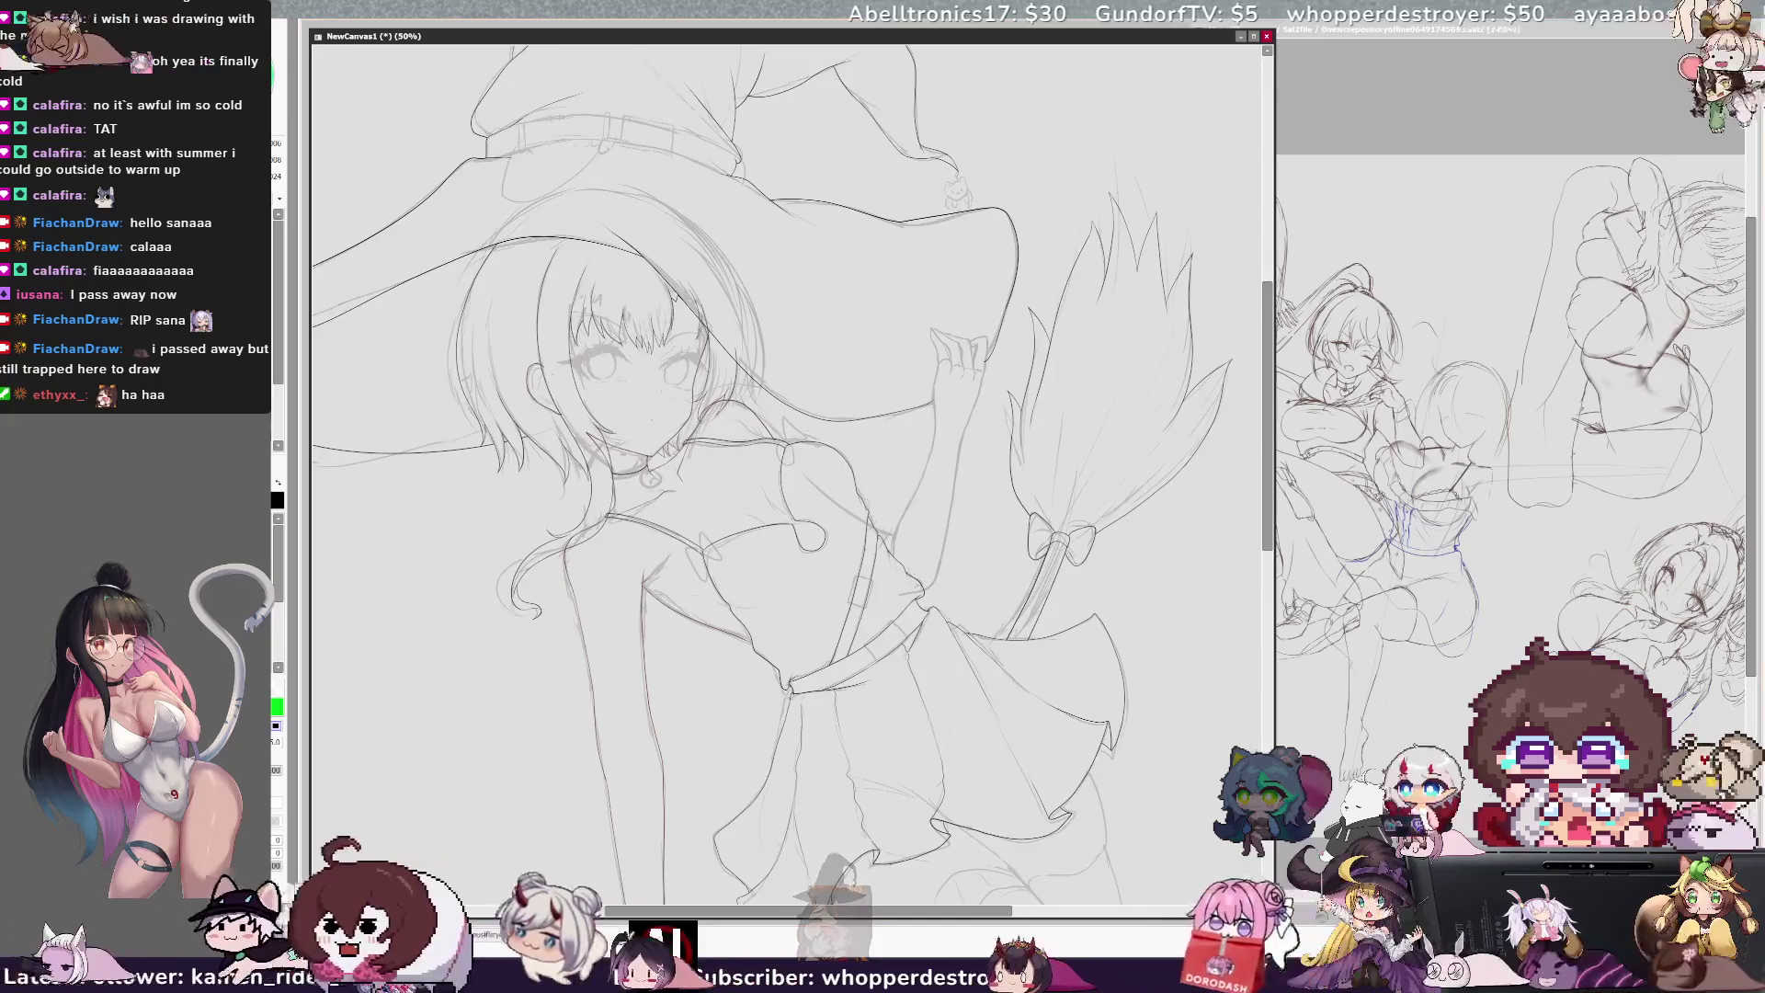
{"action": "key", "text": "ctrl+minus"}
{"action": "key", "text": "ctrl+minus"}
{"action": "key", "text": "ctrl+minus"}
{"action": "key", "text": "ctrl+plus"}
{"action": "key", "text": "h"}
{"action": "key", "text": "h"}
{"action": "key", "text": "h"}
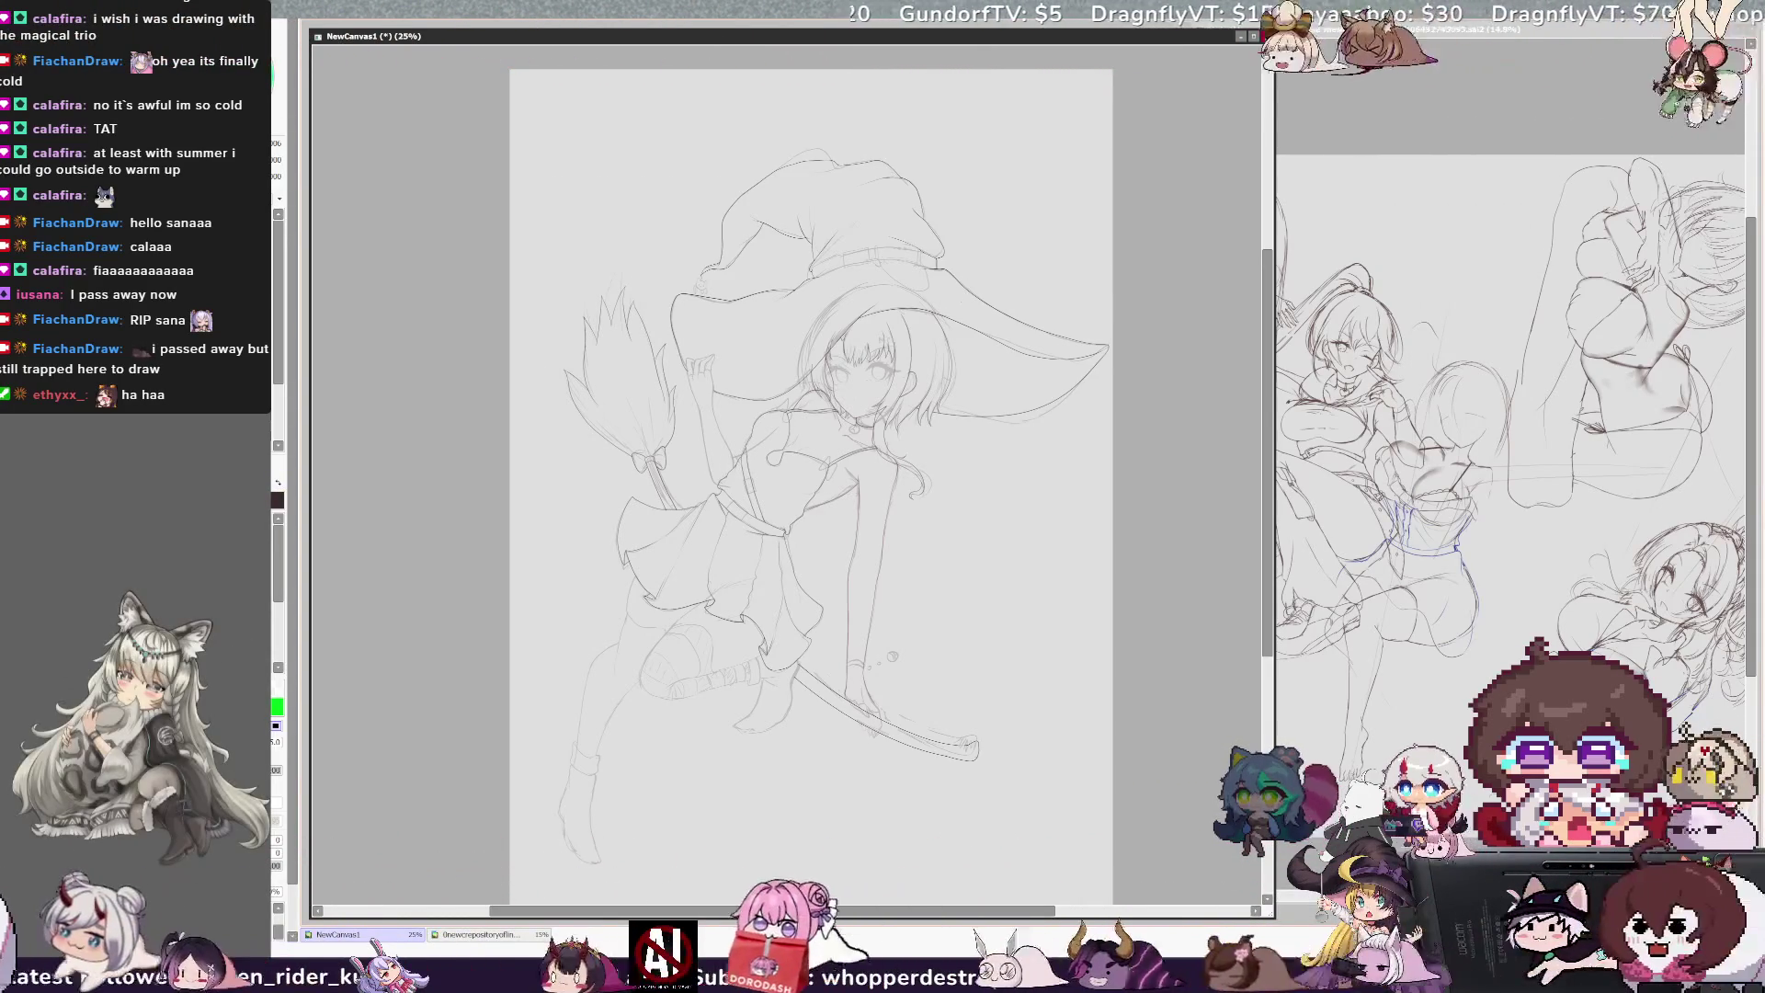
{"action": "scroll", "coordinate": [791, 460], "scroll_direction": "down", "scroll_amount": 1}
{"action": "scroll", "coordinate": [828, 442], "scroll_direction": "left", "scroll_amount": 2}
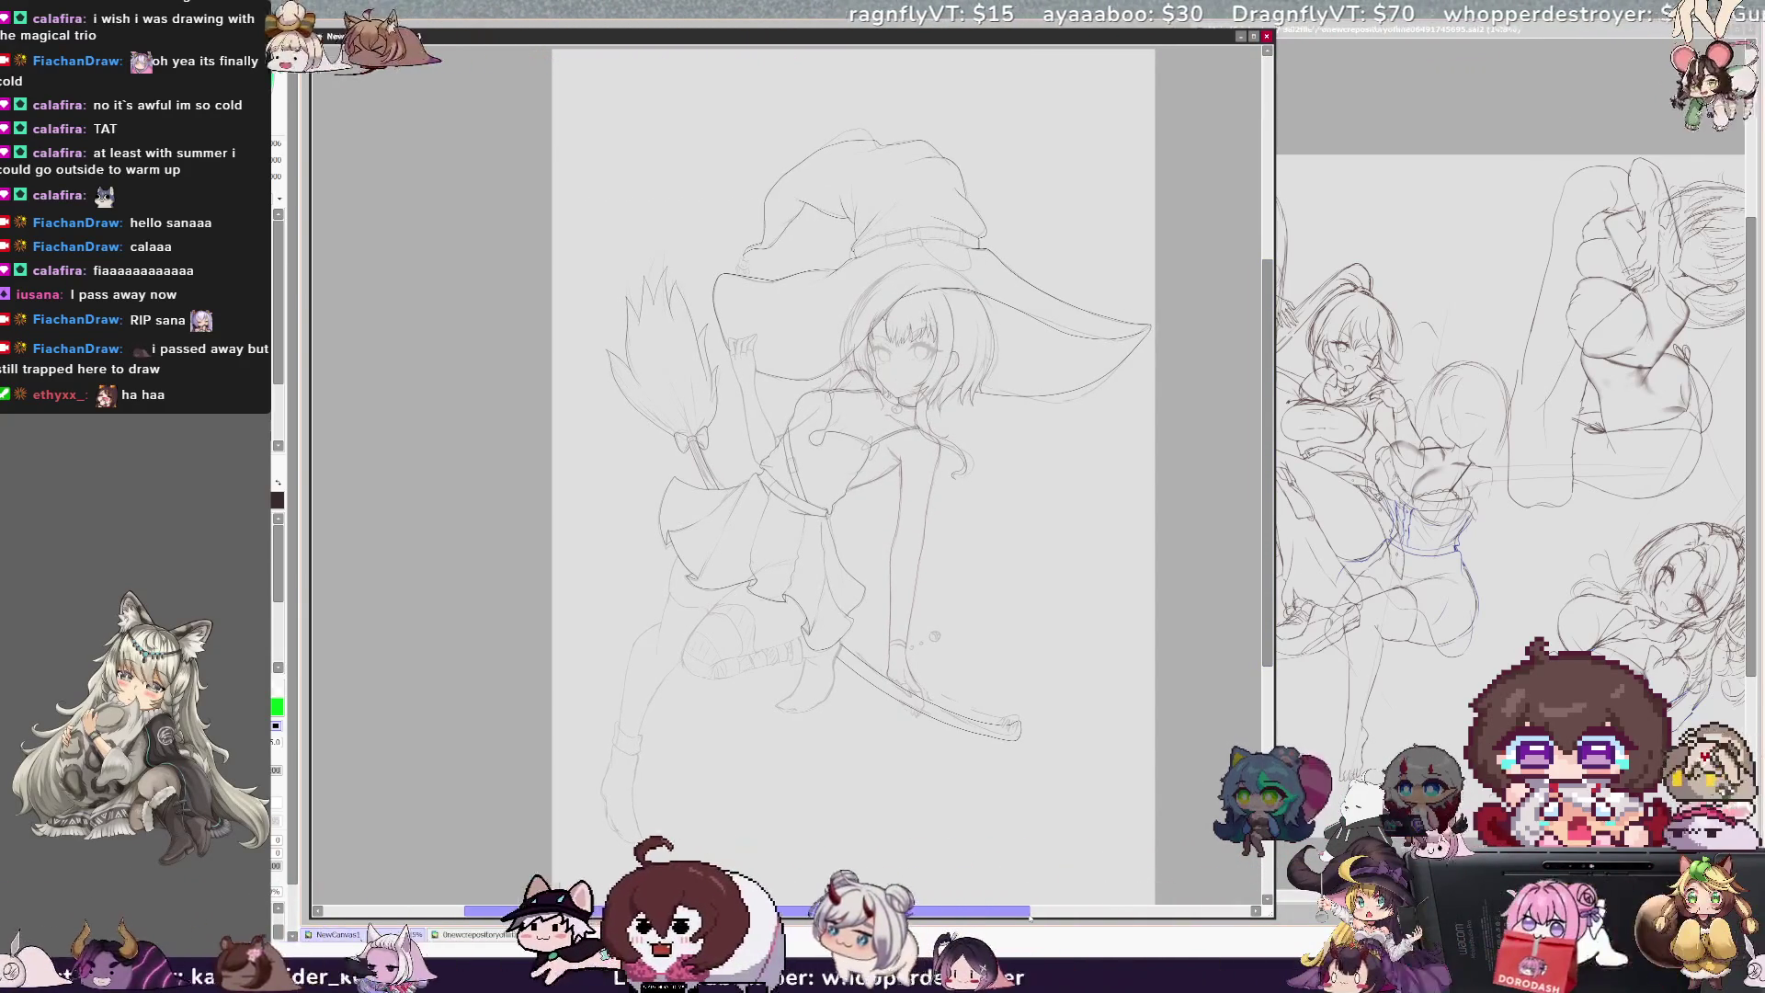
{"action": "key", "text": "h"}
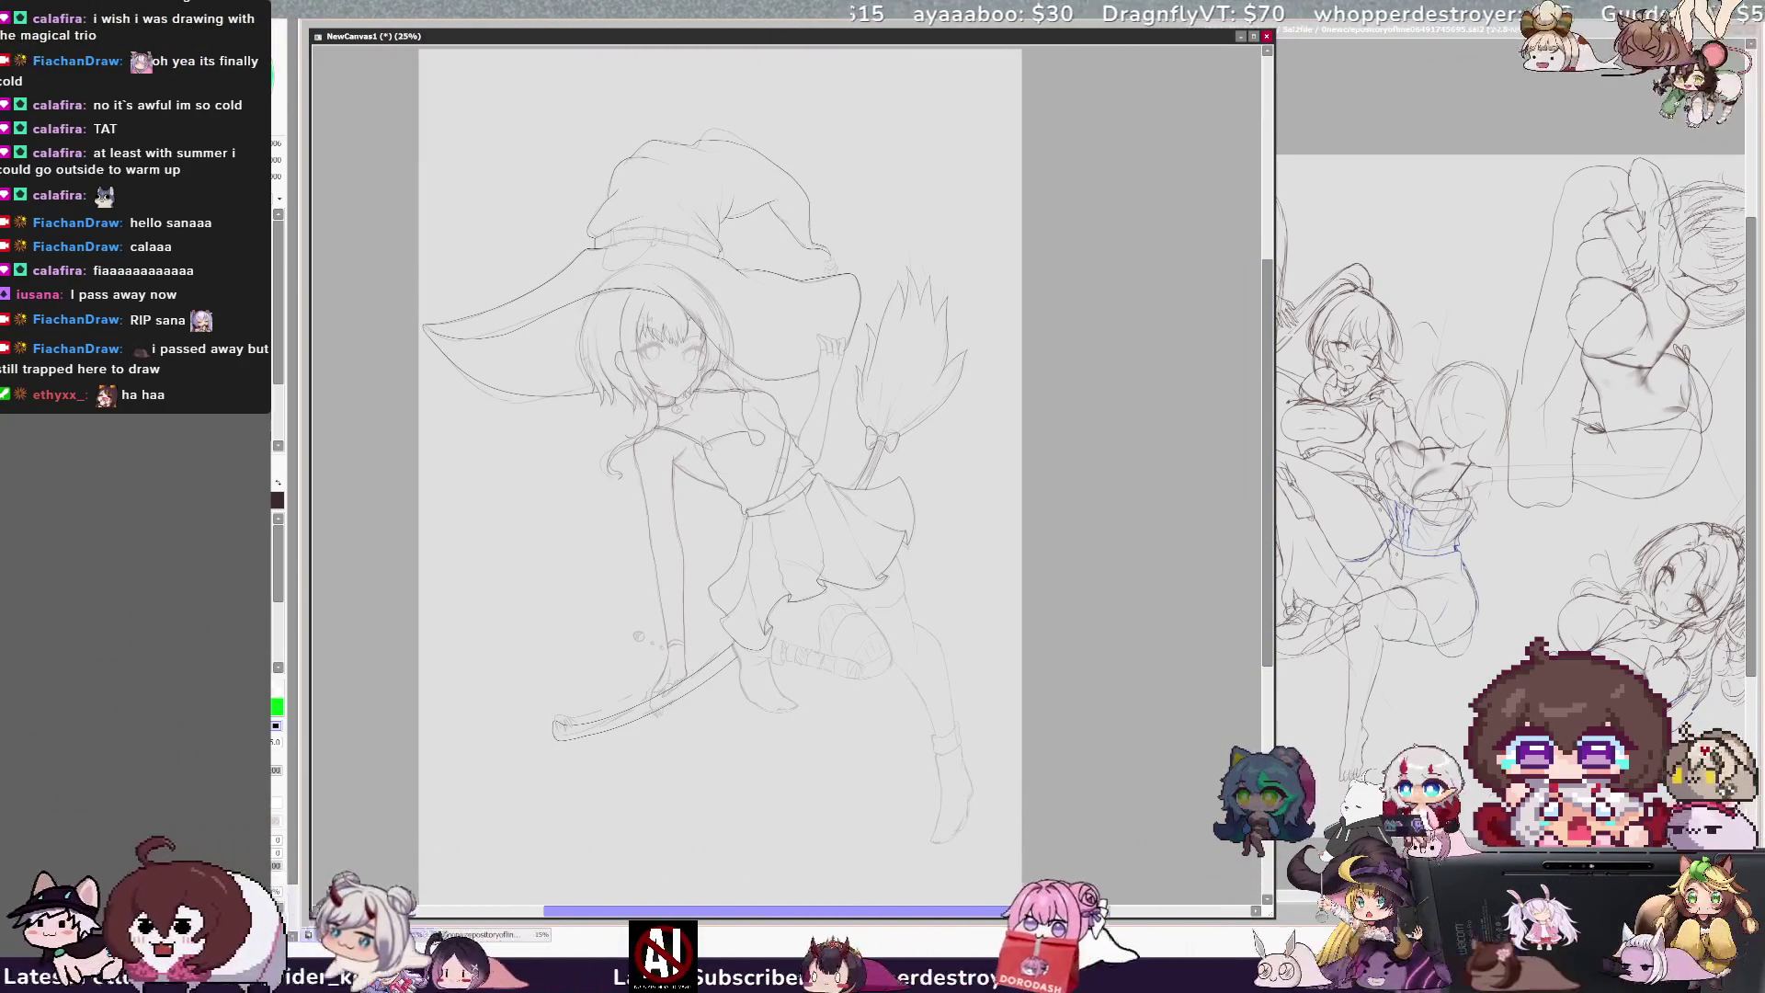
{"action": "scroll", "coordinate": [791, 460], "scroll_direction": "up", "scroll_amount": 3}
{"action": "scroll", "coordinate": [720, 496], "scroll_direction": "down", "scroll_amount": 1}
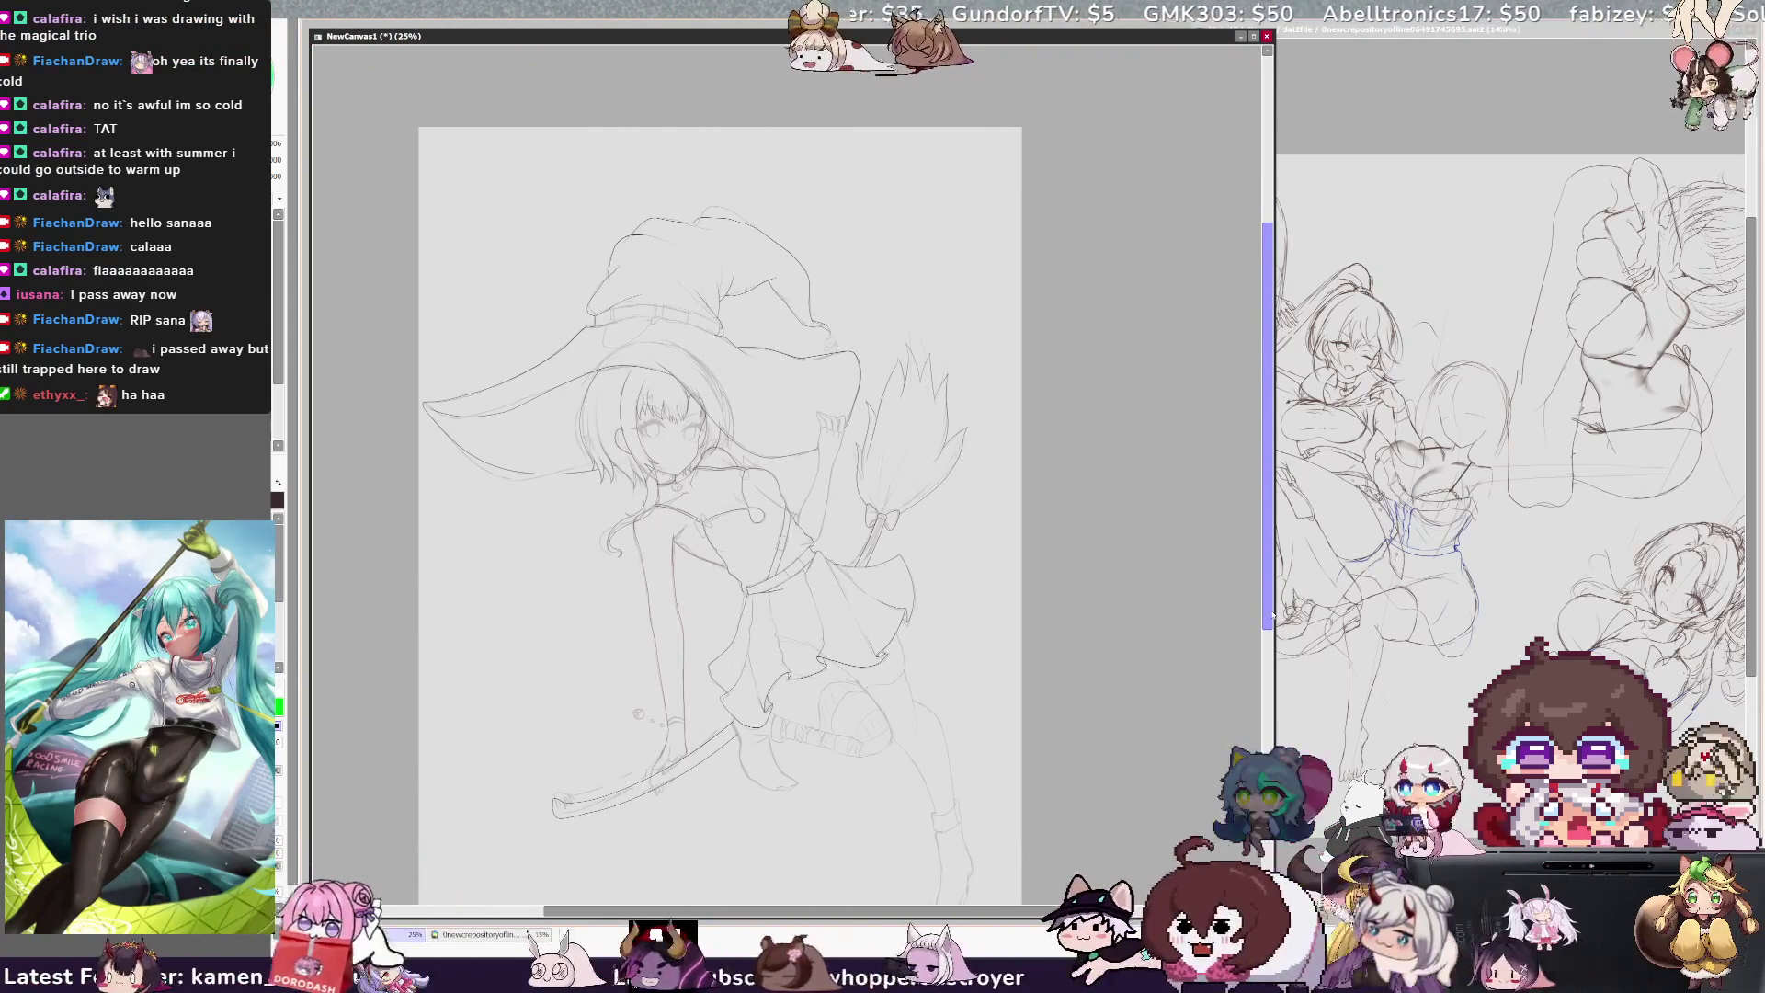
{"action": "left_click_drag", "start_coordinate": [1055, 915], "coordinate": [993, 915]}
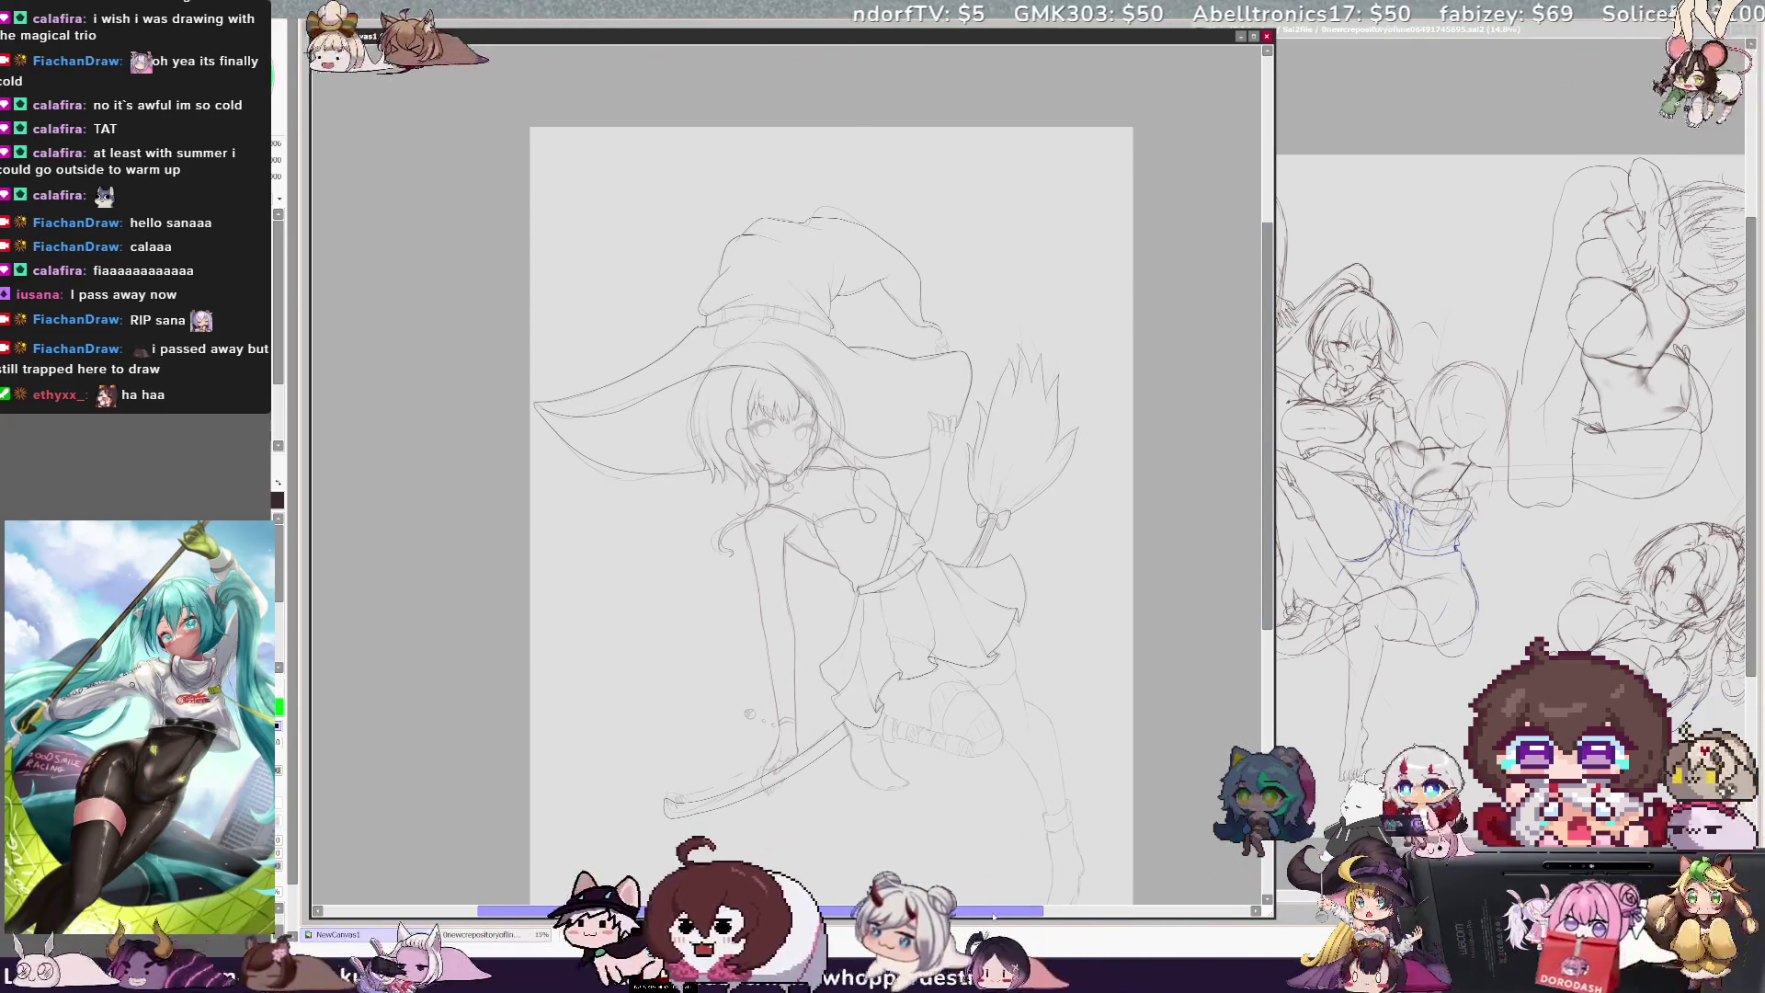
{"action": "key", "text": "h"}
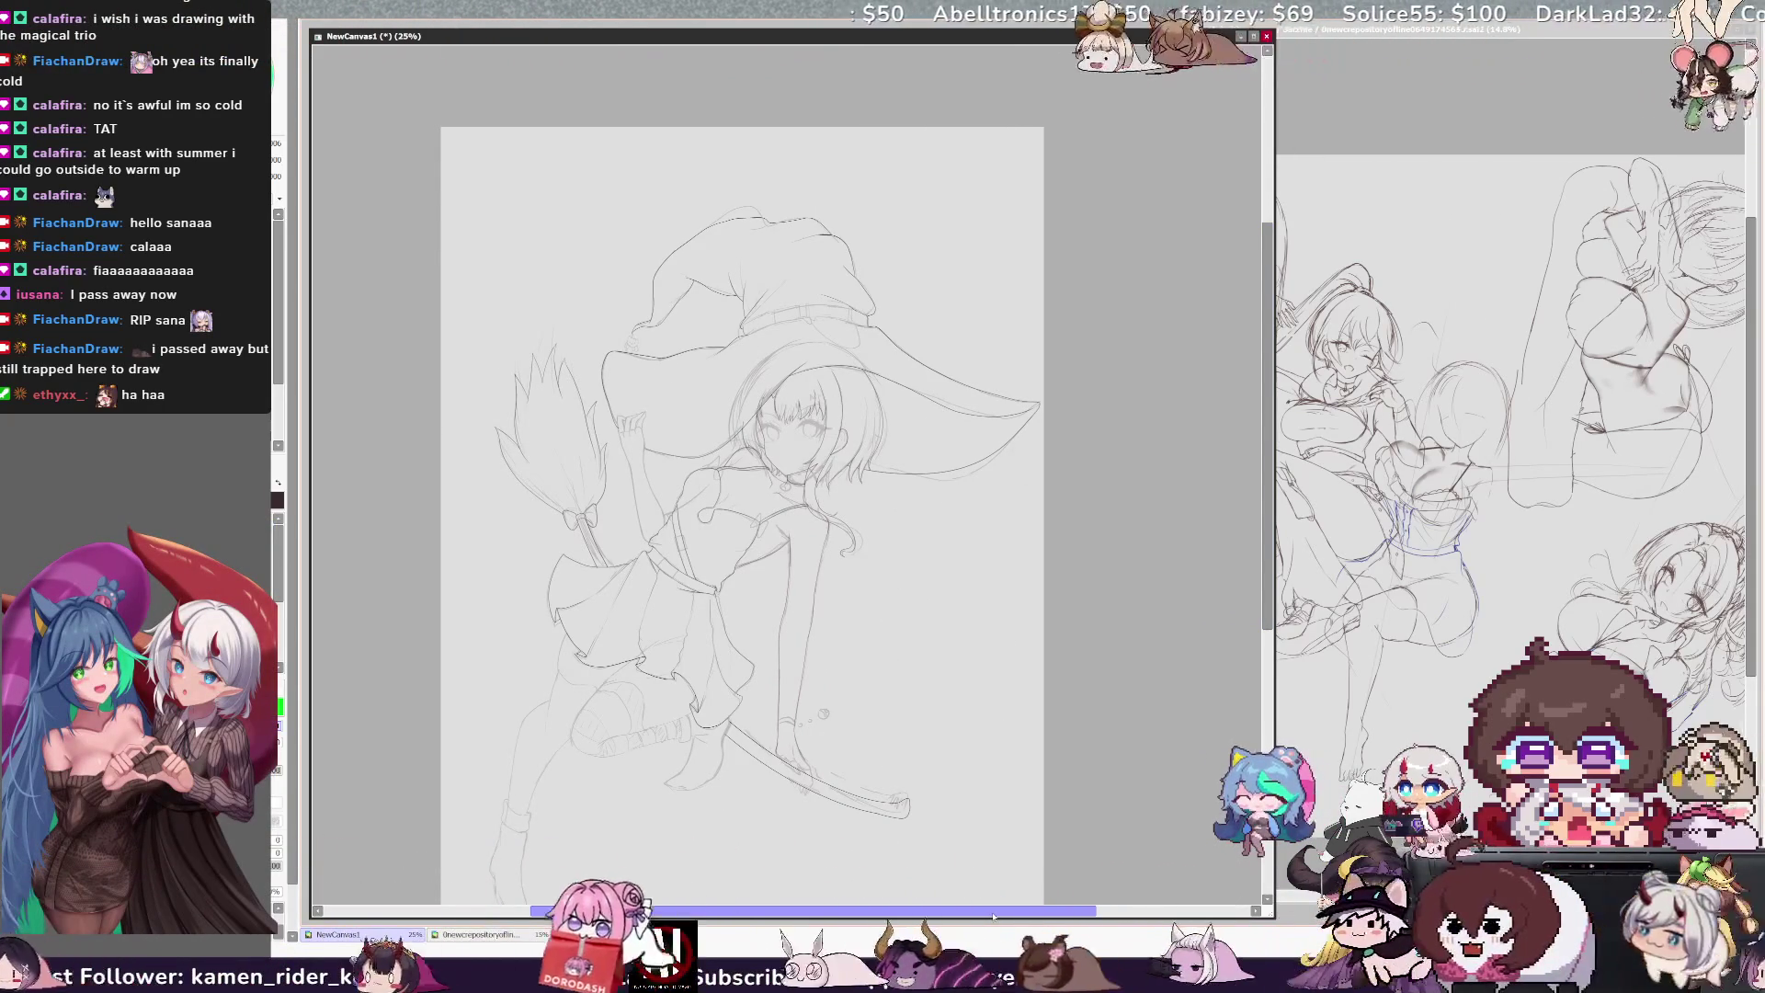
{"action": "mouse_move", "coordinate": [1270, 431]}
{"action": "left_mouse_down"}
{"action": "mouse_move", "coordinate": [1290, 469]}
{"action": "mouse_move", "coordinate": [1270, 507]}
{"action": "left_mouse_up"}
{"action": "left_click_drag", "start_coordinate": [1075, 912], "coordinate": [1064, 915]}
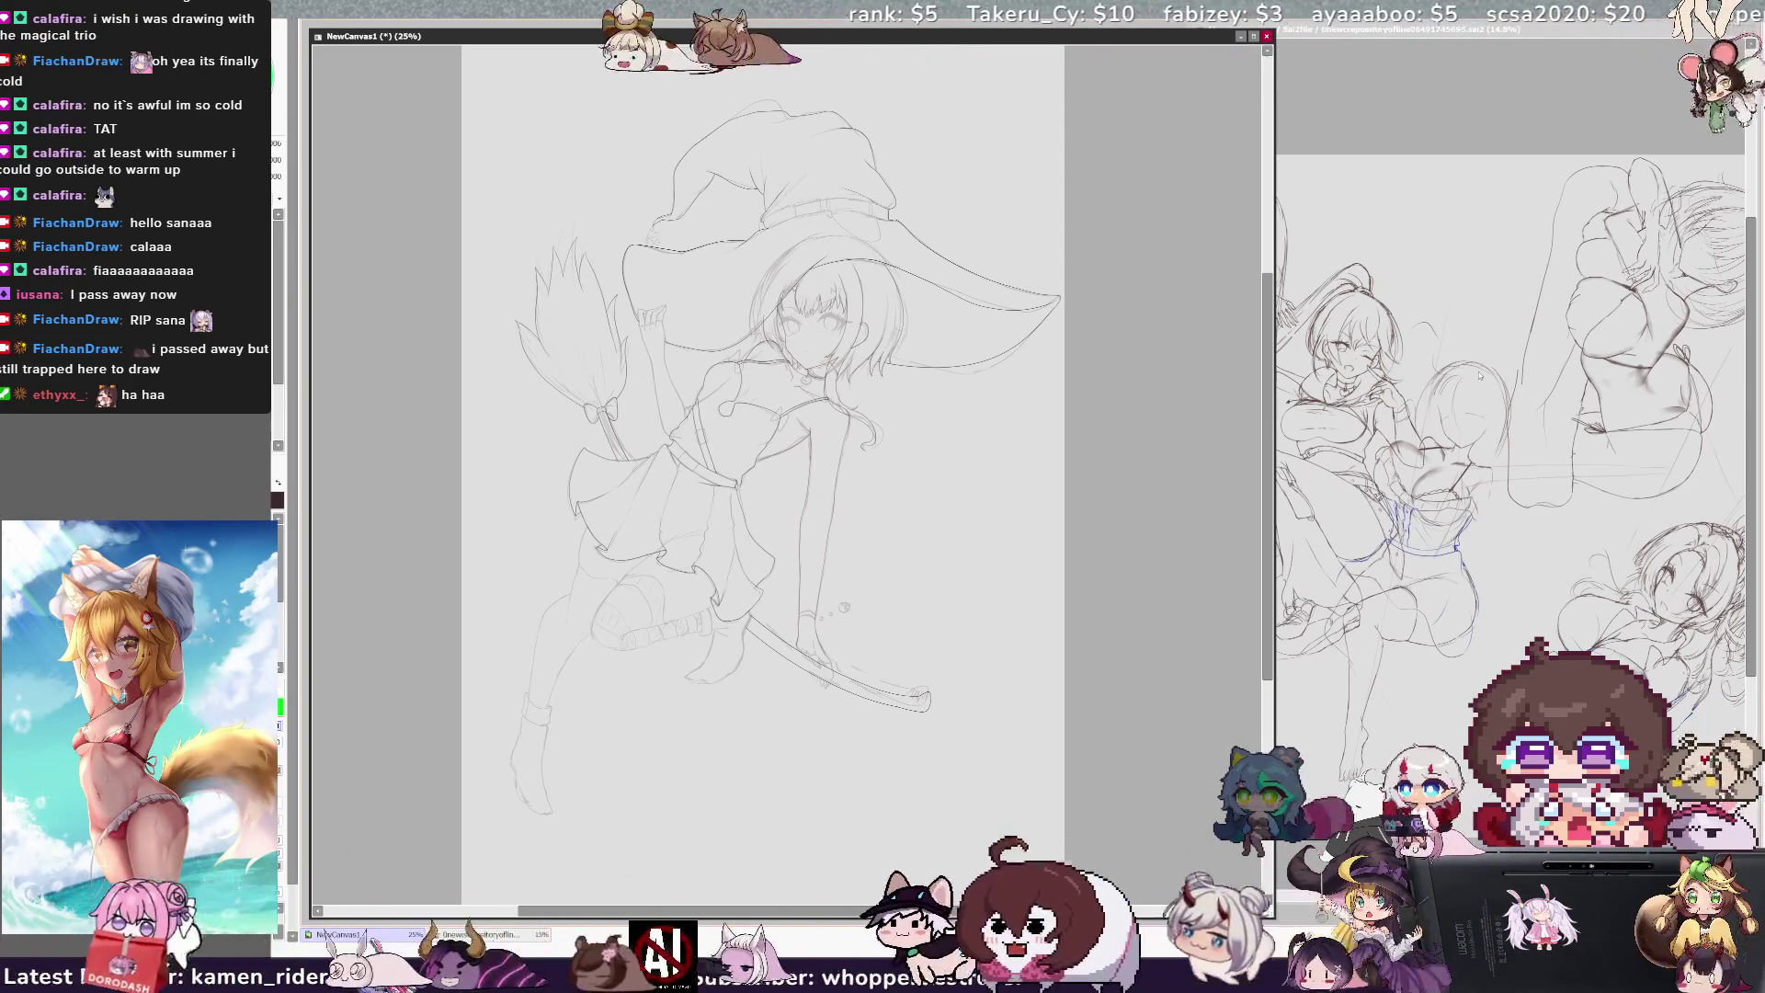
{"action": "scroll", "coordinate": [763, 460], "scroll_direction": "up", "scroll_amount": 1}
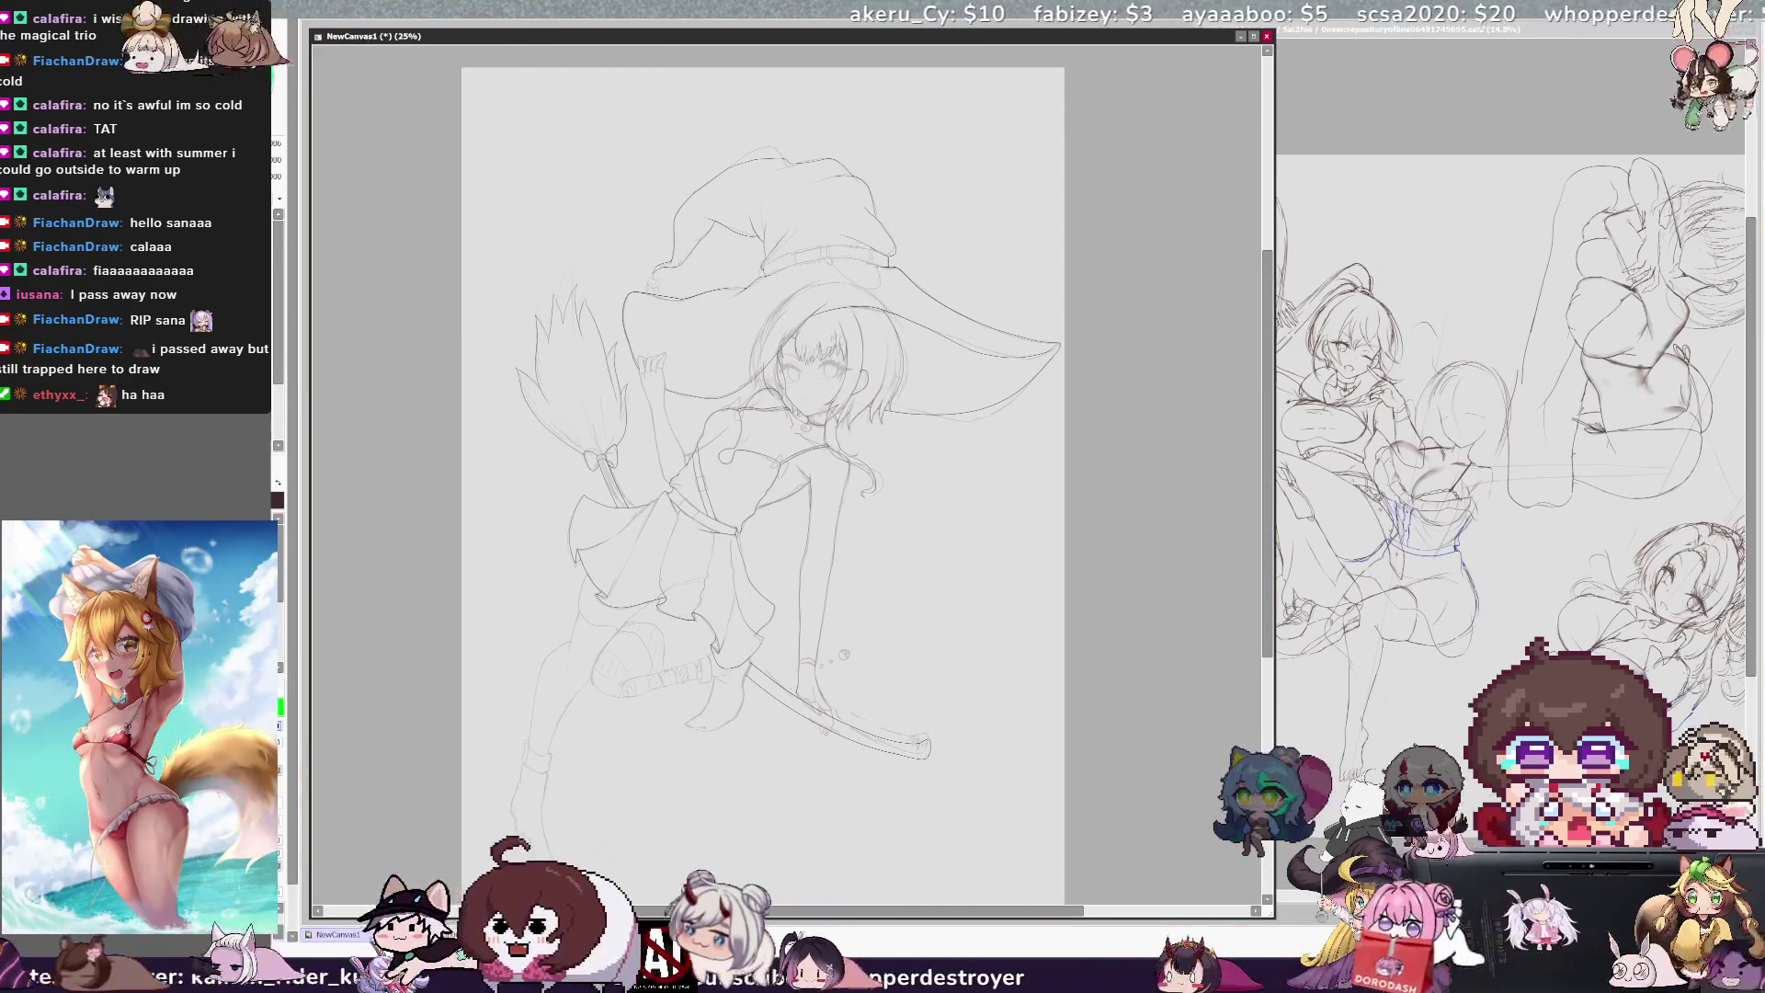
{"action": "scroll", "coordinate": [599, 289], "scroll_direction": "up", "scroll_amount": 1}
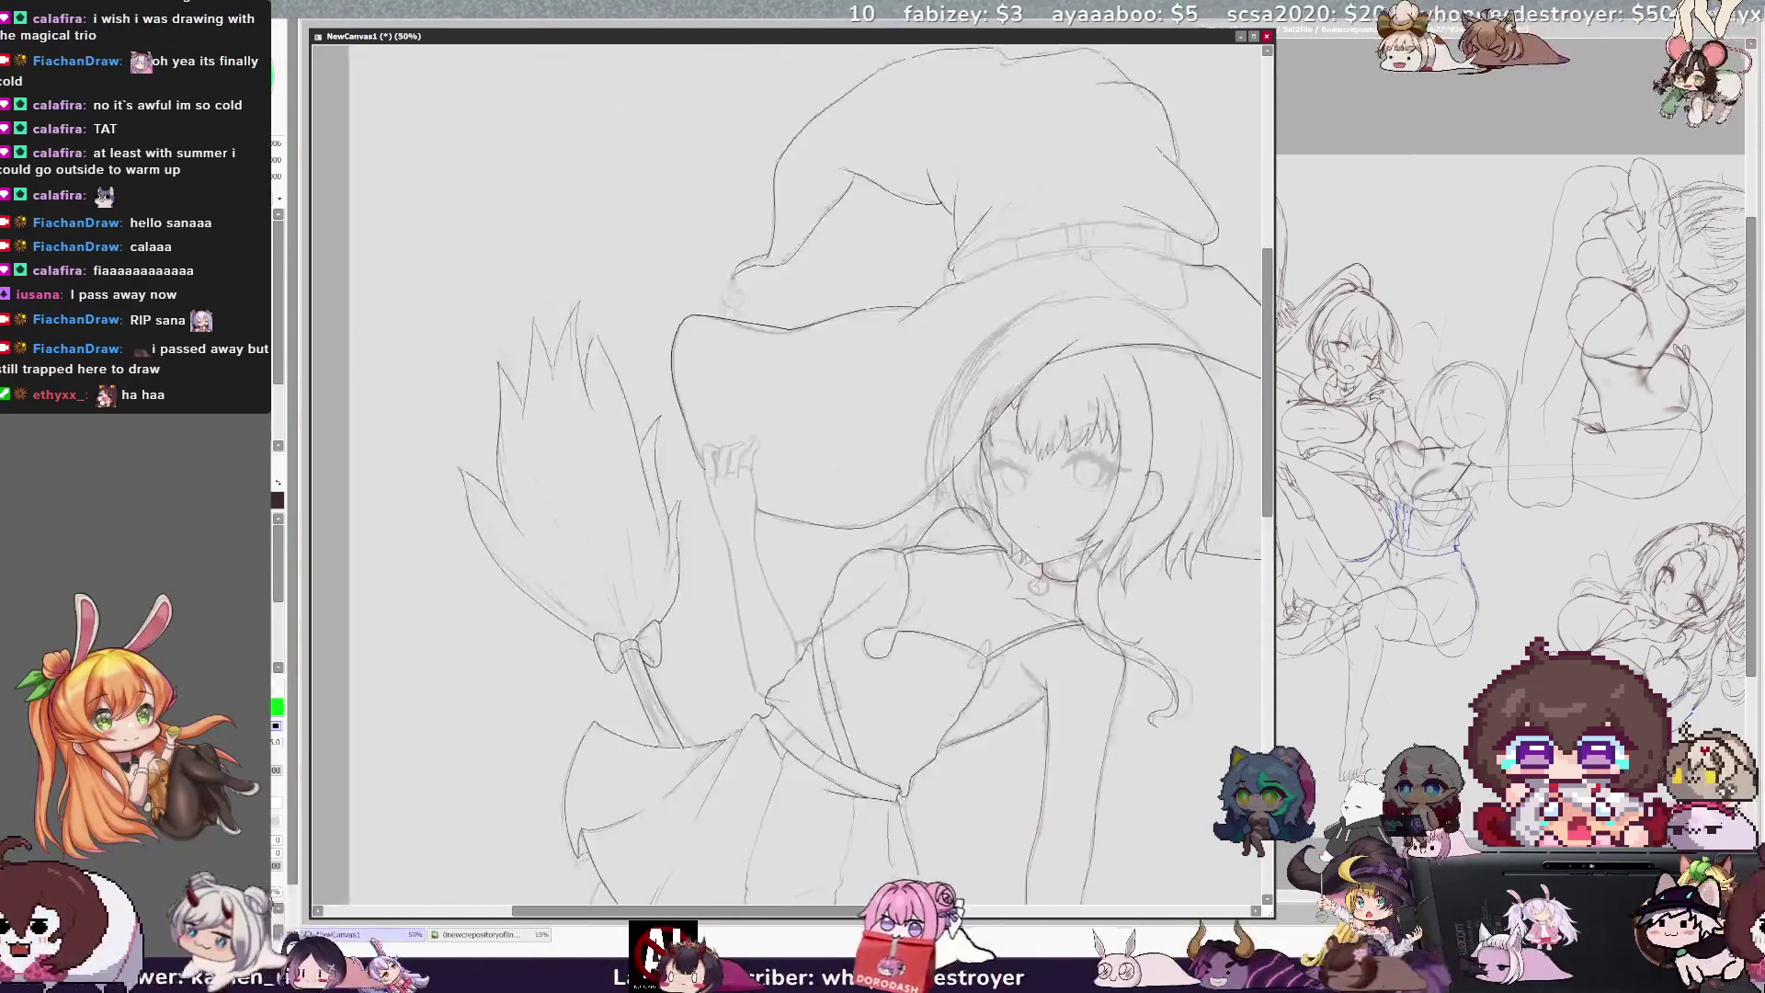
Step: Move the selected hand sketch slightly down, shrink it a little, apply, and deselect
{"action": "left_click_drag", "start_coordinate": [791, 478], "coordinate": [708, 423]}
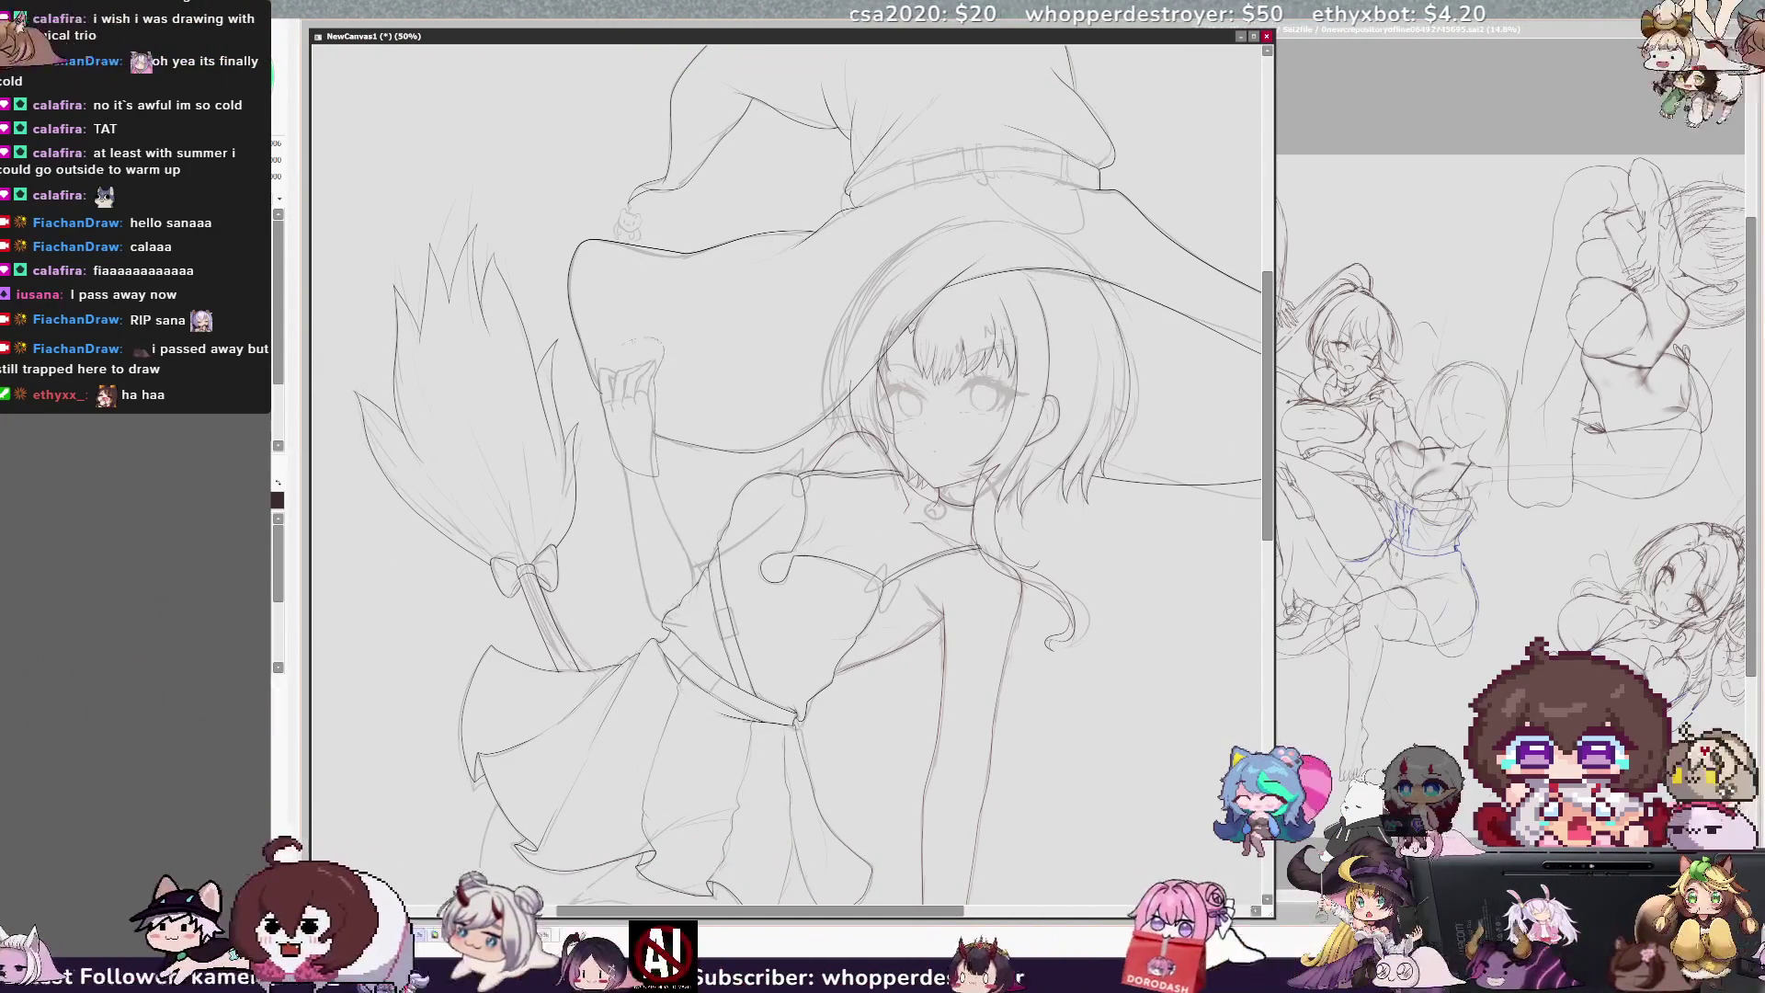
{"action": "key", "text": "ctrl+t"}
{"action": "left_click_drag", "start_coordinate": [633, 359], "coordinate": [646, 367]}
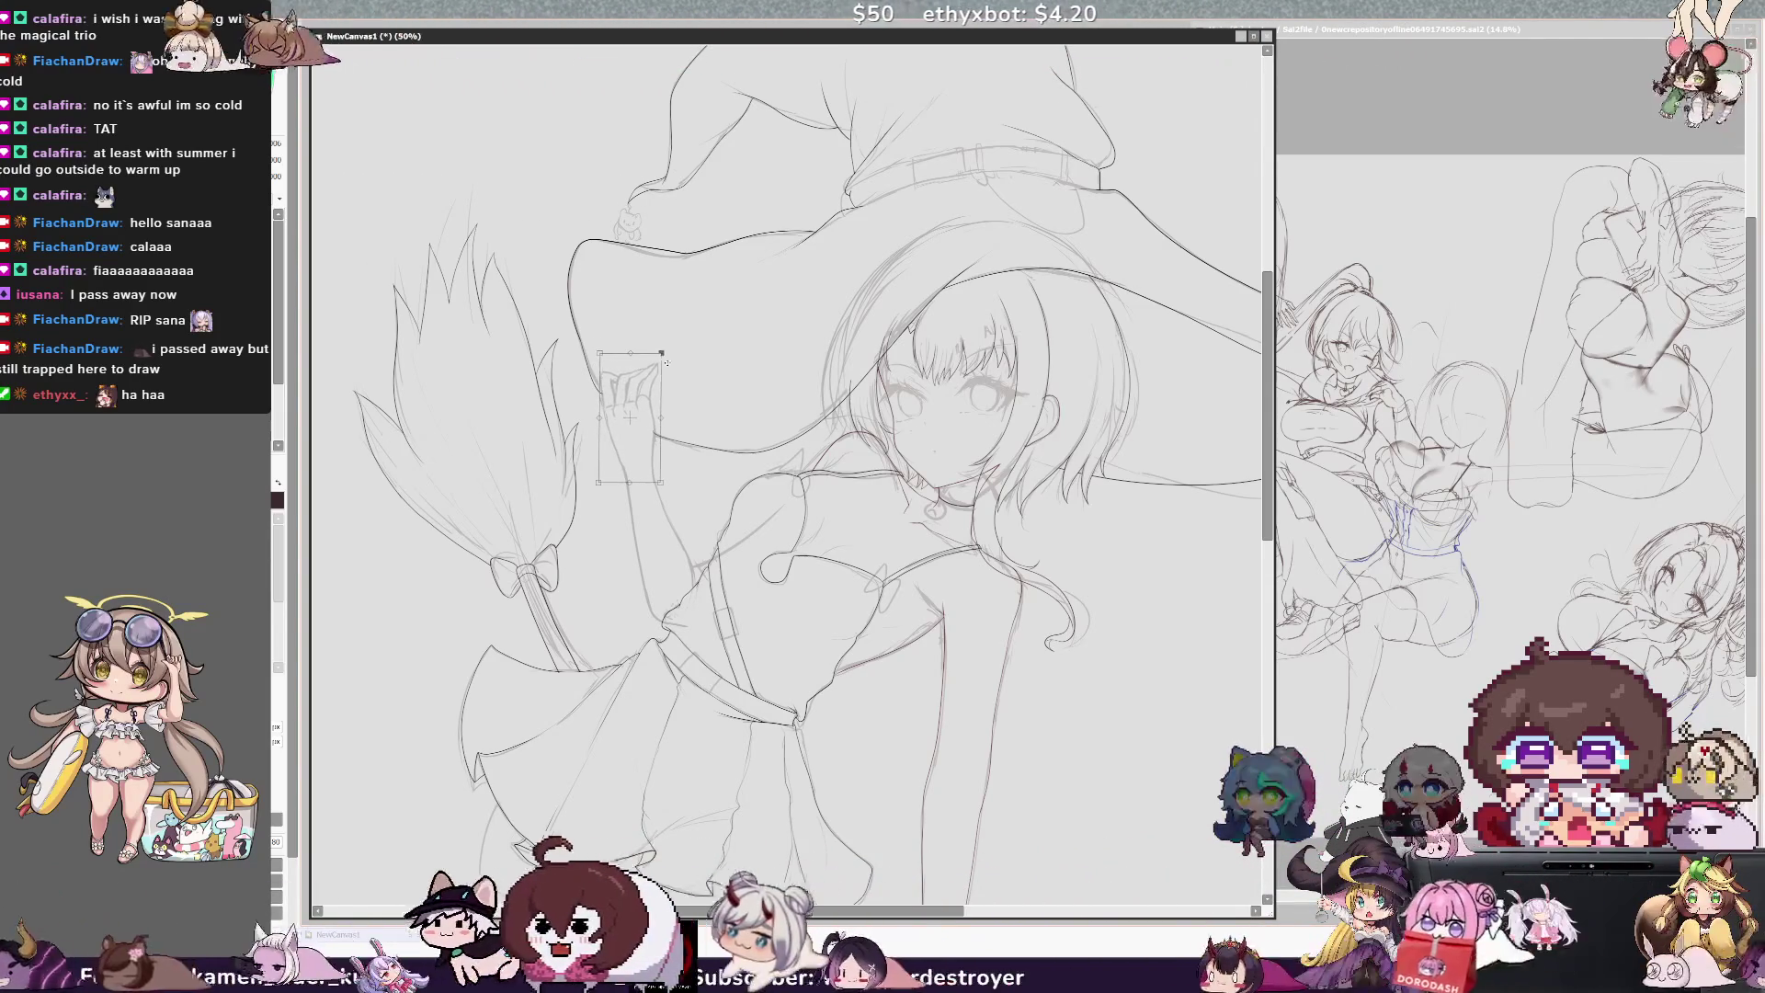
{"action": "left_click_drag", "start_coordinate": [667, 486], "coordinate": [663, 484]}
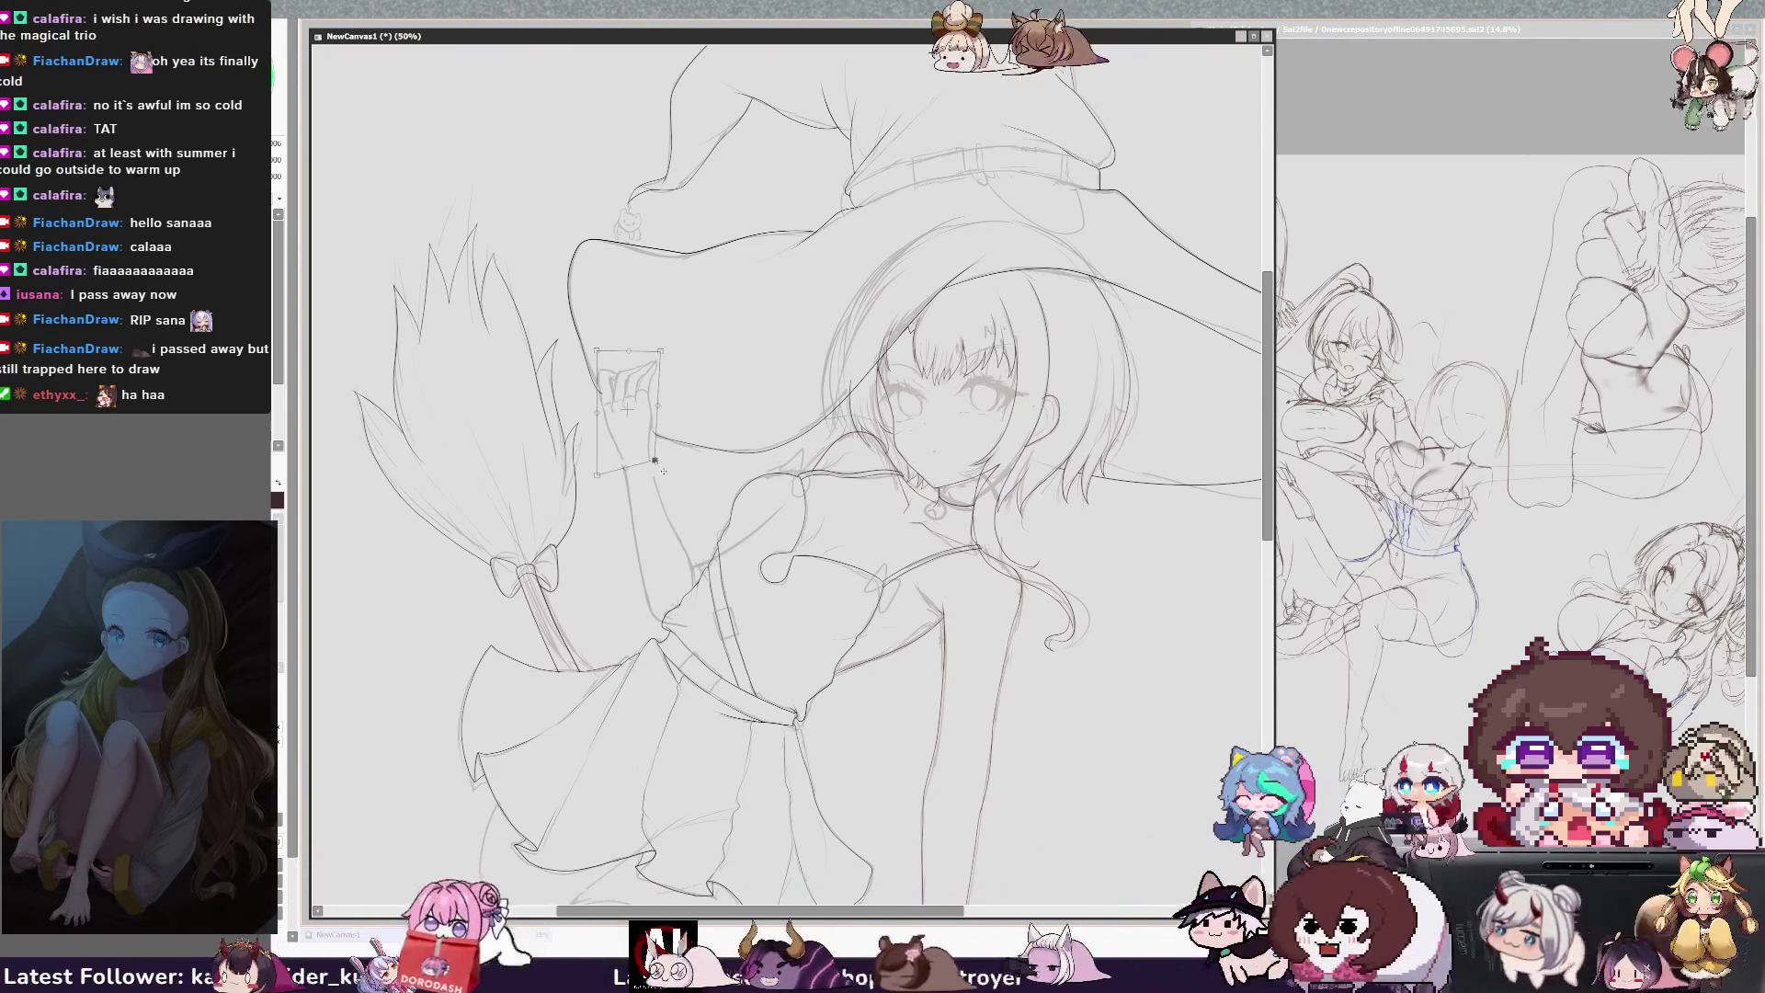
{"action": "key", "text": "Return"}
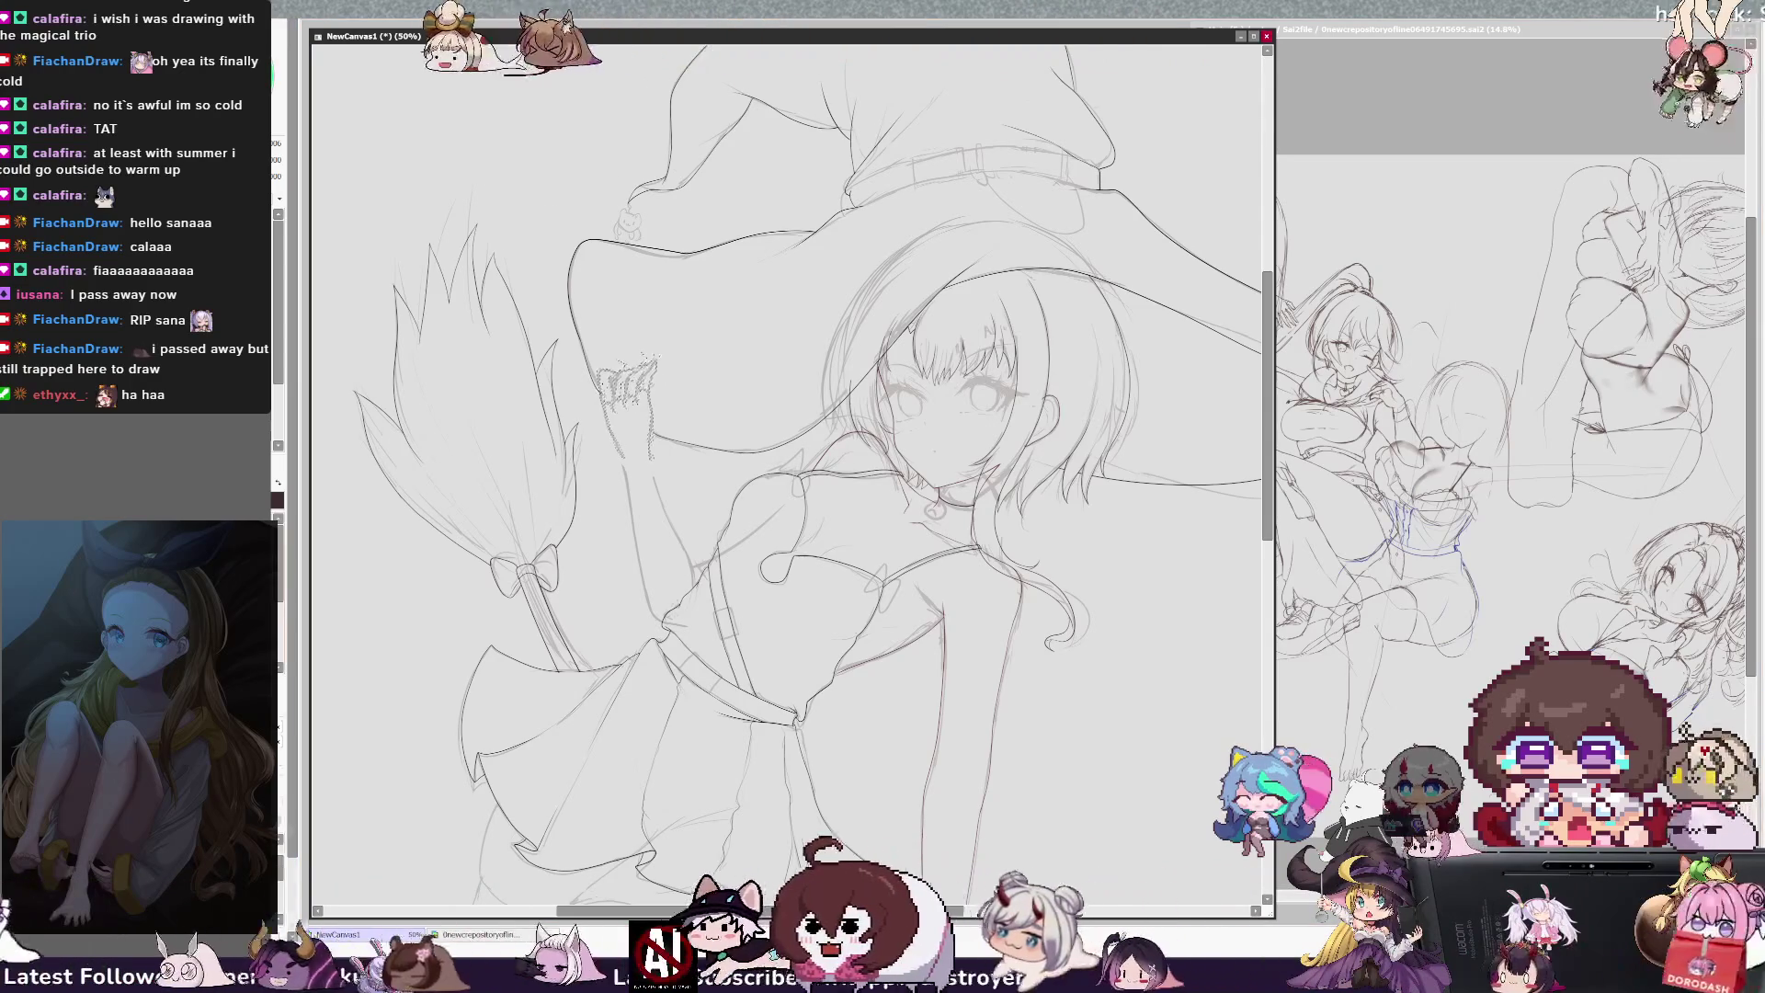
{"action": "key", "text": "ctrl+d"}
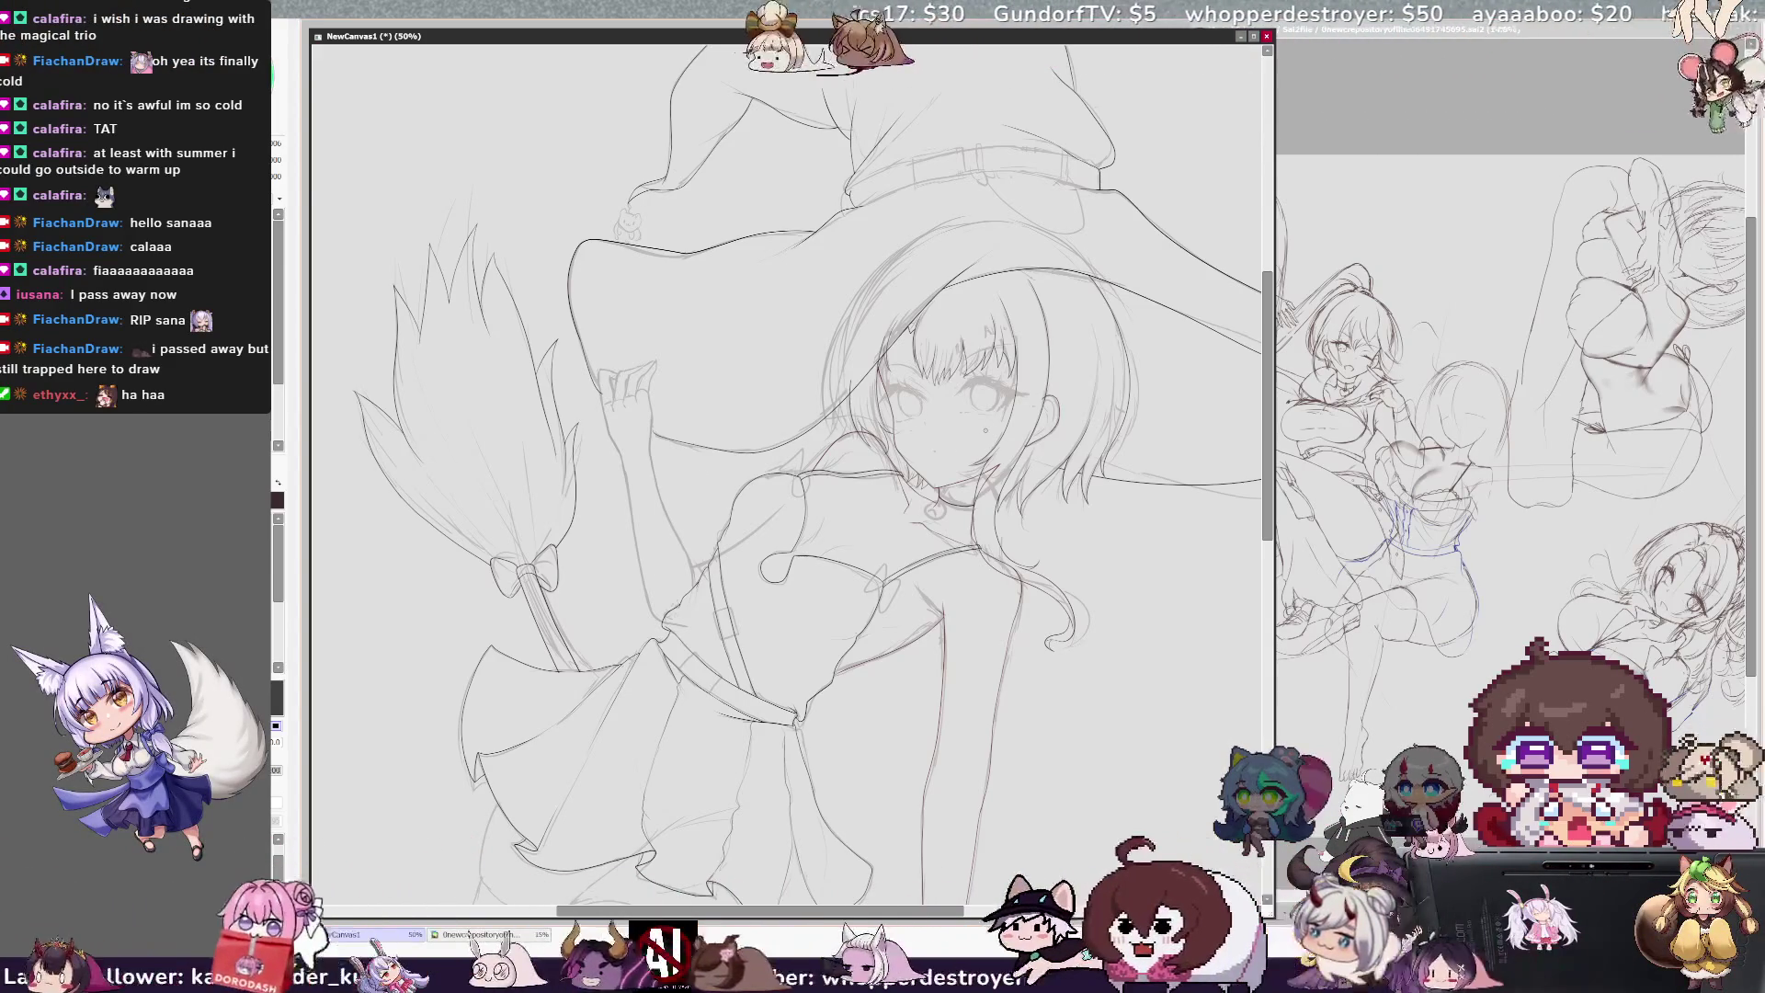
Step: Zoom in to 75% to clean up the raised hand's finger lines, then zoom back out
{"action": "key", "text": "ctrl+plus"}
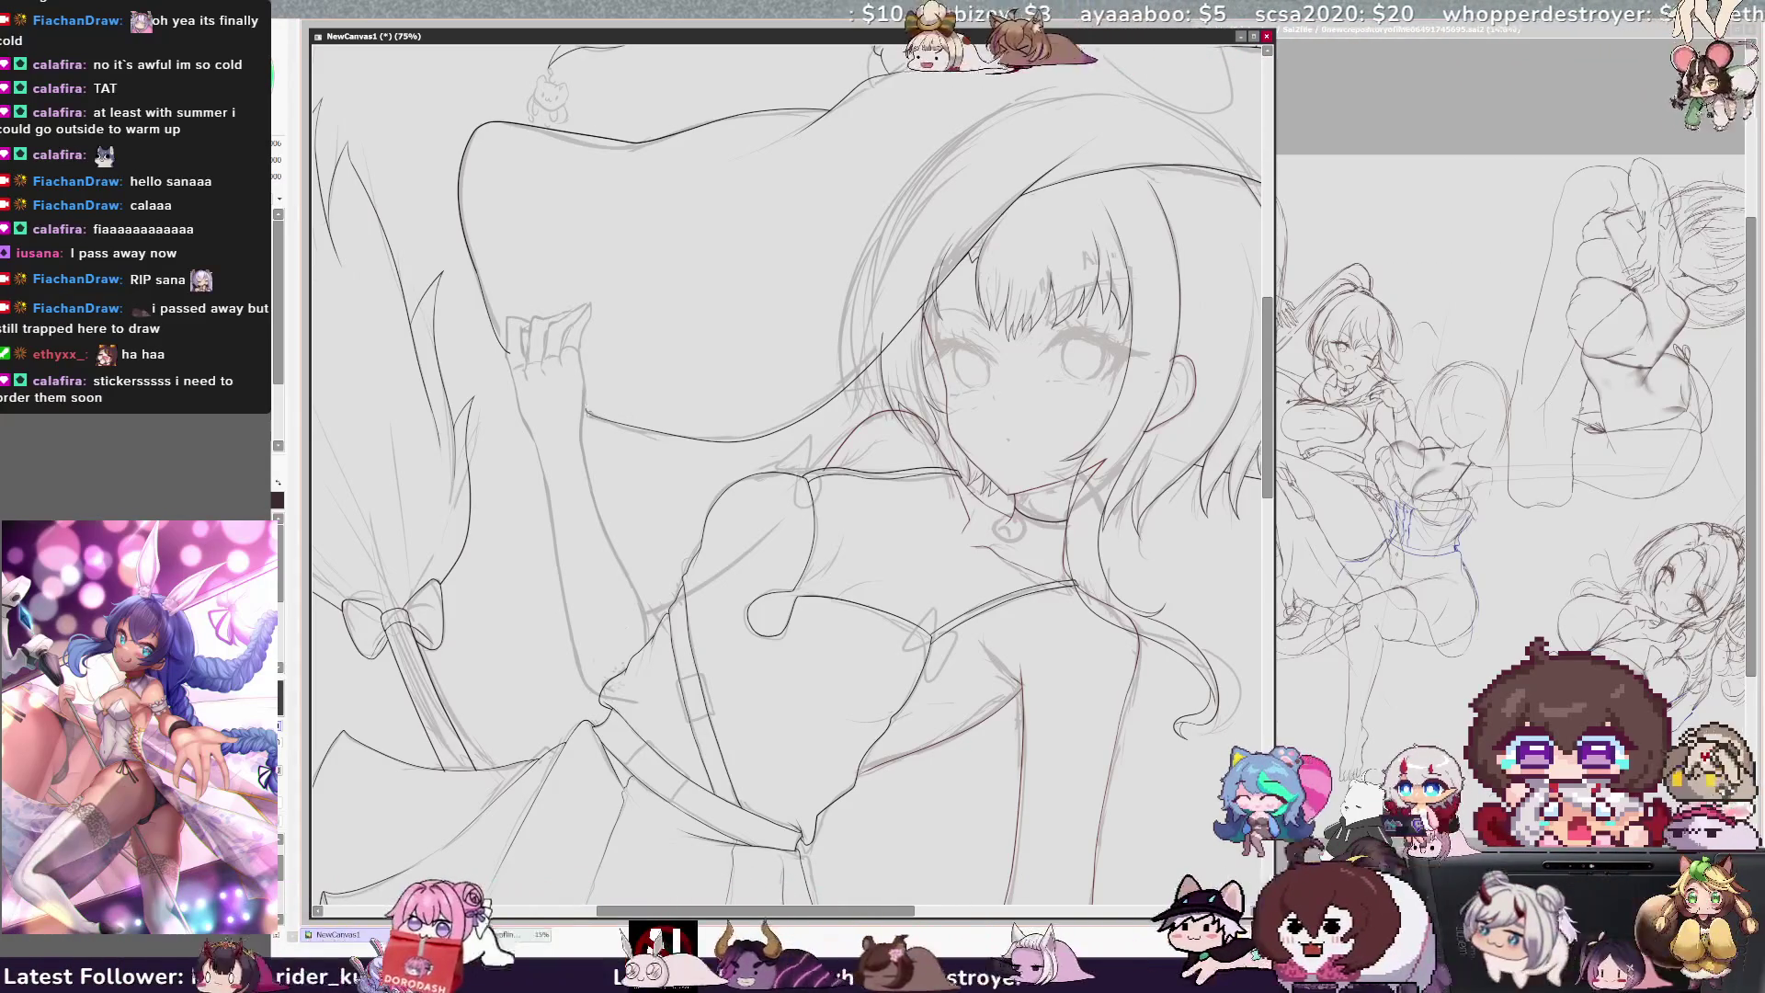
{"action": "key", "text": "minus"}
{"action": "key", "text": "minus"}
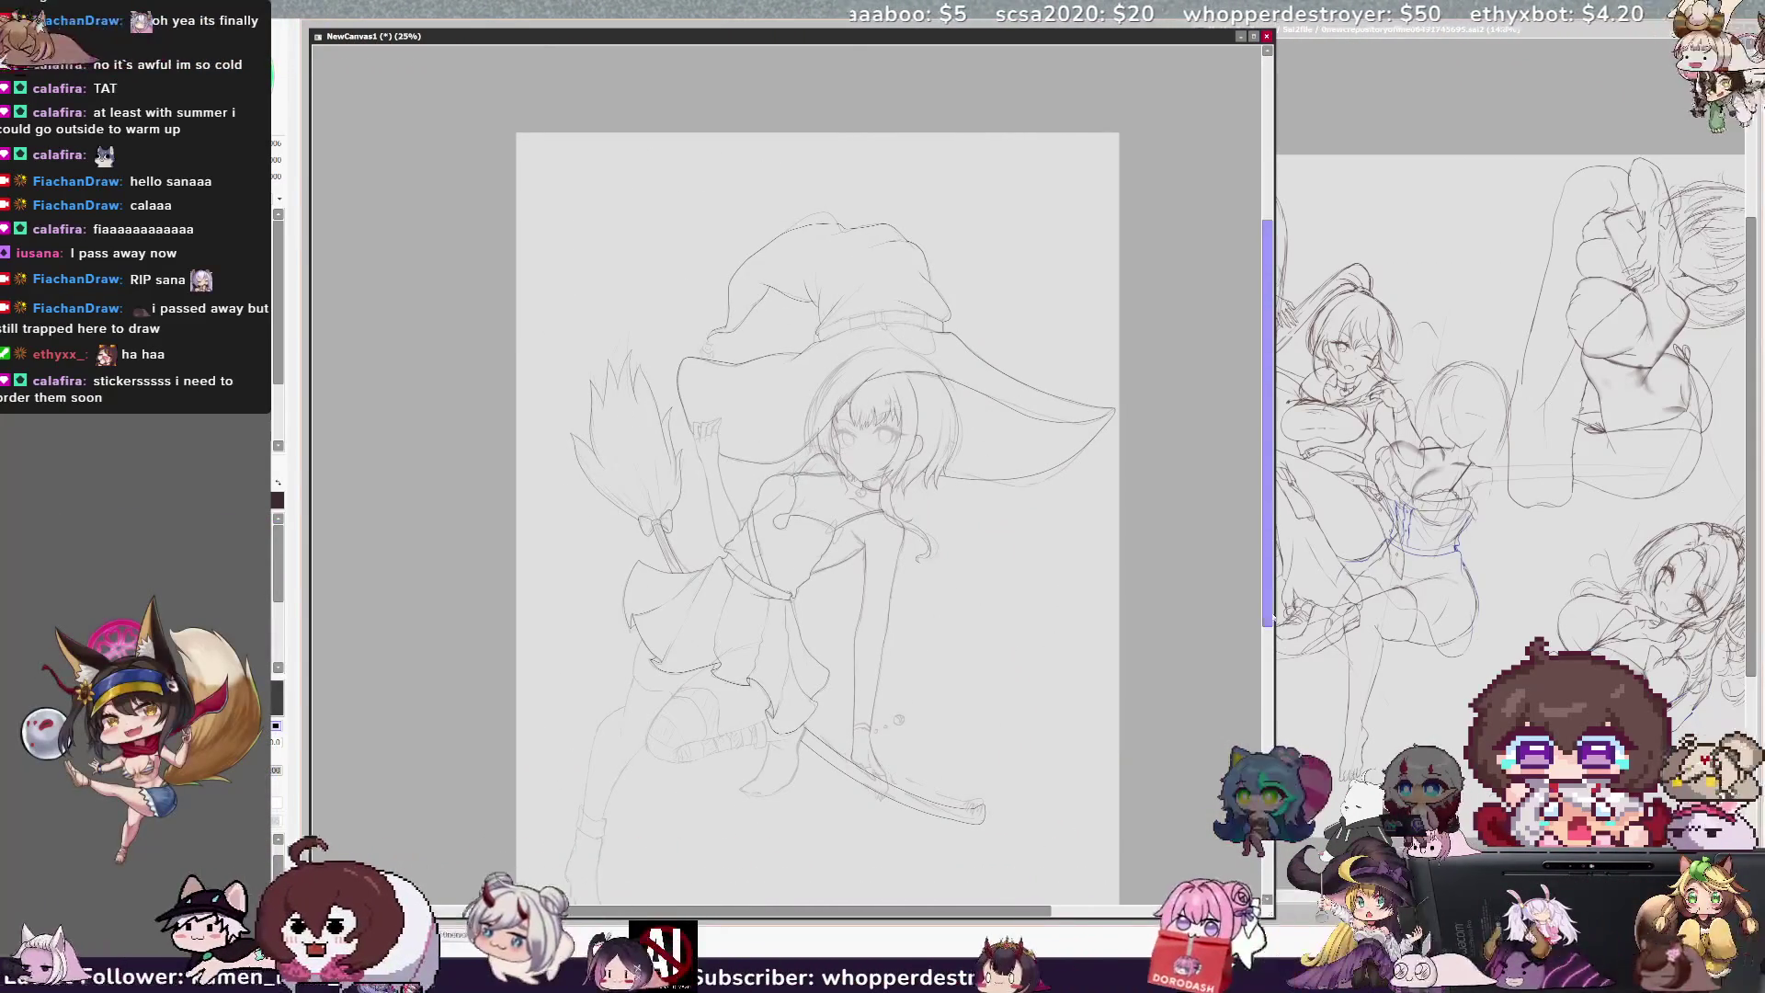
{"action": "scroll", "coordinate": [818, 497], "scroll_direction": "down", "scroll_amount": 1}
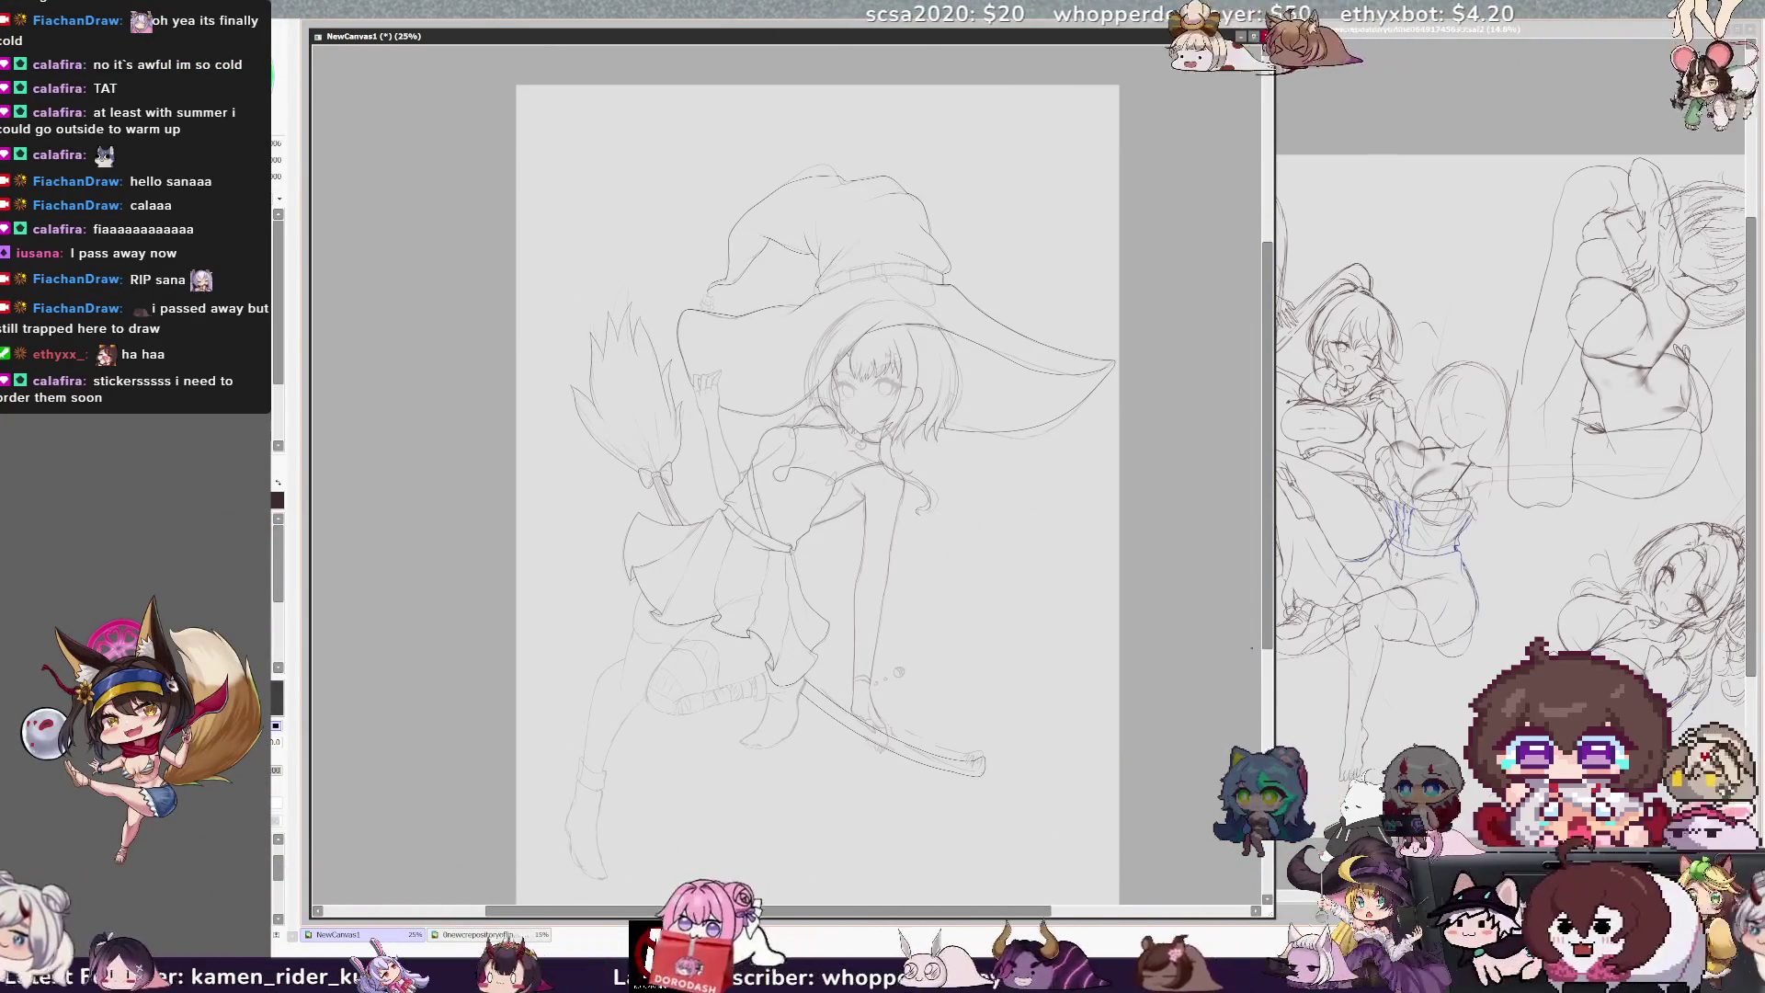
{"action": "scroll", "coordinate": [817, 496], "scroll_direction": "down", "scroll_amount": 1}
{"action": "left_click_drag", "start_coordinate": [1024, 915], "coordinate": [1057, 915]}
{"action": "left_click_drag", "start_coordinate": [1268, 541], "coordinate": [1268, 564]}
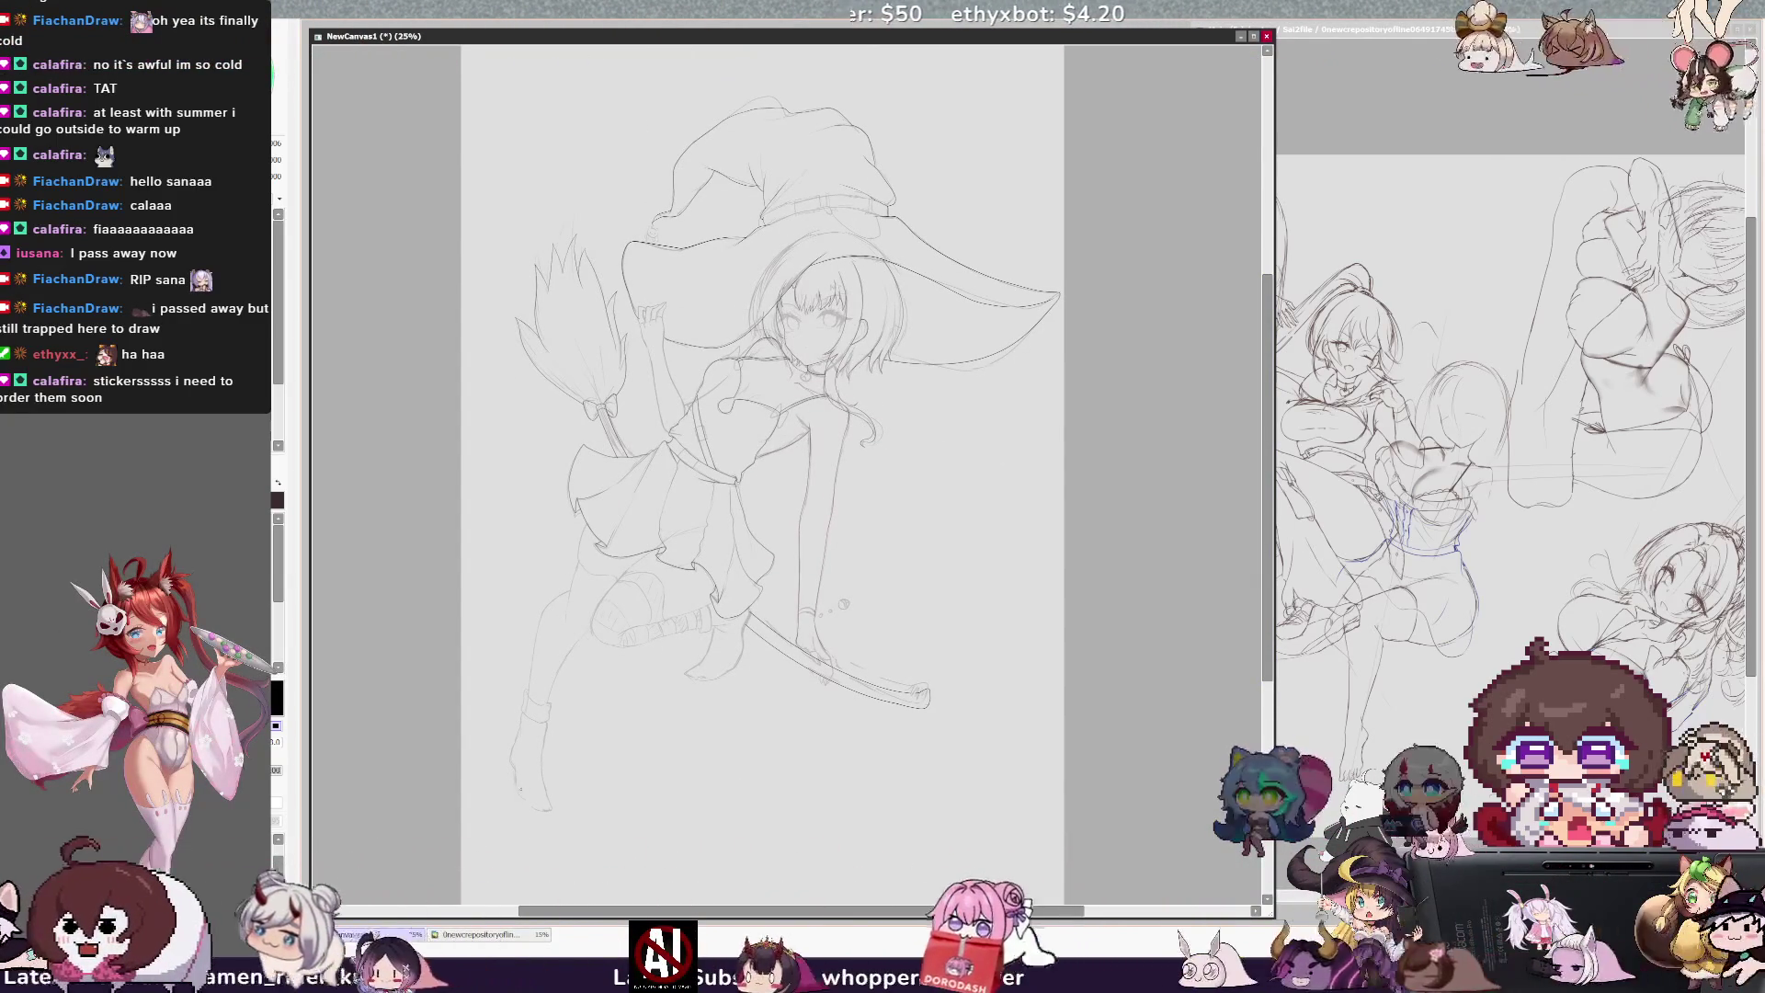
{"action": "key", "text": "e"}
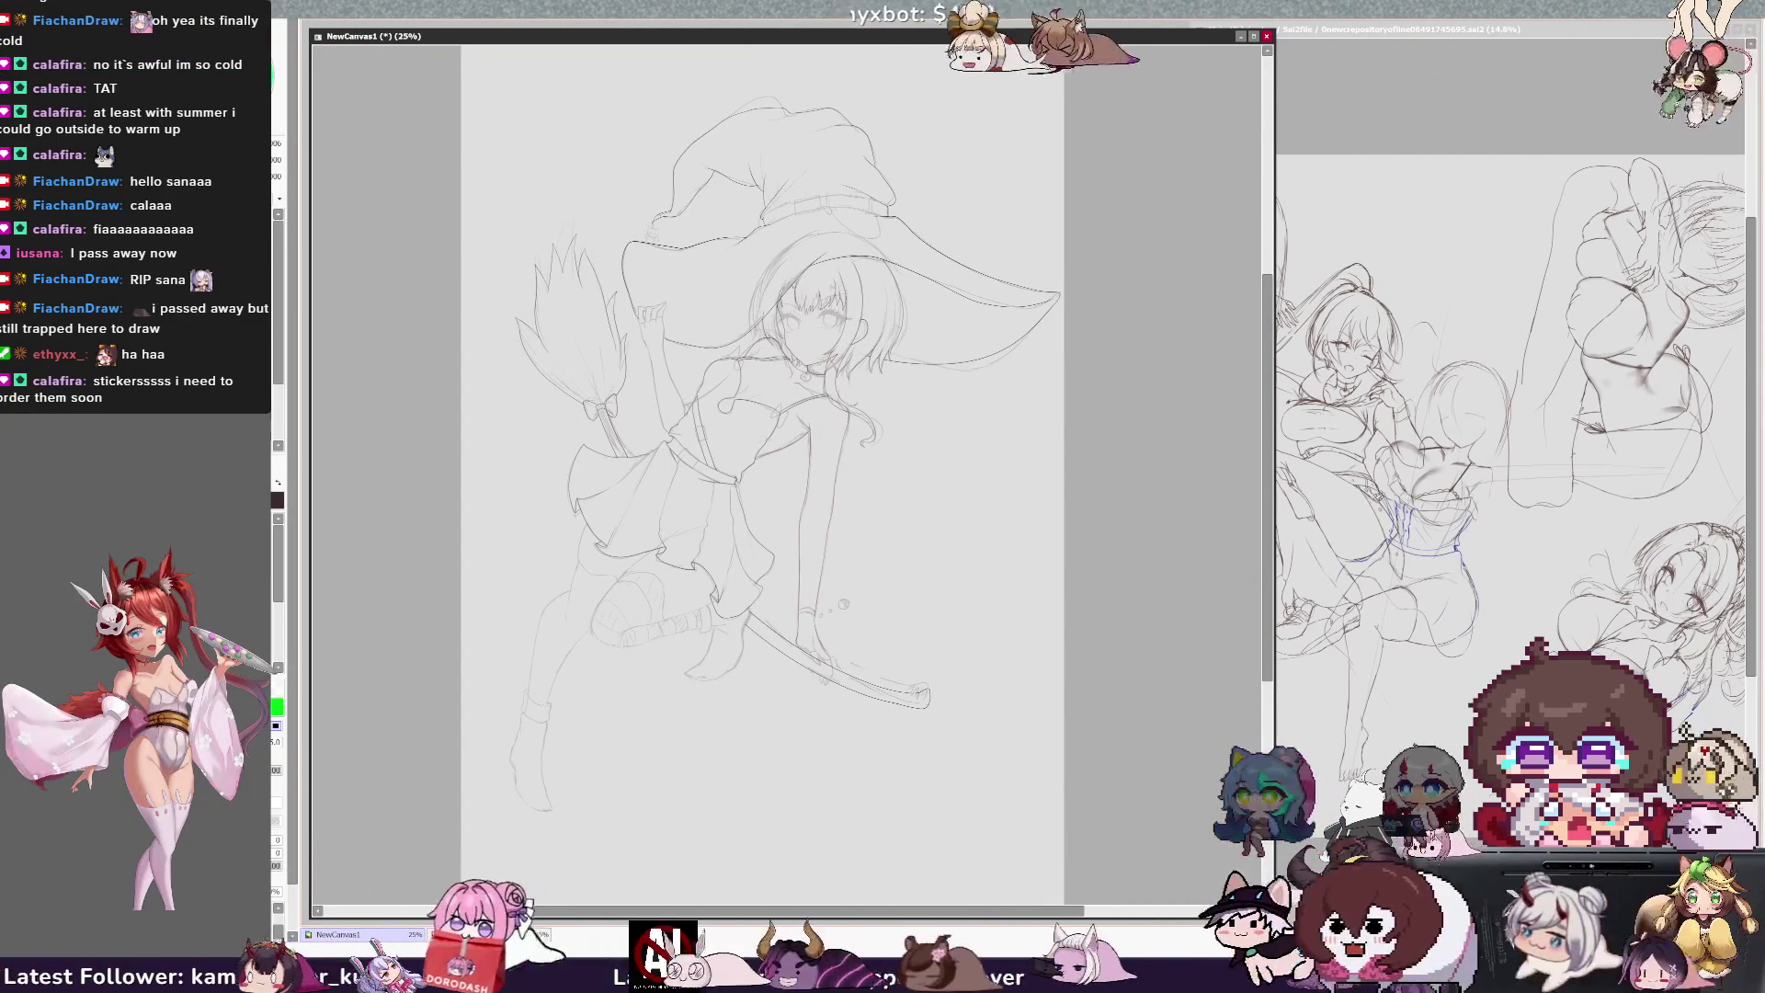
{"action": "key", "text": "b"}
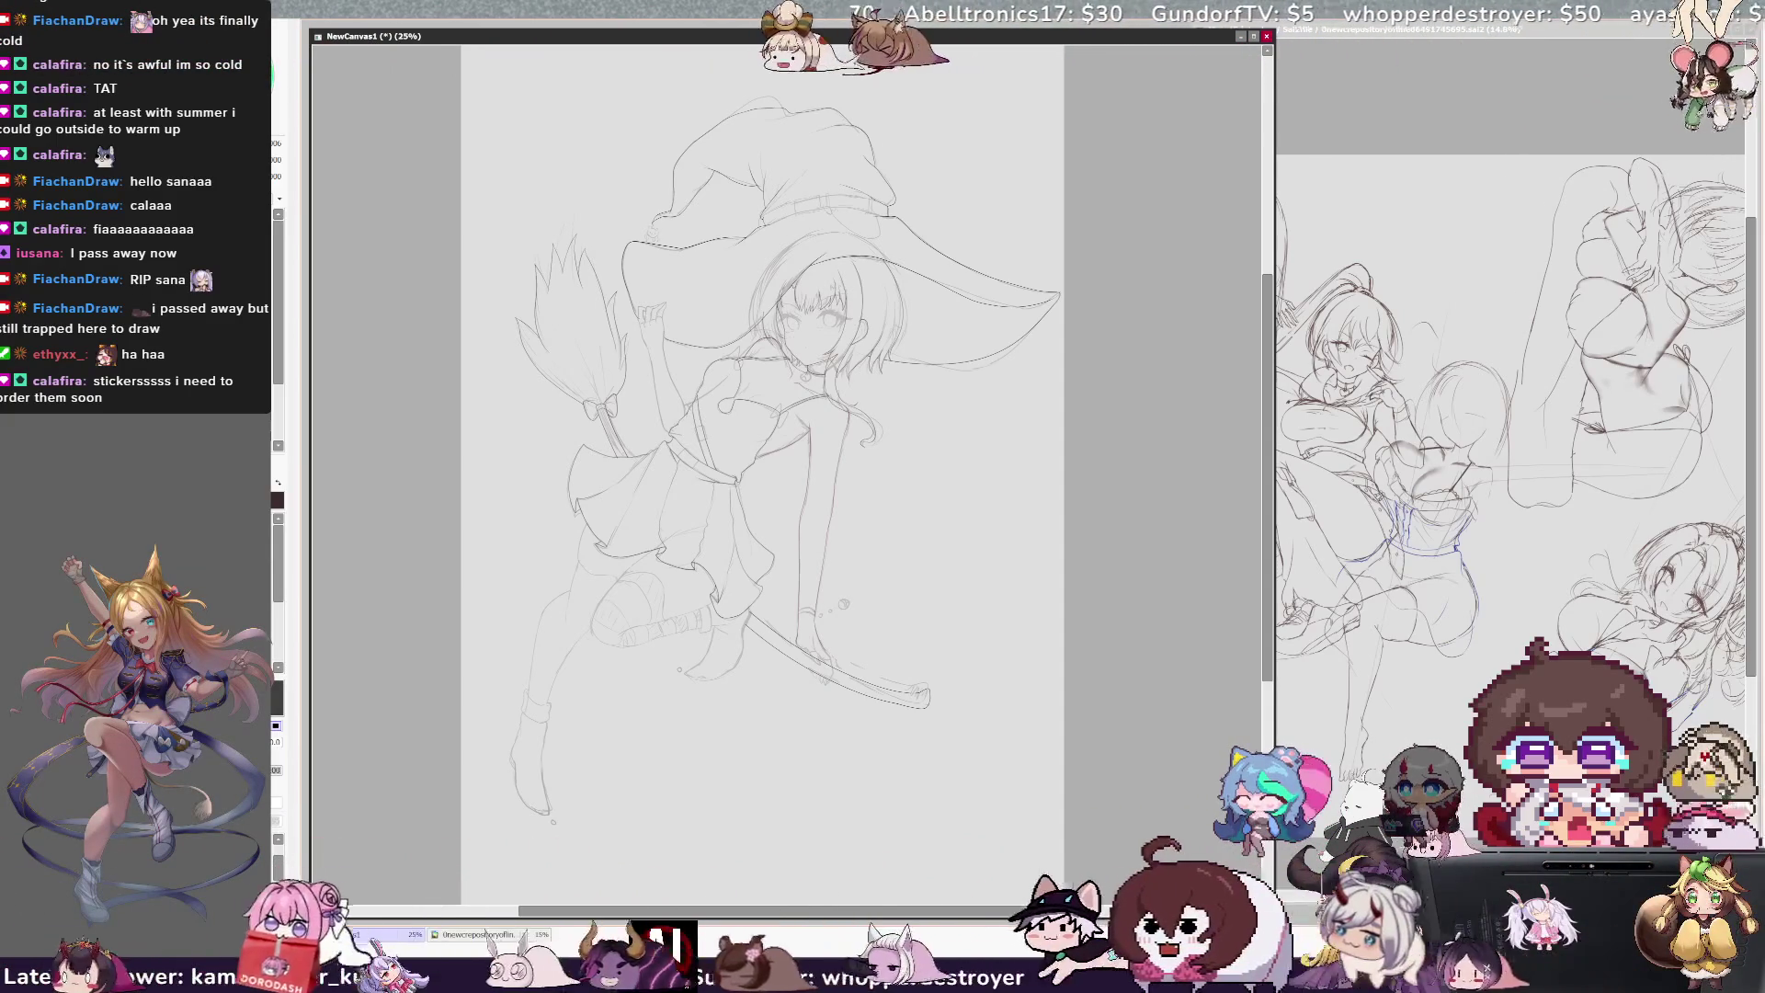
{"action": "left_click_drag", "start_coordinate": [1051, 913], "coordinate": [1042, 913]}
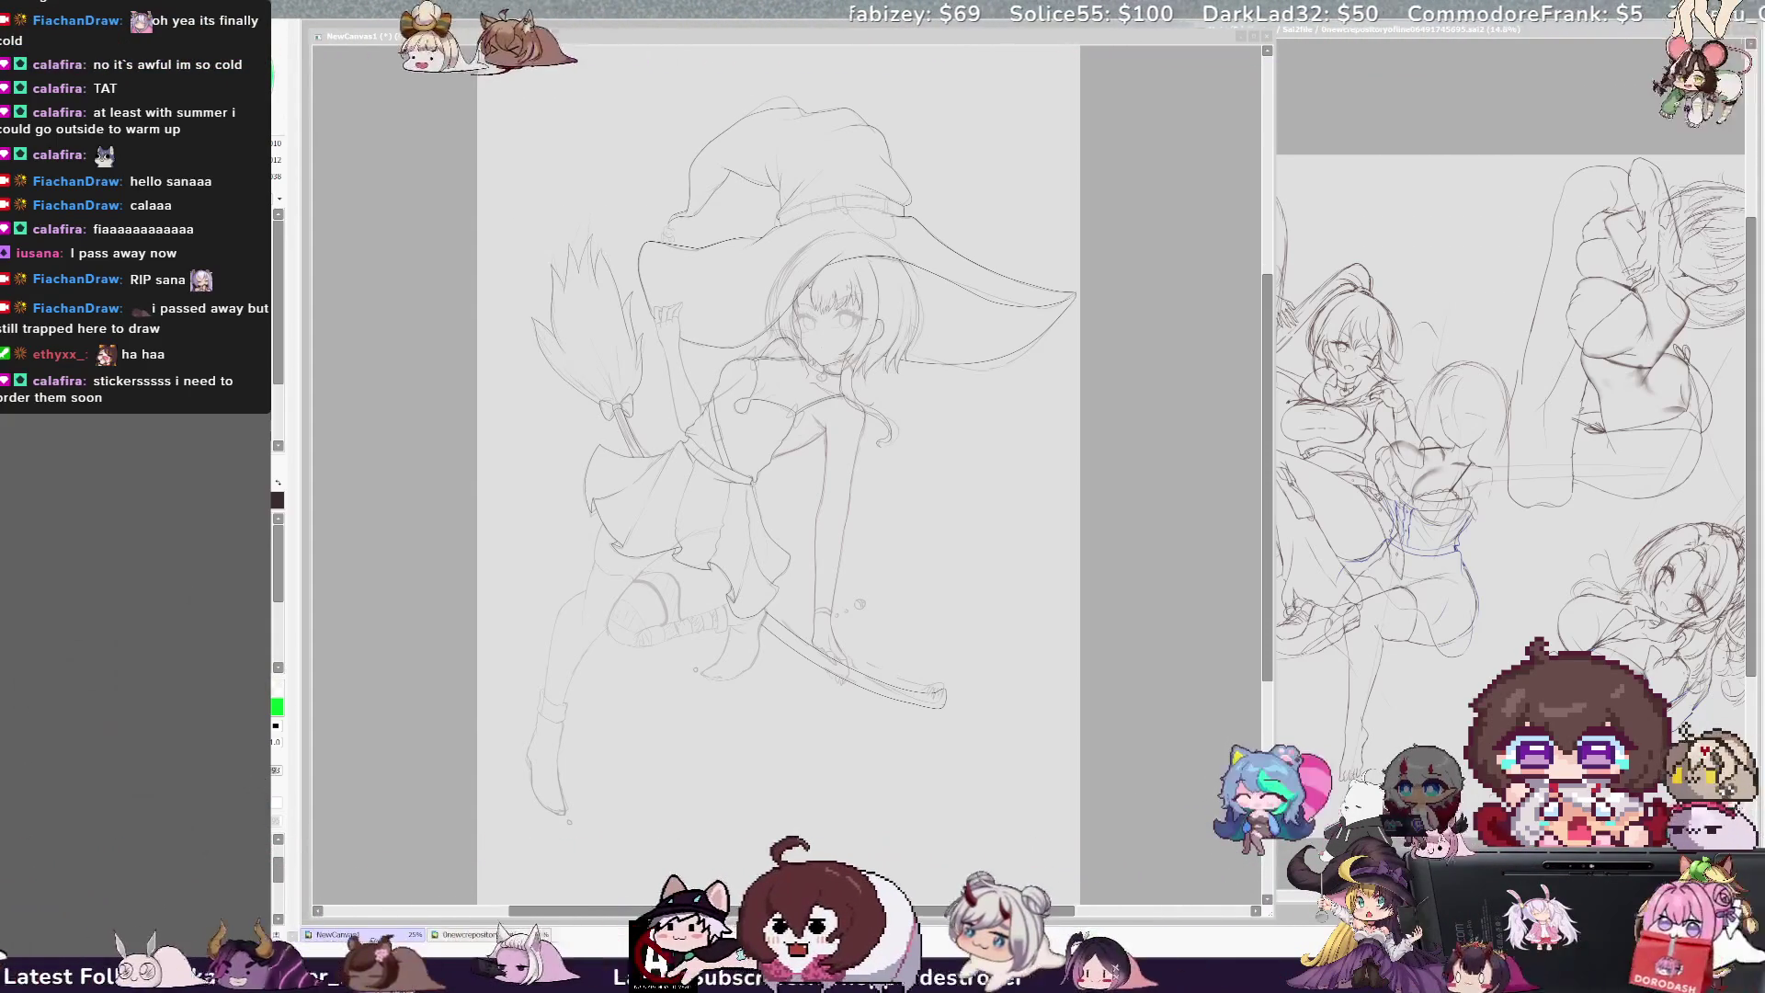
Step: Ink the fingers gripping the broom and add another short pencil stroke
{"action": "left_click_drag", "start_coordinate": [830, 651], "coordinate": [841, 681]}
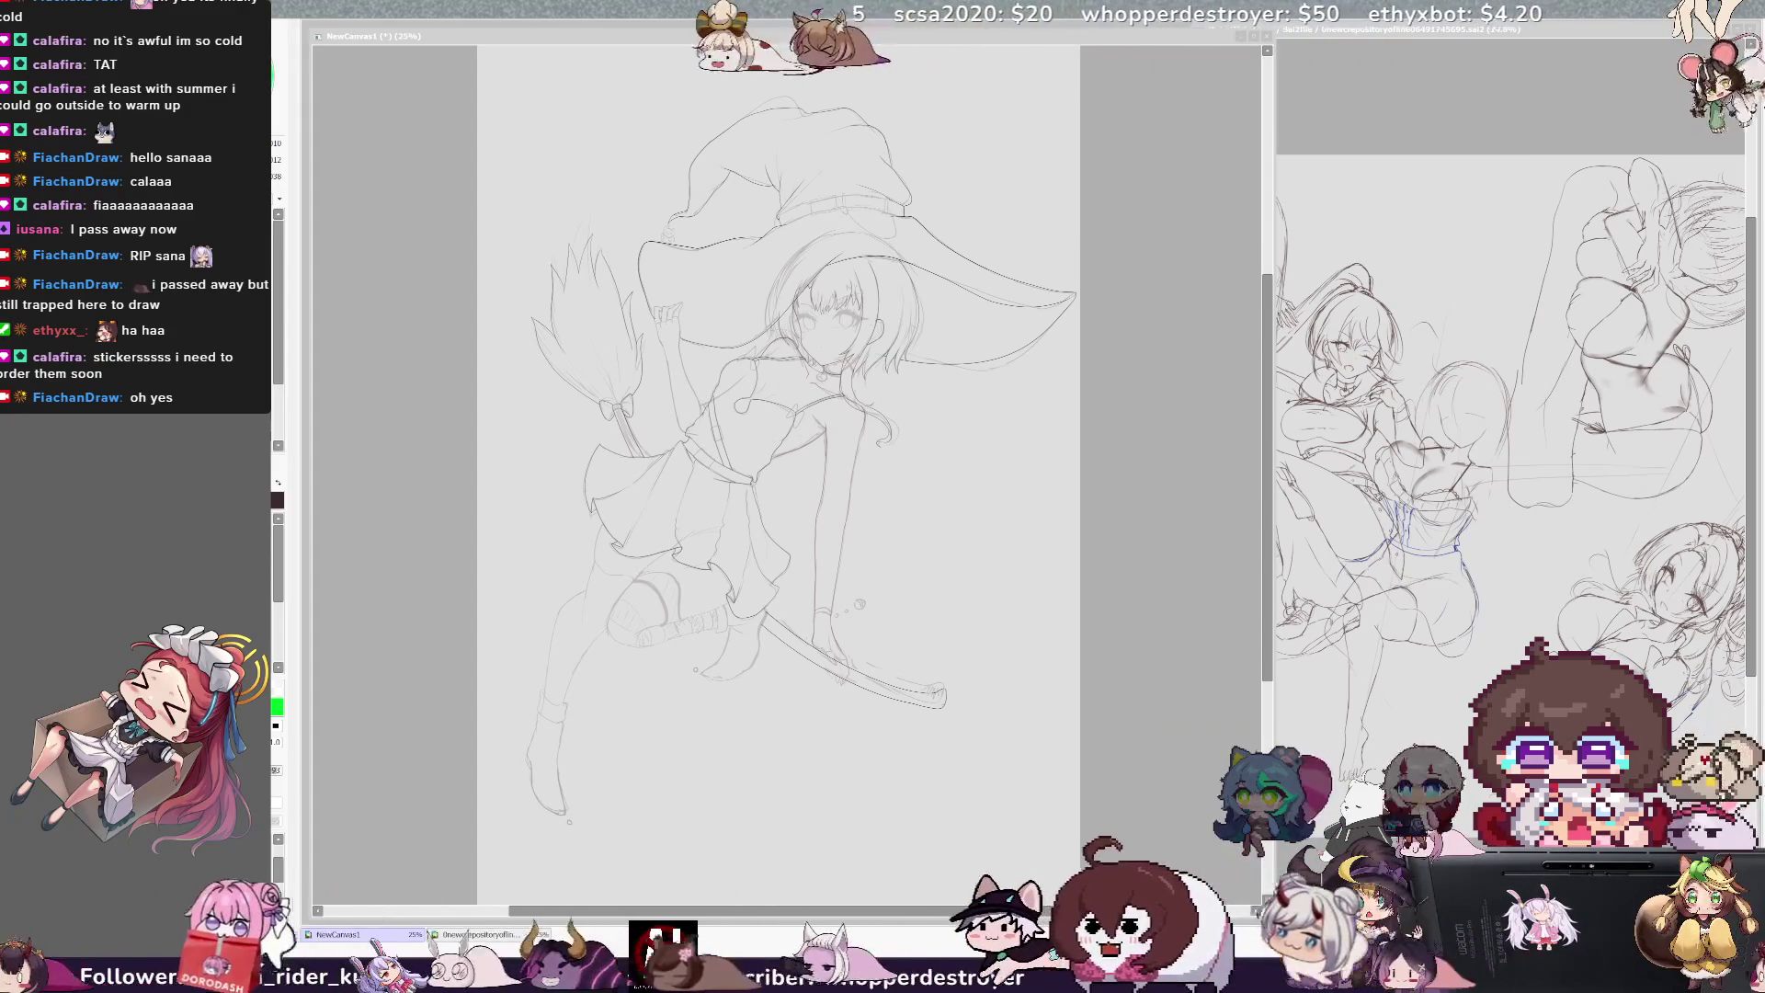
{"action": "left_click_drag", "start_coordinate": [1267, 497], "coordinate": [1265, 510]}
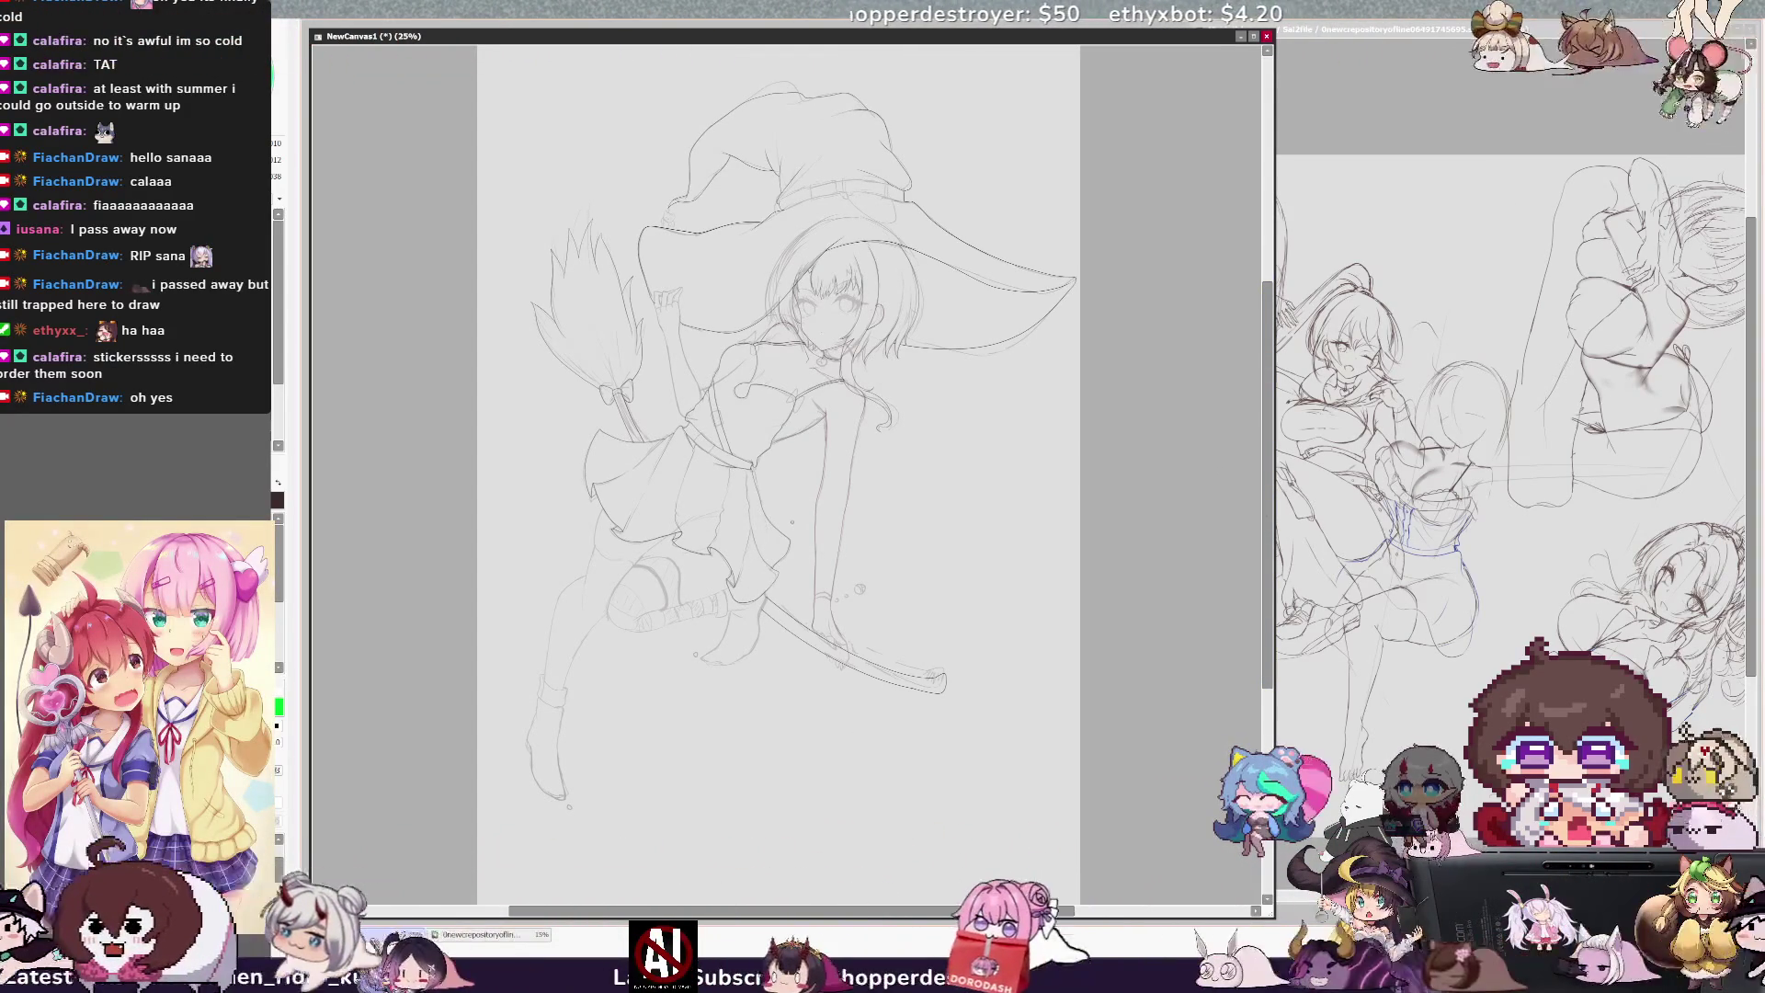
{"action": "key", "text": "ctrl+plus"}
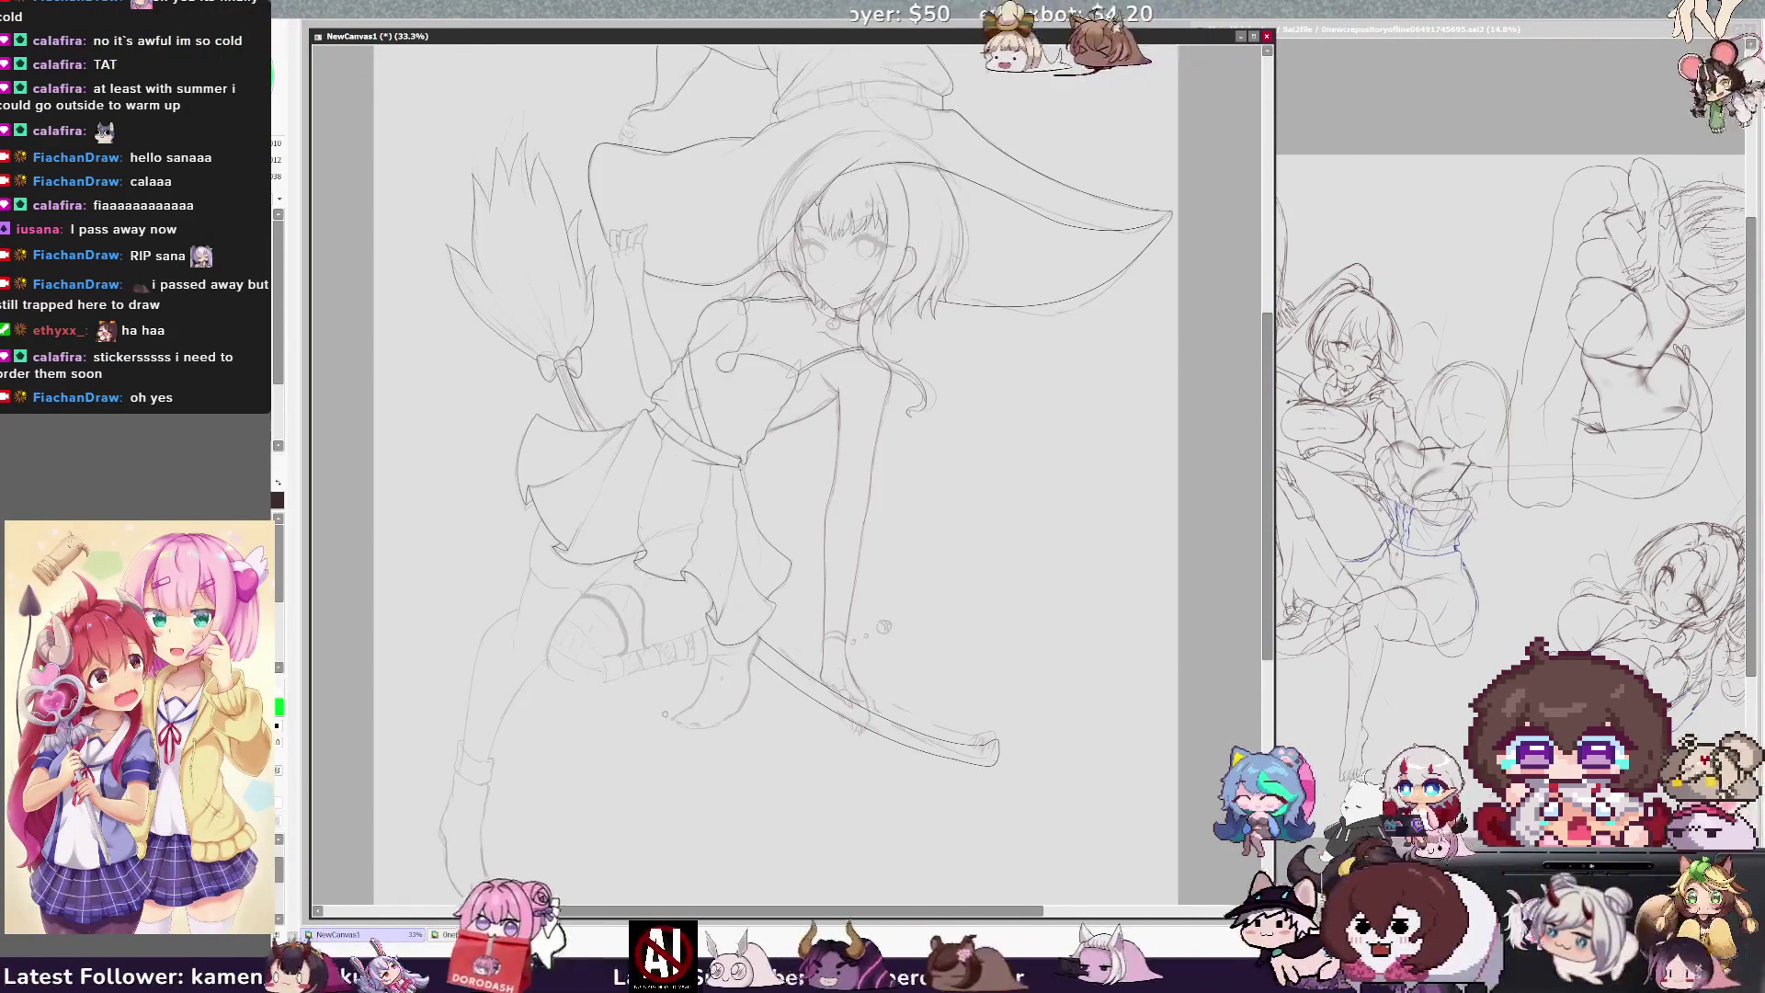
Step: Pan to the lower body to refine the skirt, legs and stocking, then mirror the view
{"action": "left_click_drag", "start_coordinate": [773, 460], "coordinate": [851, 354]}
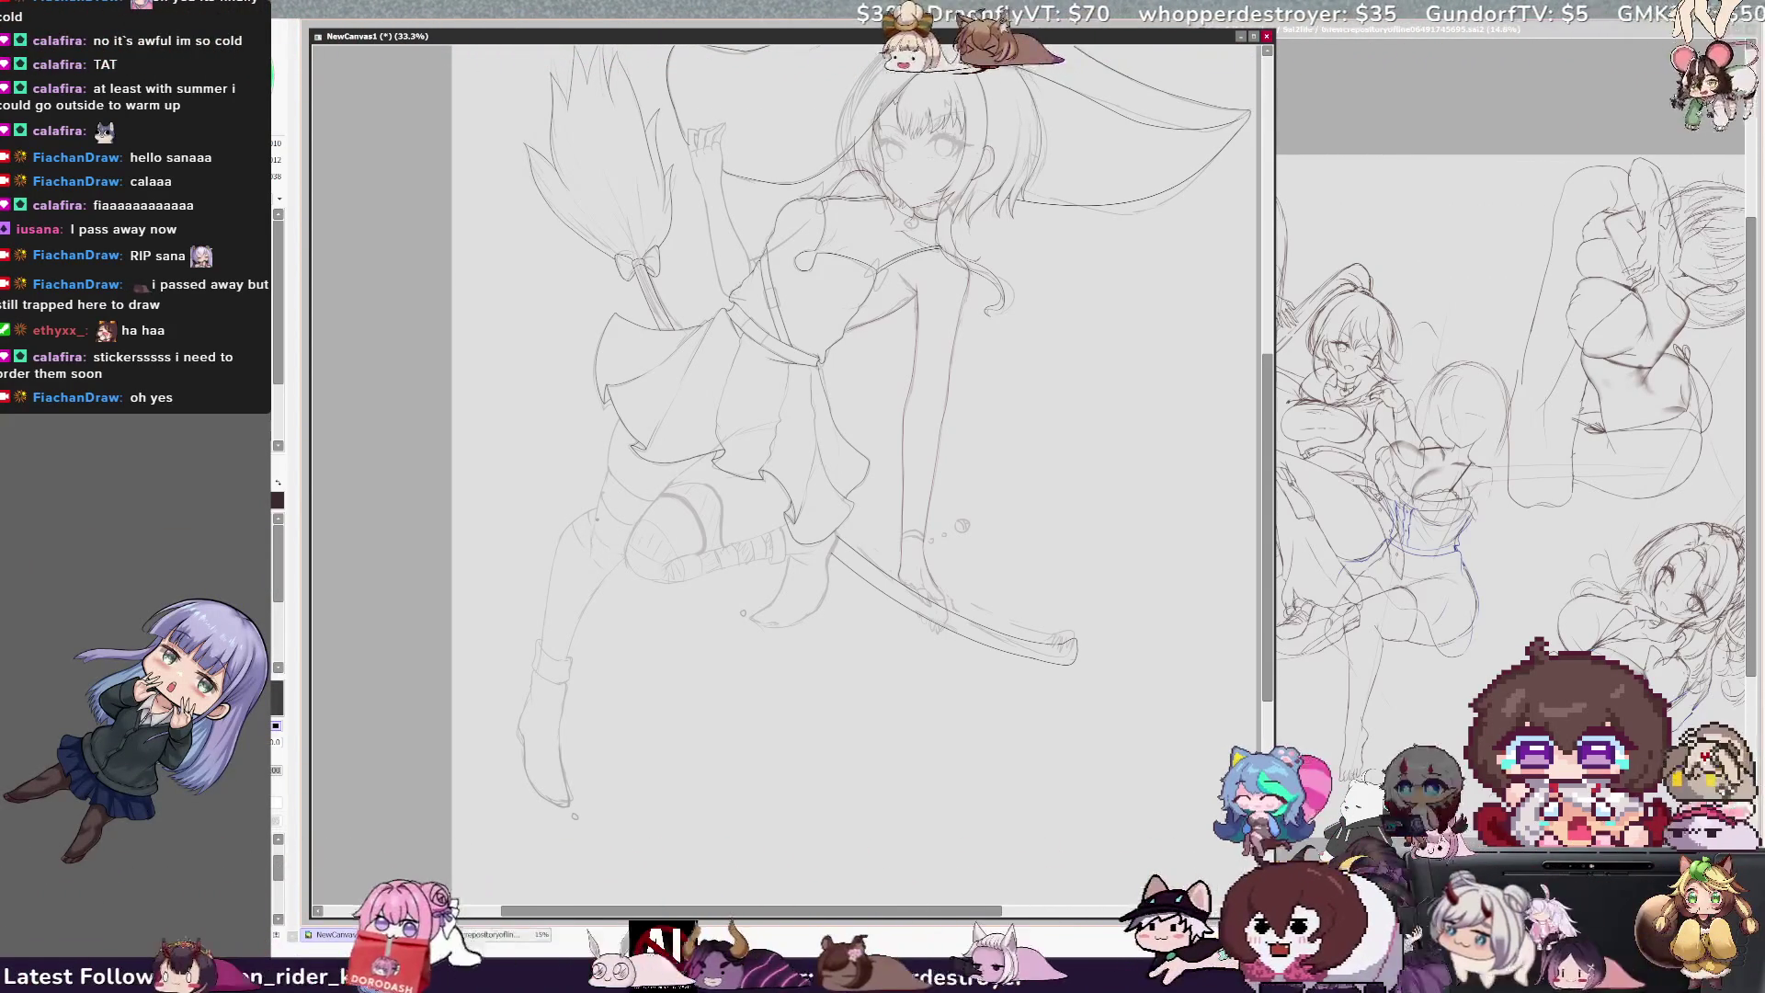
{"action": "key", "text": "h"}
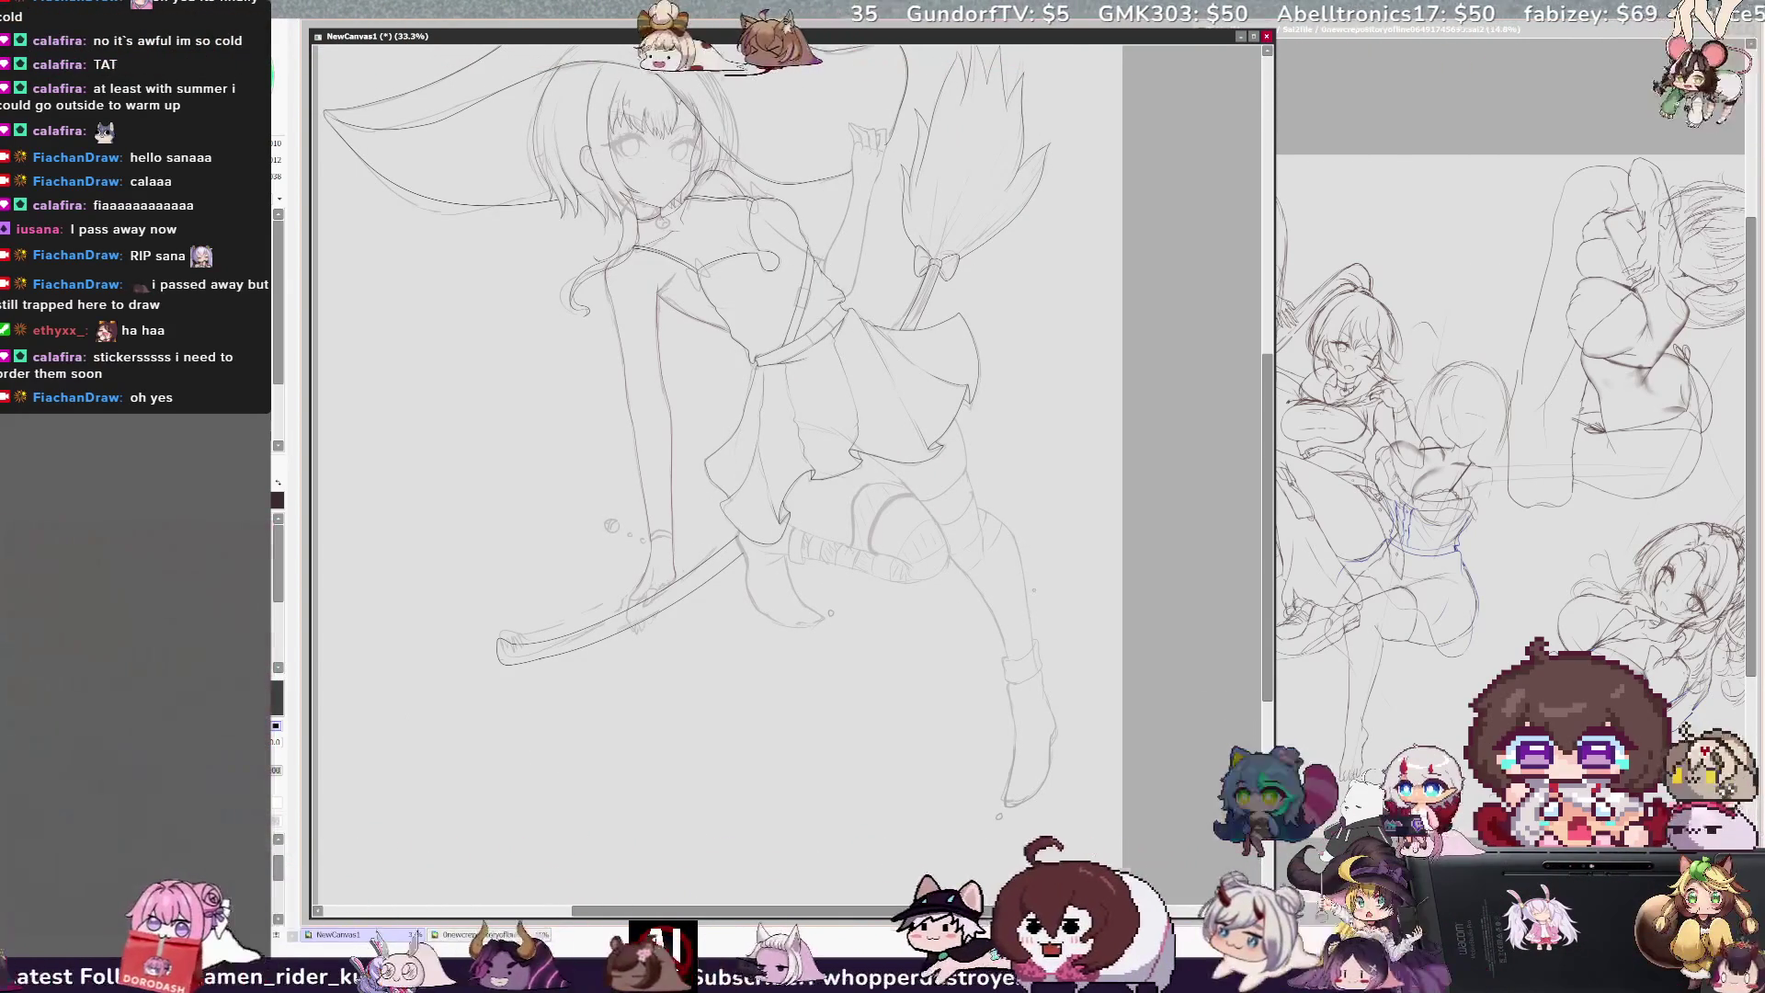
Step: Toggle the horizontal view flip three times, leaving the canvas mirrored
{"action": "key", "text": "h"}
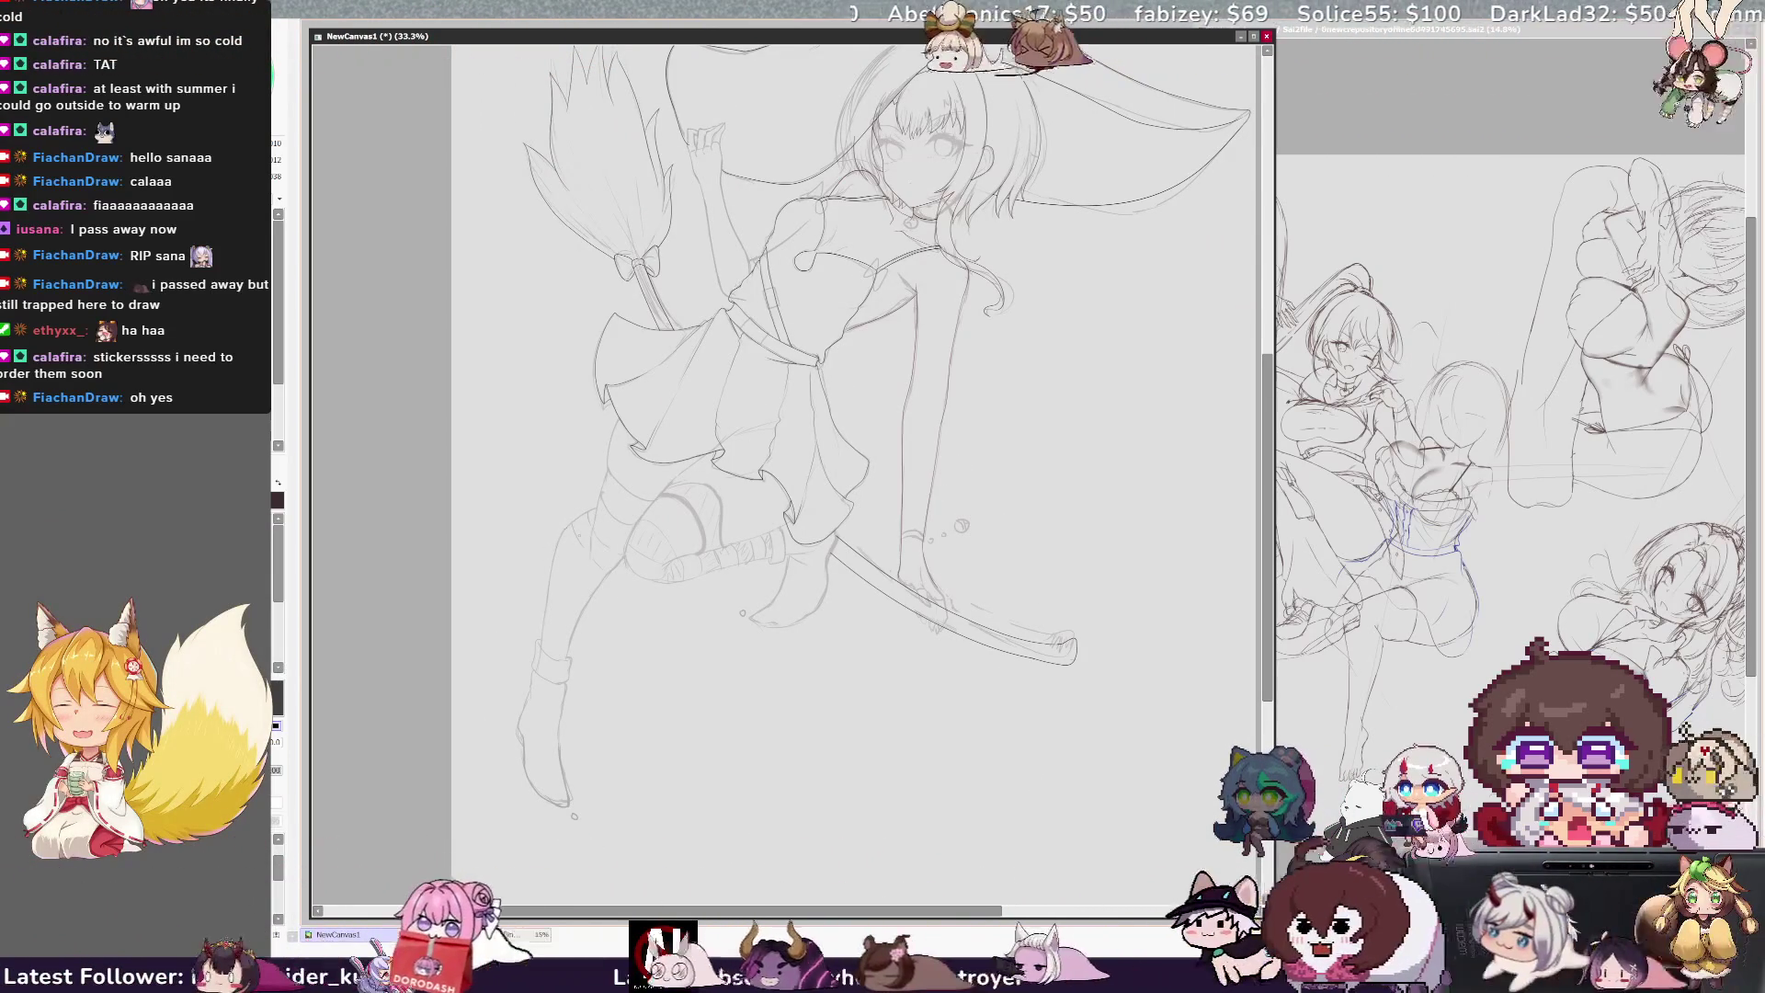
{"action": "key", "text": "h"}
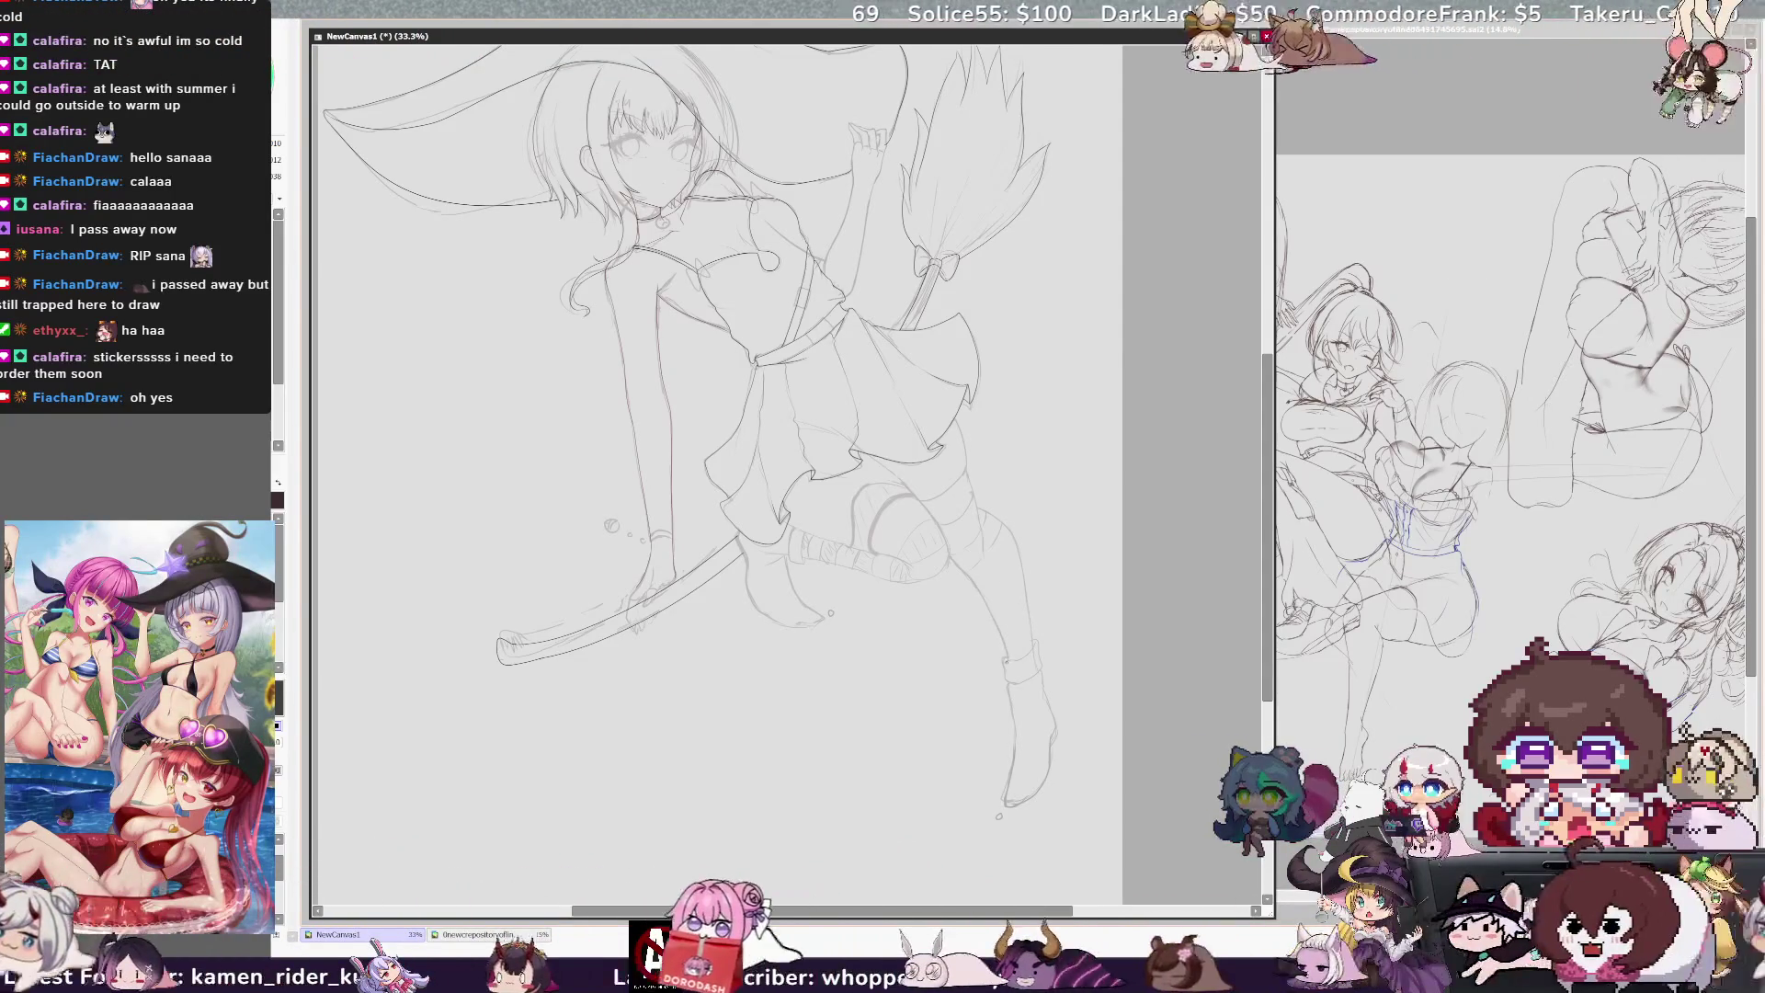
{"action": "key", "text": "h"}
{"action": "key", "text": "h"}
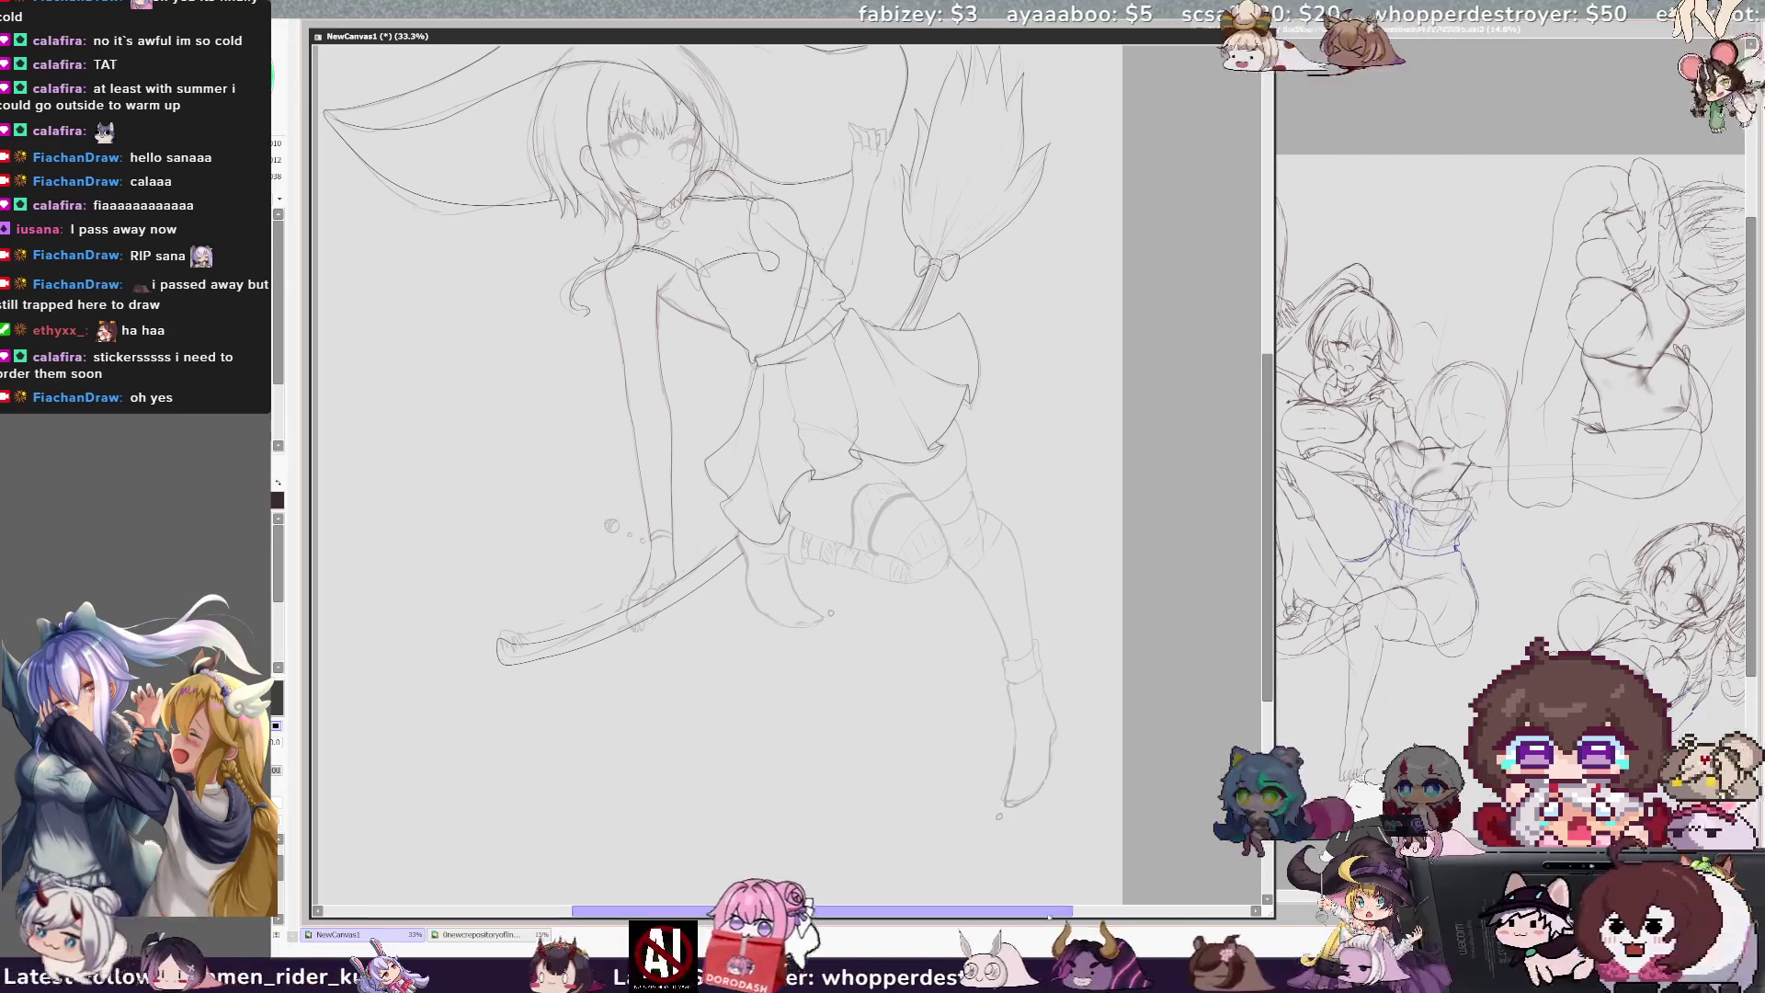
Step: Rotate the canvas view, check the layer holding the boot lines, then mirror and unmirror the view
{"action": "left_click_drag", "start_coordinate": [1046, 913], "coordinate": [1062, 913]}
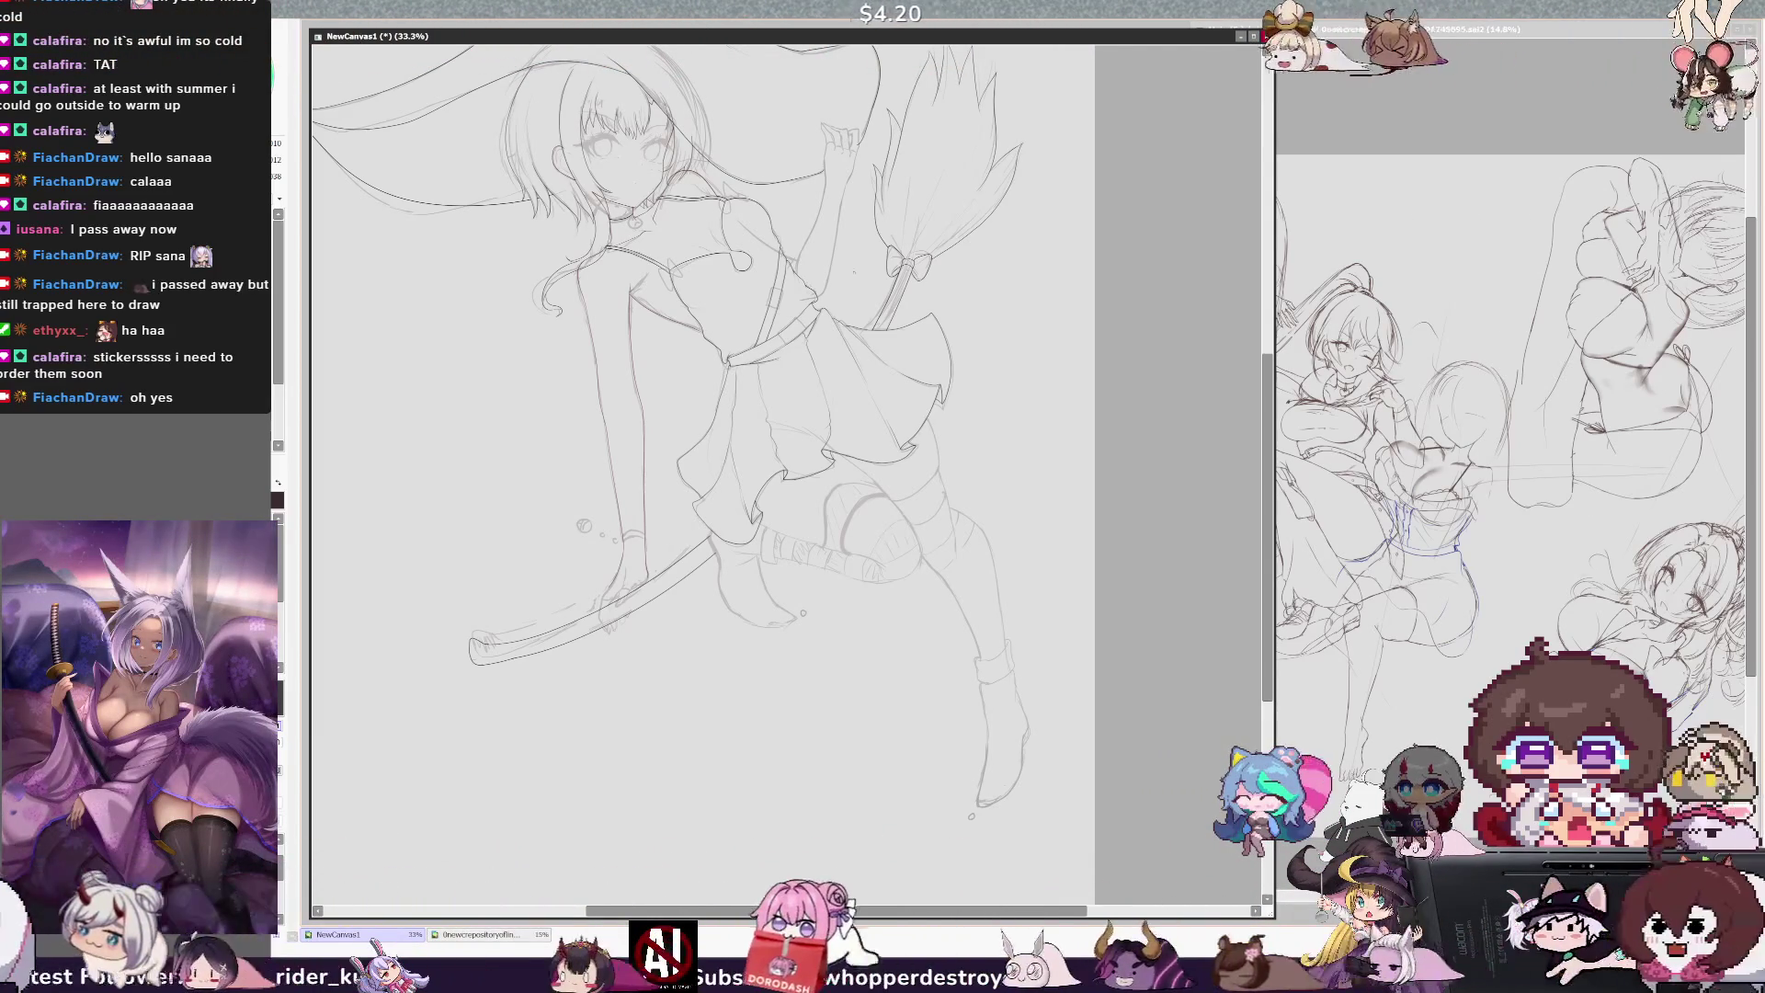
{"action": "key", "text": "End"}
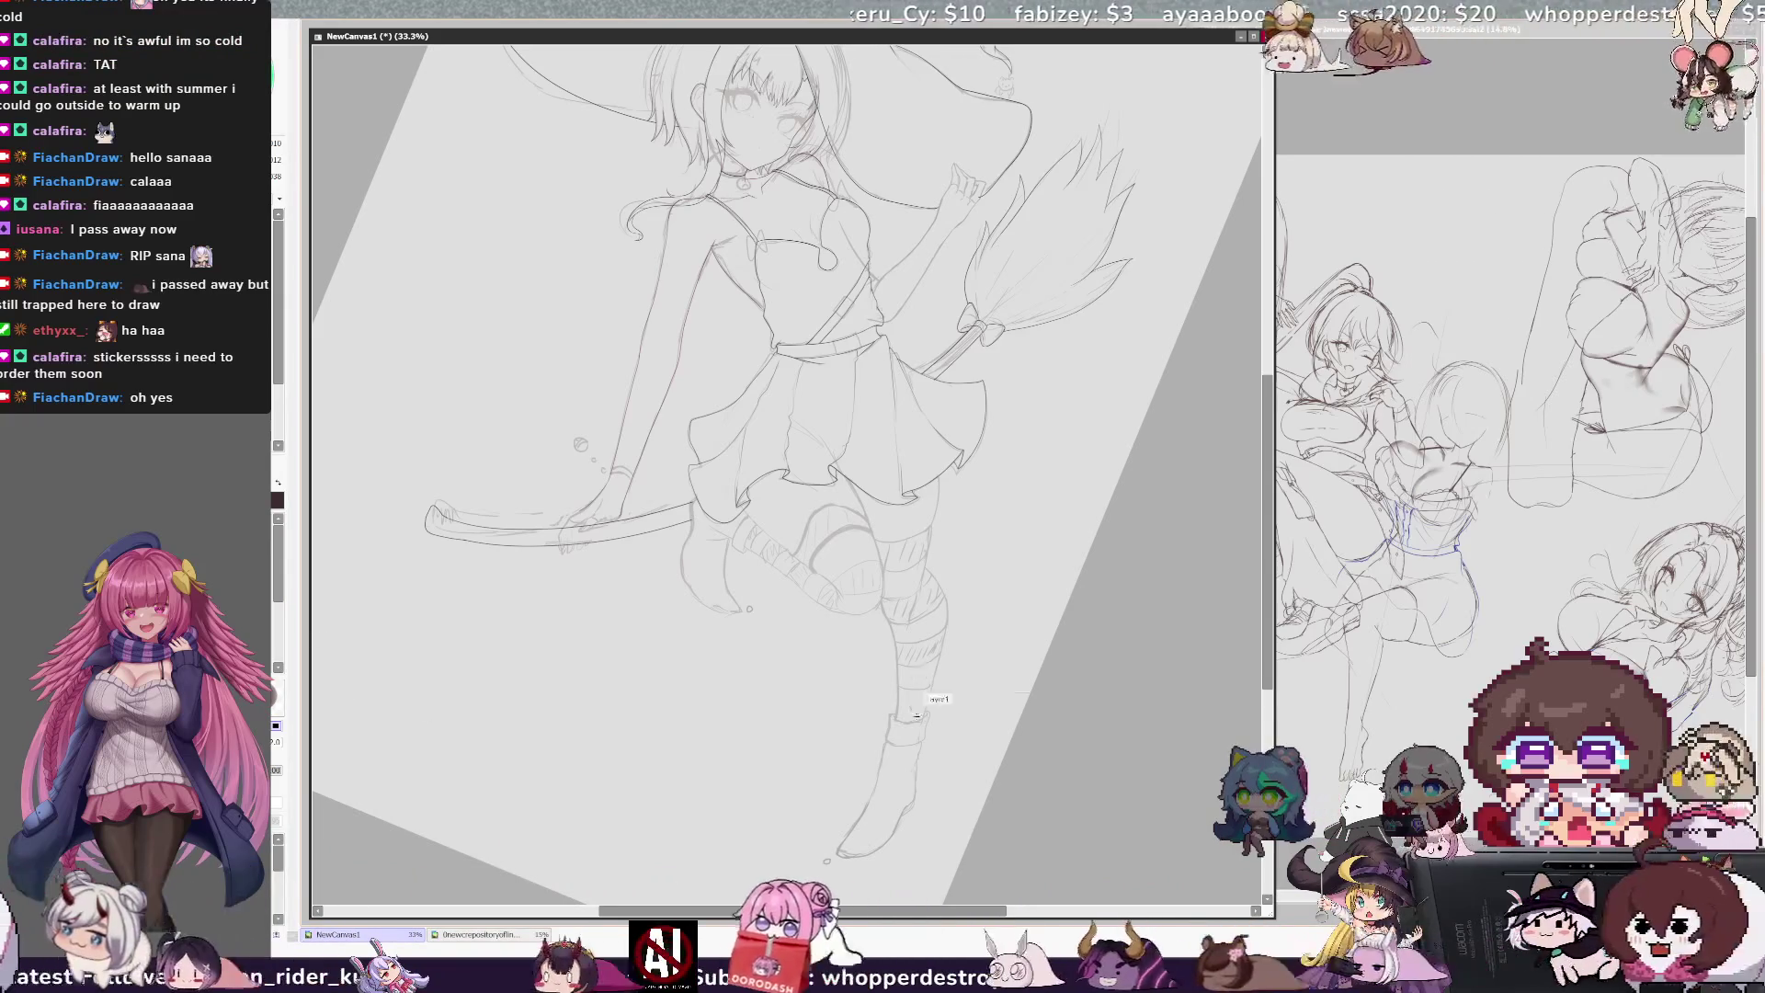
{"action": "left_click", "coordinate": [925, 690], "text": "ctrl+shift"}
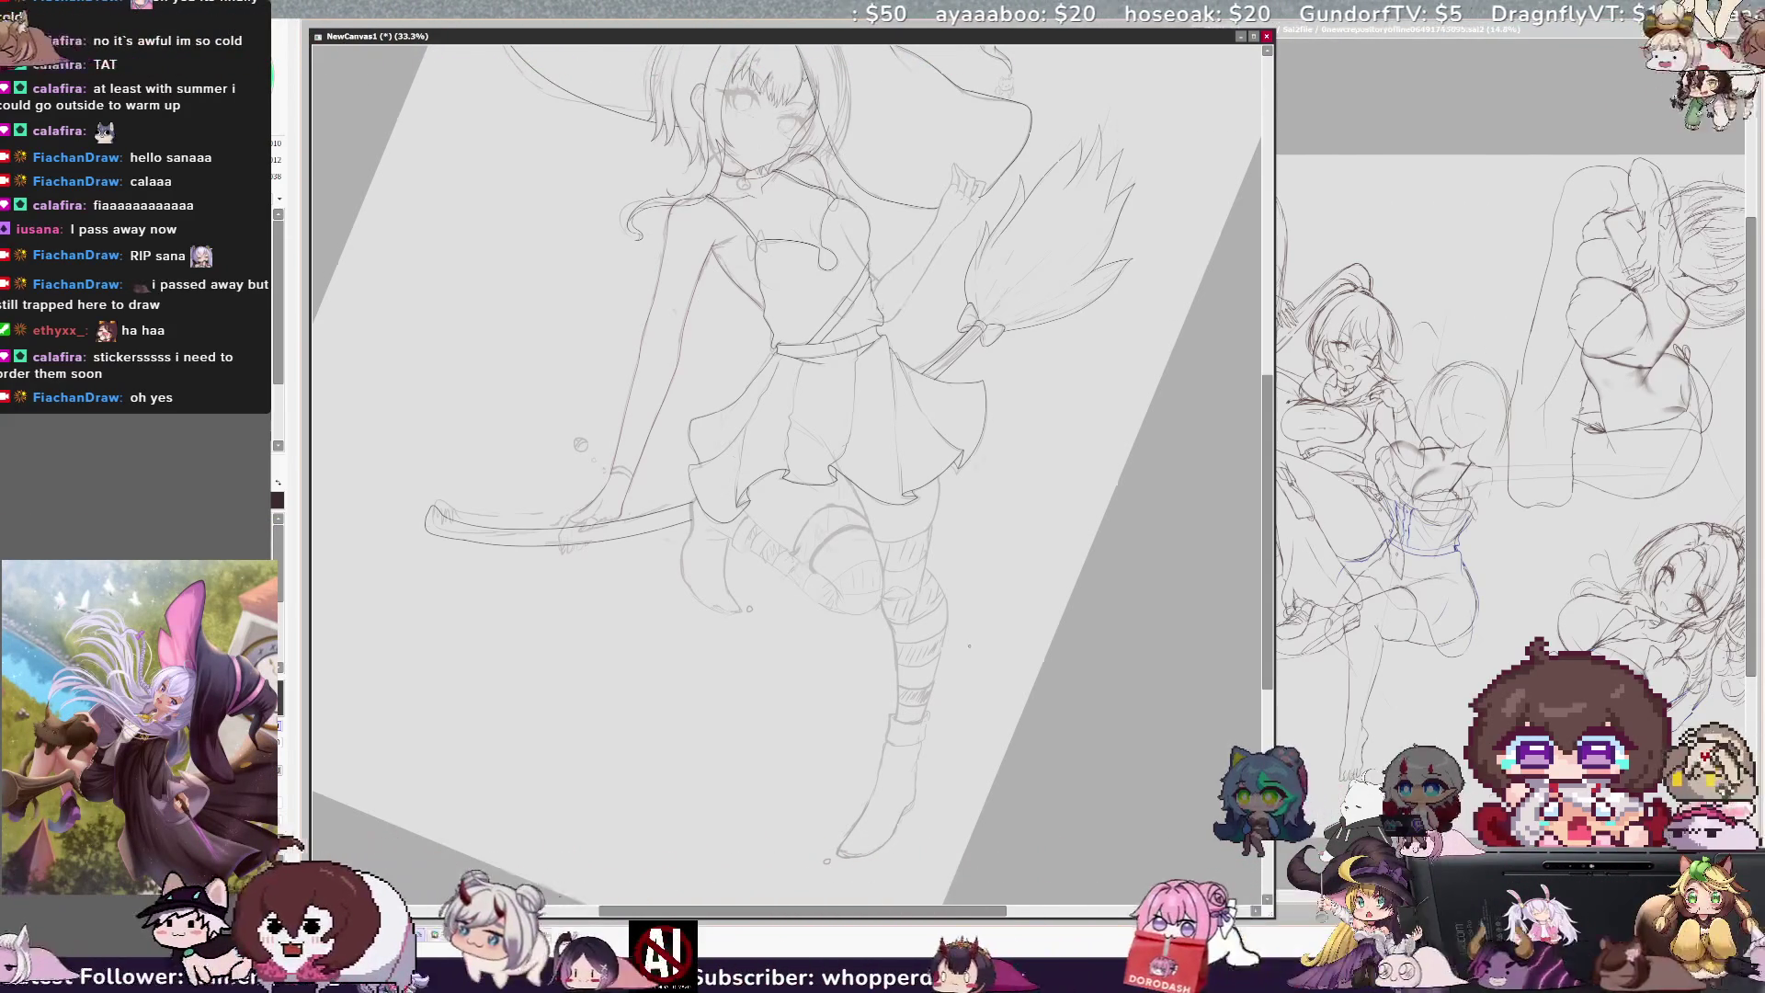
{"action": "key", "text": "h"}
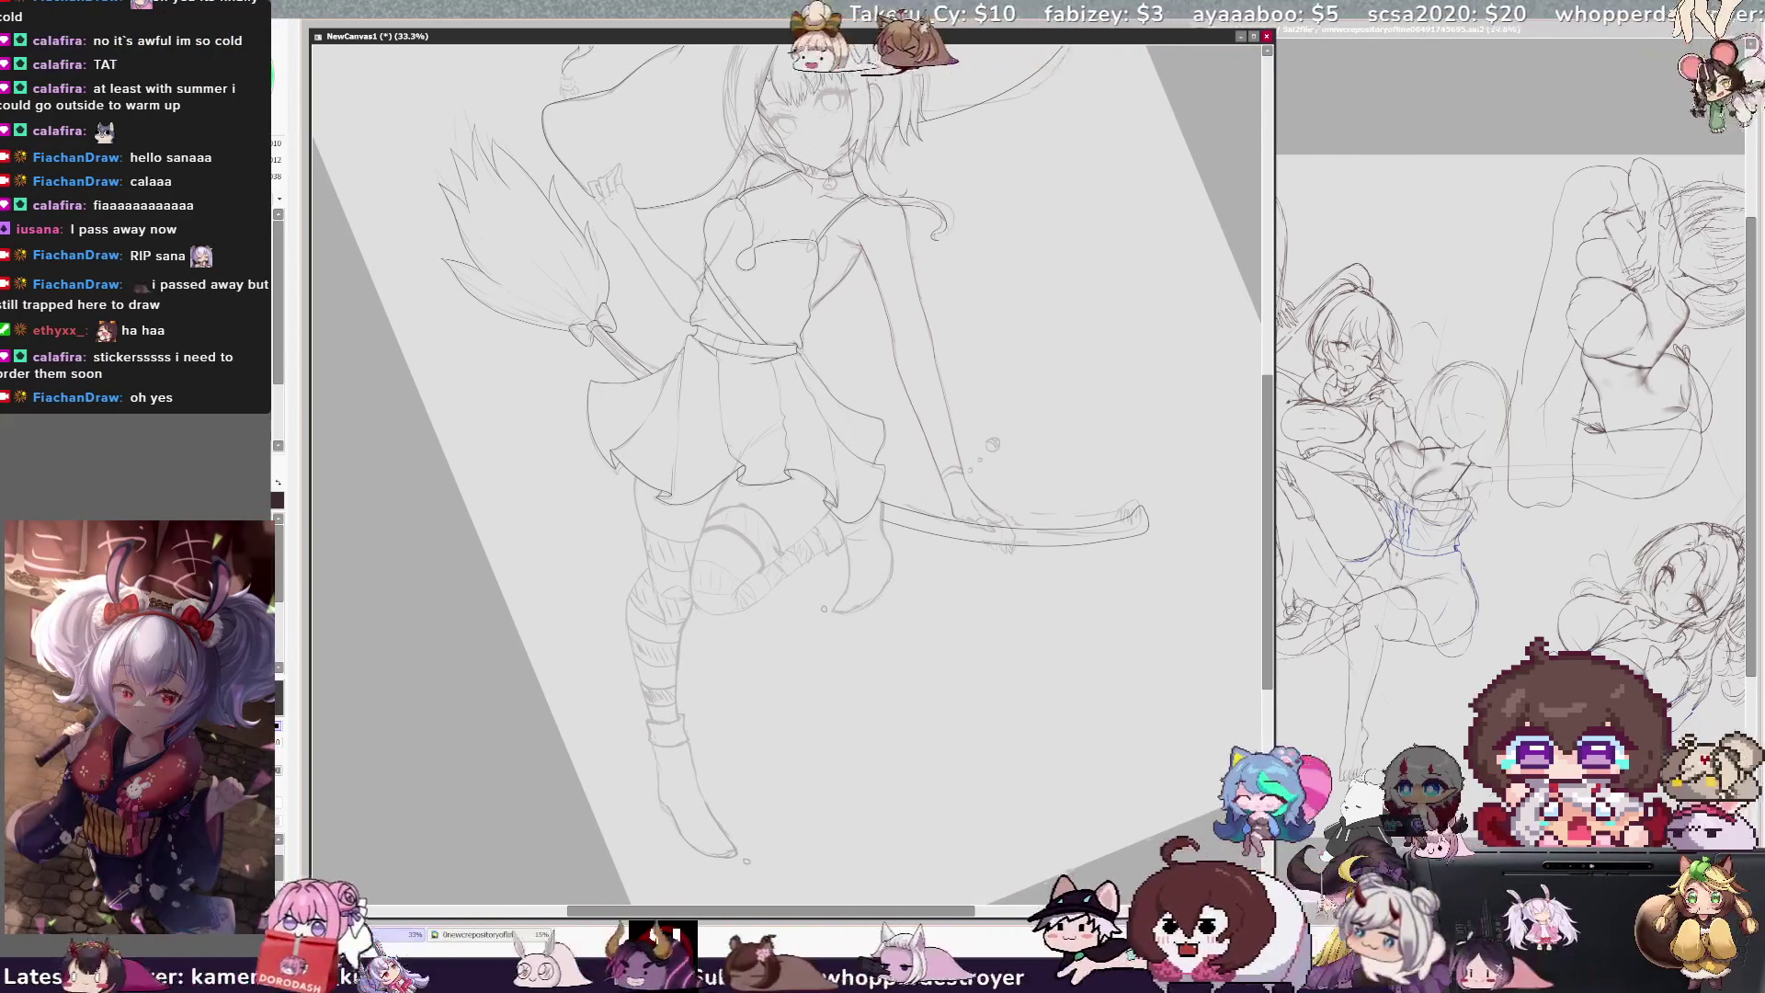
{"action": "key", "text": "h"}
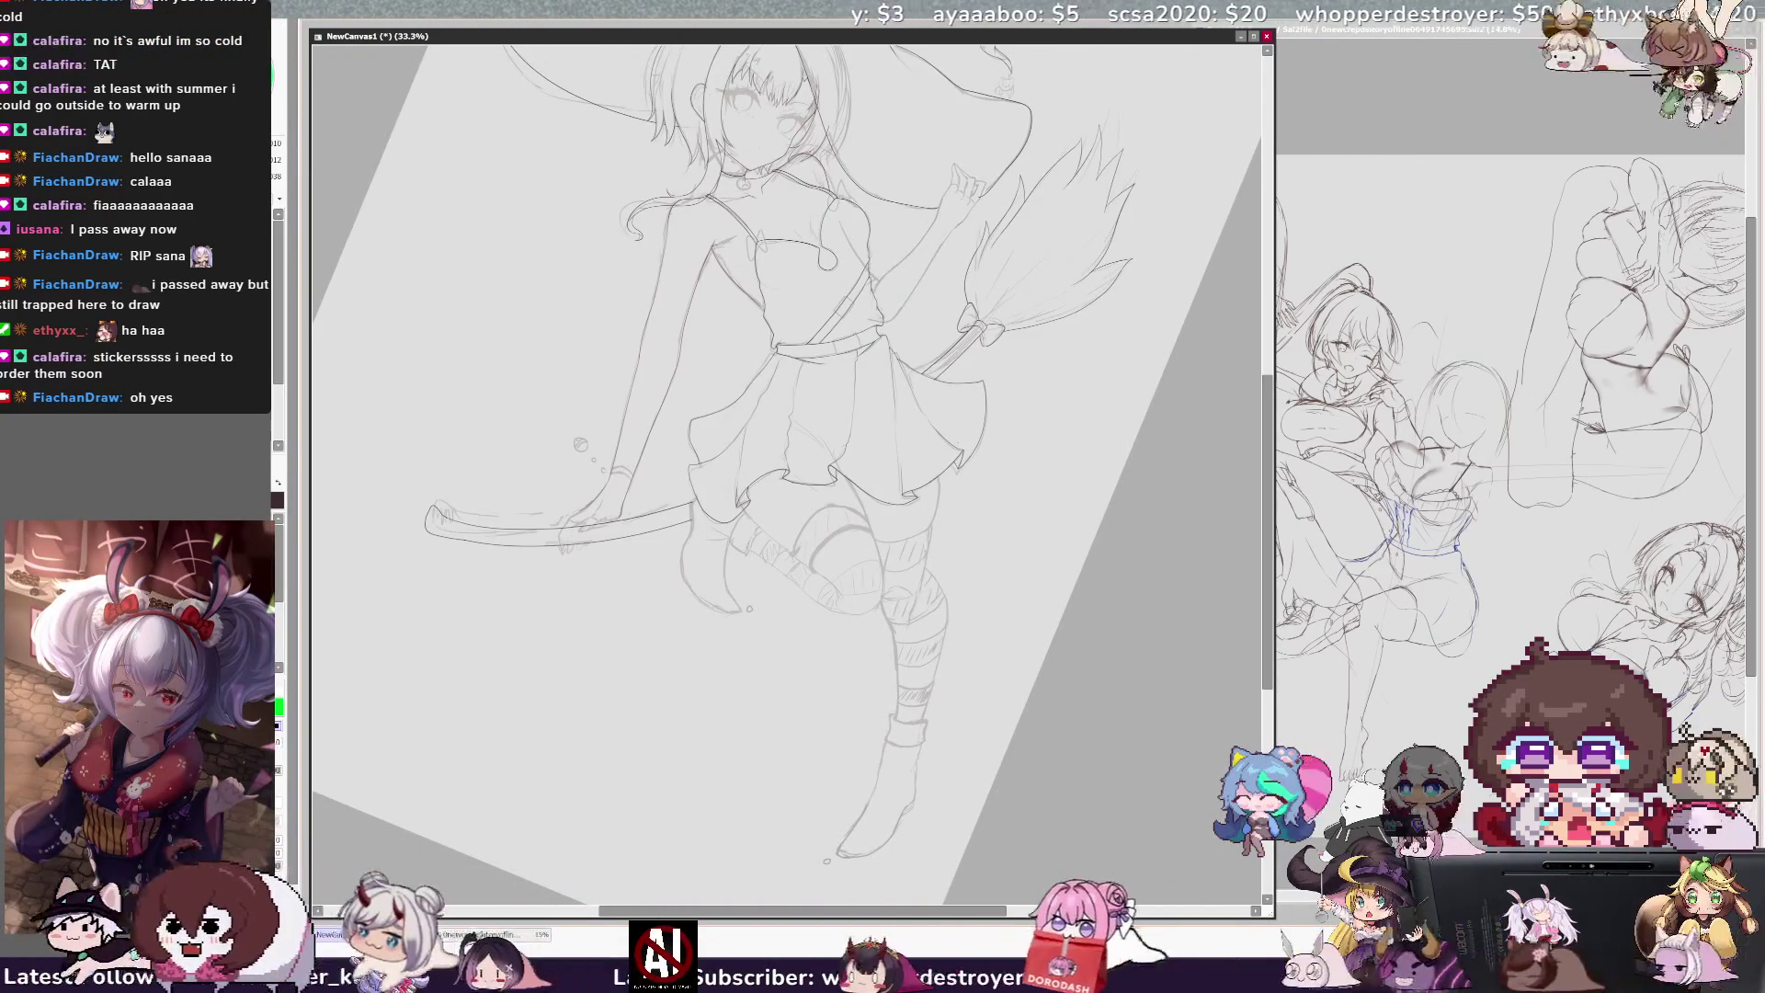
Step: Unmirror the witch sketch and reset the canvas rotation so it stands straight
{"action": "key", "text": "h"}
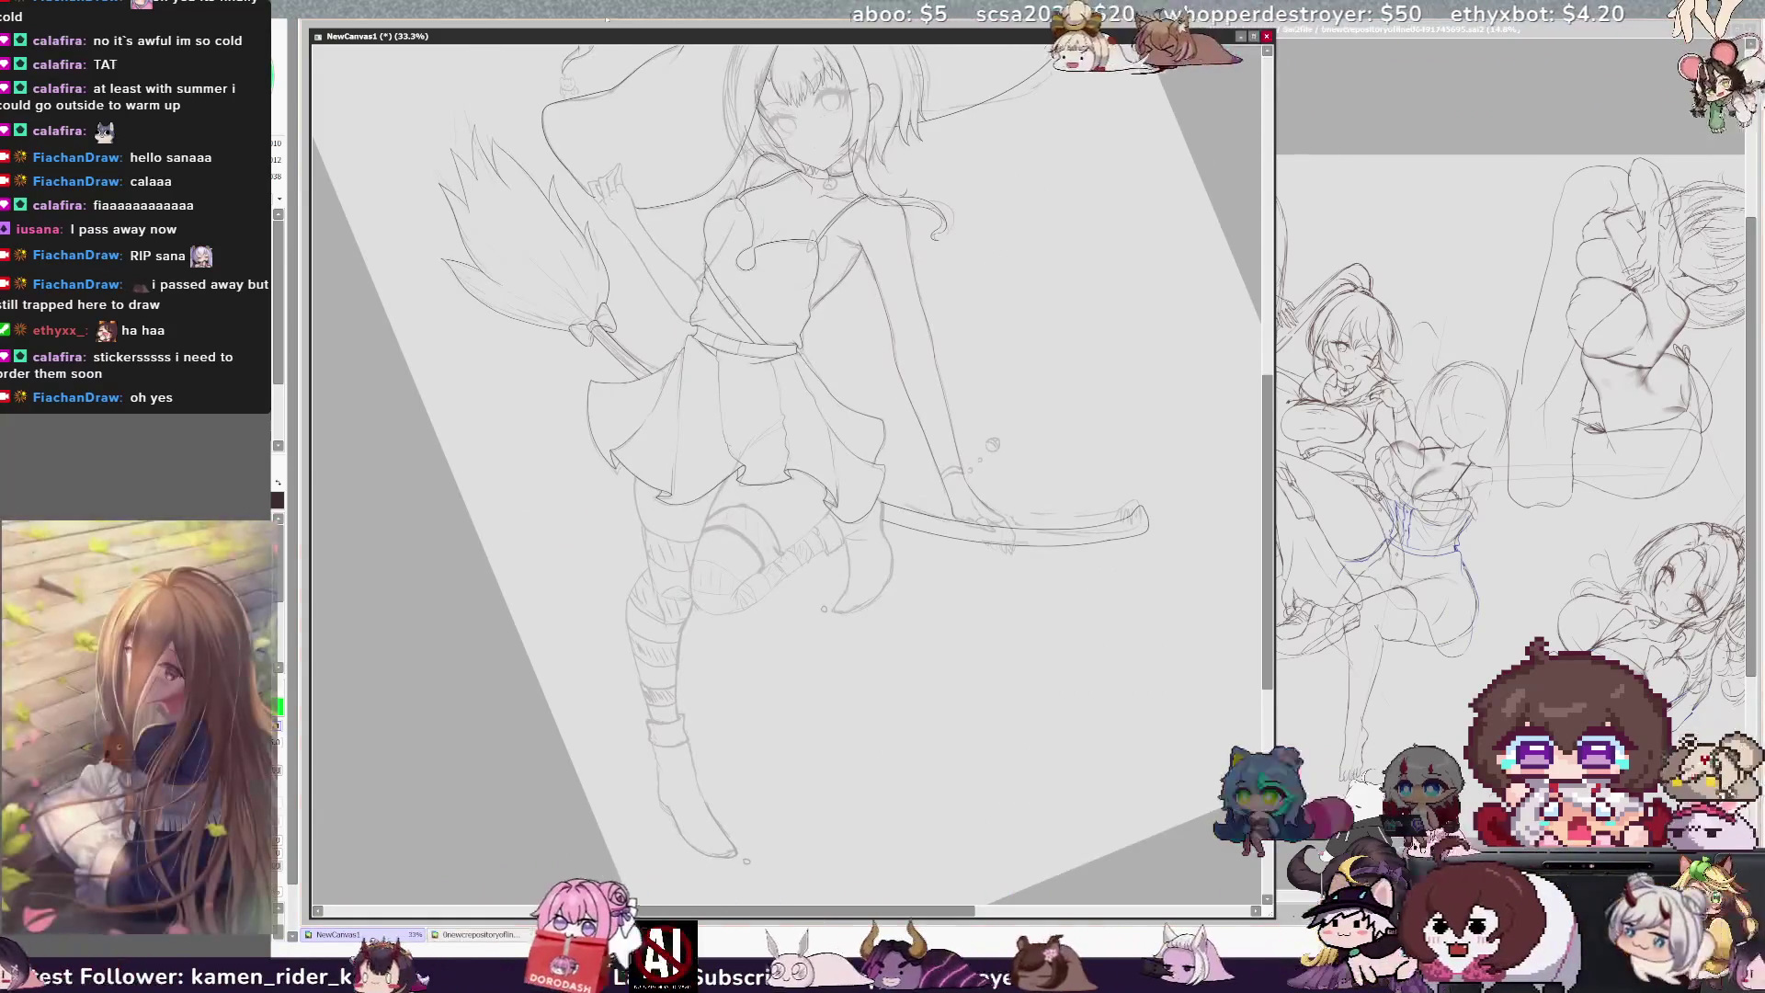
{"action": "key", "text": "Home"}
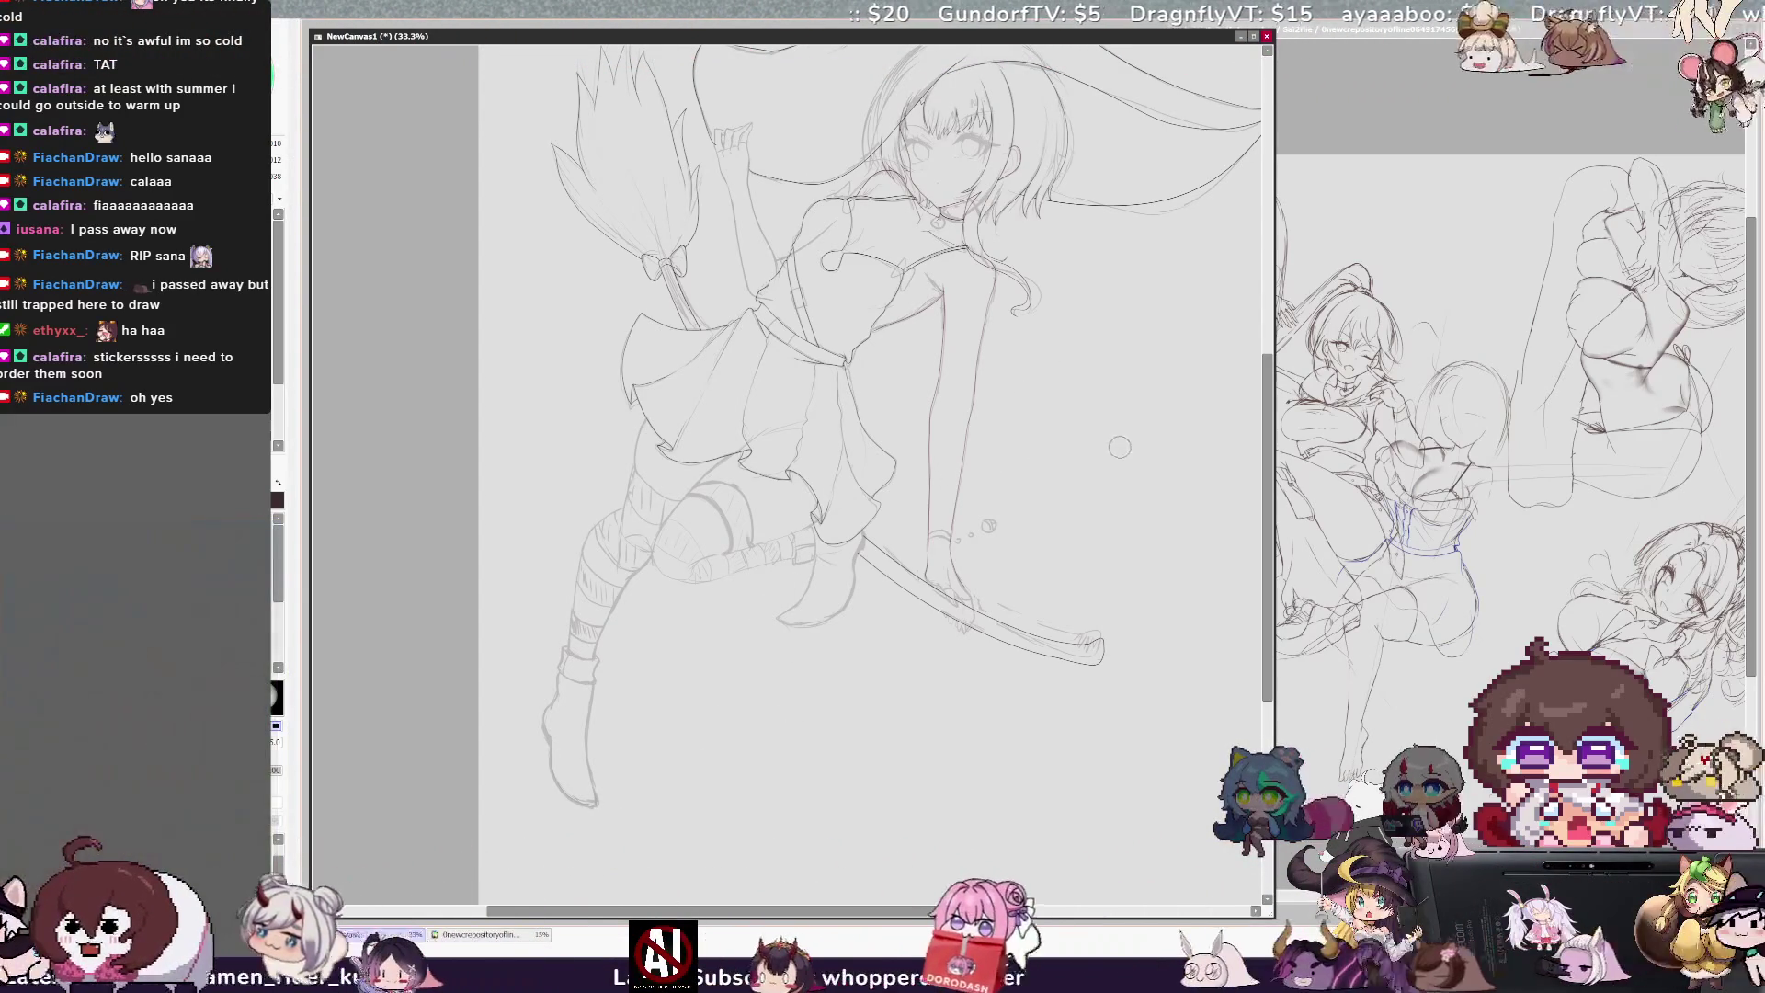
Step: Pan from the hat down to the legs, then zoom in on the feet and broom end
{"action": "mouse_move", "coordinate": [1269, 598]}
{"action": "left_mouse_down"}
{"action": "mouse_move", "coordinate": [1270, 497]}
{"action": "mouse_move", "coordinate": [1274, 549]}
{"action": "left_mouse_up"}
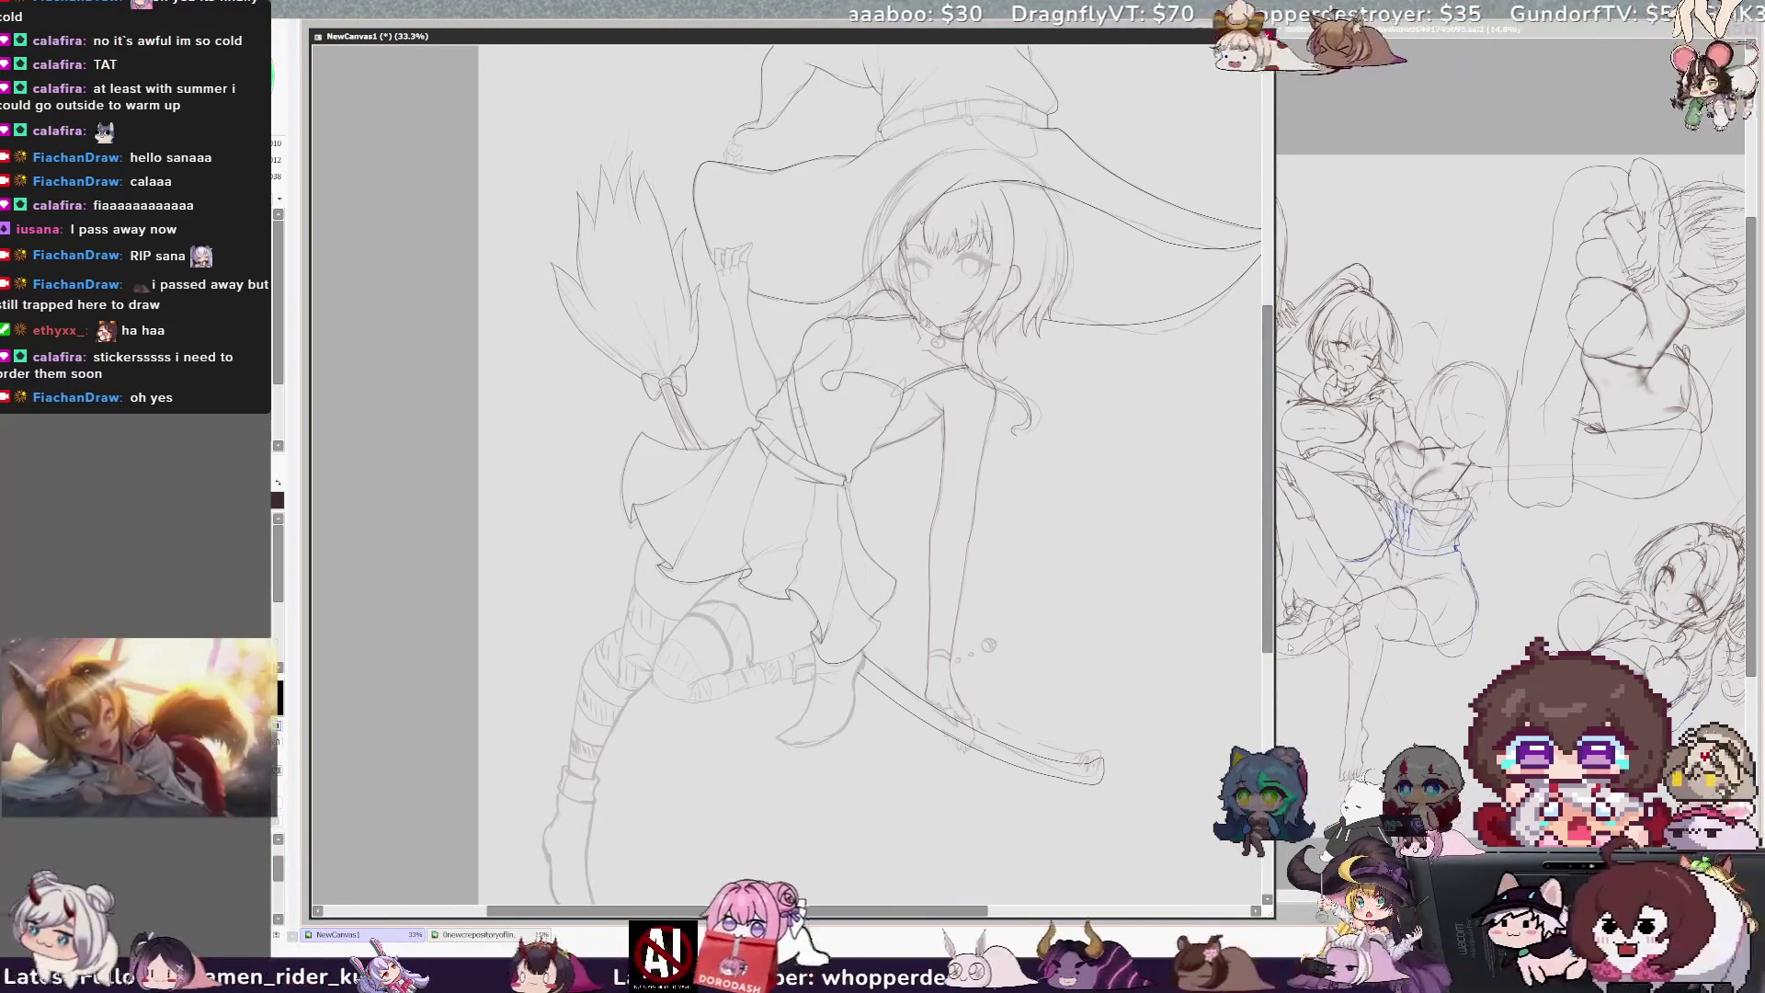
{"action": "left_click_drag", "start_coordinate": [1001, 903], "coordinate": [1027, 902]}
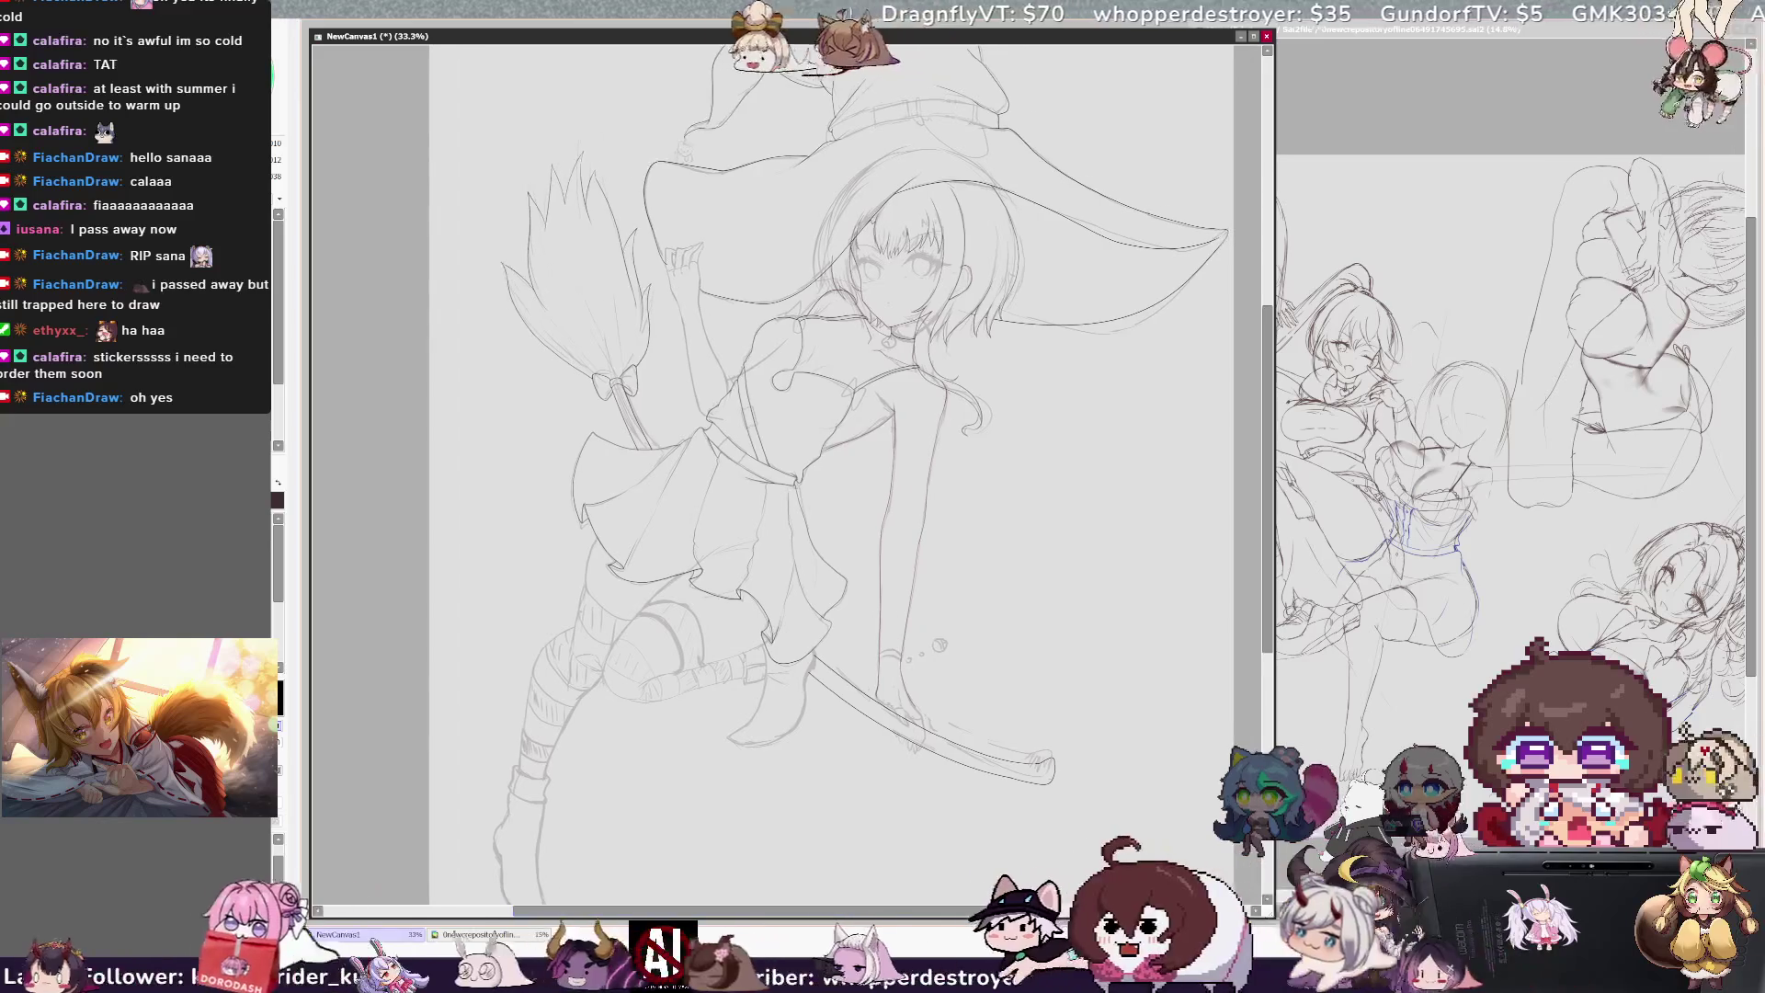
{"action": "left_click_drag", "start_coordinate": [1267, 573], "coordinate": [1266, 607]}
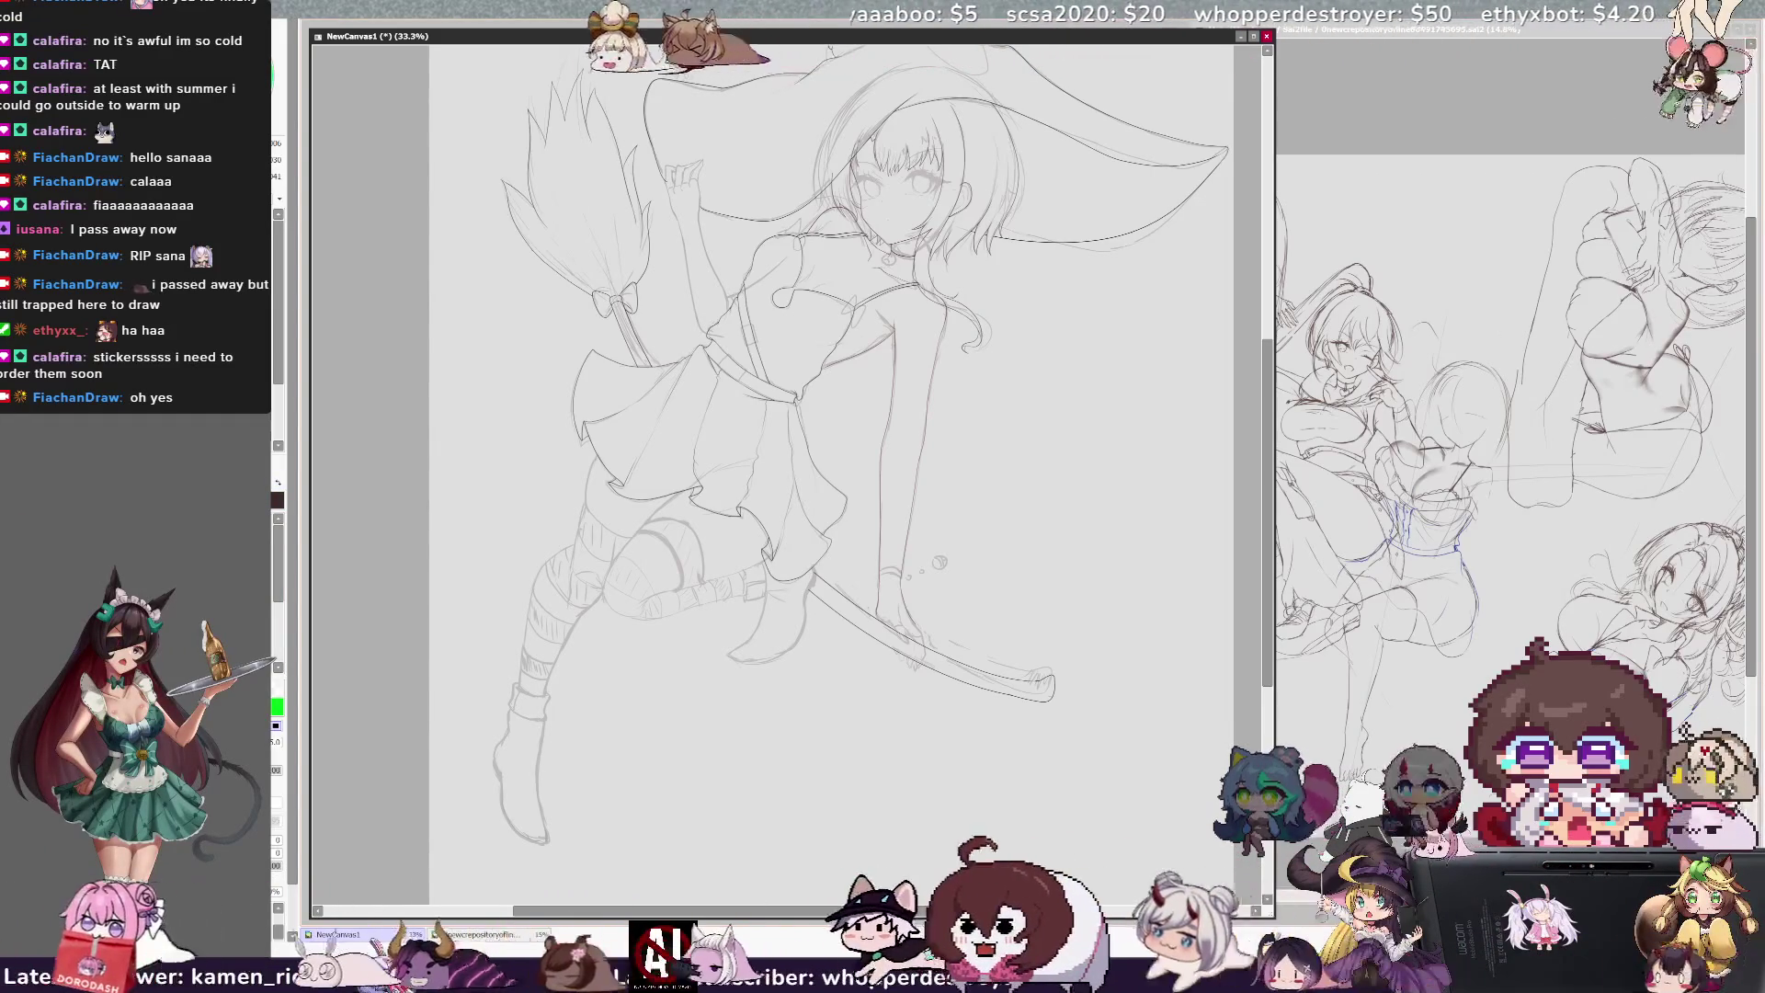
{"action": "scroll", "coordinate": [791, 459], "scroll_direction": "up", "scroll_amount": 3}
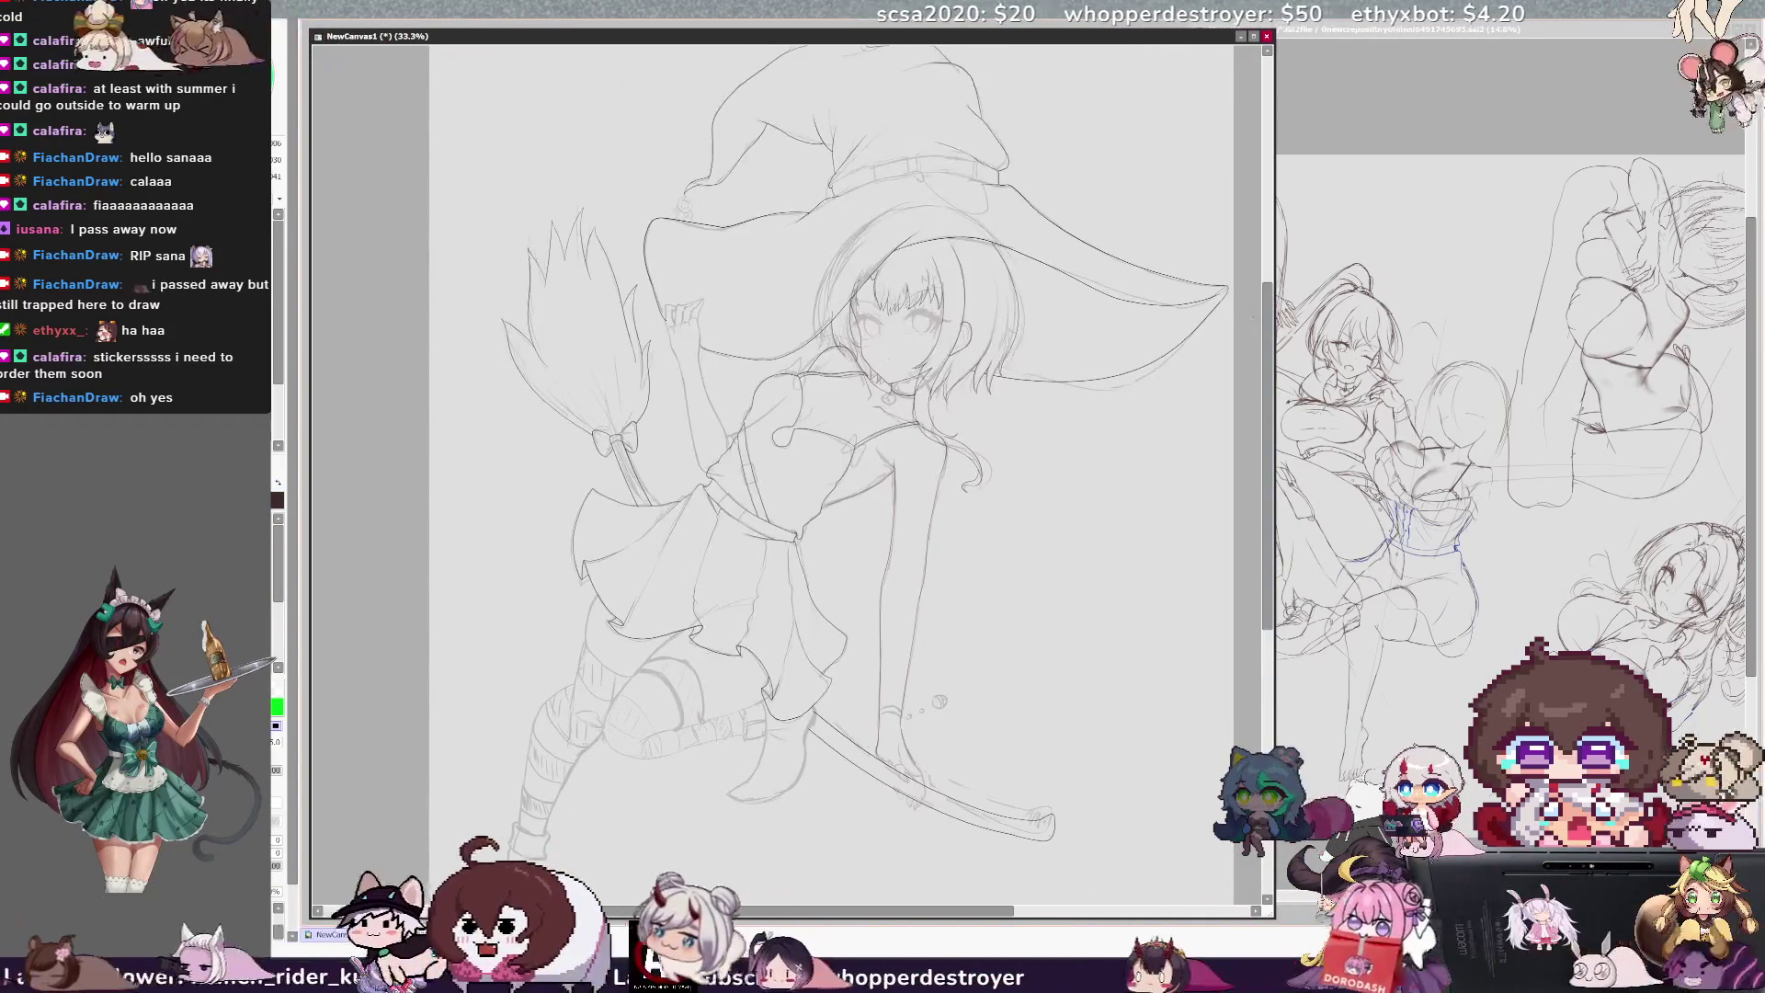
{"action": "scroll", "coordinate": [790, 460], "scroll_direction": "up", "scroll_amount": 3}
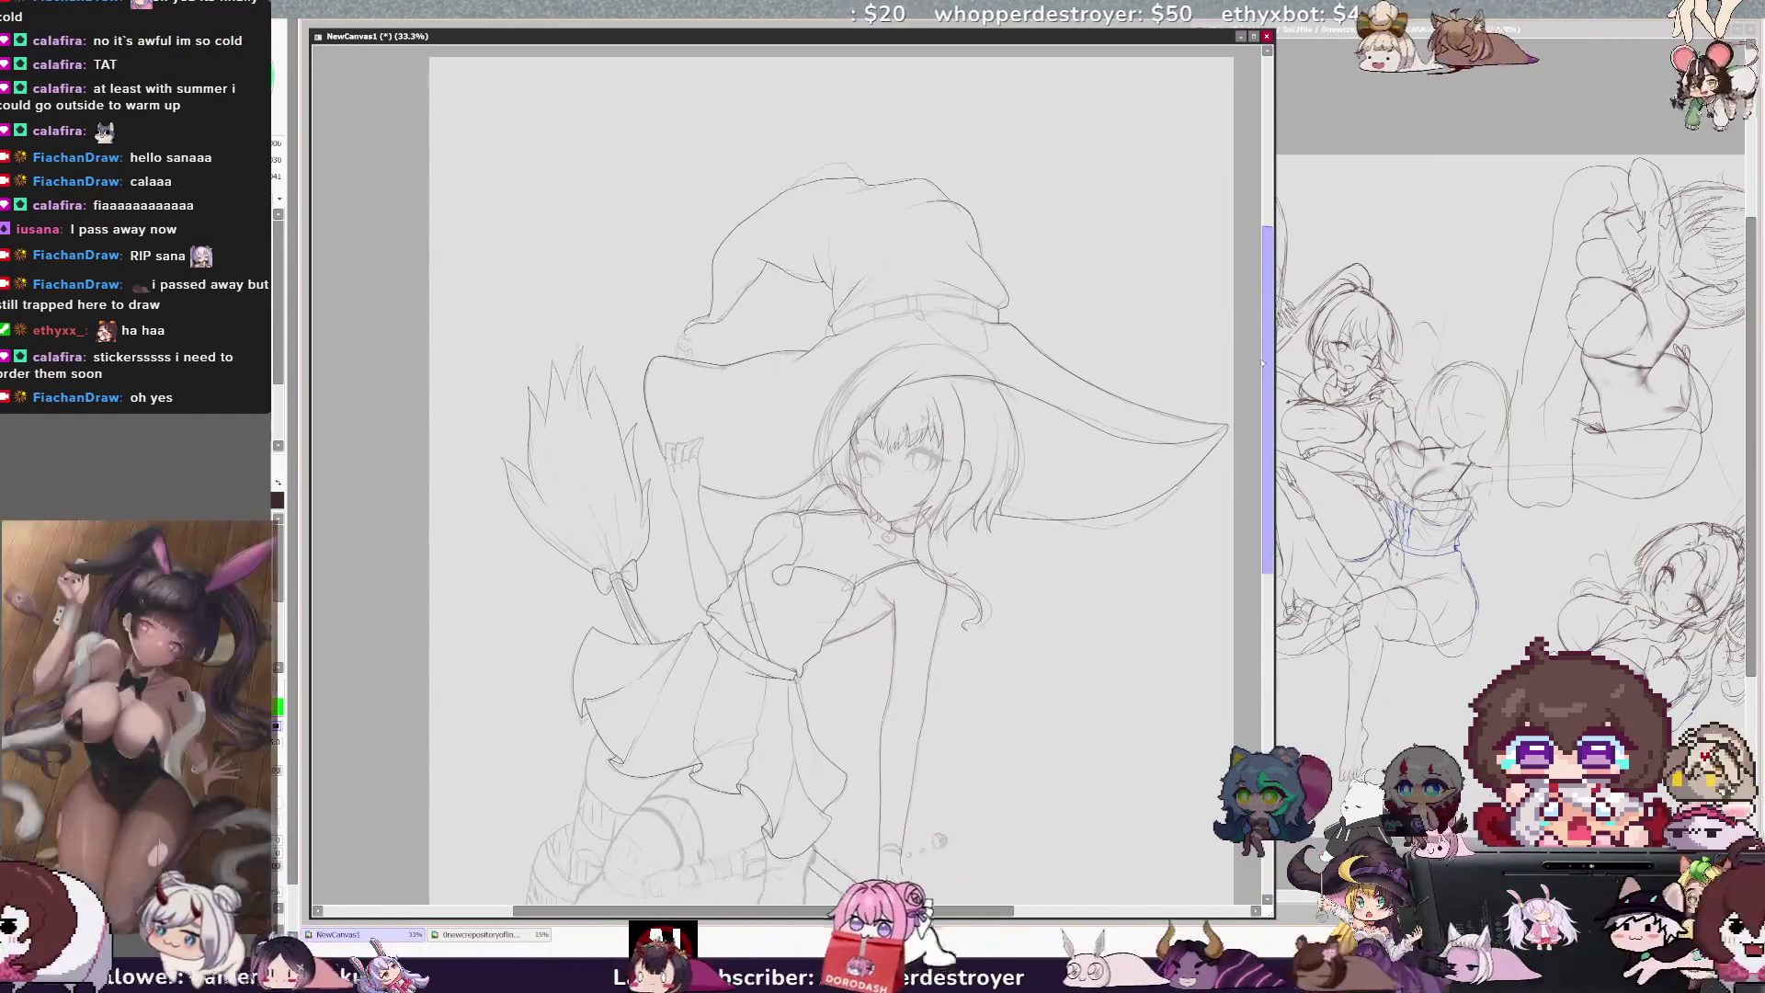
{"action": "scroll", "coordinate": [828, 460], "scroll_direction": "up", "scroll_amount": 1}
{"action": "left_click_drag", "start_coordinate": [1263, 361], "coordinate": [1264, 501]}
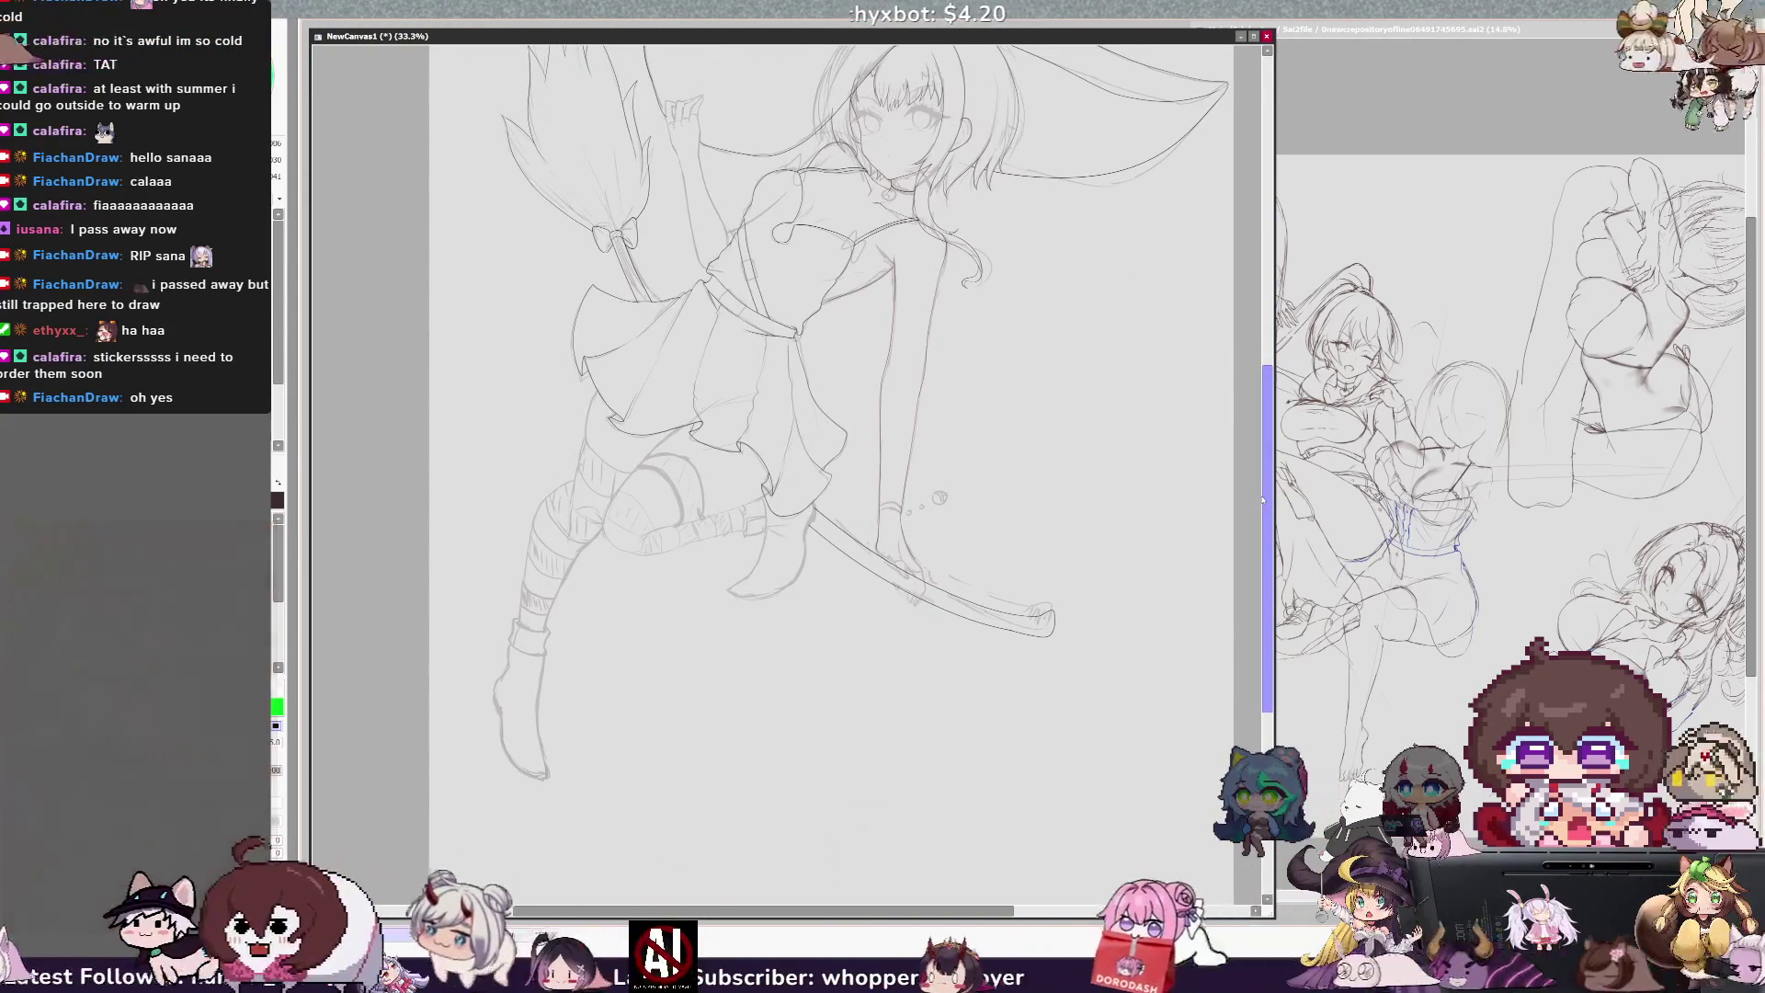
{"action": "scroll", "coordinate": [787, 475], "scroll_direction": "up", "scroll_amount": 3}
{"action": "left_click_drag", "start_coordinate": [757, 910], "coordinate": [838, 909]}
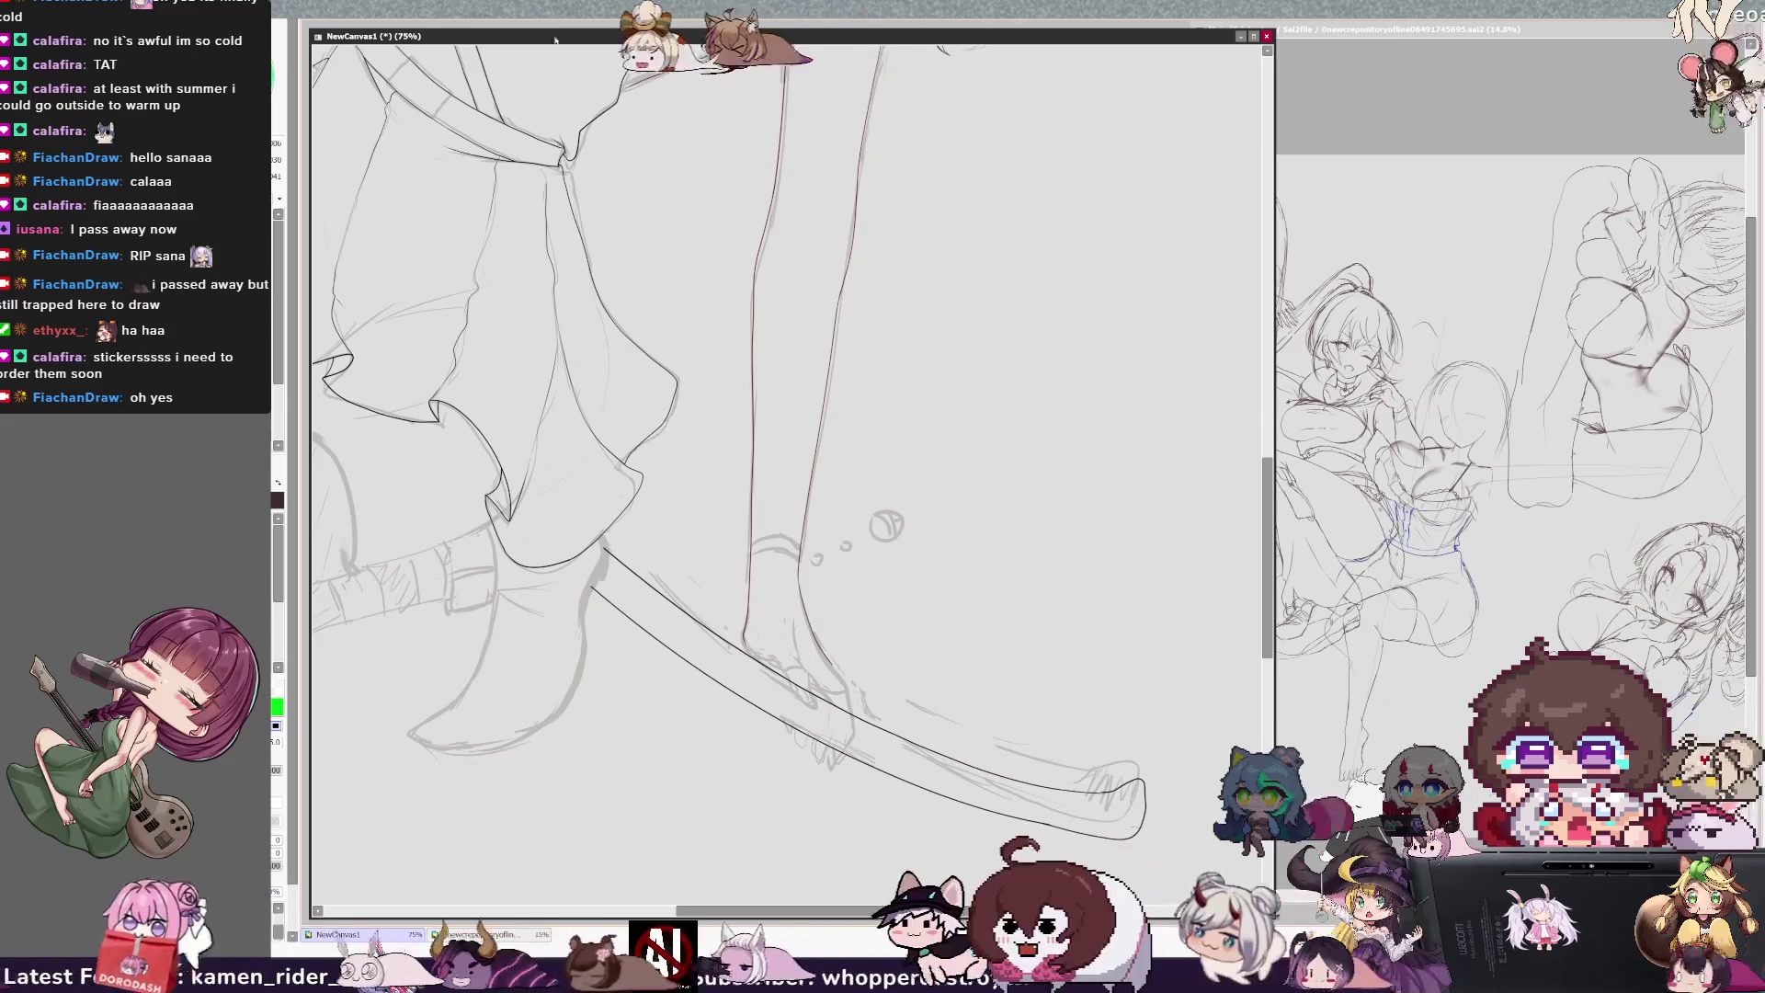
Step: Zoom to the foot, mirror the view to check it, and toggle between black and green
{"action": "scroll", "coordinate": [787, 473], "scroll_direction": "up", "scroll_amount": 2}
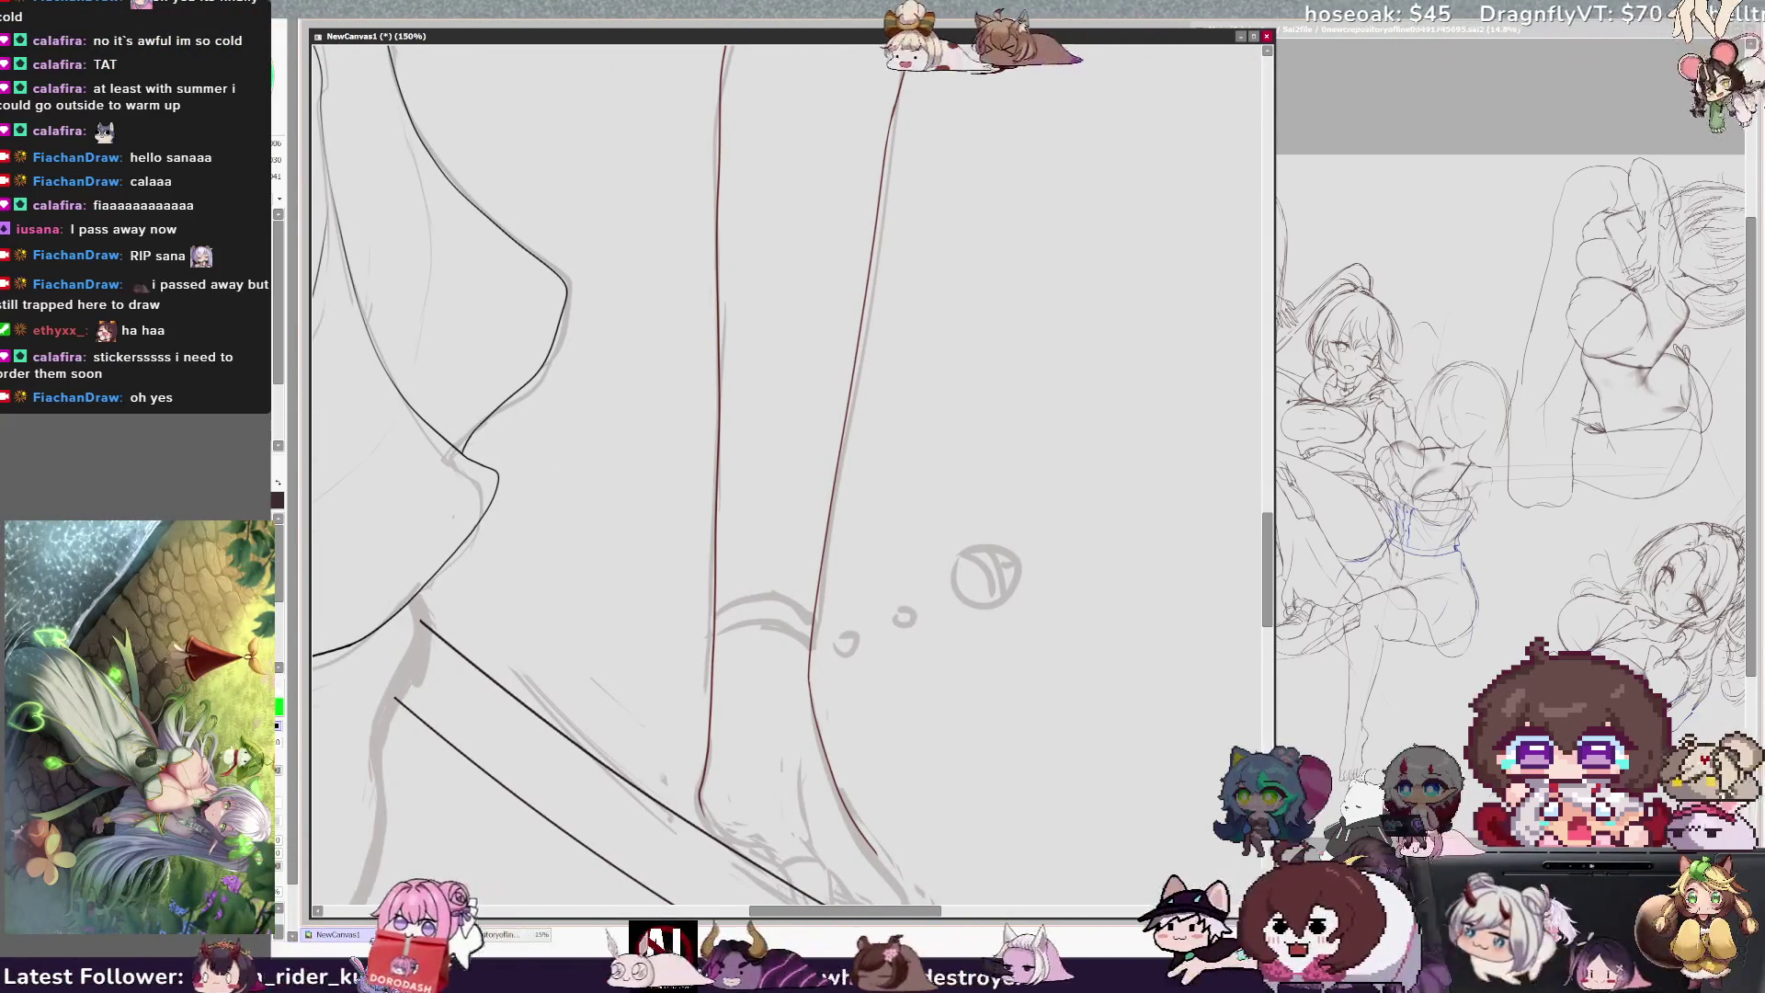
{"action": "scroll", "coordinate": [787, 473], "scroll_direction": "down", "scroll_amount": 3}
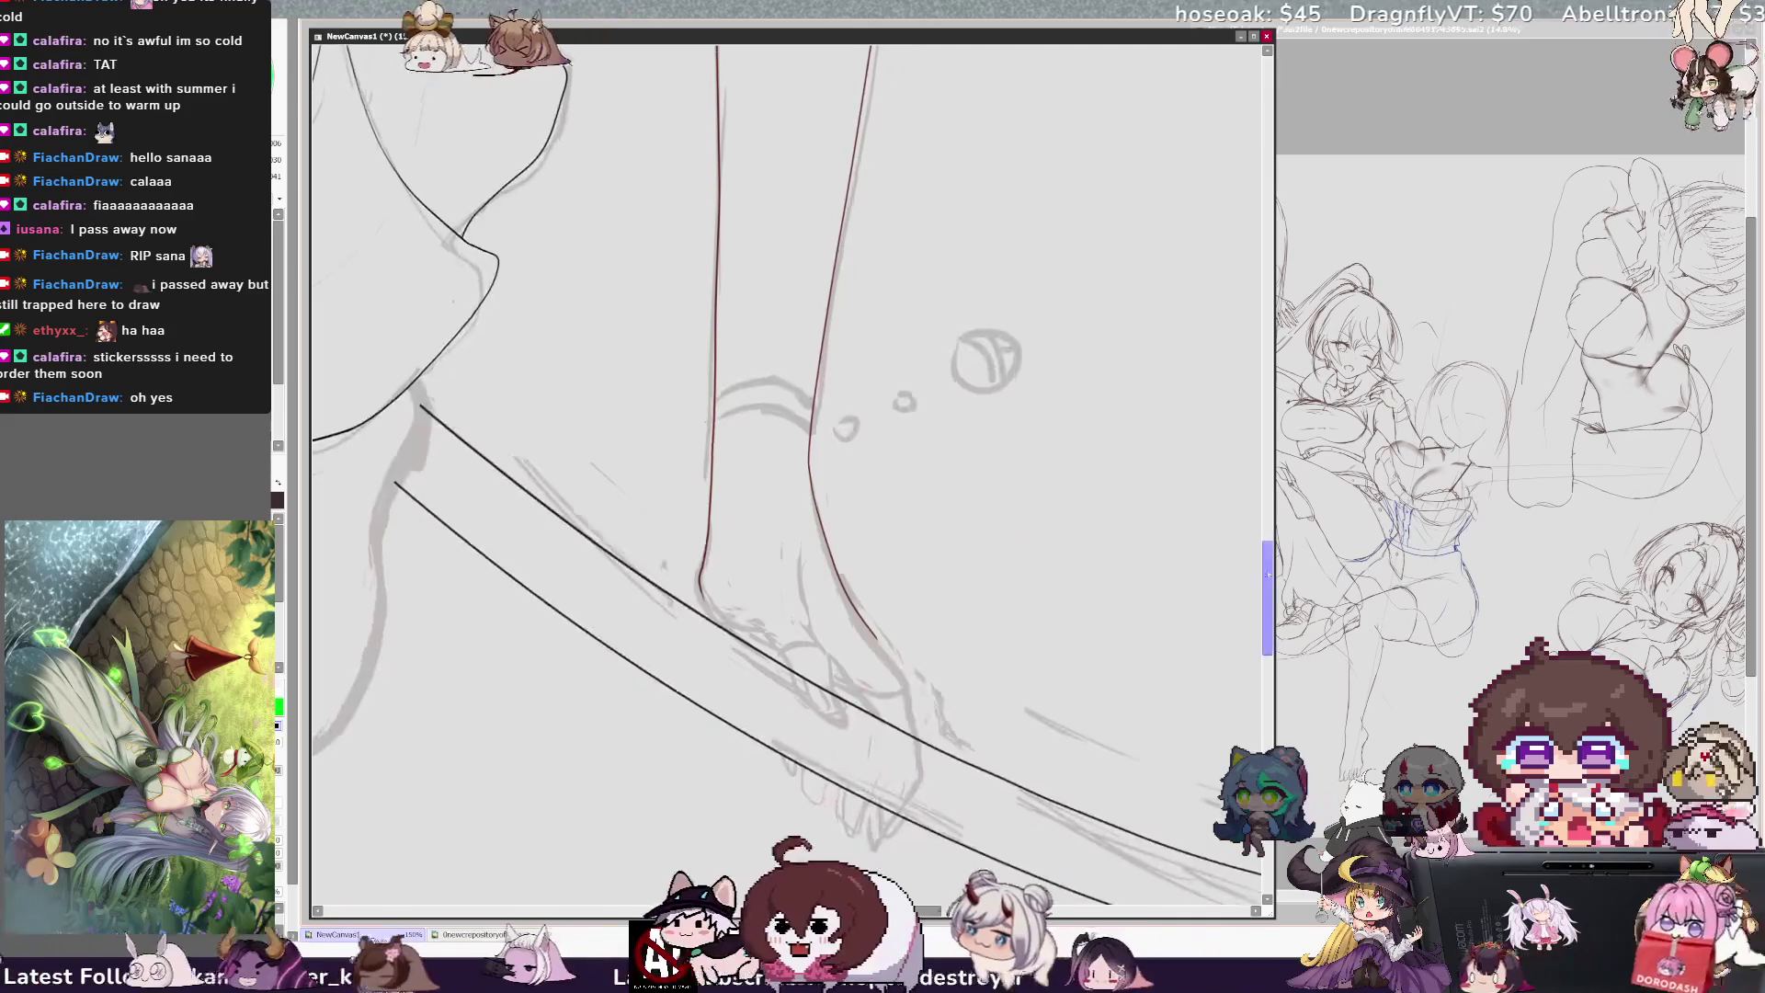
{"action": "key", "text": "h"}
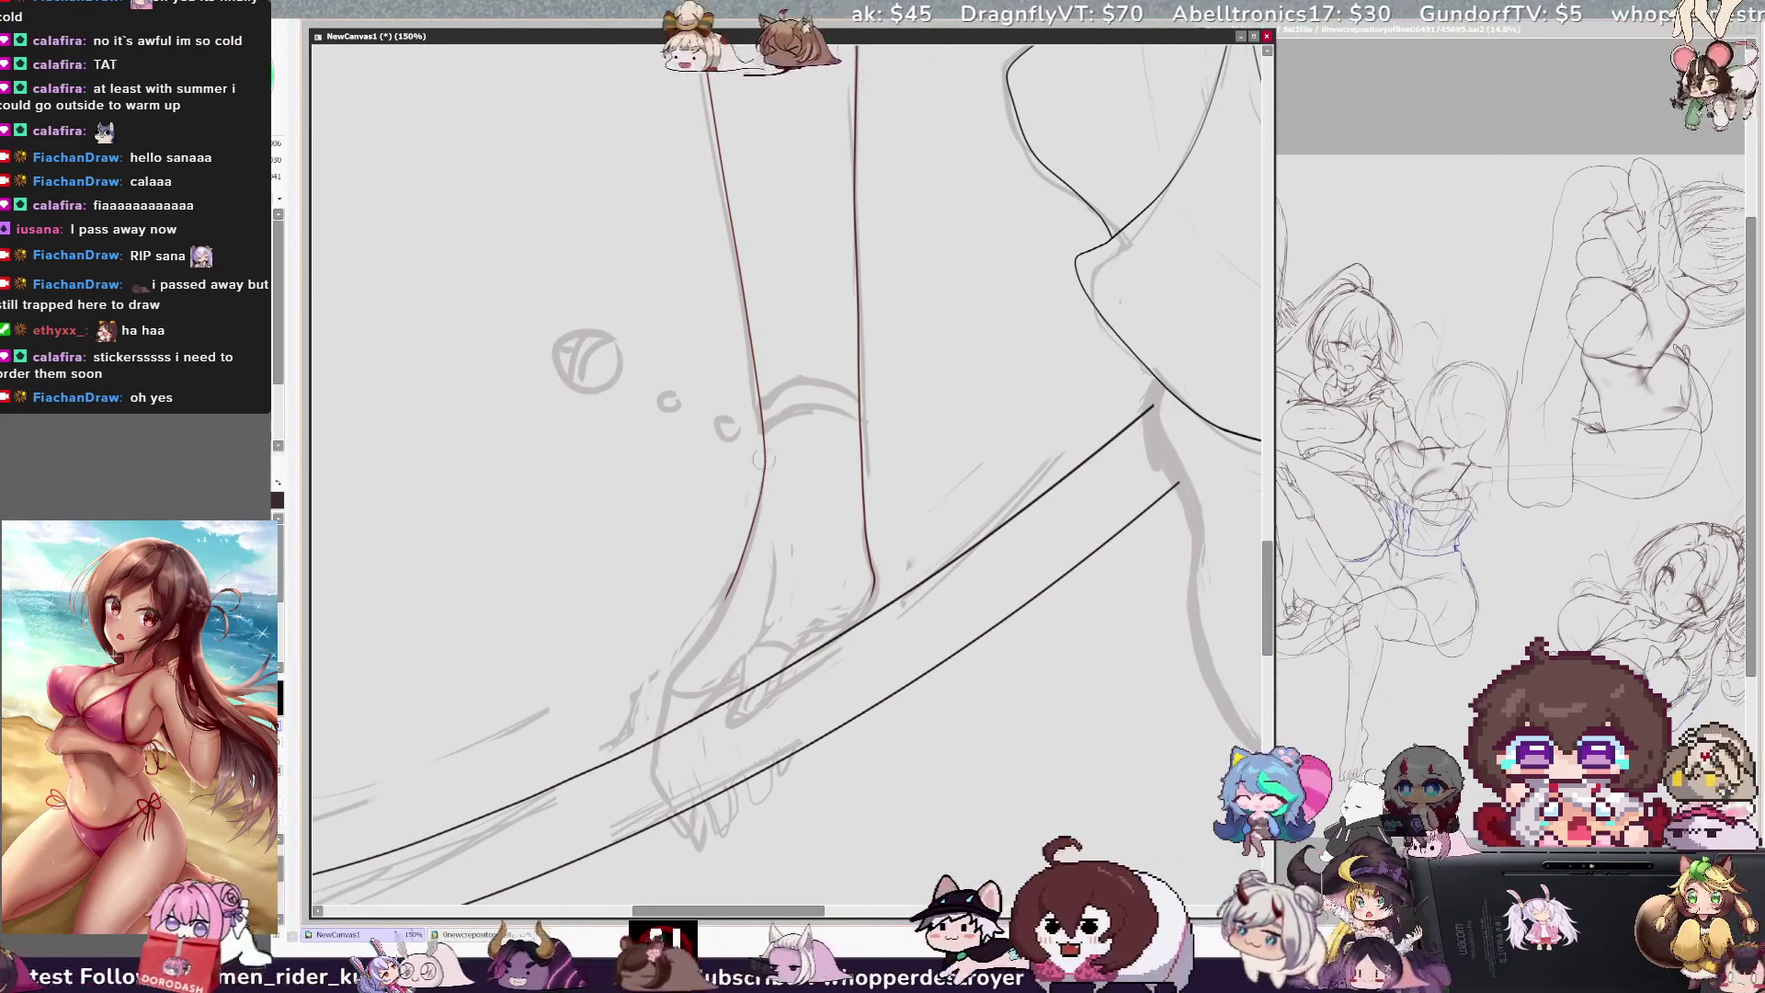
{"action": "key", "text": "h"}
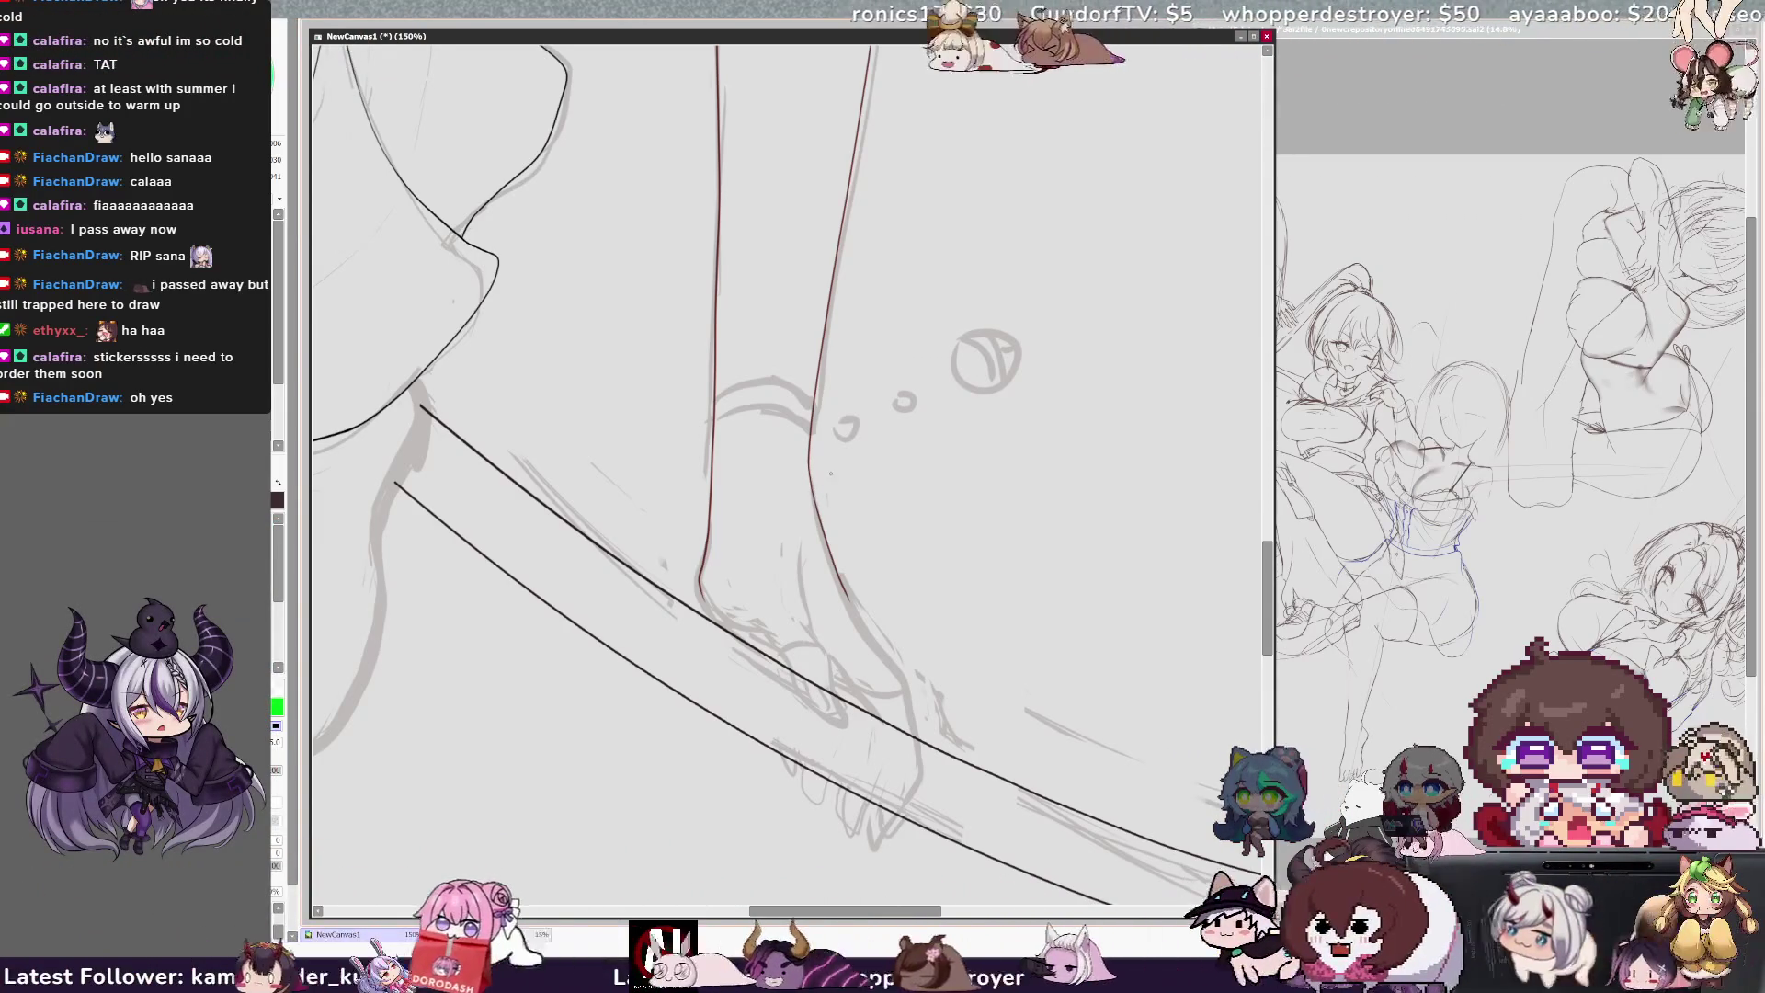
{"action": "key", "text": "x"}
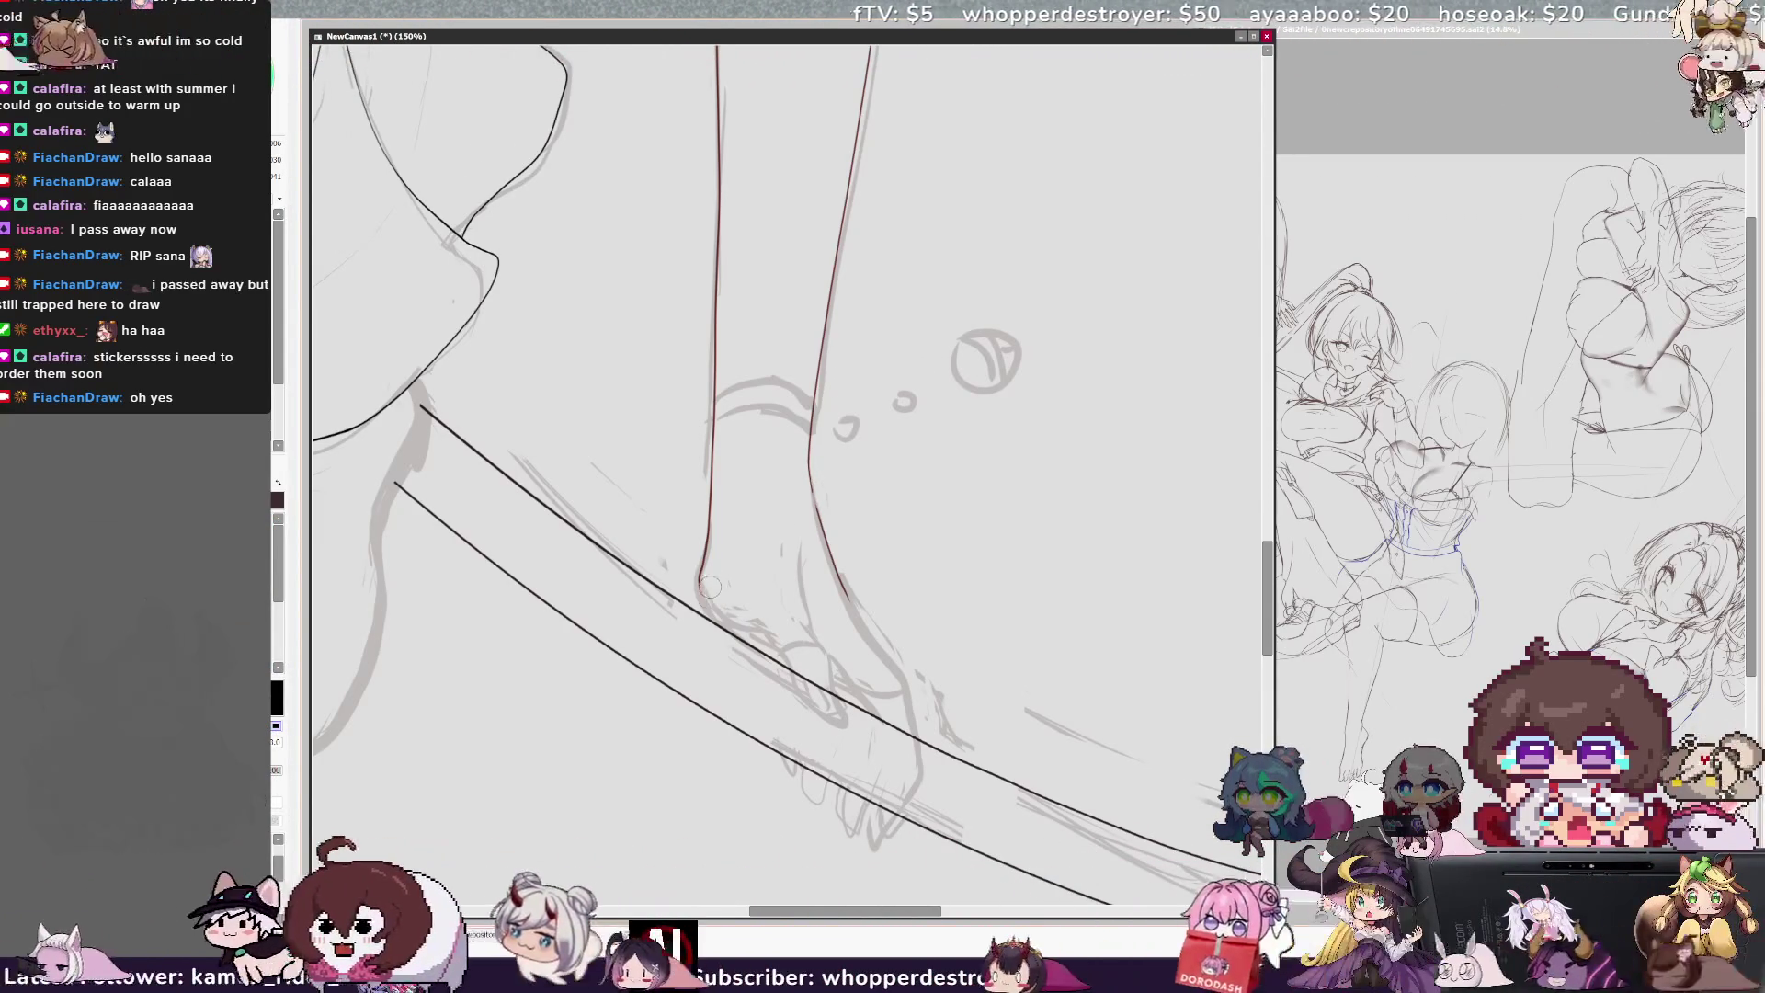
{"action": "key", "text": "x"}
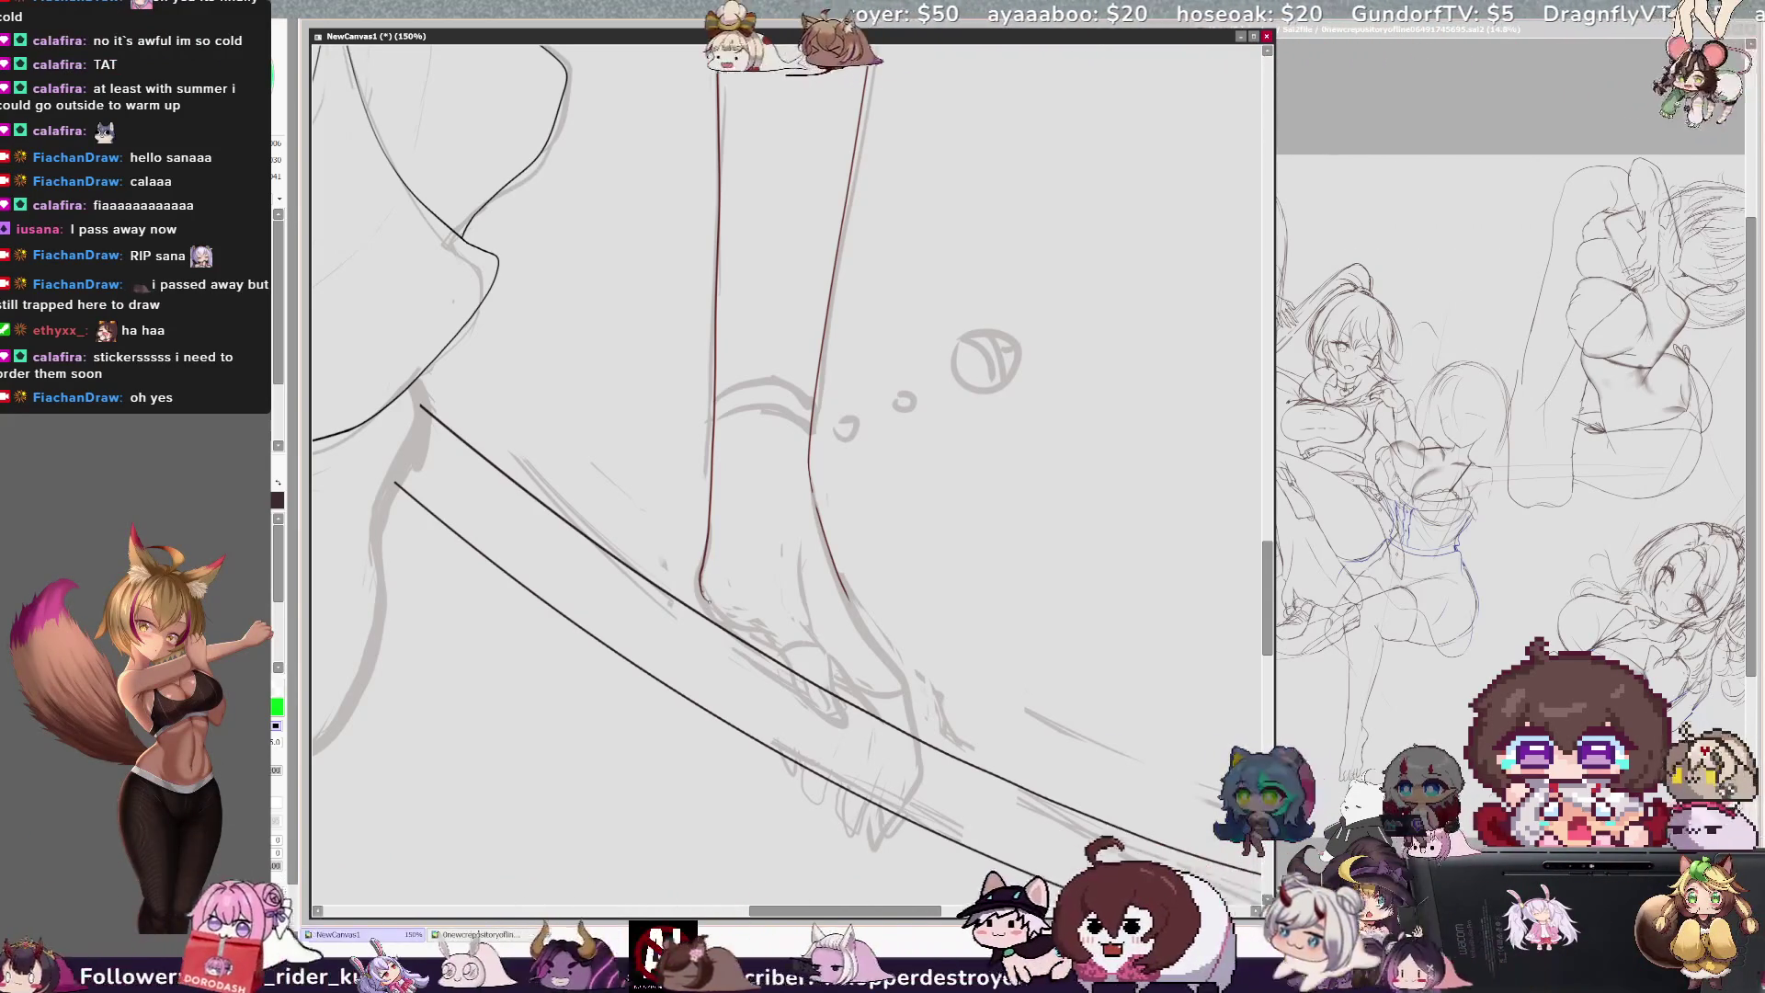
Step: With the view mirrored, erase the stray lower tip of the red foot line
{"action": "scroll", "coordinate": [708, 603], "scroll_direction": "right", "scroll_amount": 5}
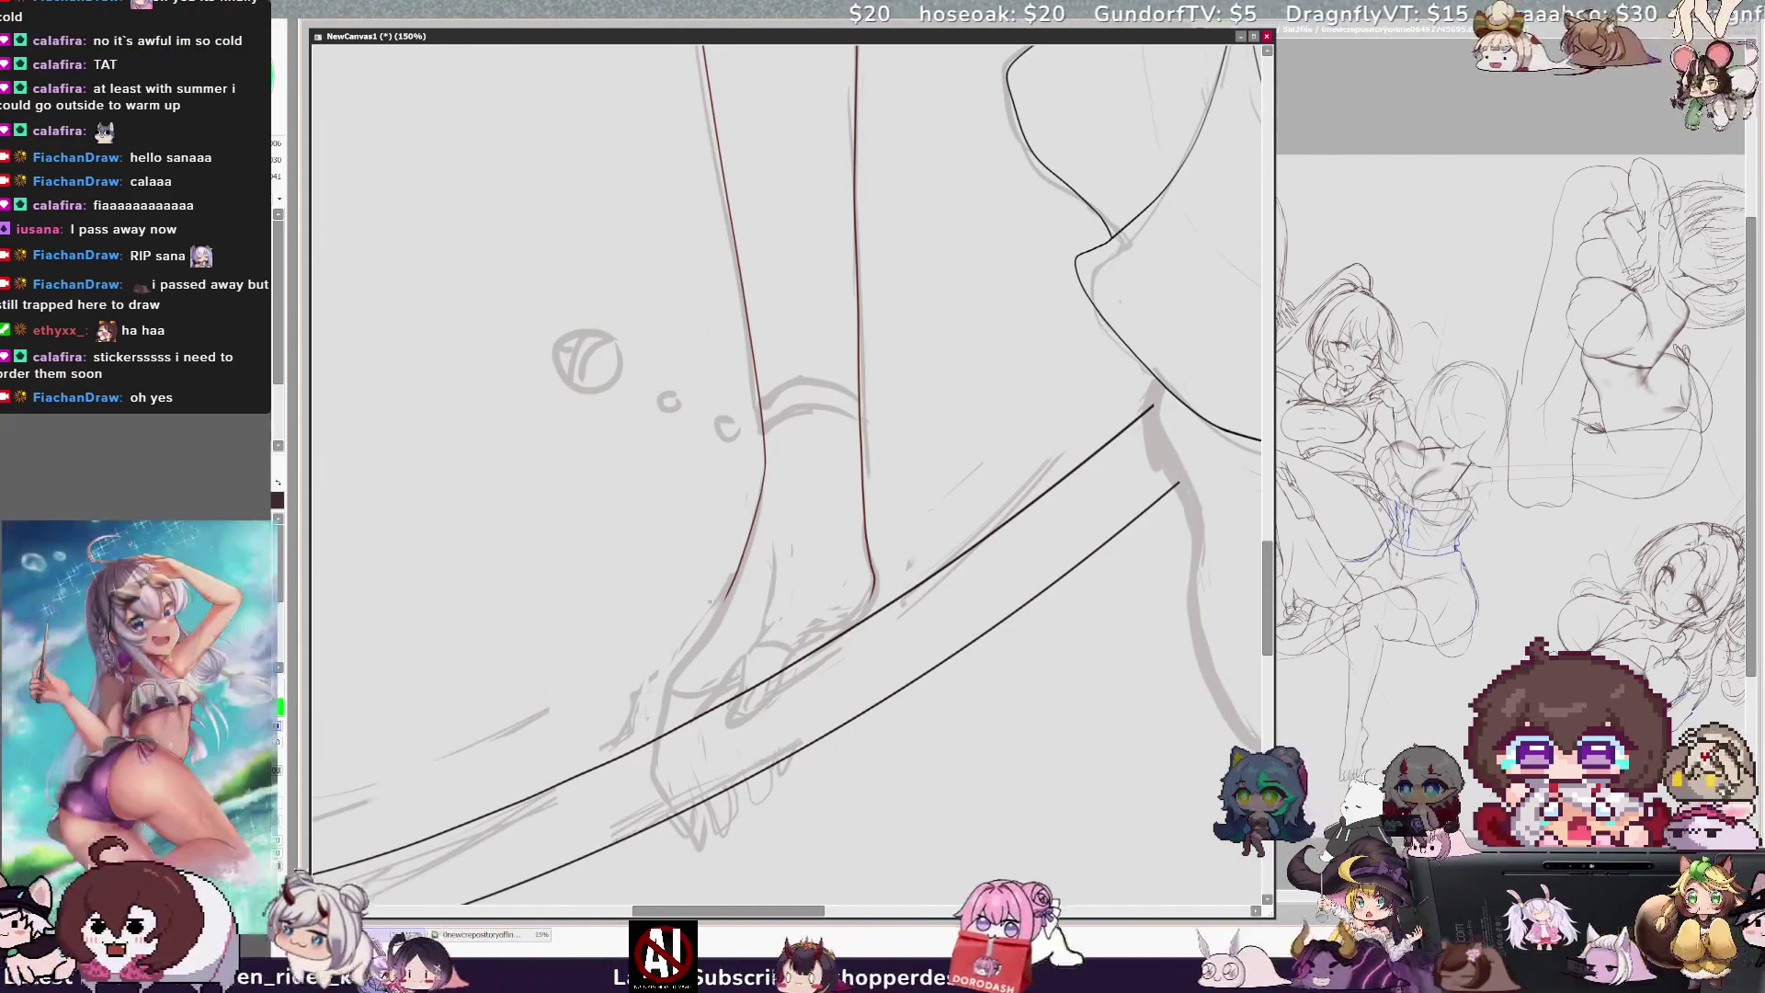
{"action": "key", "text": "h"}
{"action": "key", "text": "h"}
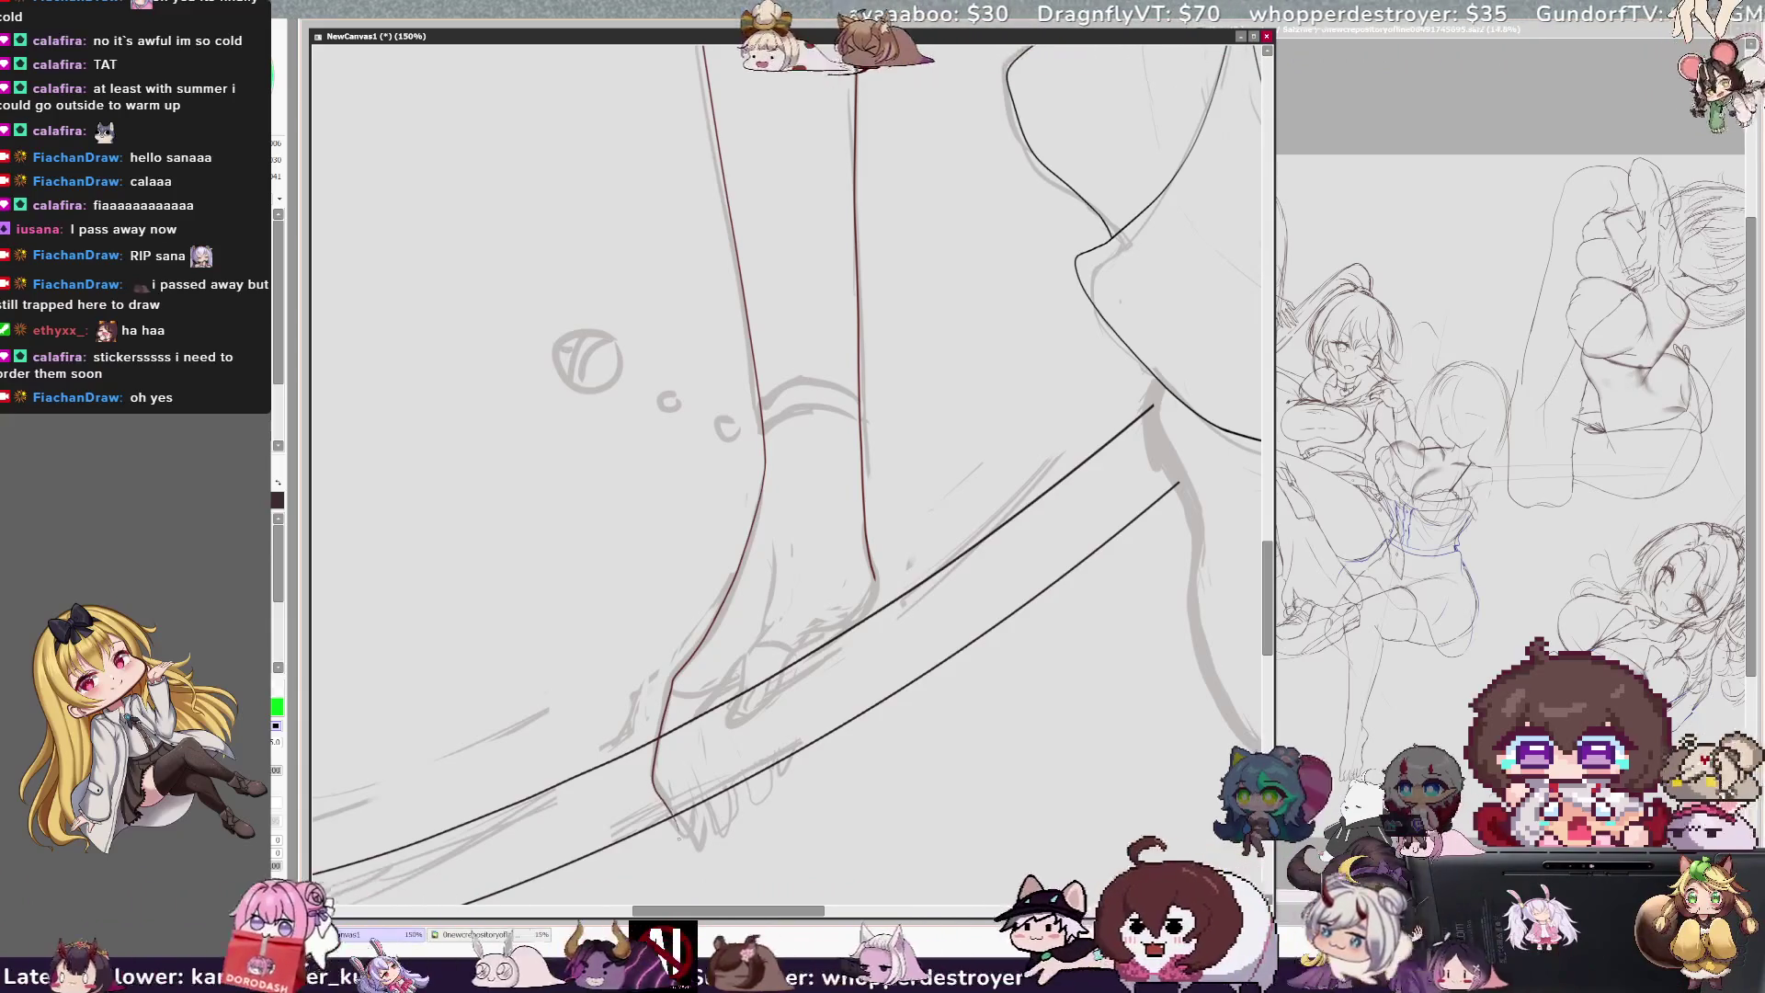
{"action": "left_click_drag", "start_coordinate": [666, 800], "coordinate": [655, 754]}
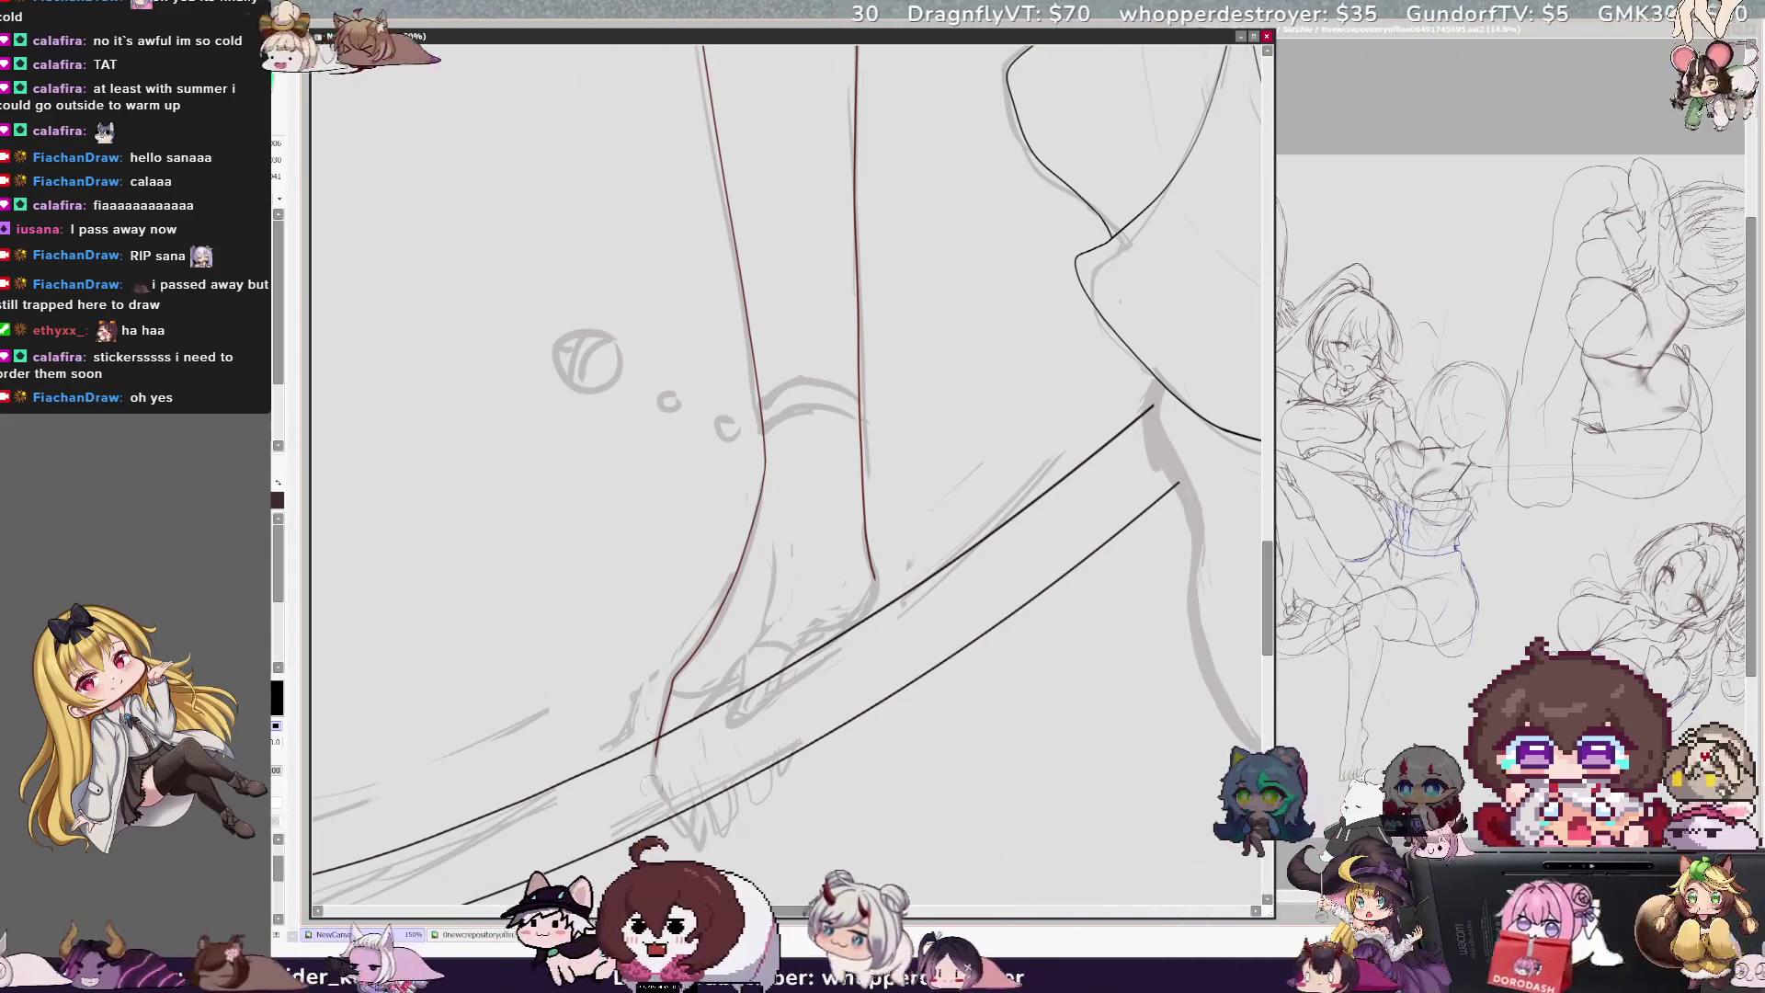